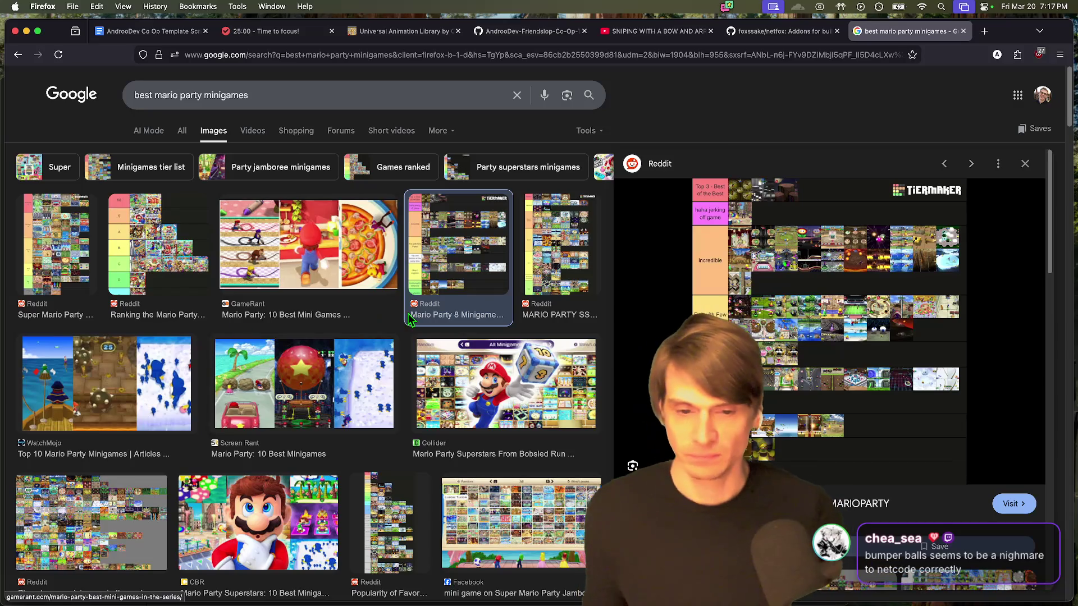
Step: Preview the Super Mario Party tier list image and scroll through the image results
{"action": "left_click", "coordinate": [88, 282]}
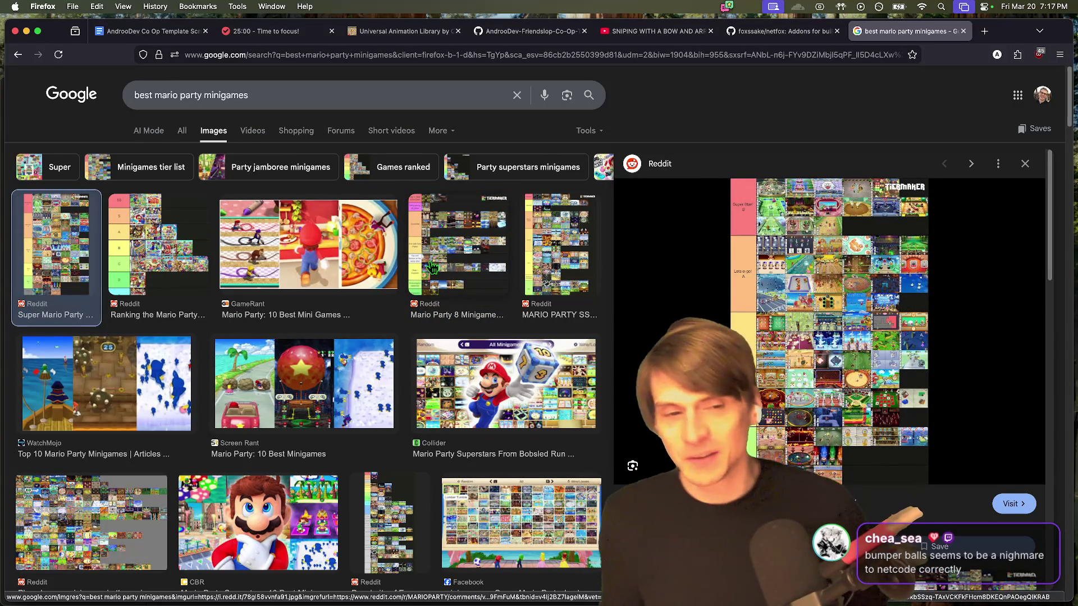
{"action": "scroll", "coordinate": [460, 292], "scroll_direction": "down", "scroll_amount": 5}
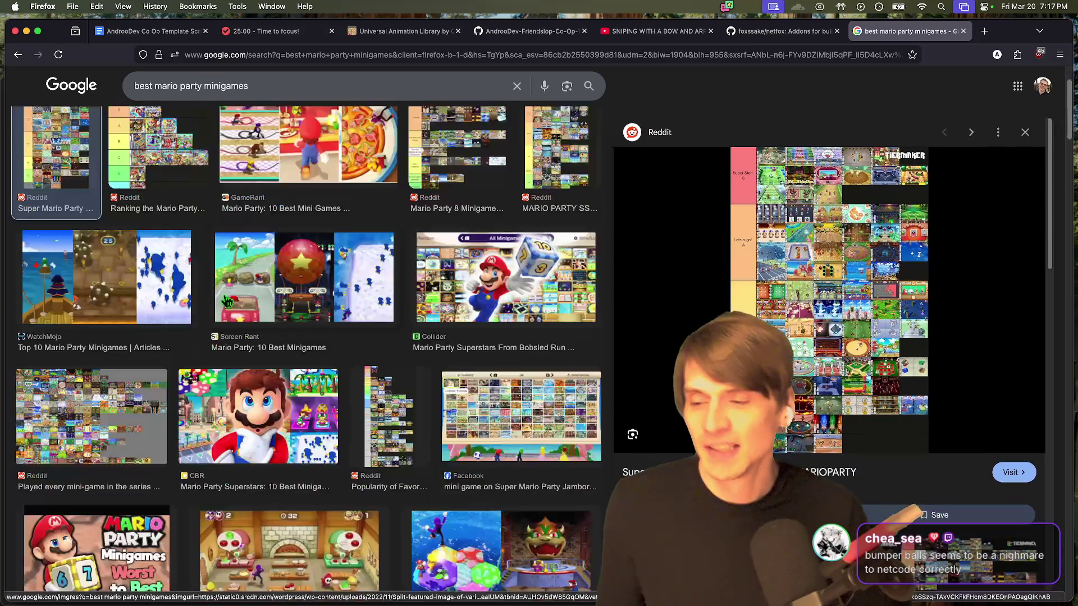
{"action": "scroll", "coordinate": [487, 316], "scroll_direction": "down", "scroll_amount": 4}
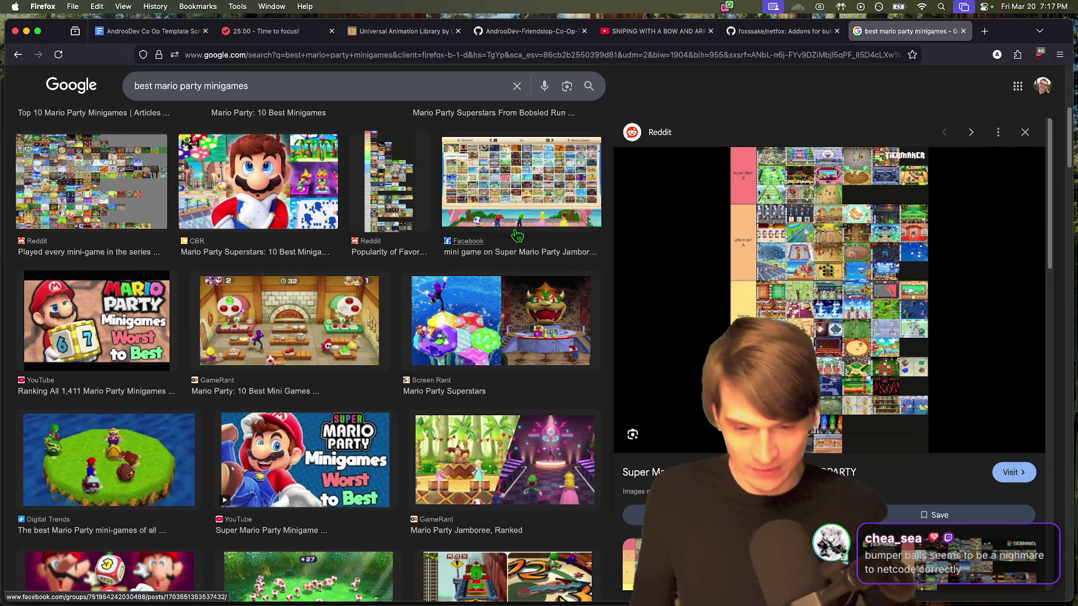
{"action": "scroll", "coordinate": [520, 277], "scroll_direction": "down", "scroll_amount": 3}
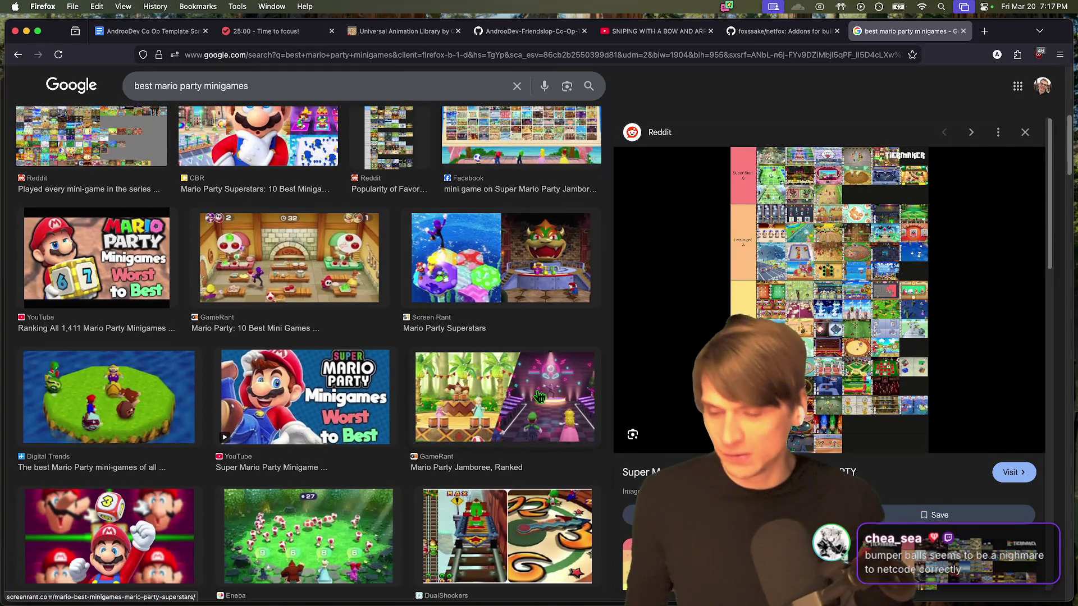
{"action": "scroll", "coordinate": [482, 441], "scroll_direction": "down", "scroll_amount": 1}
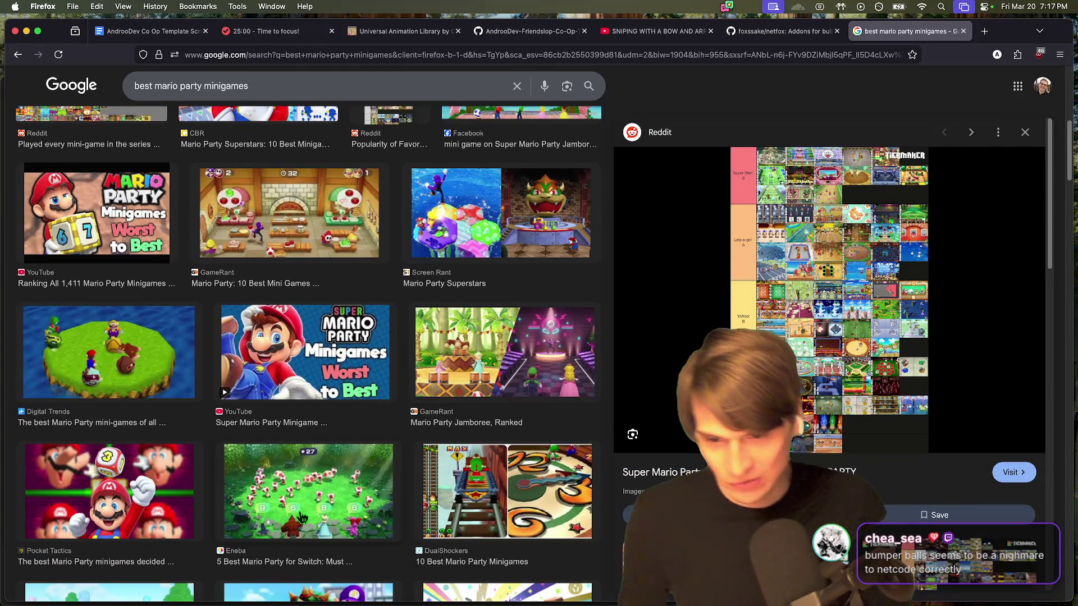
{"action": "scroll", "coordinate": [239, 436], "scroll_direction": "up", "scroll_amount": 8}
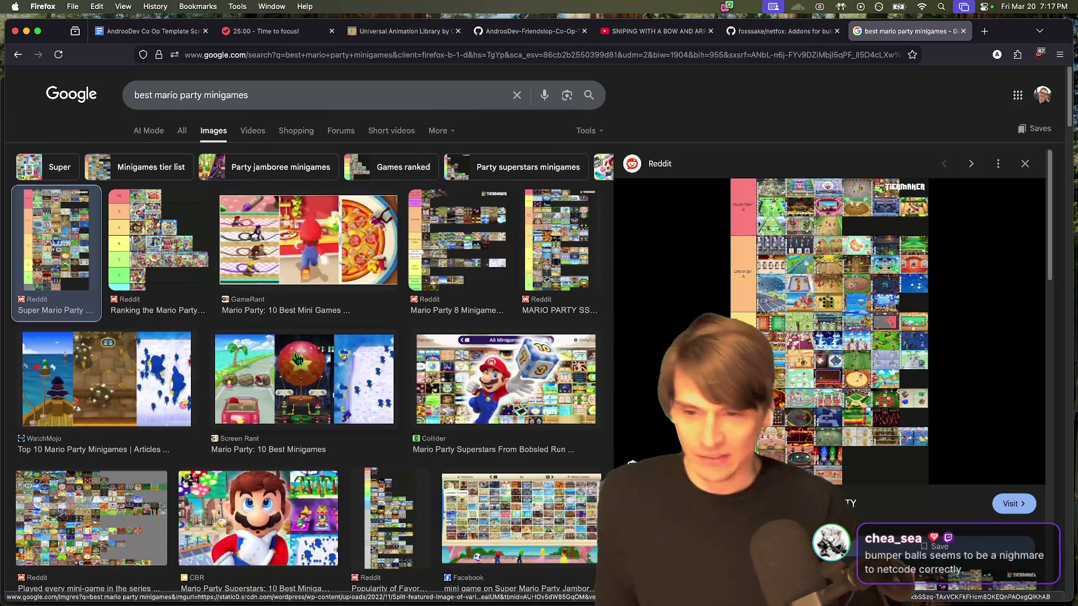
Step: Select the Mario Party 8 minigames tier list and open its Reddit post in a new tab
{"action": "key", "text": "Right"}
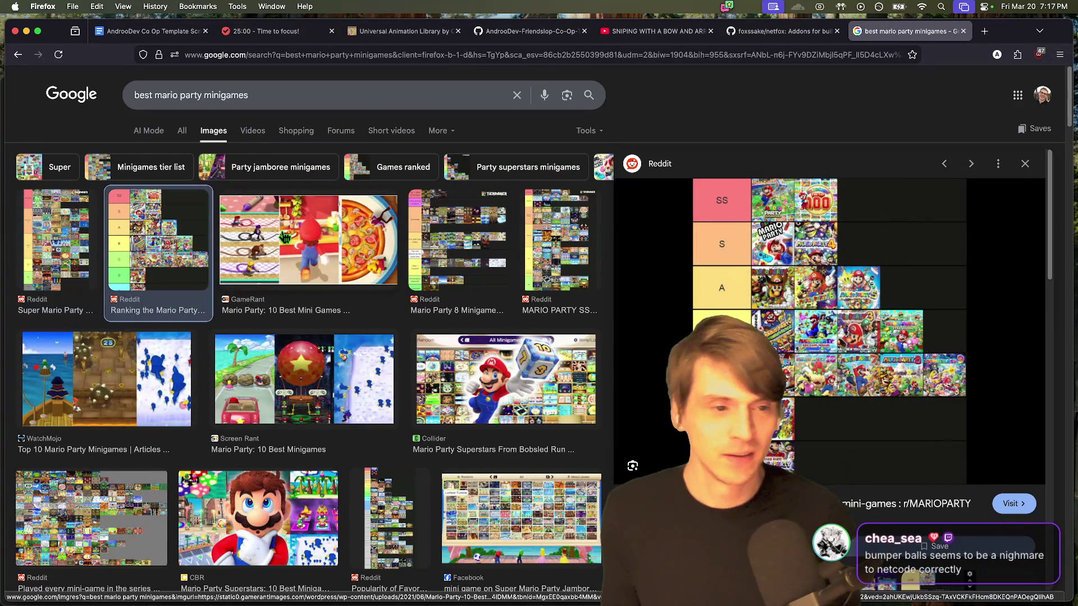
{"action": "left_click", "coordinate": [457, 241]}
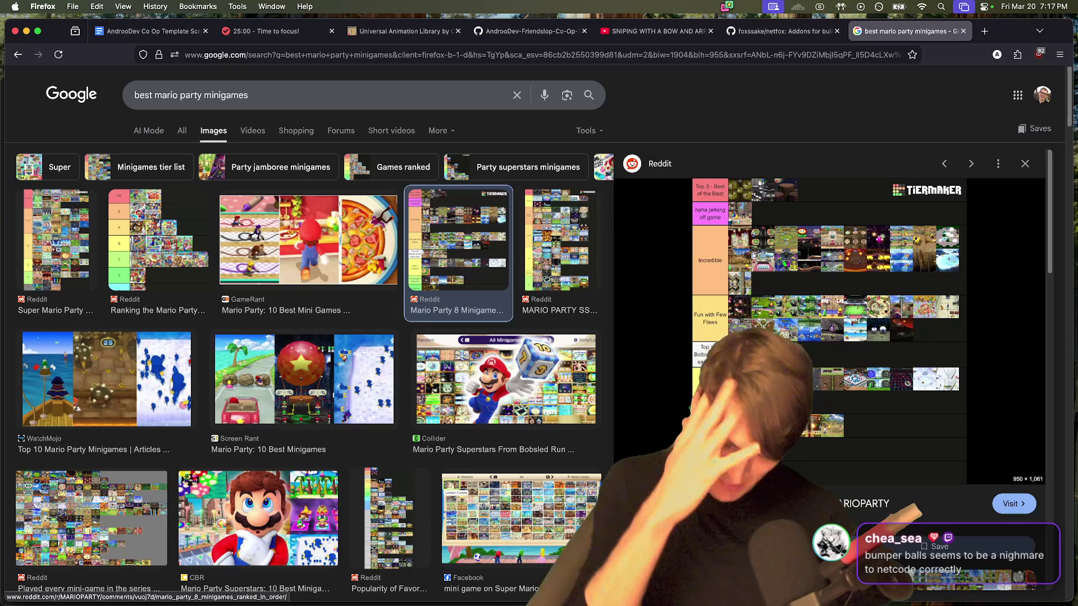
{"action": "left_click", "coordinate": [789, 358]}
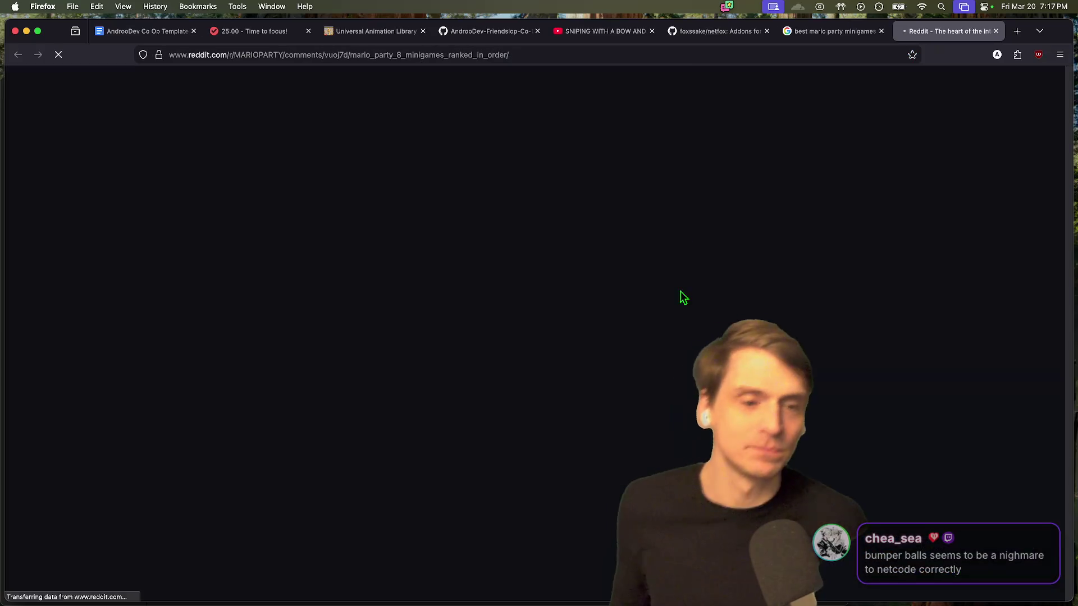
Step: View the Mario Party 8 tier list image full size and zoom in on it
{"action": "left_click", "coordinate": [504, 207]}
{"action": "left_click", "coordinate": [473, 180]}
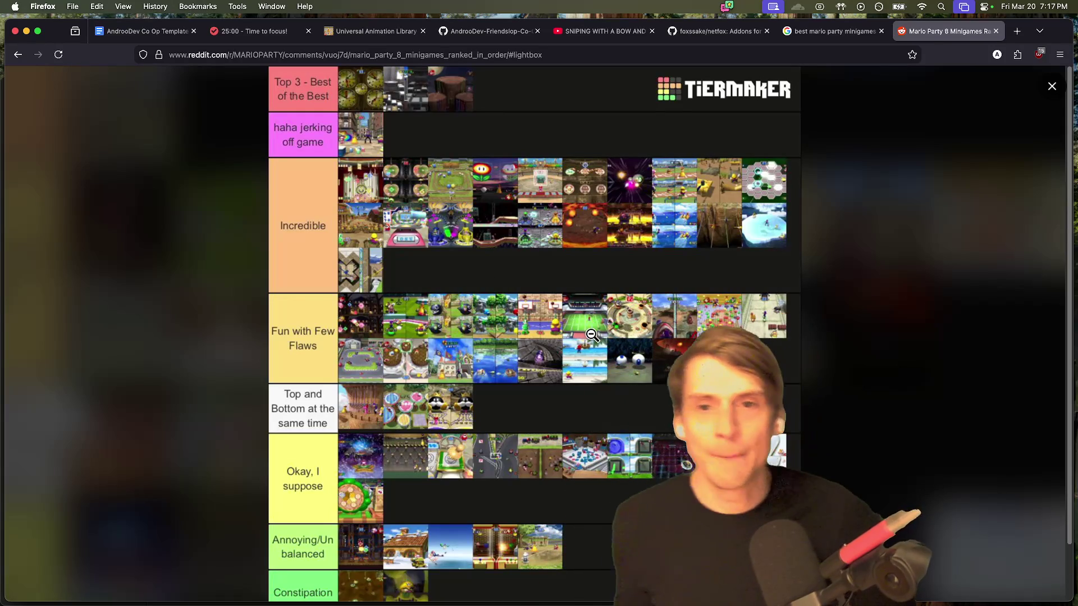
{"action": "scroll", "coordinate": [589, 336], "scroll_direction": "down", "scroll_amount": 2}
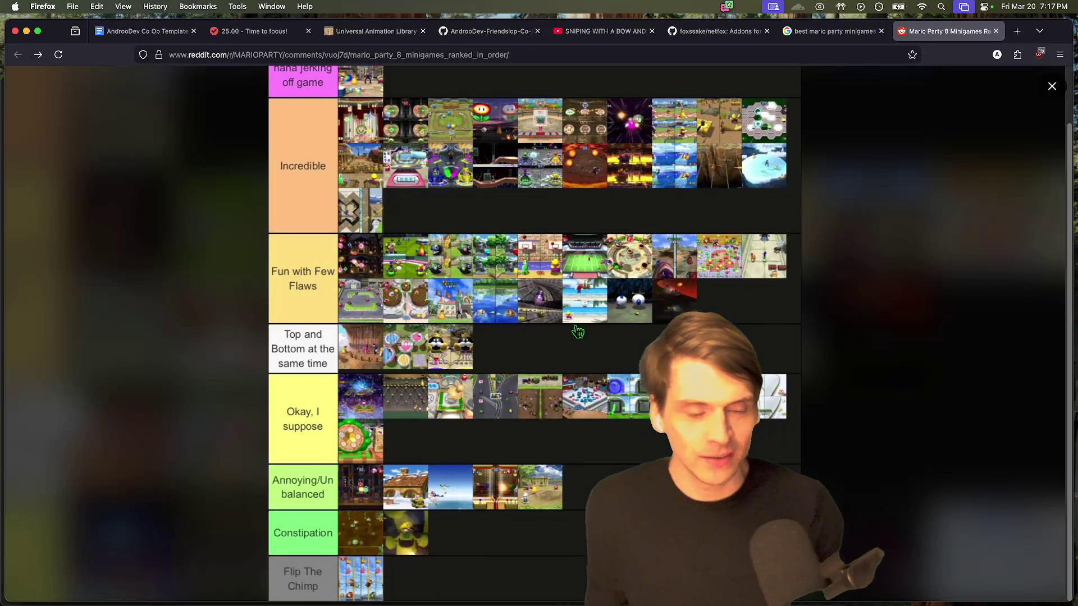
Step: Close the Reddit post and the Google Images results tab
{"action": "key", "text": "super+w"}
{"action": "scroll", "coordinate": [595, 314], "scroll_direction": "down", "scroll_amount": 5}
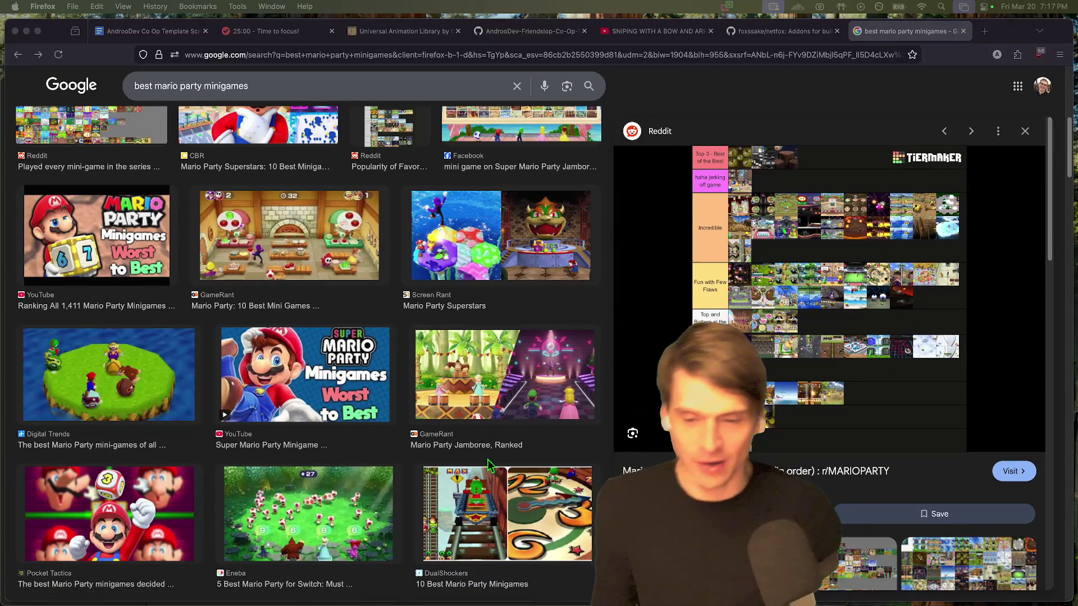
{"action": "scroll", "coordinate": [485, 465], "scroll_direction": "up", "scroll_amount": 8}
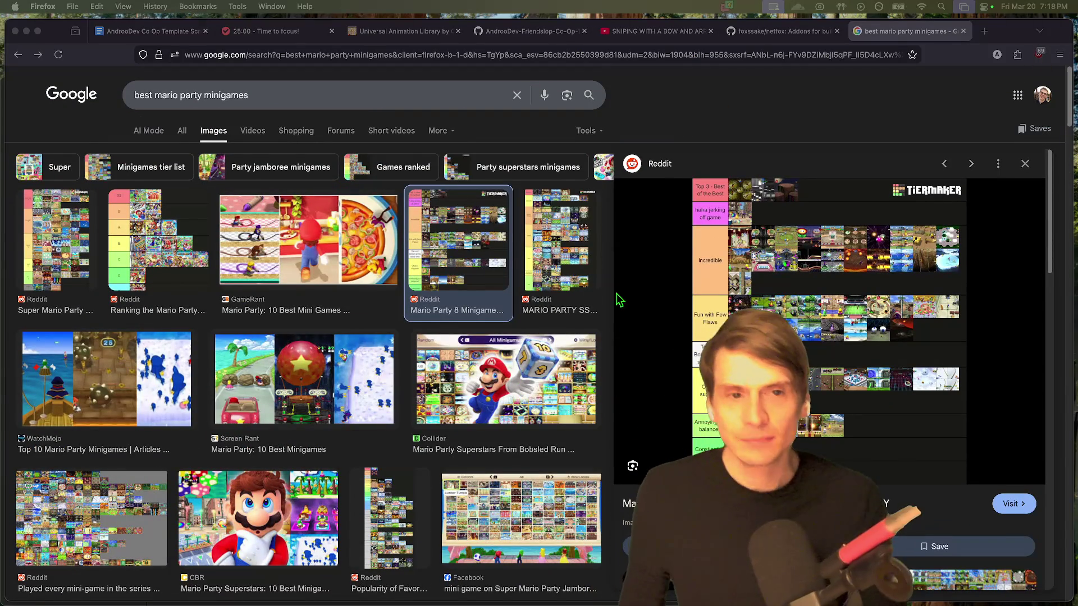
{"action": "key", "text": "super+w"}
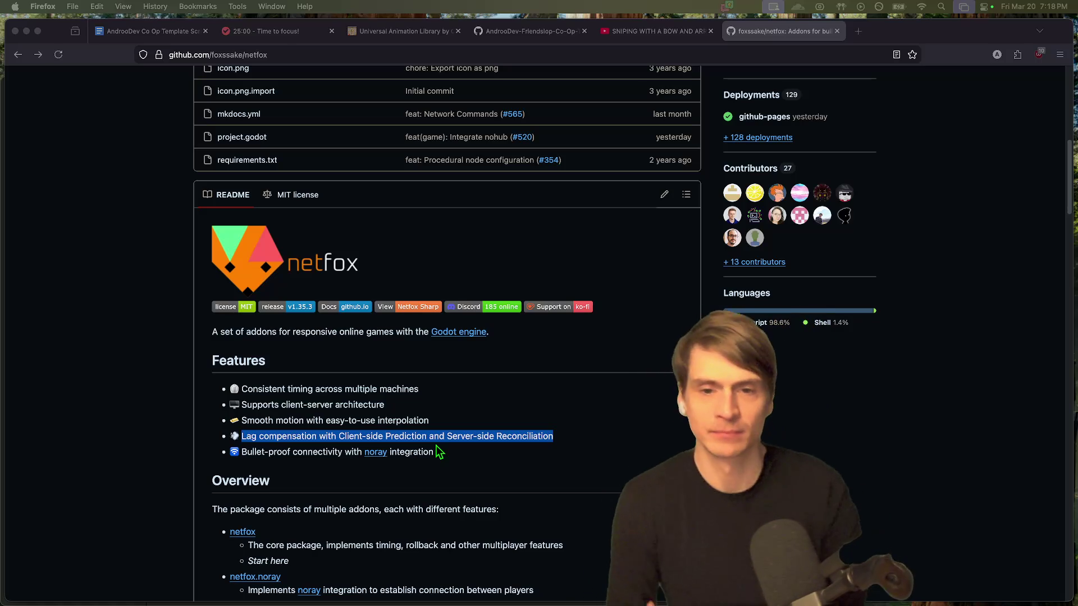
Step: Switch from the browser to Godot and open the AndrooDev Friendslop Co-Op Tutorial Part 3 project
{"action": "key", "text": "ctrl+Tab"}
{"action": "key", "text": "ctrl+Tab"}
{"action": "key", "text": "ctrl+Tab"}
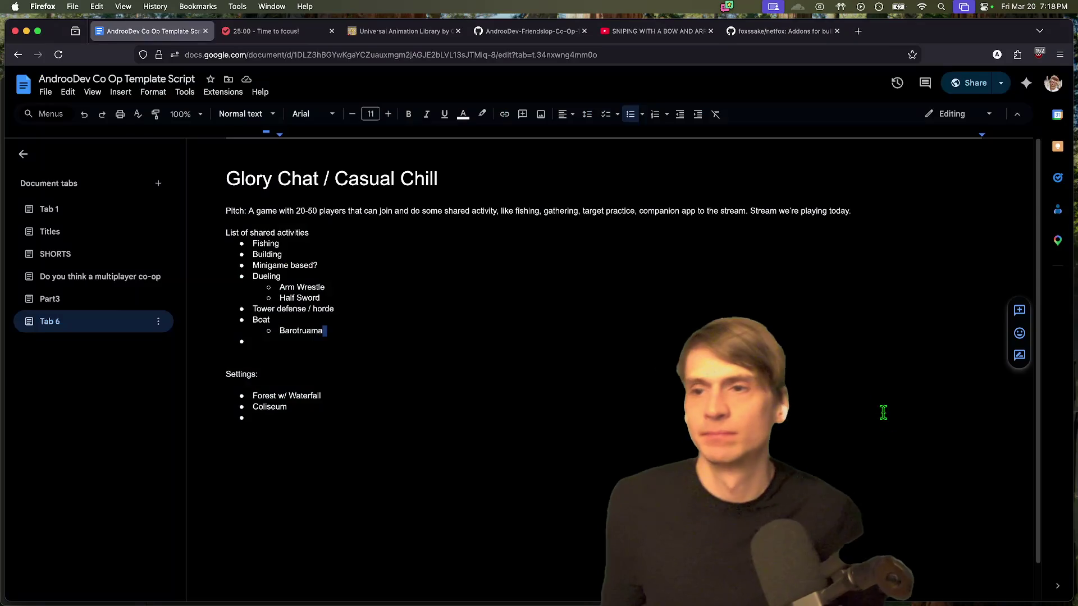
{"action": "key", "text": "super+Tab"}
{"action": "key", "text": "super+Tab"}
{"action": "key", "text": "super+Tab"}
{"action": "key", "text": "super+Tab"}
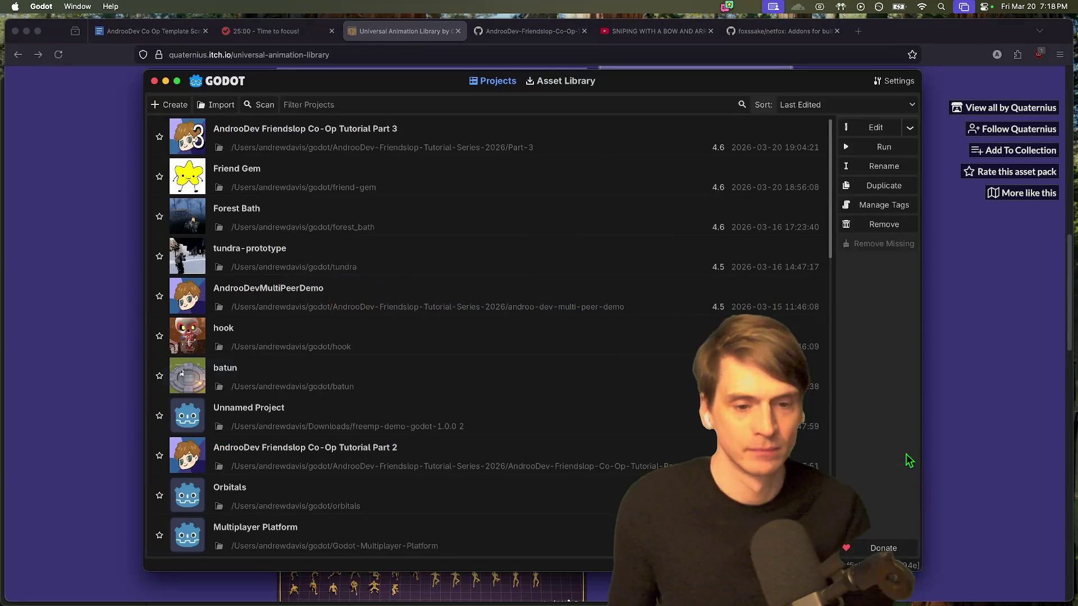
{"action": "left_click", "coordinate": [526, 140]}
{"action": "double_click", "coordinate": [526, 138]}
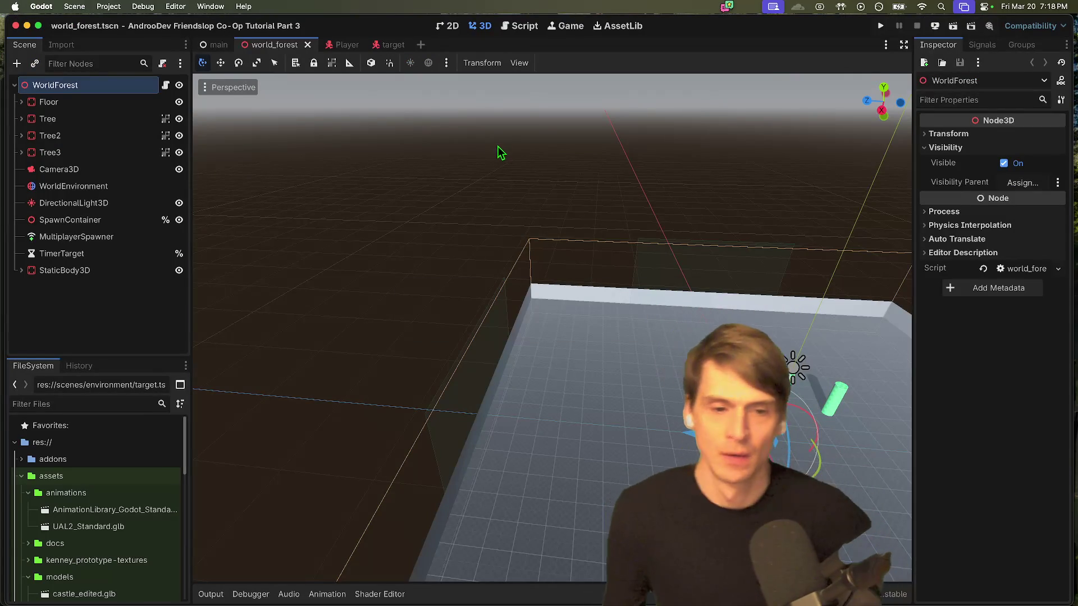
Step: Make the FileSystem dock taller and collapse the animations and models folders
{"action": "scroll", "coordinate": [678, 154], "scroll_direction": "down", "scroll_amount": 10}
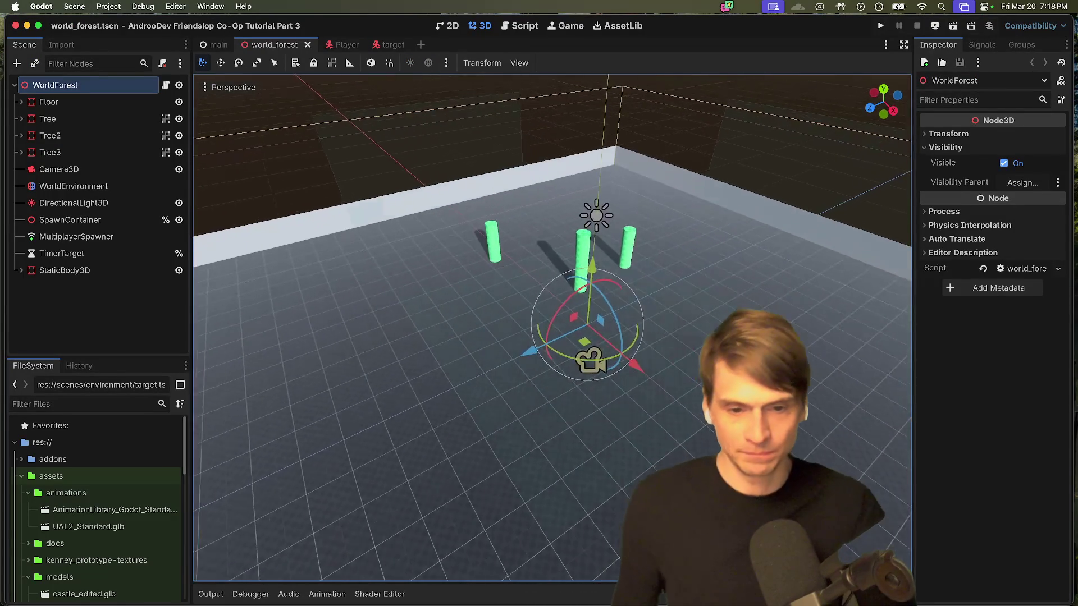
{"action": "scroll", "coordinate": [552, 328], "scroll_direction": "down", "scroll_amount": 3}
{"action": "key", "text": "super+Tab"}
{"action": "key", "text": "super+Tab"}
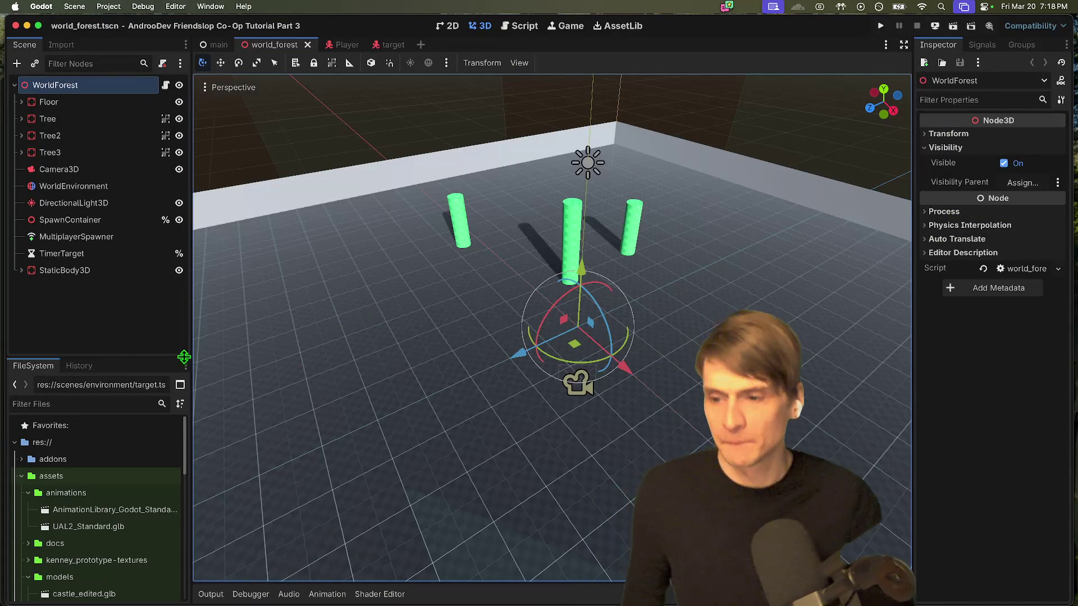
{"action": "left_click_drag", "start_coordinate": [124, 356], "coordinate": [124, 296]}
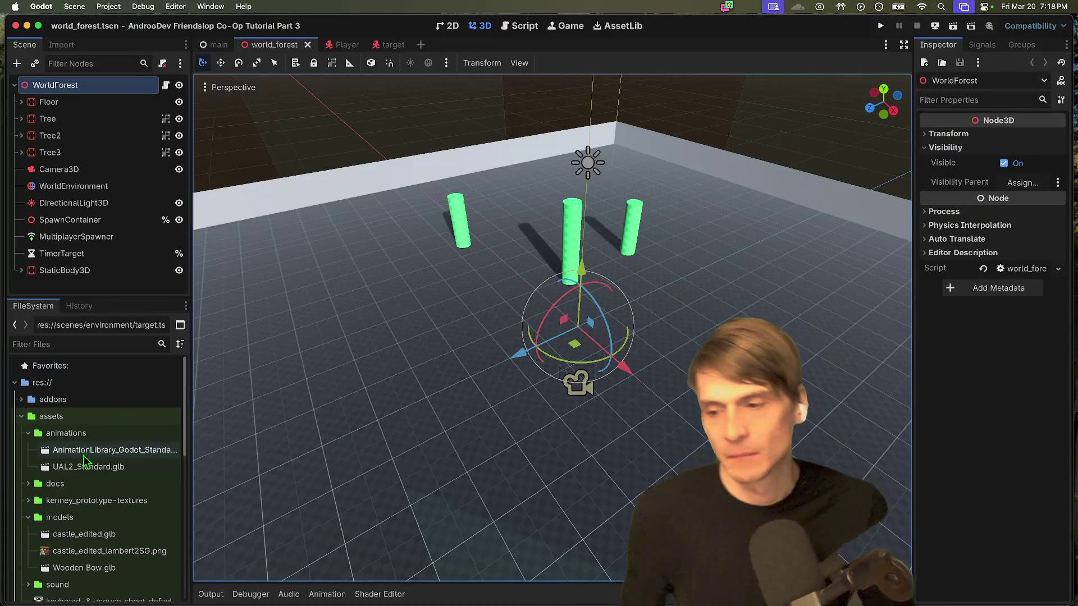
{"action": "left_click", "coordinate": [26, 433]}
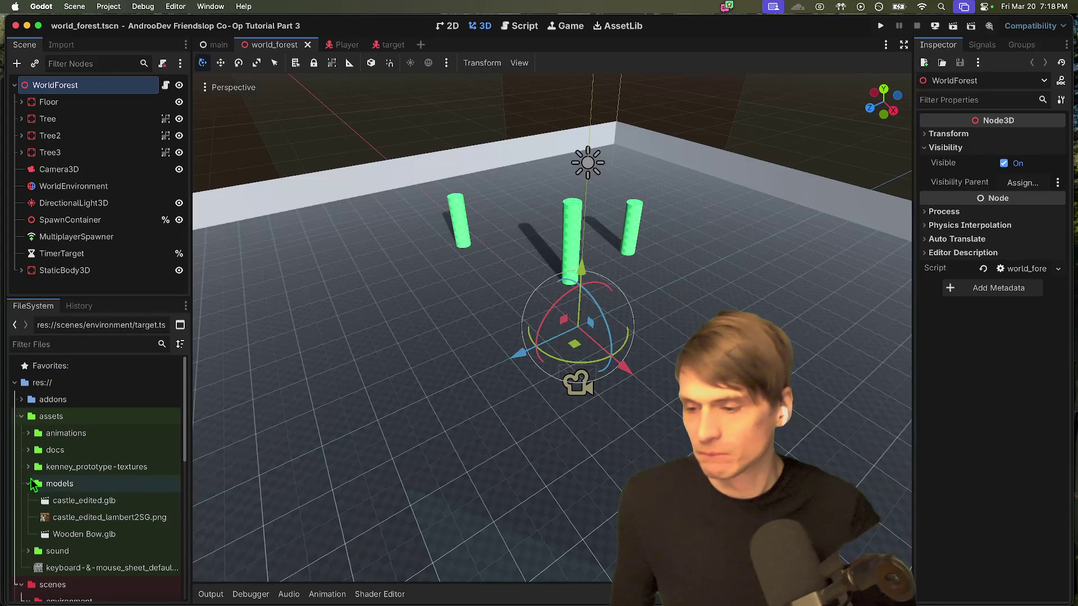
{"action": "left_click", "coordinate": [28, 484]}
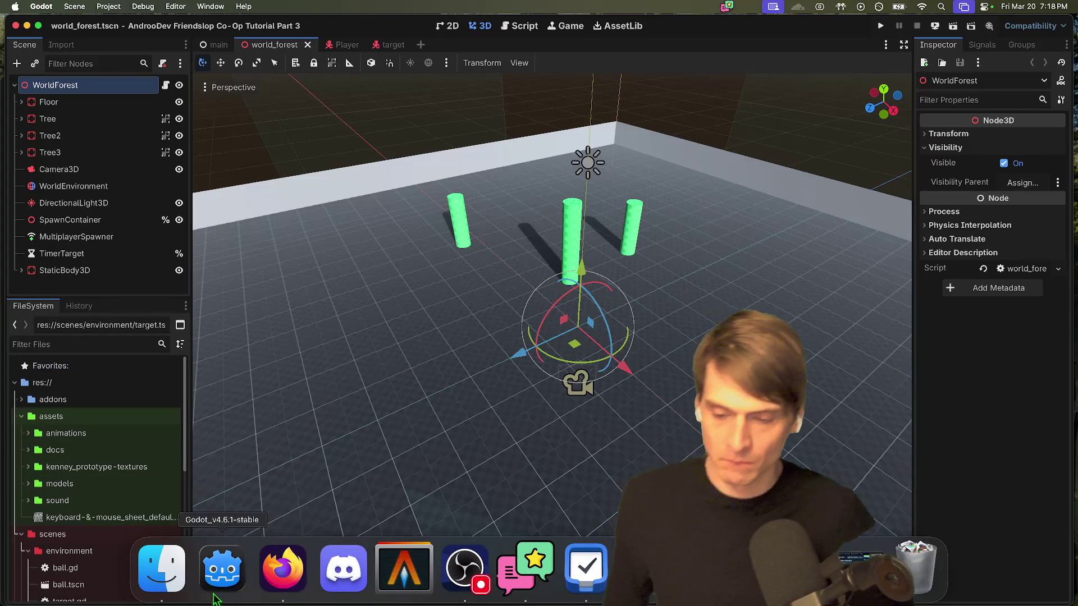
Step: Return from the browser to Godot and quit the project to the project list
{"action": "left_click", "coordinate": [284, 568]}
{"action": "key", "text": "super+Tab"}
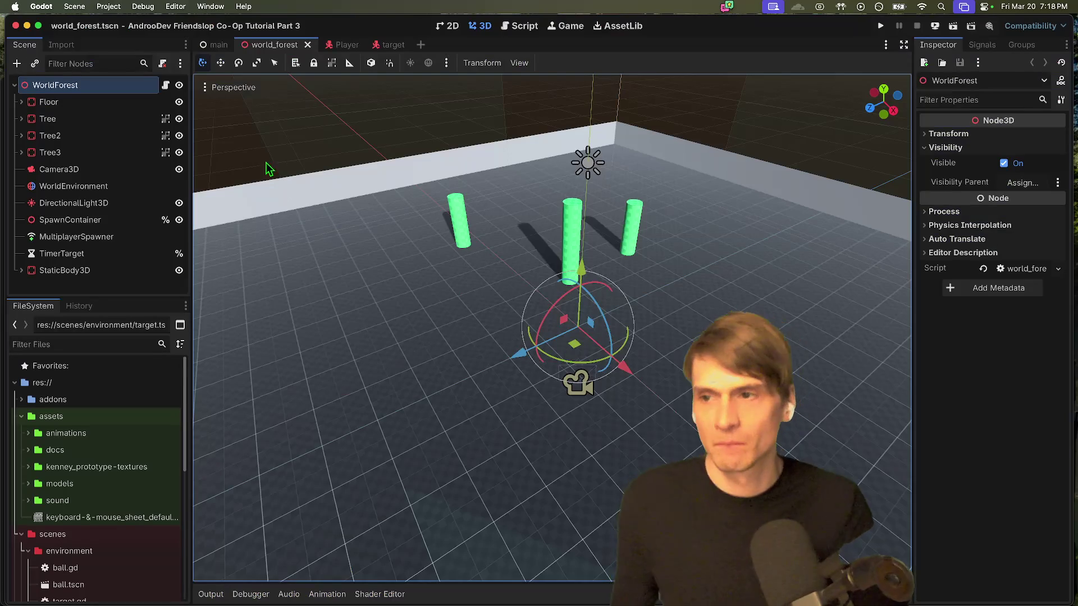
{"action": "left_click", "coordinate": [109, 6]}
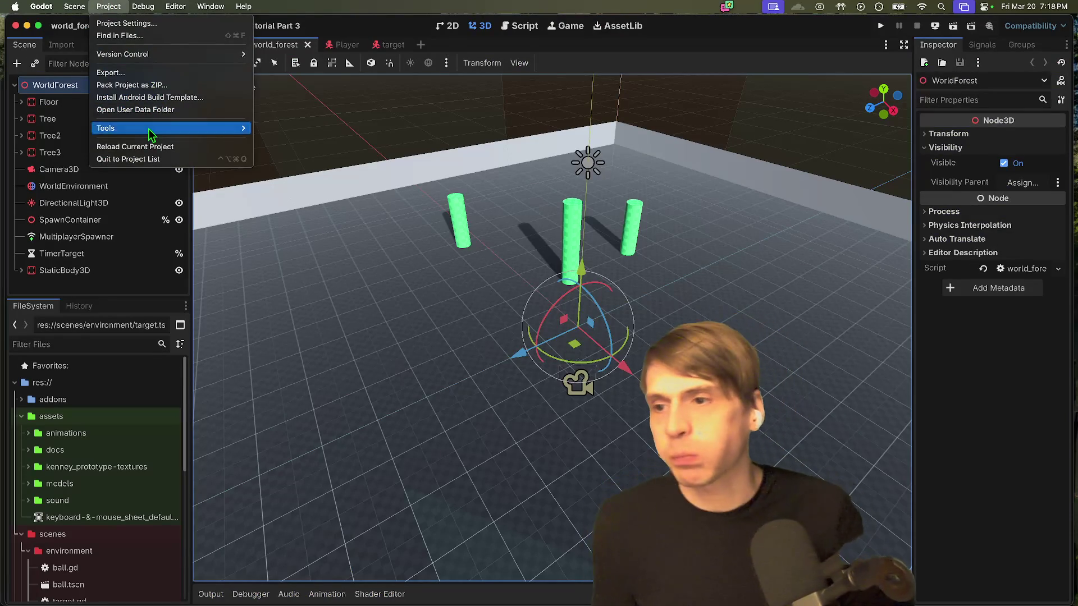
{"action": "left_click", "coordinate": [149, 160]}
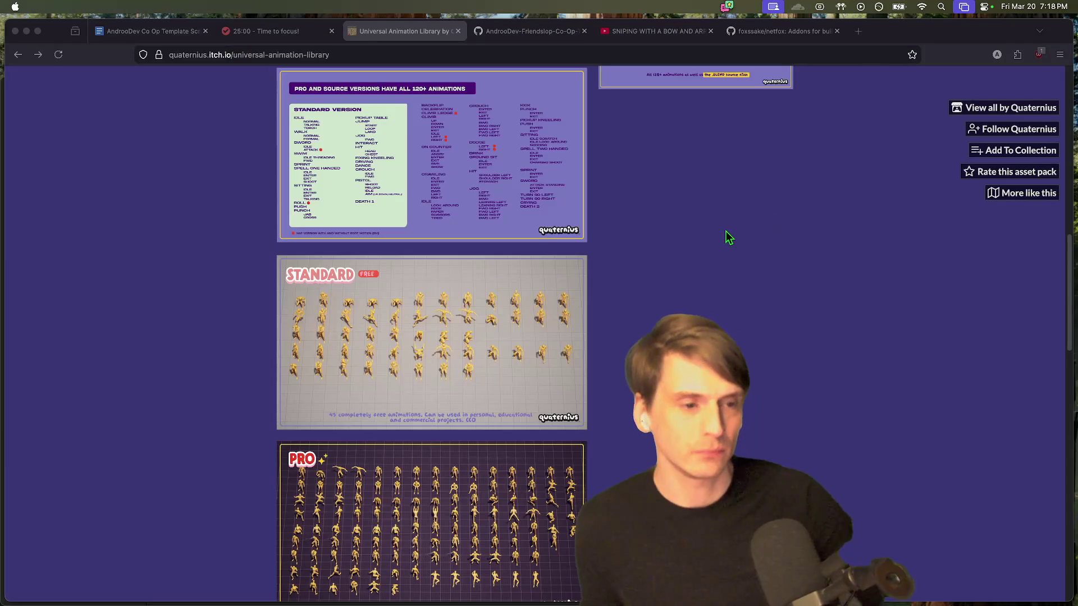
Step: Scroll the project list and open the OXT Island v0 project
{"action": "scroll", "coordinate": [425, 292], "scroll_direction": "up", "scroll_amount": 10}
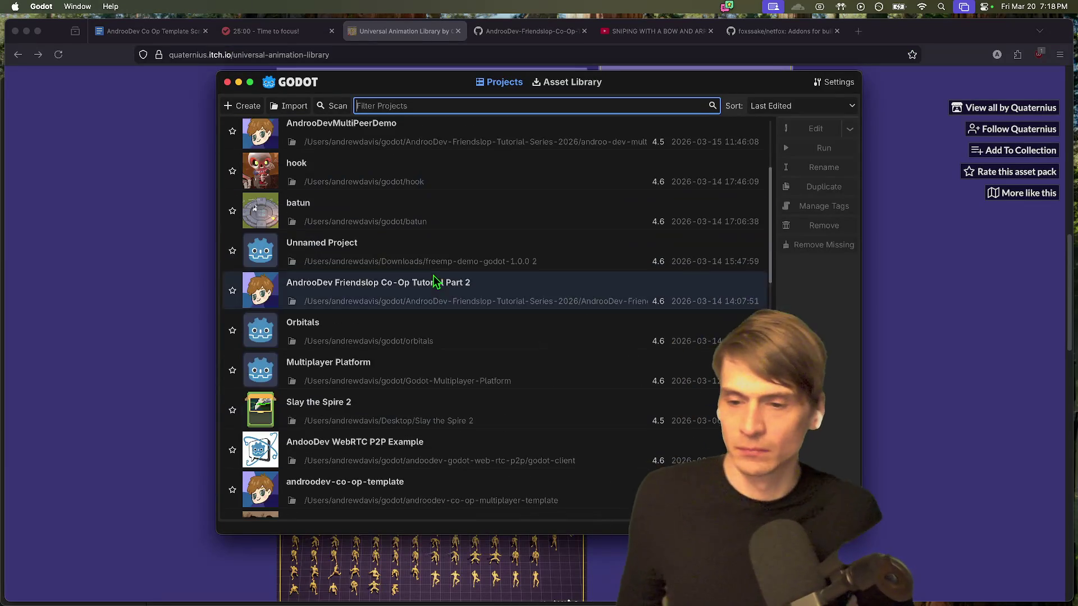
{"action": "scroll", "coordinate": [483, 315], "scroll_direction": "down", "scroll_amount": 5}
{"action": "scroll", "coordinate": [578, 339], "scroll_direction": "down", "scroll_amount": 10}
{"action": "scroll", "coordinate": [572, 355], "scroll_direction": "down", "scroll_amount": 2}
{"action": "scroll", "coordinate": [572, 360], "scroll_direction": "up", "scroll_amount": 15}
{"action": "scroll", "coordinate": [572, 365], "scroll_direction": "down", "scroll_amount": 1}
{"action": "scroll", "coordinate": [572, 367], "scroll_direction": "down", "scroll_amount": 10}
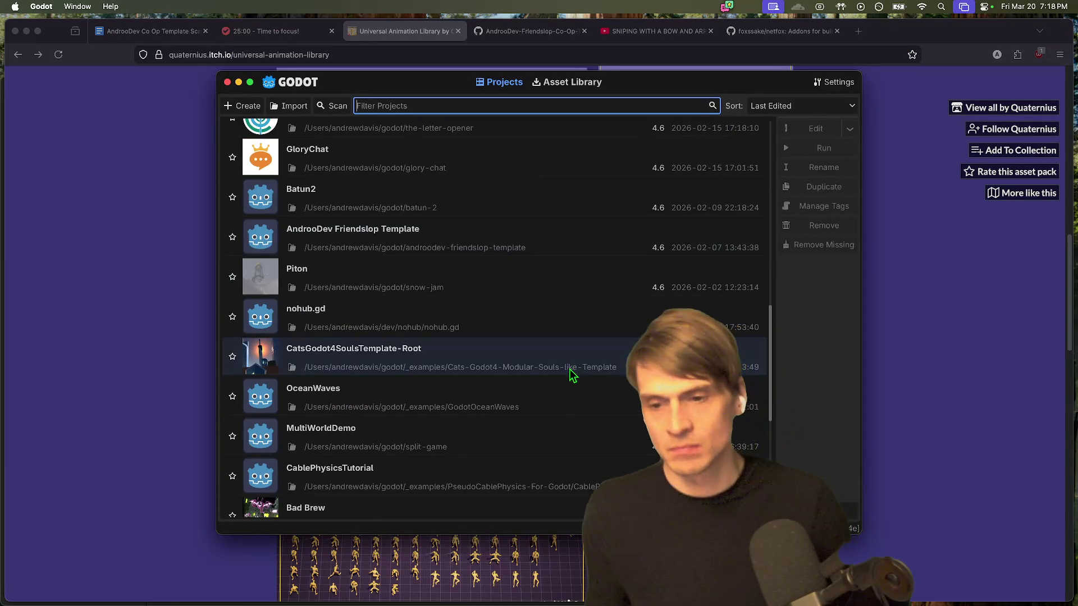
{"action": "scroll", "coordinate": [573, 382], "scroll_direction": "down", "scroll_amount": 5}
{"action": "scroll", "coordinate": [589, 364], "scroll_direction": "down", "scroll_amount": 2}
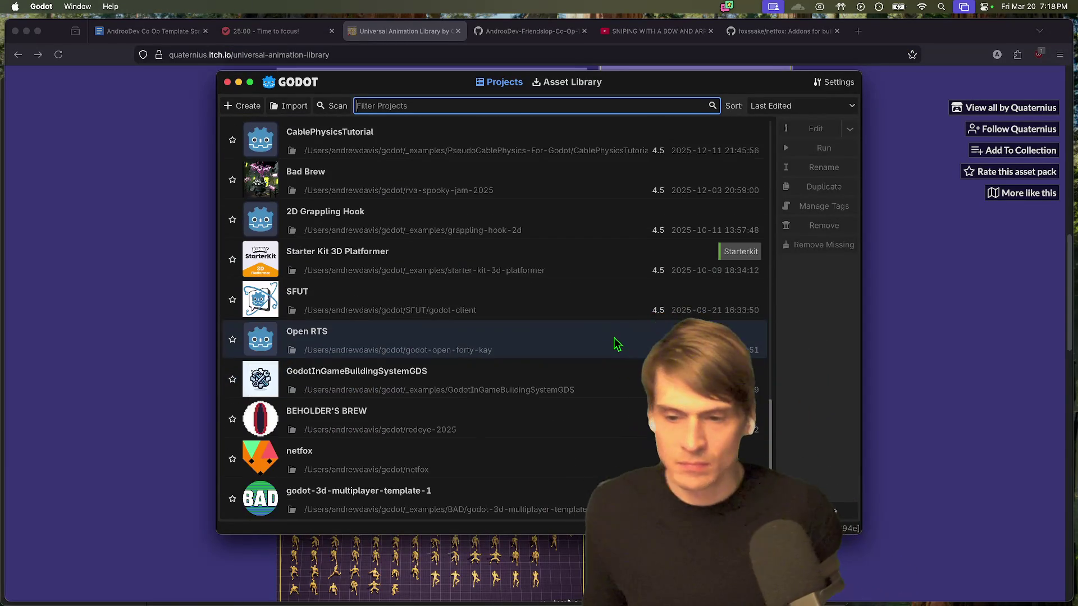
{"action": "scroll", "coordinate": [533, 392], "scroll_direction": "up", "scroll_amount": 15}
{"action": "scroll", "coordinate": [536, 429], "scroll_direction": "down", "scroll_amount": 3}
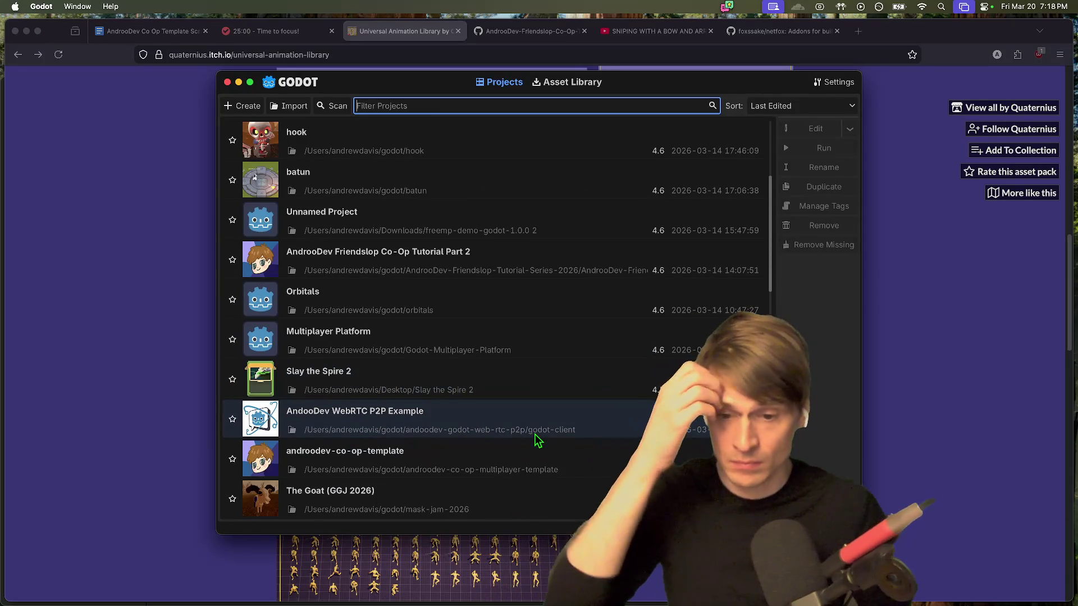
{"action": "scroll", "coordinate": [563, 401], "scroll_direction": "down", "scroll_amount": 1}
{"action": "scroll", "coordinate": [564, 397], "scroll_direction": "down", "scroll_amount": 9}
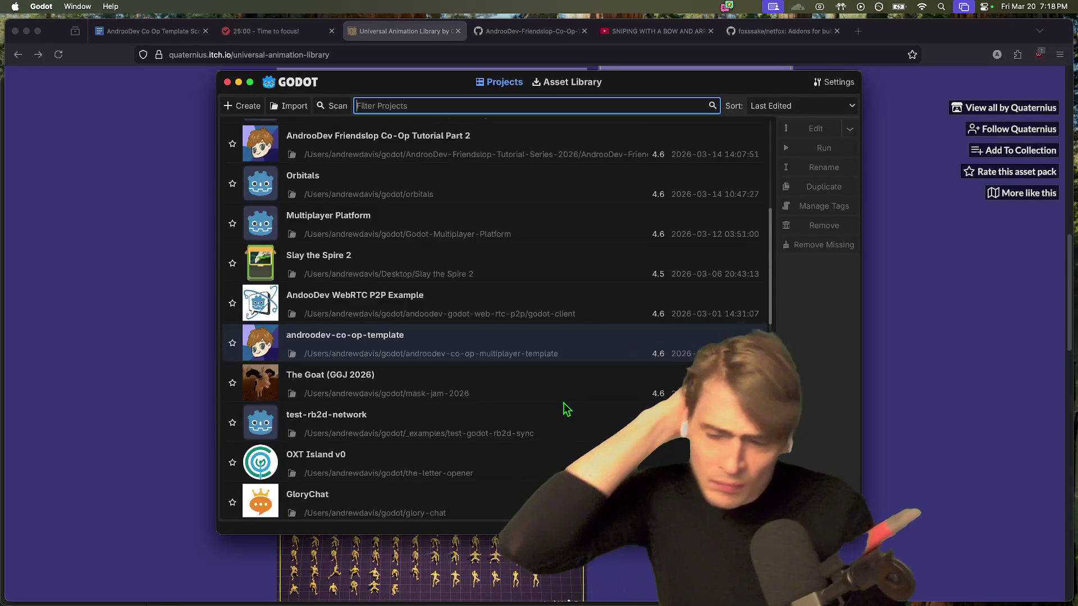
{"action": "scroll", "coordinate": [578, 378], "scroll_direction": "up", "scroll_amount": 17}
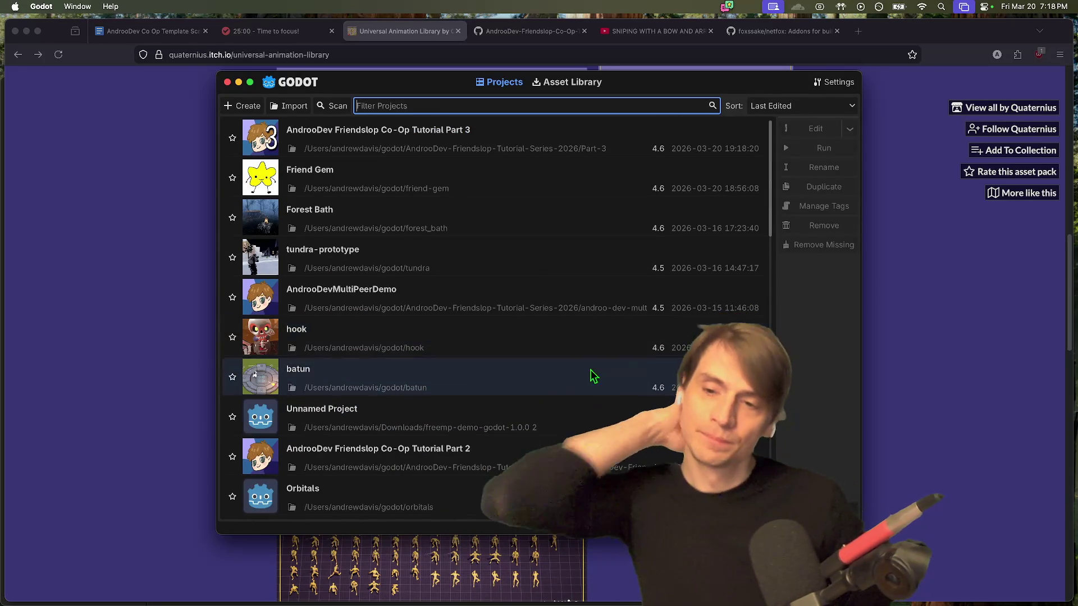
{"action": "scroll", "coordinate": [584, 371], "scroll_direction": "down", "scroll_amount": 15}
{"action": "scroll", "coordinate": [547, 427], "scroll_direction": "up", "scroll_amount": 5}
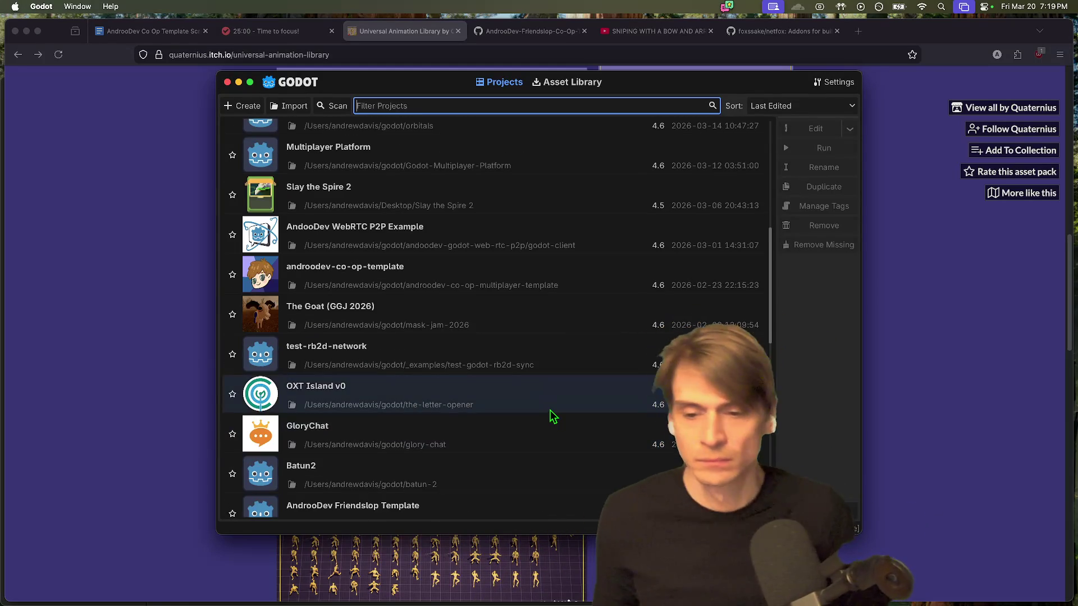
{"action": "double_click", "coordinate": [551, 413]}
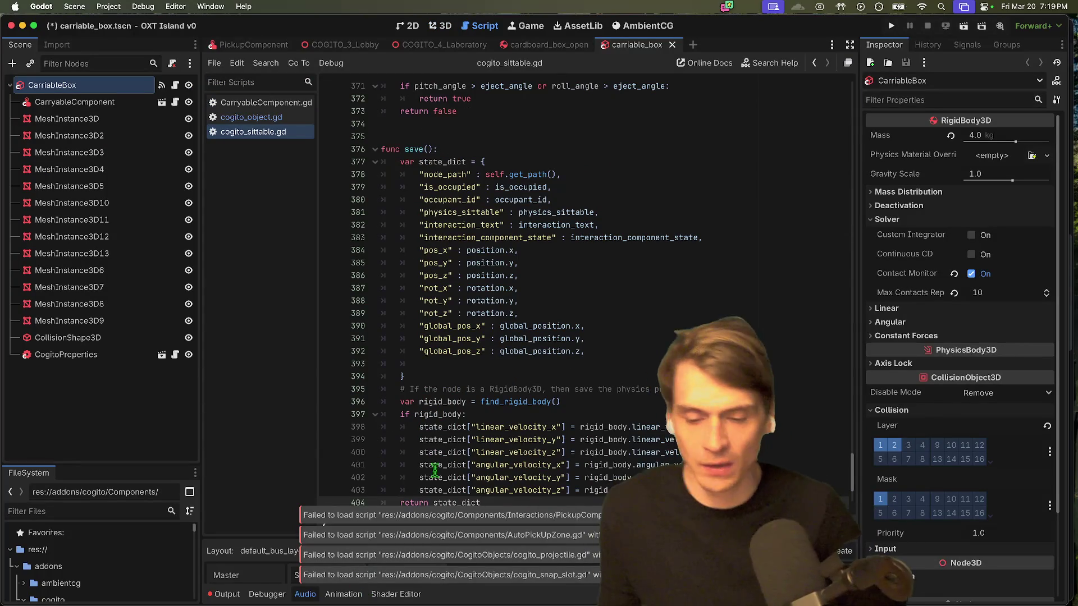
Step: Select the CarryableComponent node and read through its CarryableComponent.gd script
{"action": "scroll", "coordinate": [509, 396], "scroll_direction": "down", "scroll_amount": 3}
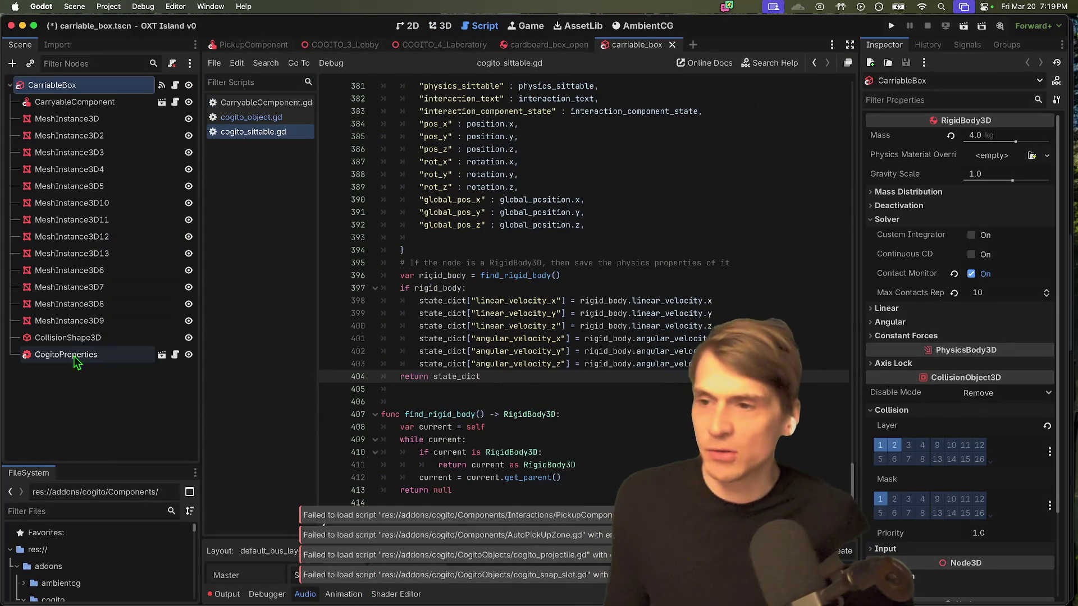
{"action": "left_click", "coordinate": [88, 102]}
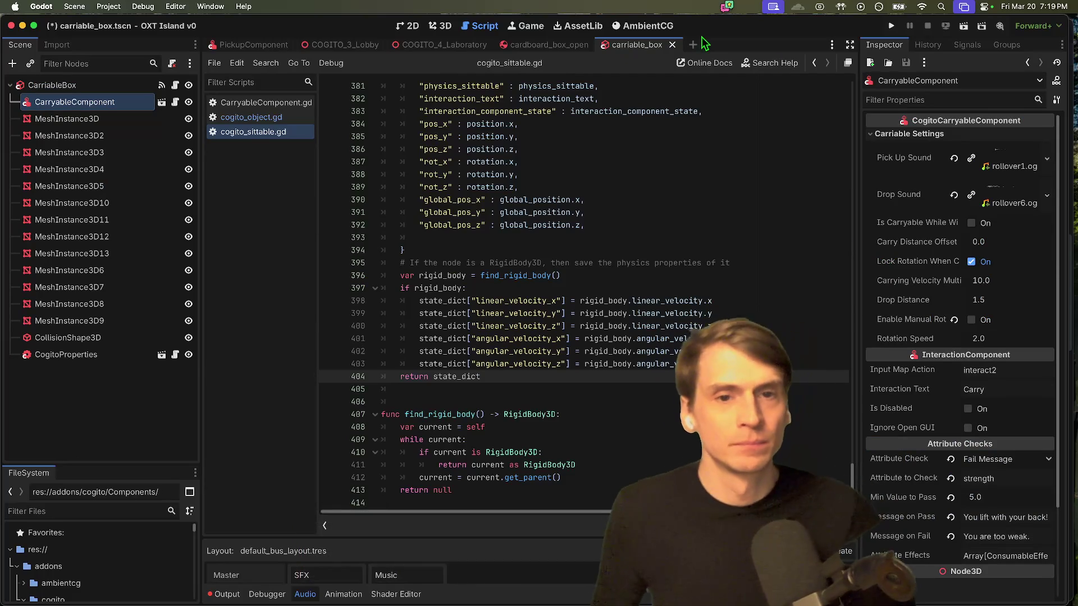
{"action": "left_click", "coordinate": [175, 102]}
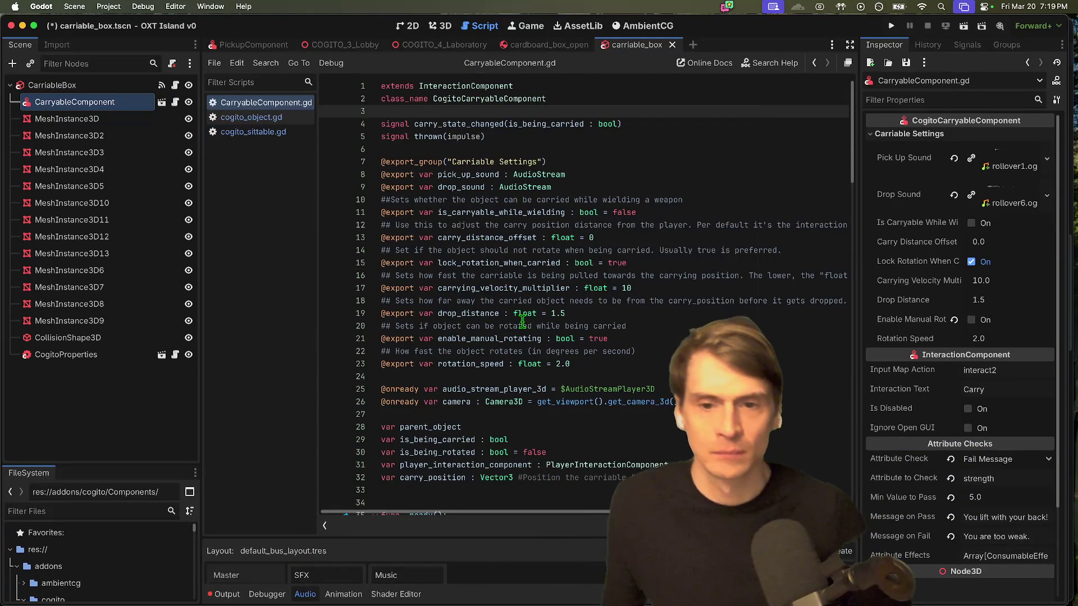
{"action": "scroll", "coordinate": [572, 195], "scroll_direction": "down", "scroll_amount": 1}
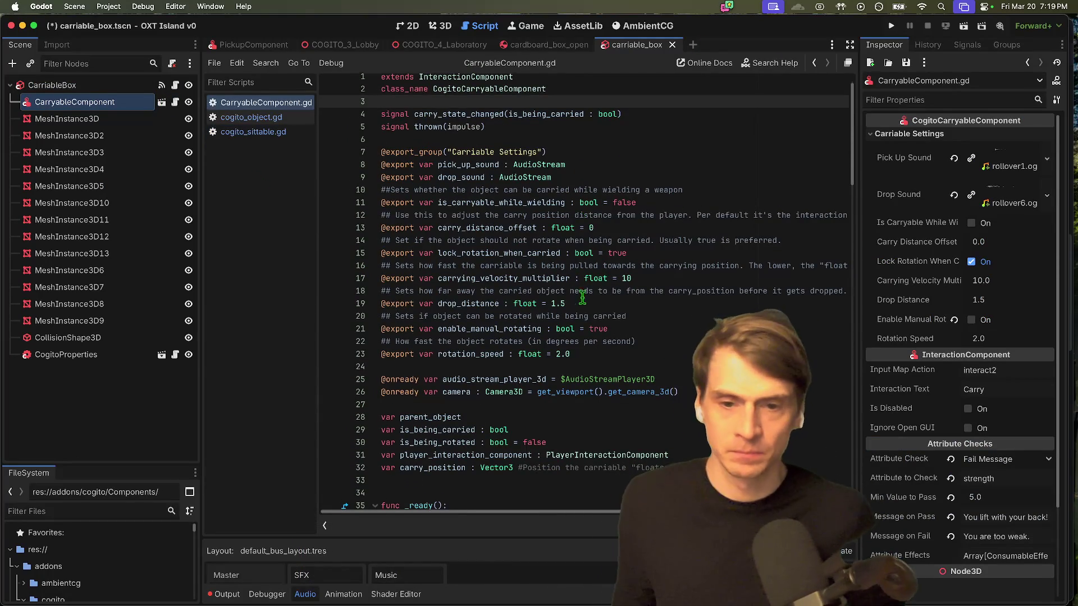
{"action": "scroll", "coordinate": [552, 303], "scroll_direction": "down", "scroll_amount": 4}
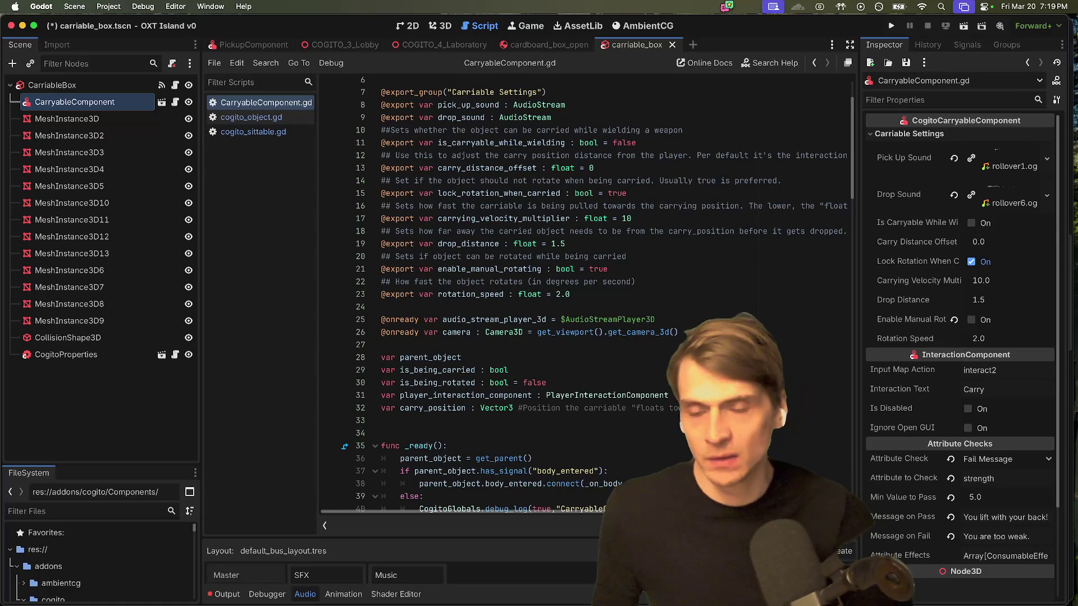
{"action": "scroll", "coordinate": [729, 252], "scroll_direction": "down", "scroll_amount": 6}
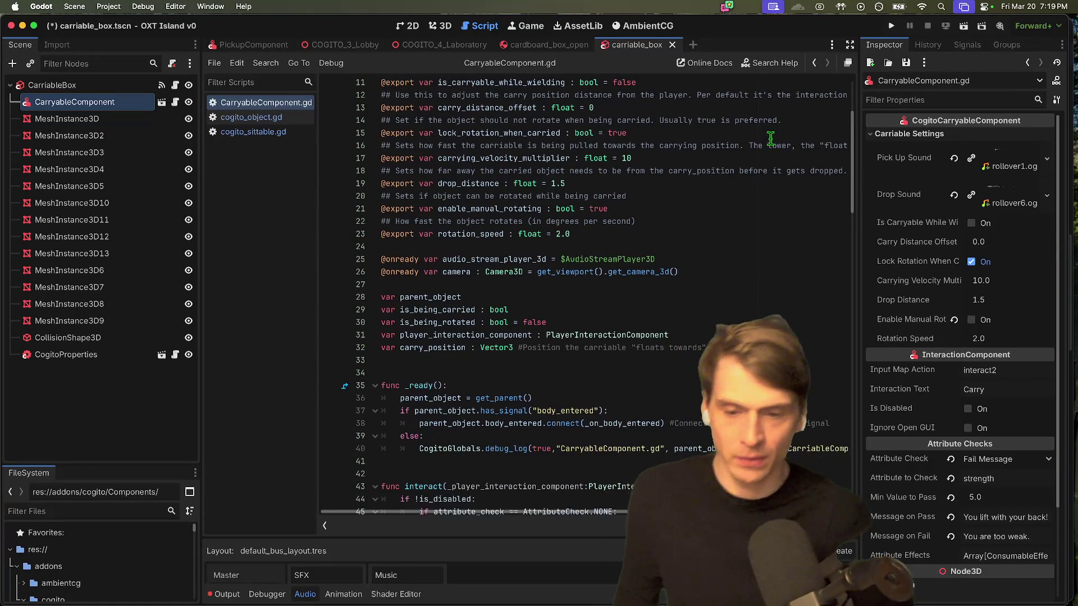
{"action": "scroll", "coordinate": [769, 219], "scroll_direction": "down", "scroll_amount": 1}
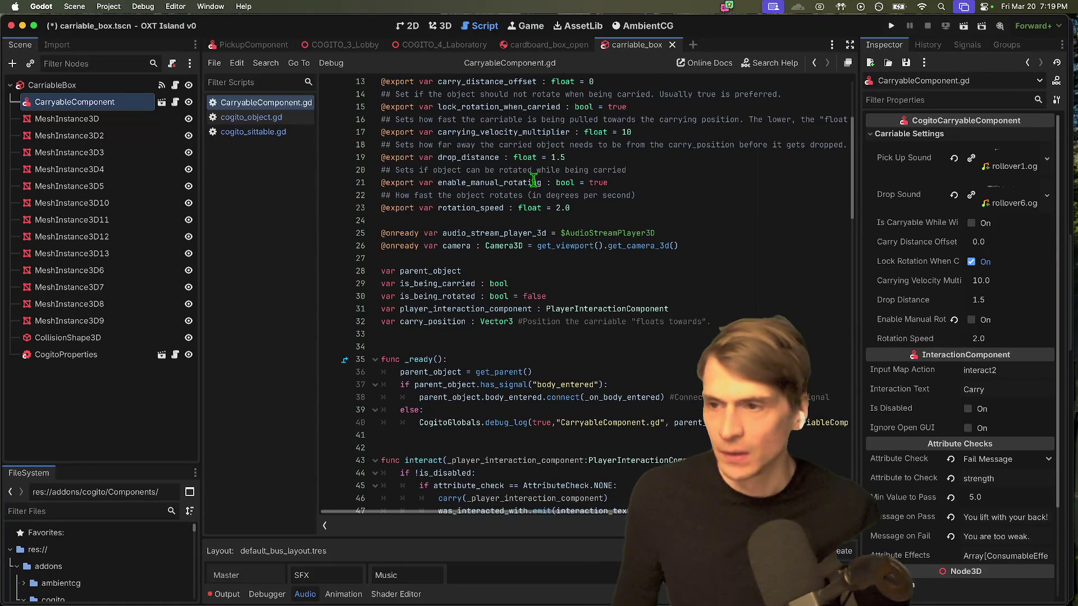
Step: Open the CarriableBox's cogito_object.gd script and select the CogitoObject class name
{"action": "left_click", "coordinate": [20, 86]}
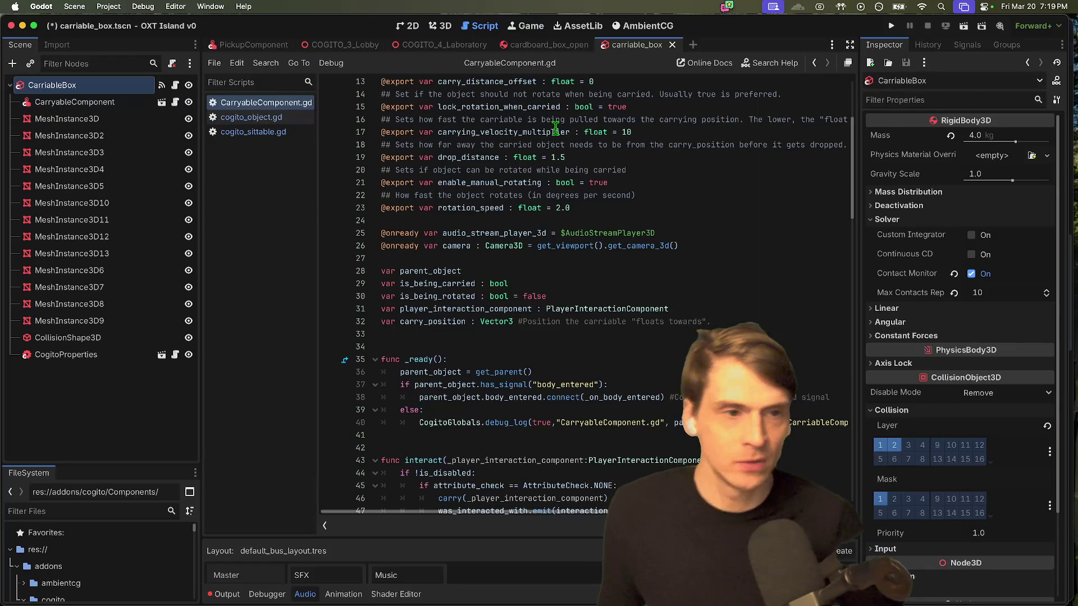
{"action": "left_click", "coordinate": [173, 88]}
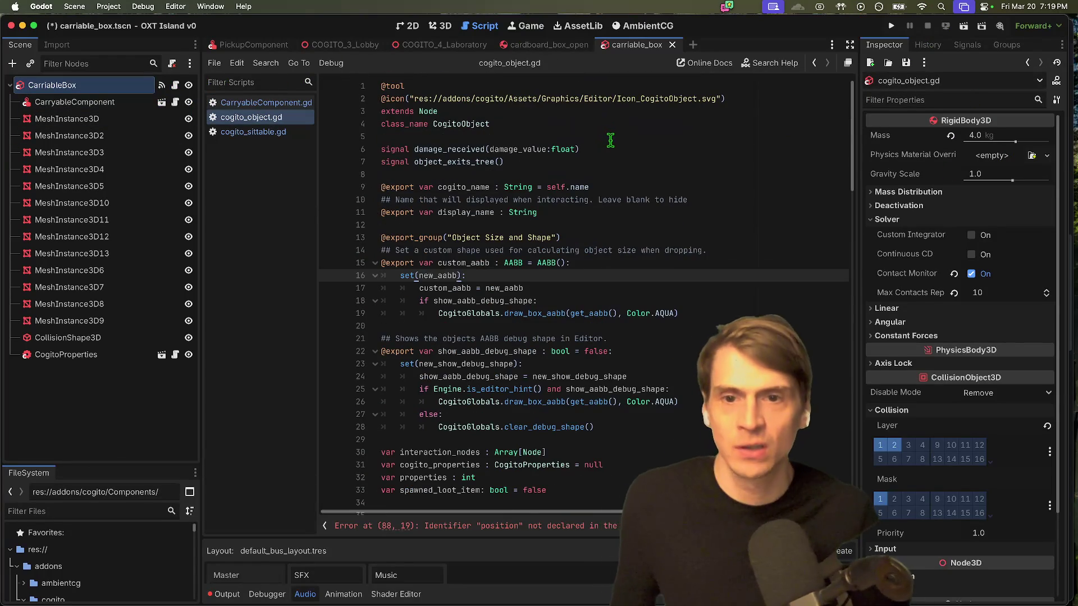
{"action": "left_click", "coordinate": [601, 123]}
{"action": "double_click", "coordinate": [448, 124]}
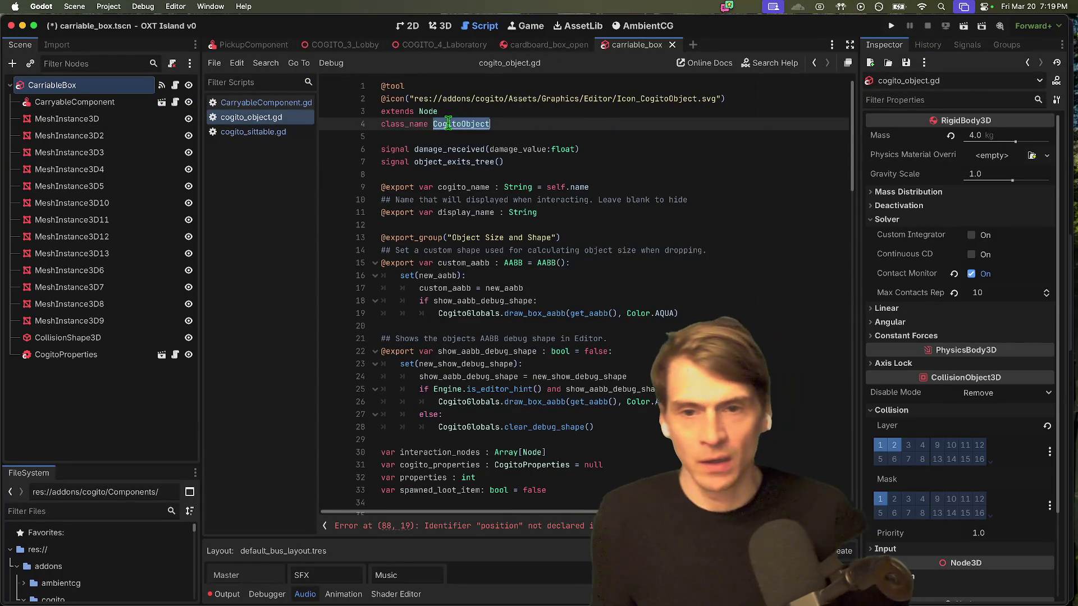
{"action": "left_click", "coordinate": [477, 124], "text": "super"}
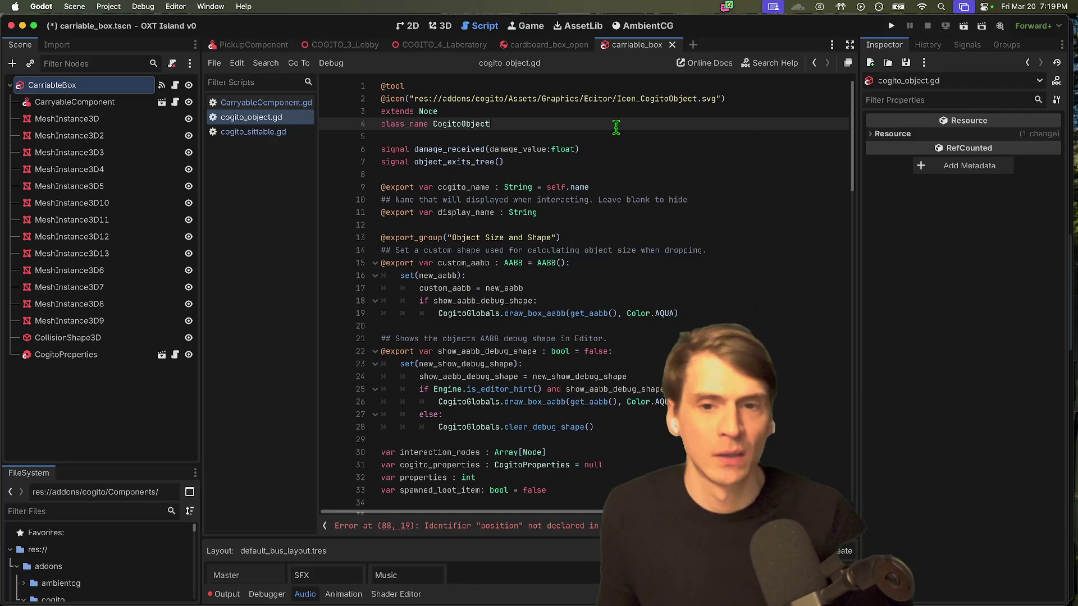
{"action": "key", "text": "alt+shift+Left"}
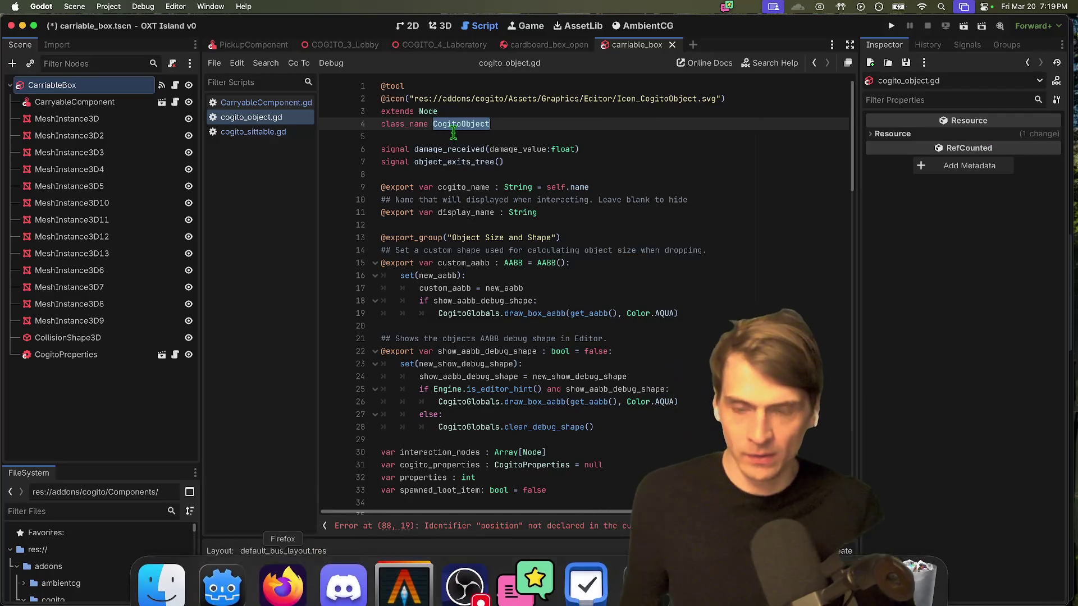
{"action": "left_click", "coordinate": [282, 569]}
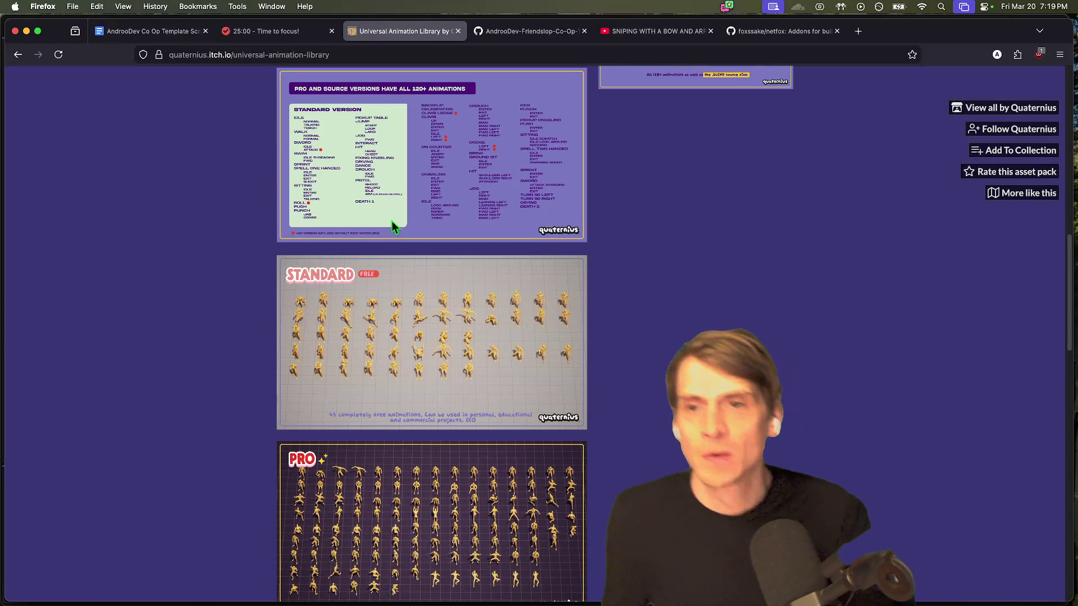
Step: In the co-op document's Part3 tab, make 'Target movement' a Heading 2
{"action": "left_click", "coordinate": [149, 31]}
{"action": "left_click", "coordinate": [76, 300]}
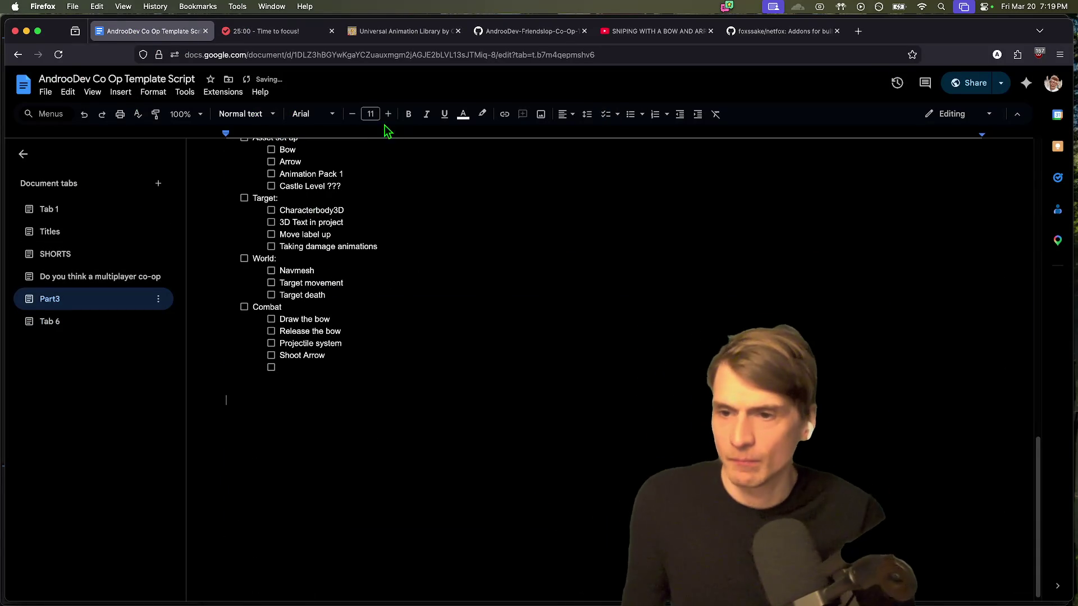
{"action": "left_click", "coordinate": [241, 114]}
{"action": "left_click", "coordinate": [414, 282]}
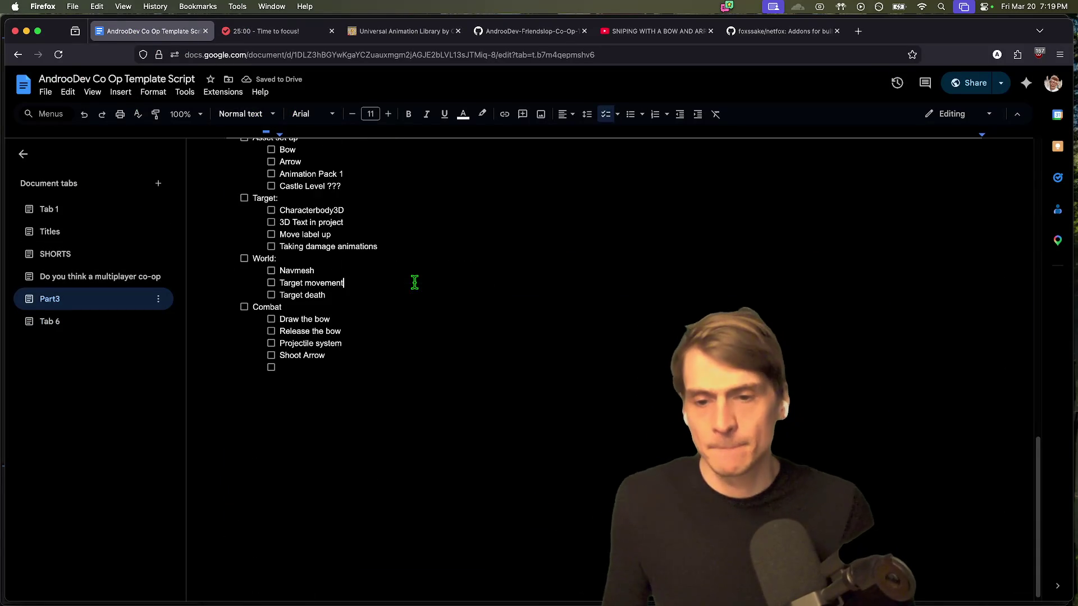
{"action": "left_click", "coordinate": [247, 114]}
{"action": "mouse_move", "coordinate": [289, 319]}
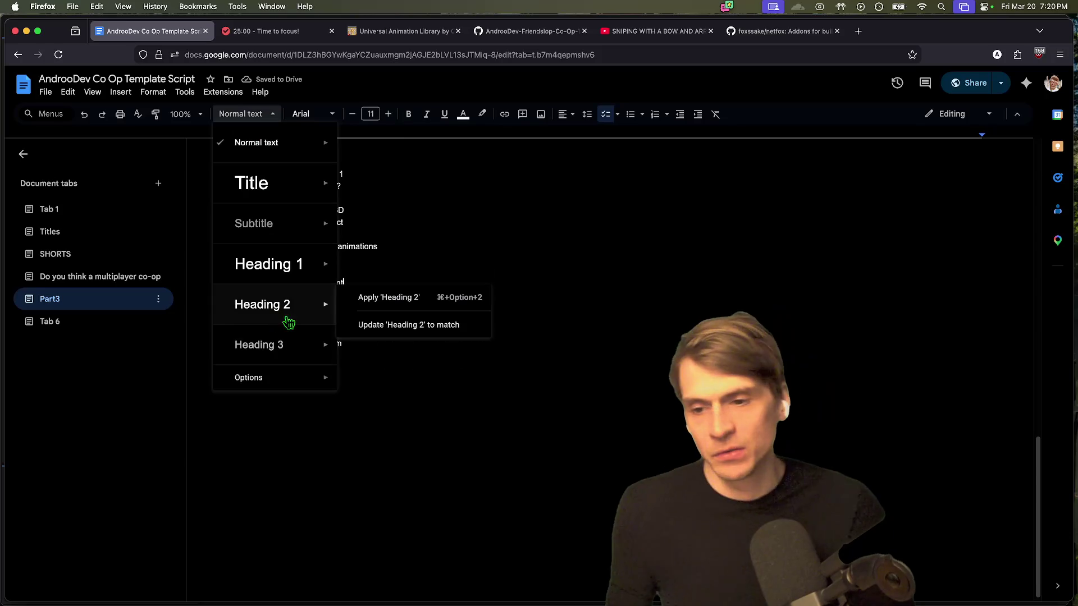
{"action": "left_click", "coordinate": [386, 298]}
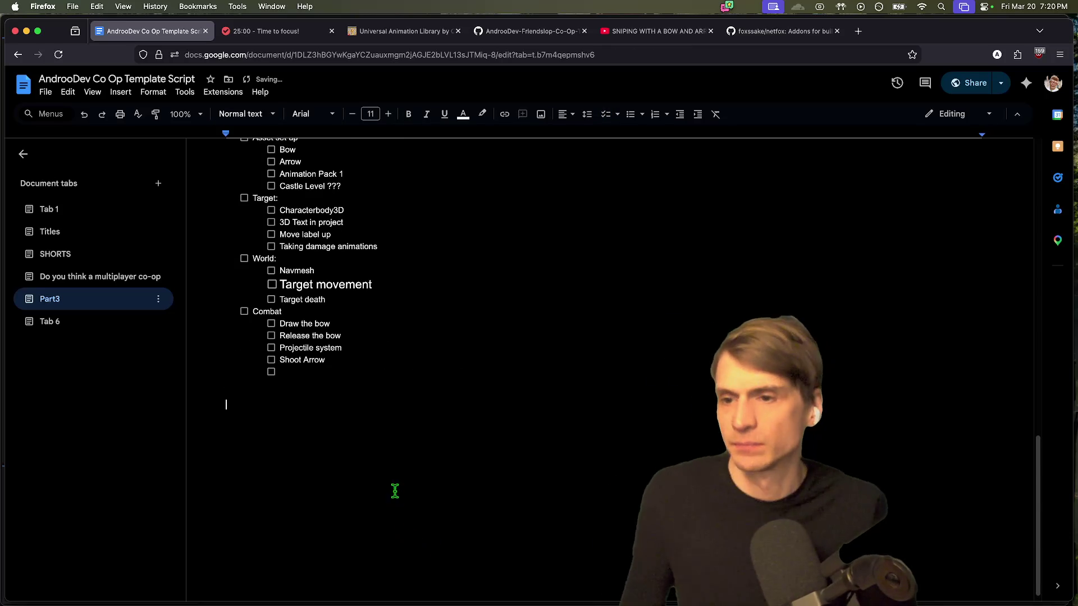
Step: Turn the empty line below into a Heading 2, then switch back to Godot
{"action": "left_click", "coordinate": [244, 114]}
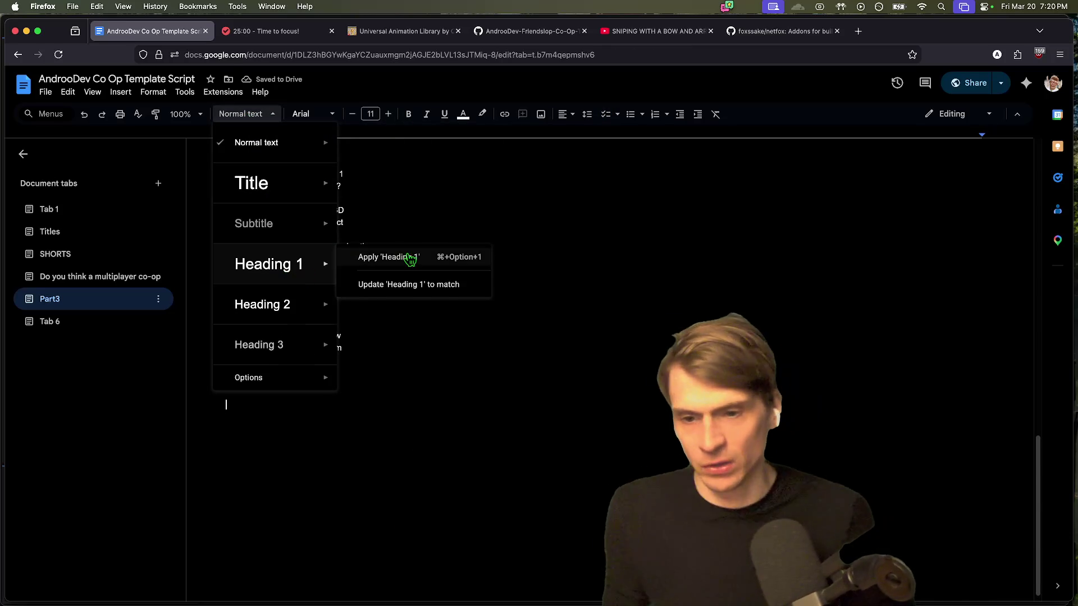
{"action": "mouse_move", "coordinate": [260, 307]}
{"action": "left_click", "coordinate": [384, 298]}
{"action": "type", "text": "T"}
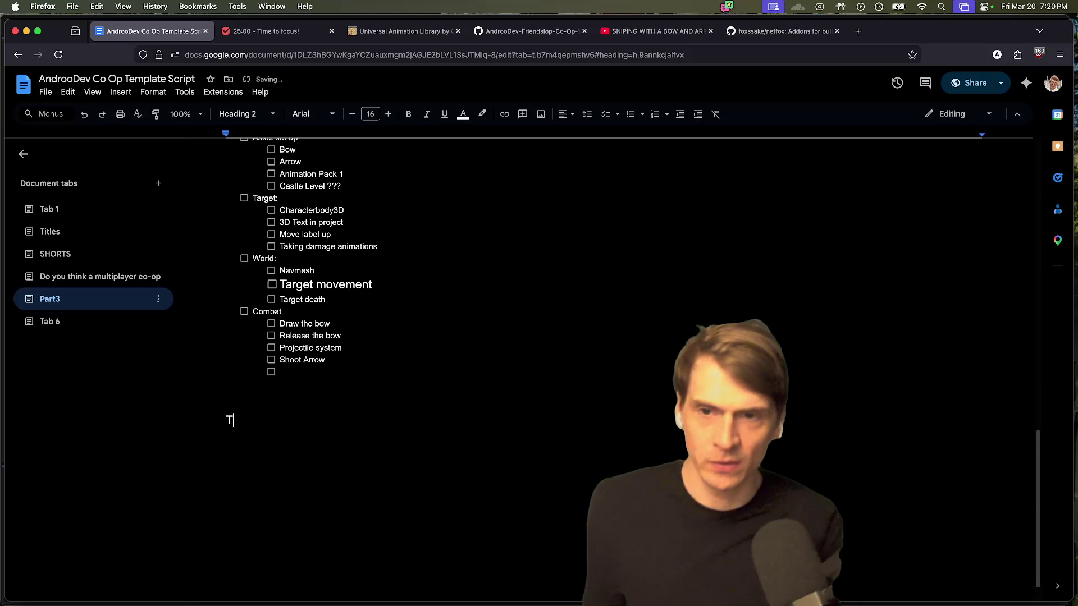
{"action": "key", "text": "ctrl+Tab"}
{"action": "key", "text": "ctrl+Tab"}
{"action": "key", "text": "ctrl+Tab"}
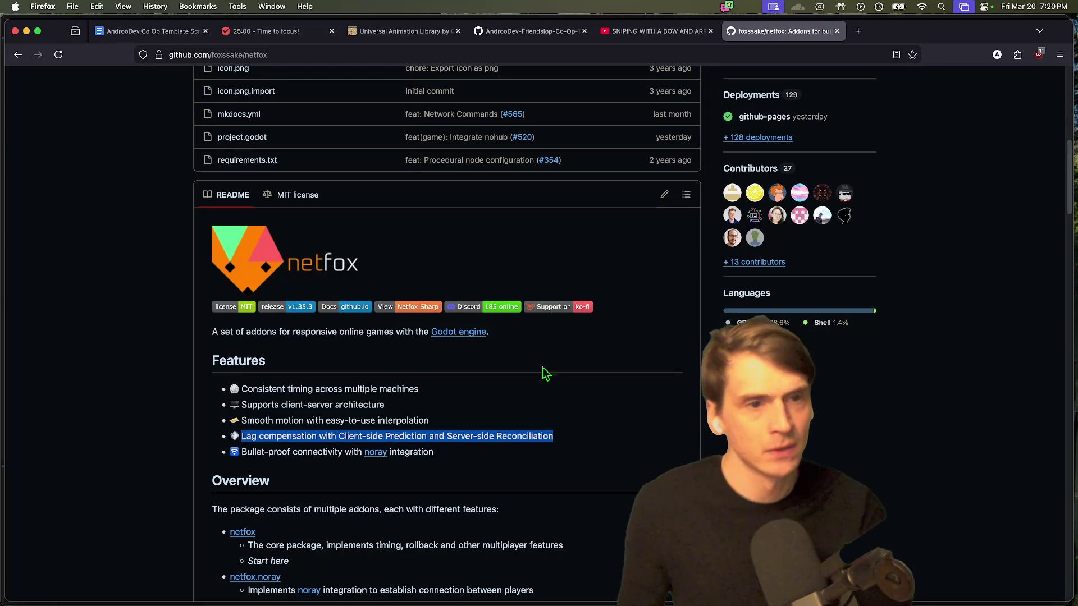
{"action": "key", "text": "super+Tab"}
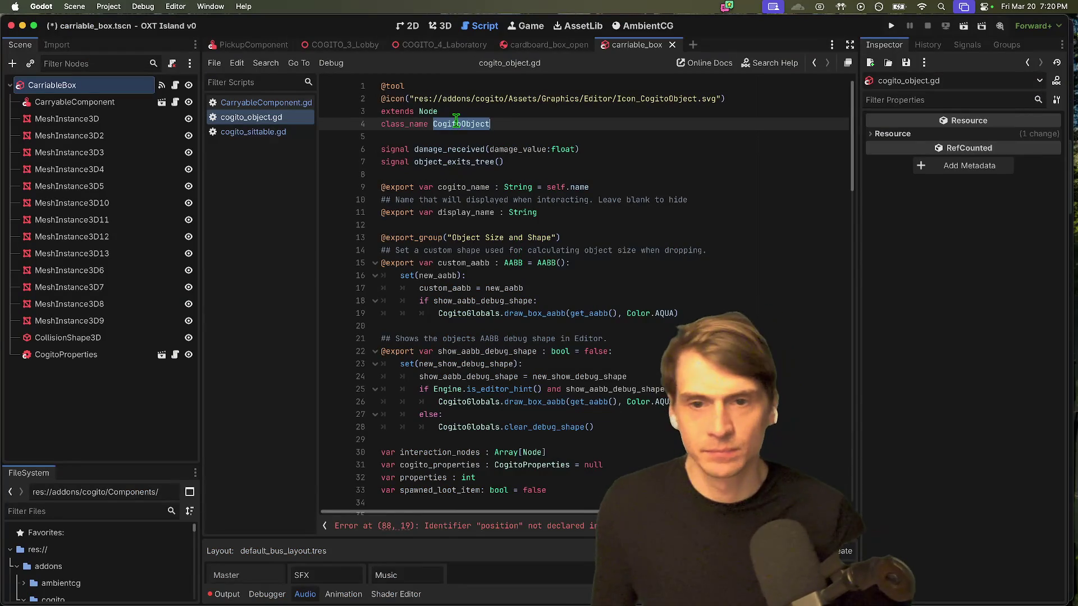
Step: Select the cogito_object.gd header lines 1–4, then clear the selection
{"action": "mouse_move", "coordinate": [509, 124]}
{"action": "left_mouse_down"}
{"action": "mouse_move", "coordinate": [315, 123]}
{"action": "mouse_move", "coordinate": [319, 106]}
{"action": "left_mouse_up"}
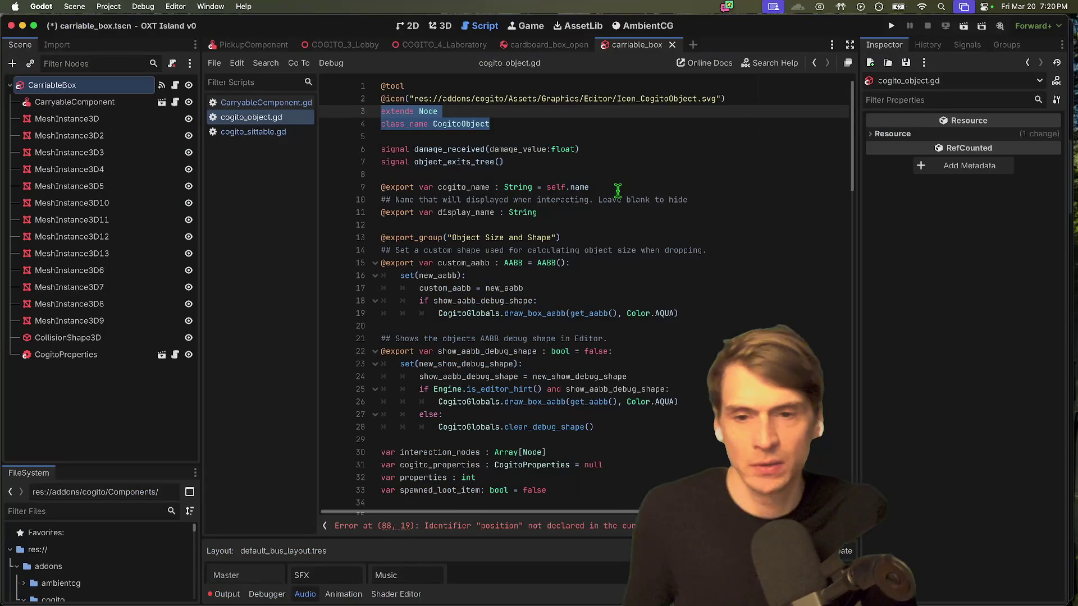
{"action": "mouse_move", "coordinate": [502, 118]}
{"action": "left_mouse_down"}
{"action": "mouse_move", "coordinate": [432, 124]}
{"action": "mouse_move", "coordinate": [370, 85]}
{"action": "mouse_move", "coordinate": [356, 113]}
{"action": "left_mouse_up"}
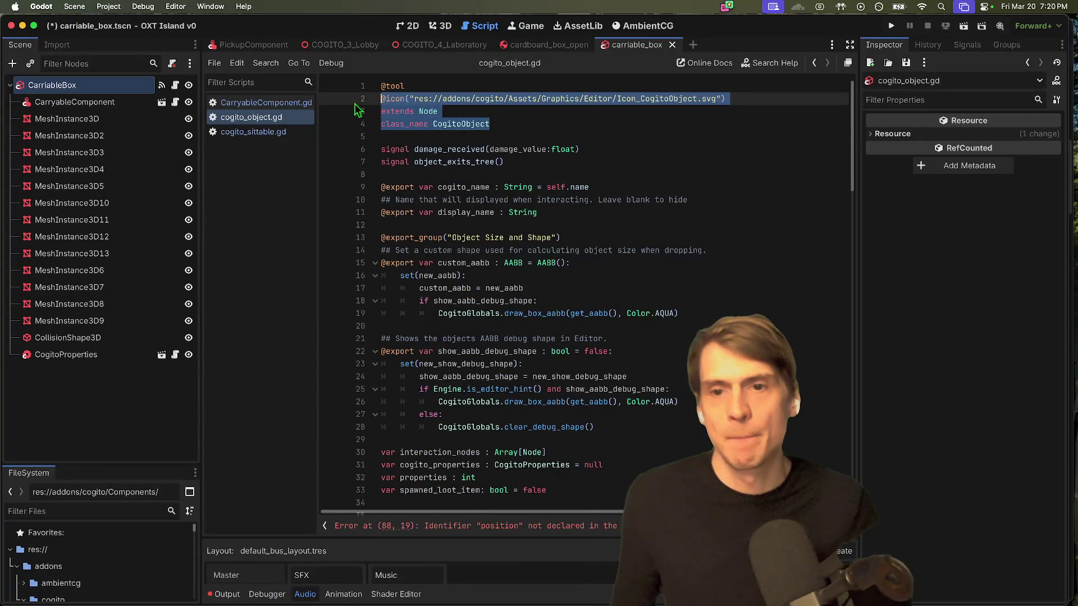
{"action": "left_click_drag", "start_coordinate": [548, 135], "coordinate": [342, 102]}
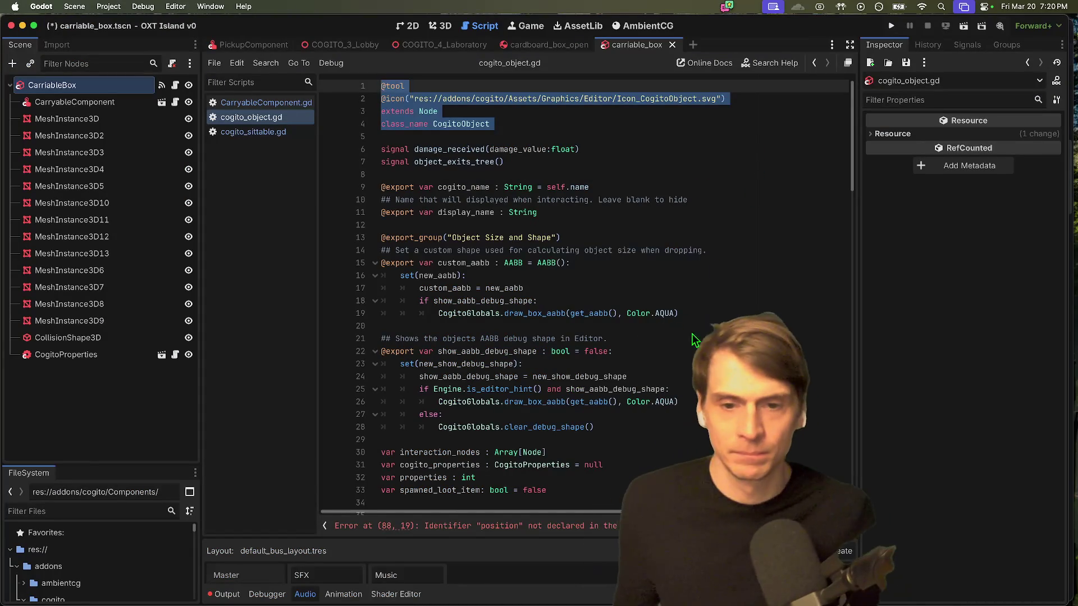
{"action": "left_click", "coordinate": [690, 263]}
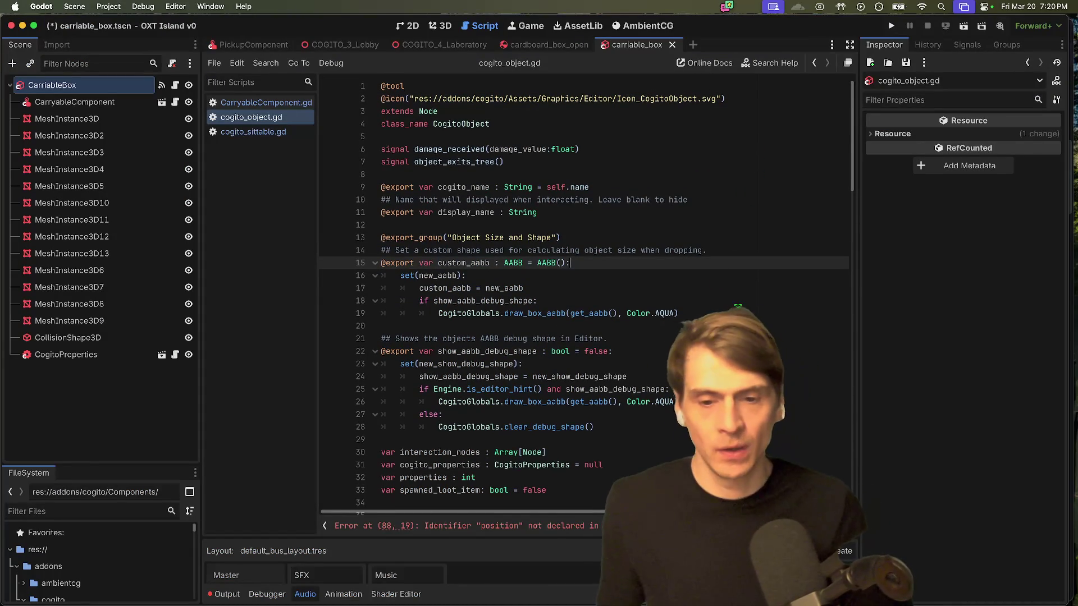
Step: Select interaction_nodes on line 30 and inspect the CarryableComponent and CarriableBox properties
{"action": "double_click", "coordinate": [440, 450]}
{"action": "left_click", "coordinate": [62, 102]}
{"action": "left_click", "coordinate": [56, 84]}
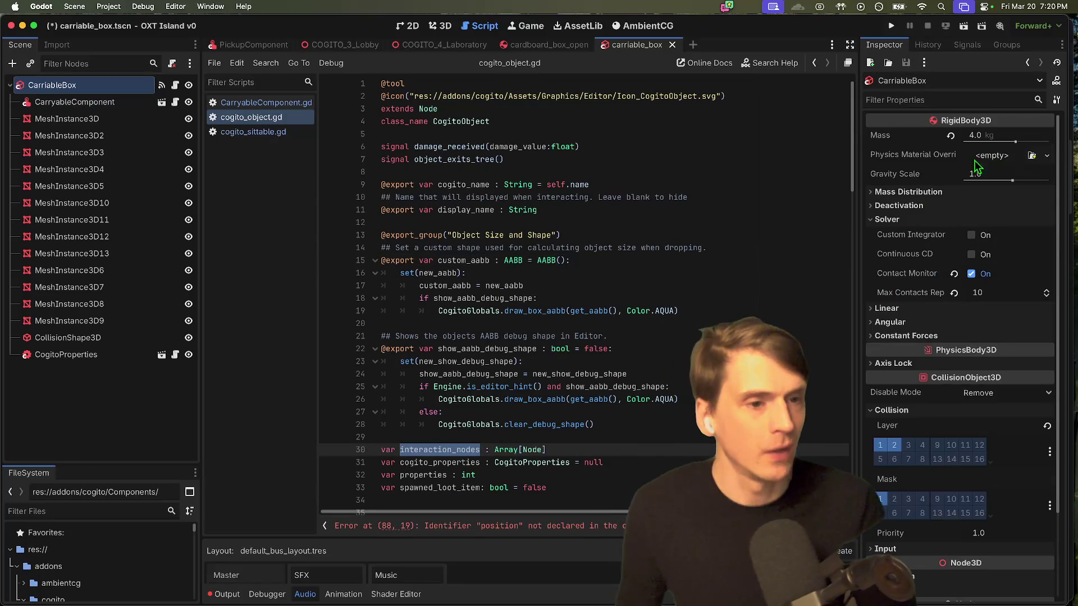
{"action": "left_click", "coordinate": [932, 219]}
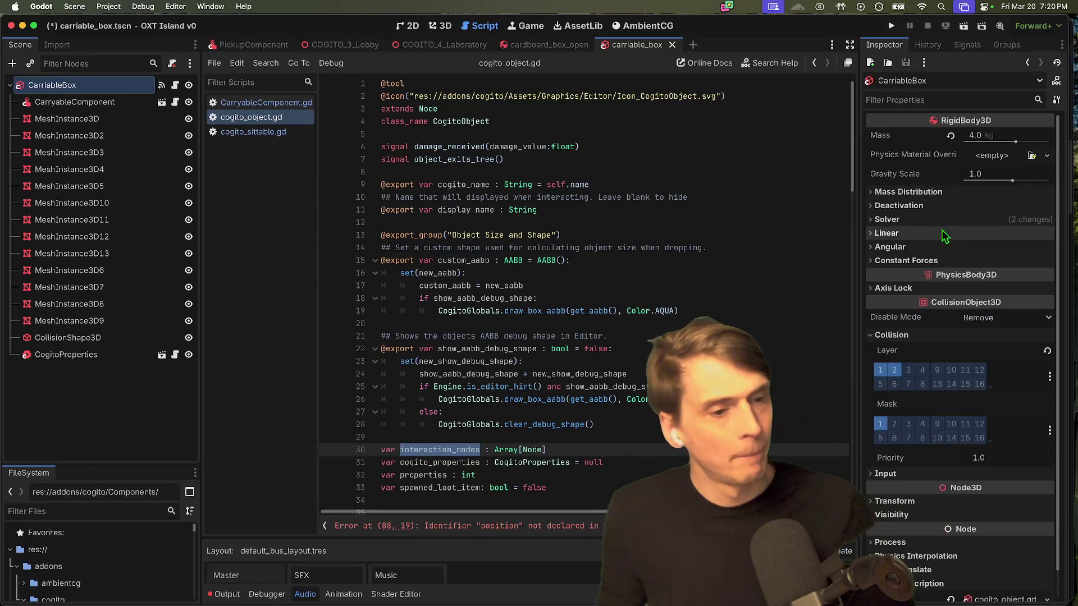
{"action": "scroll", "coordinate": [525, 393], "scroll_direction": "down", "scroll_amount": 1}
{"action": "scroll", "coordinate": [525, 399], "scroll_direction": "down", "scroll_amount": 3}
{"action": "key", "text": "super+d"}
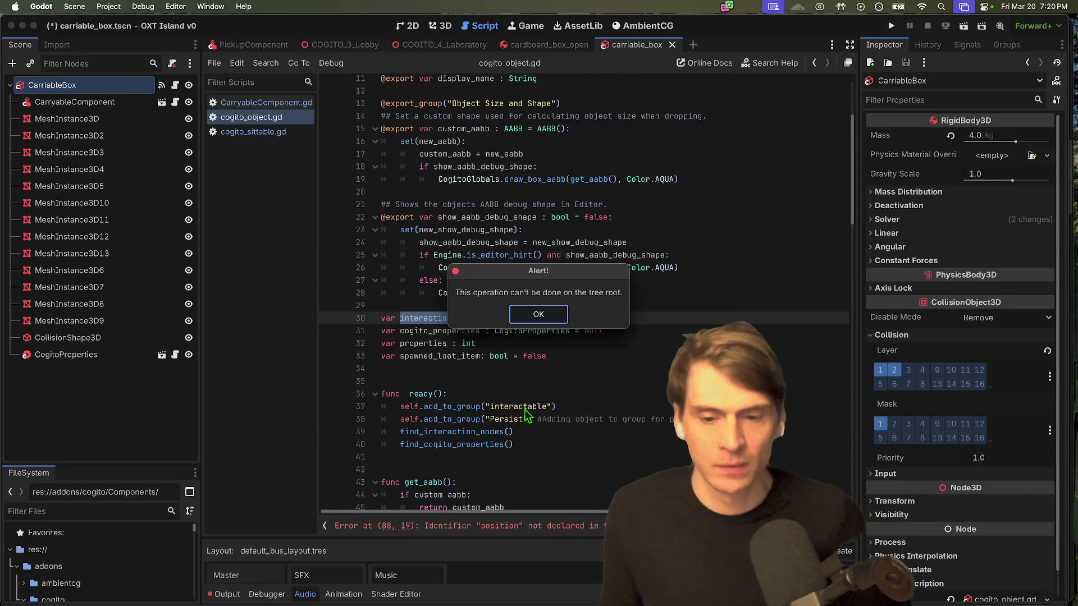
{"action": "left_click", "coordinate": [525, 337]}
Step: Jump to find_interaction_nodes(), select InteractionComponent, and open the CarryableComponent script
{"action": "double_click", "coordinate": [451, 320]}
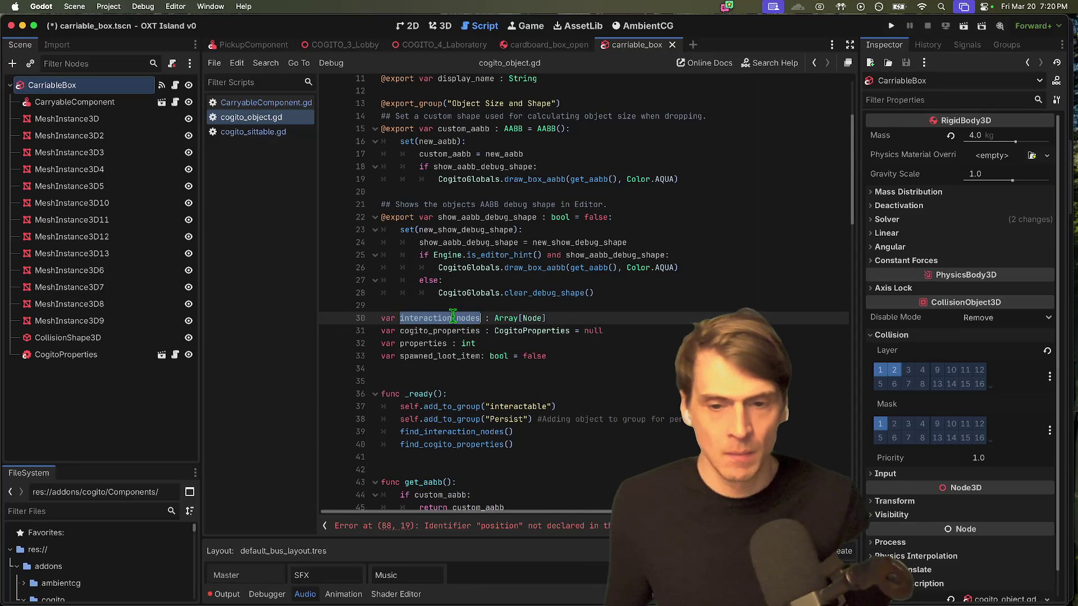
{"action": "scroll", "coordinate": [580, 370], "scroll_direction": "down", "scroll_amount": 2}
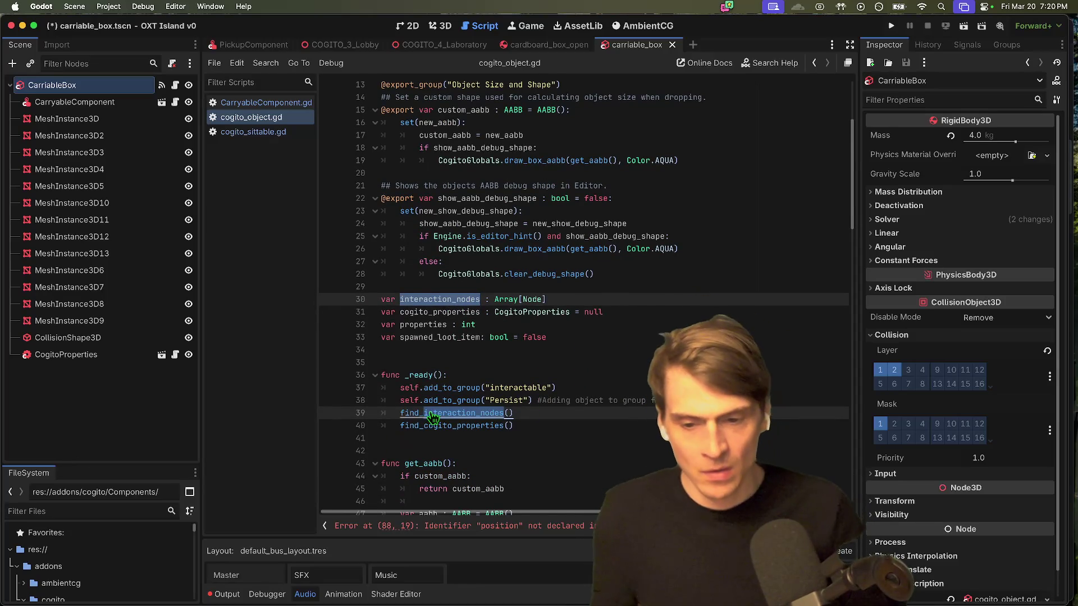
{"action": "left_click", "coordinate": [427, 414], "text": "super"}
{"action": "left_click", "coordinate": [617, 314]}
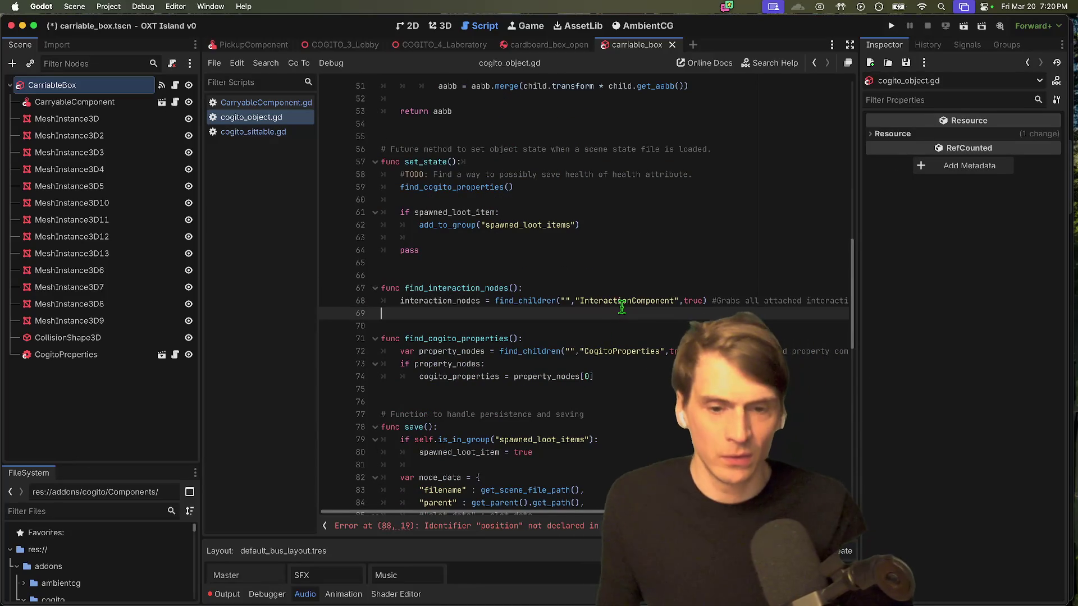
{"action": "double_click", "coordinate": [623, 302]}
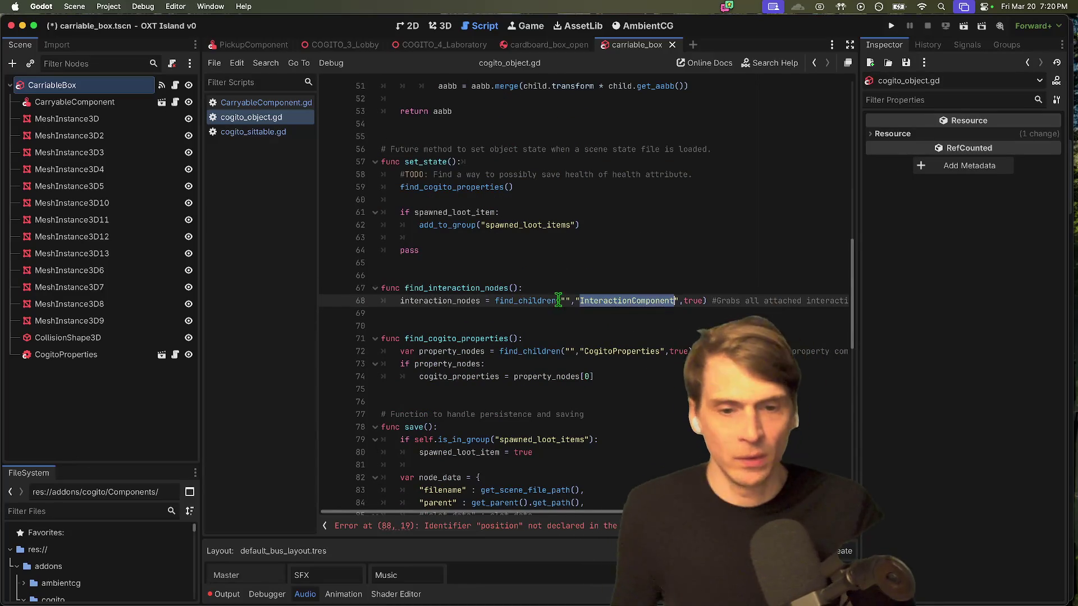
{"action": "left_click", "coordinate": [45, 105]}
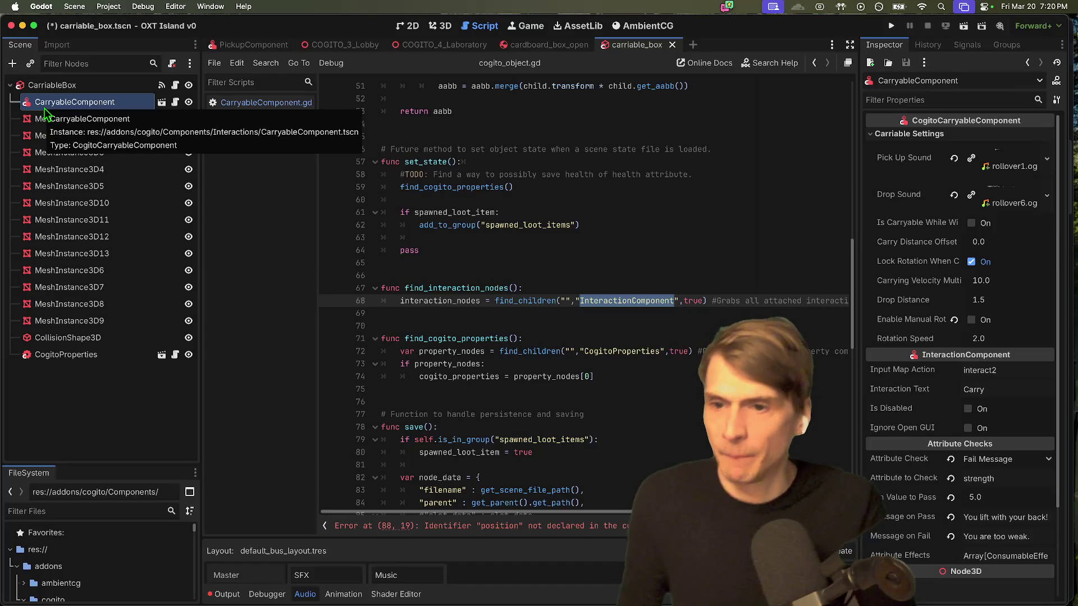
{"action": "left_click", "coordinate": [1013, 134]}
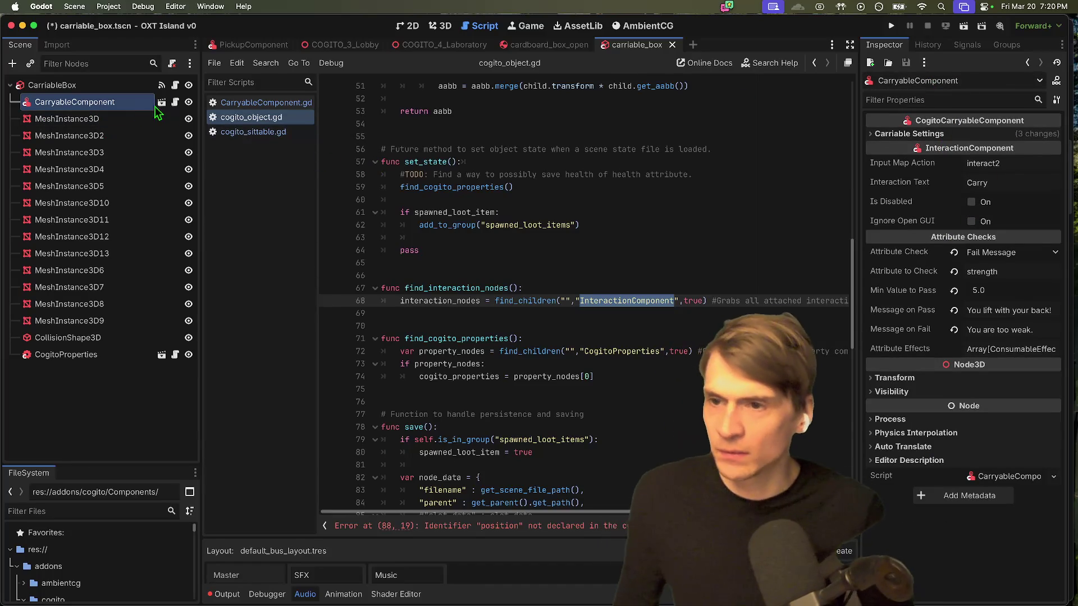
{"action": "left_click", "coordinate": [174, 102]}
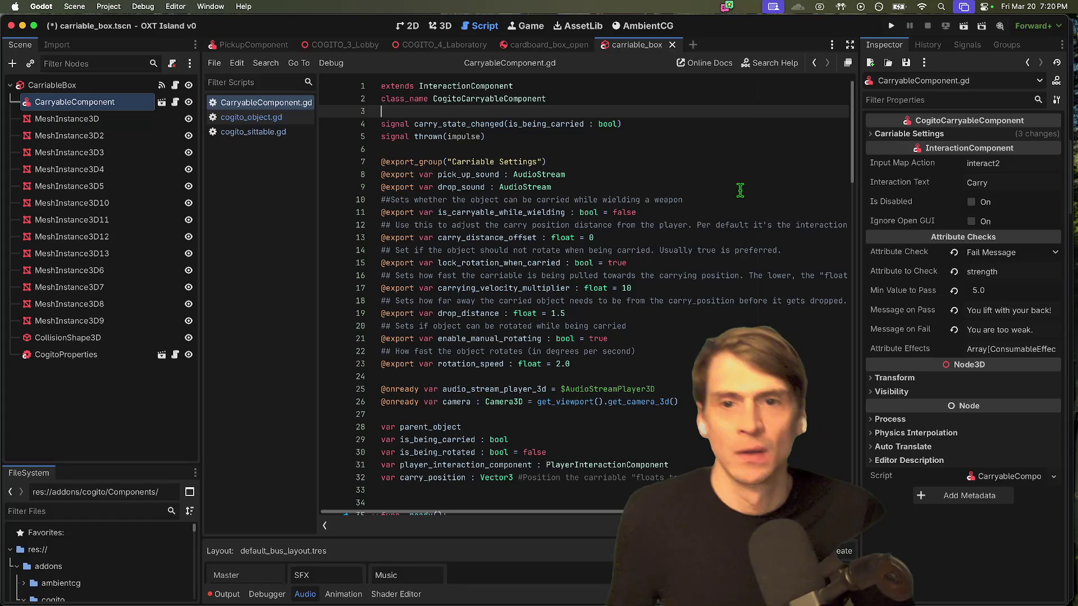
Step: Open the InteractionComponent base class script and select its header lines
{"action": "double_click", "coordinate": [493, 87]}
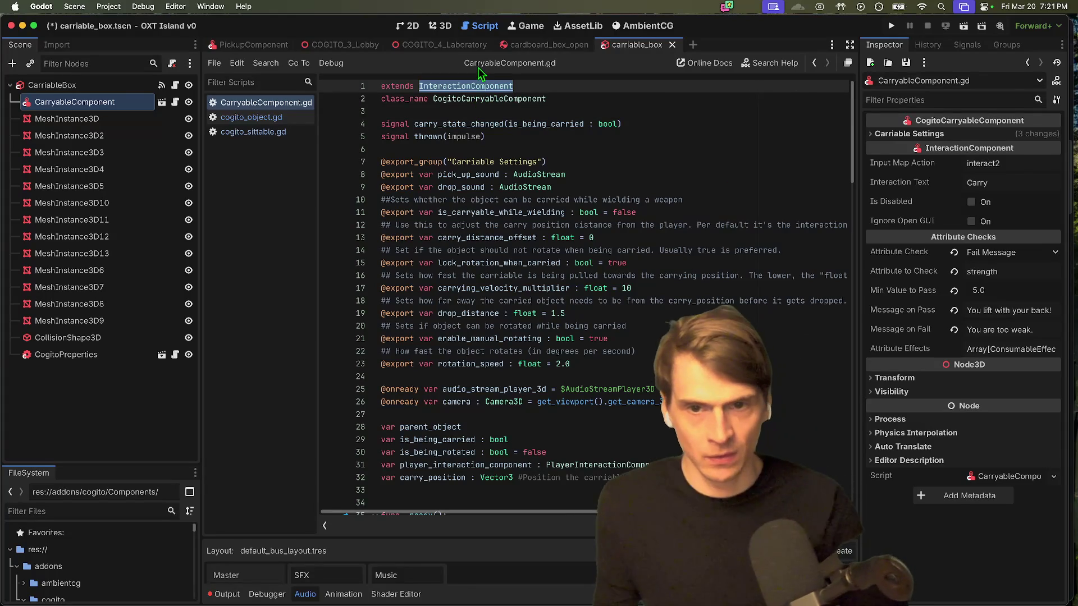
{"action": "left_click", "coordinate": [475, 87], "text": "super"}
{"action": "key", "text": "shift+Up"}
{"action": "key", "text": "shift+Up"}
{"action": "key", "text": "shift+Up"}
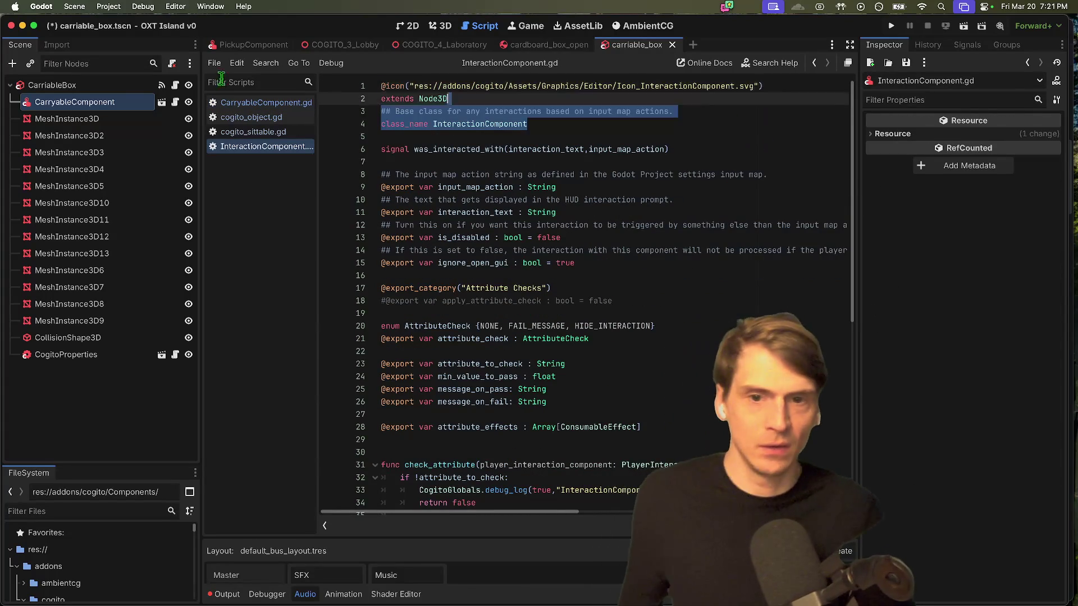
{"action": "key", "text": "shift+Home"}
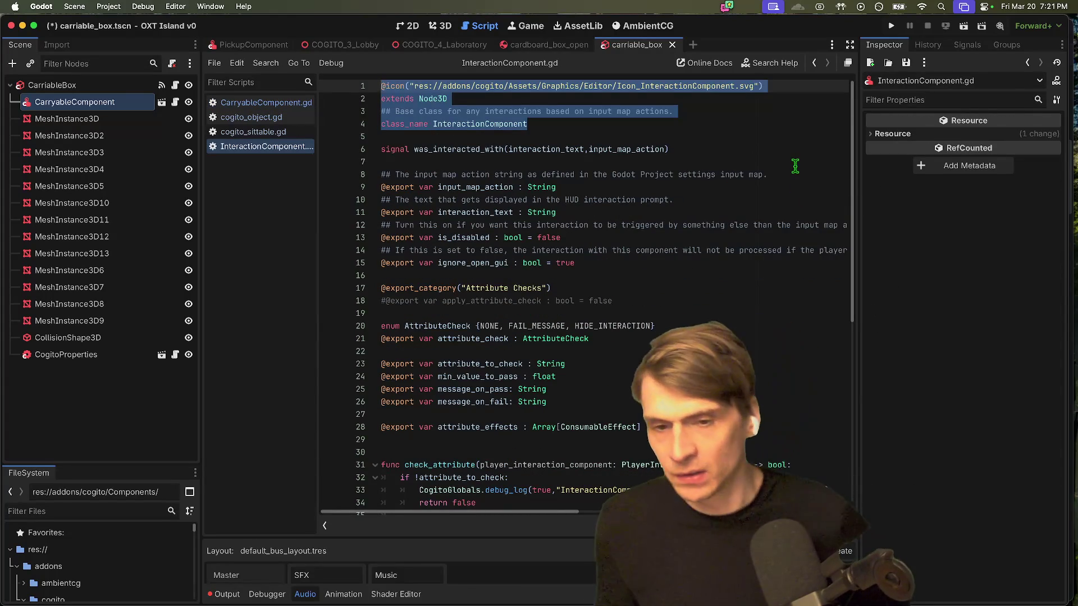
Step: Move the carriable_box scene tab to second place and select the CarriableBox root
{"action": "left_click", "coordinate": [549, 45]}
{"action": "left_click", "coordinate": [636, 44]}
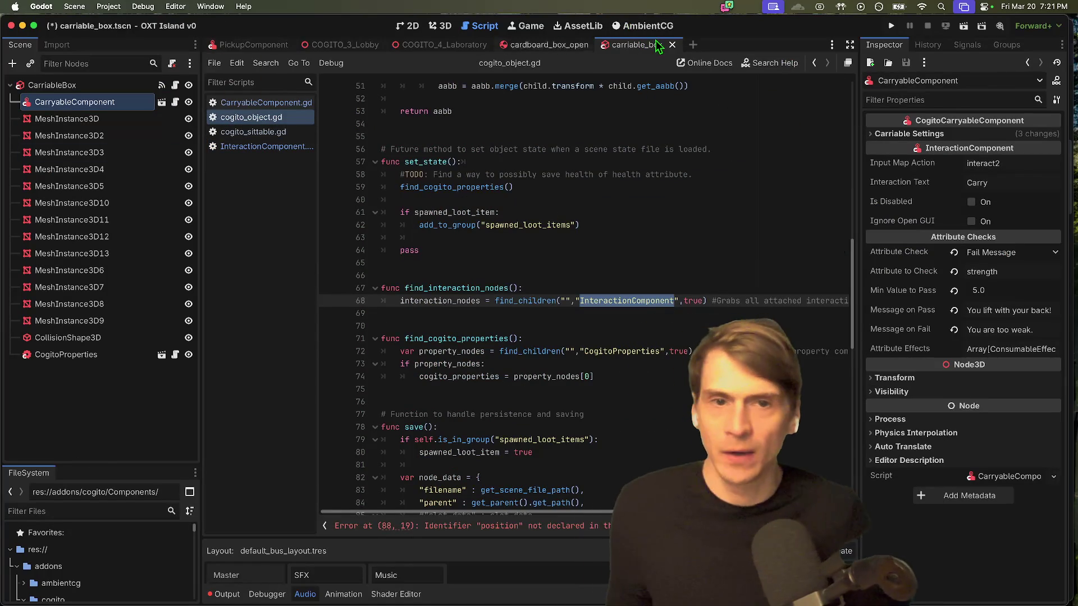
{"action": "mouse_move", "coordinate": [640, 45]}
{"action": "left_mouse_down"}
{"action": "mouse_move", "coordinate": [326, 51]}
{"action": "mouse_move", "coordinate": [334, 46]}
{"action": "left_mouse_up"}
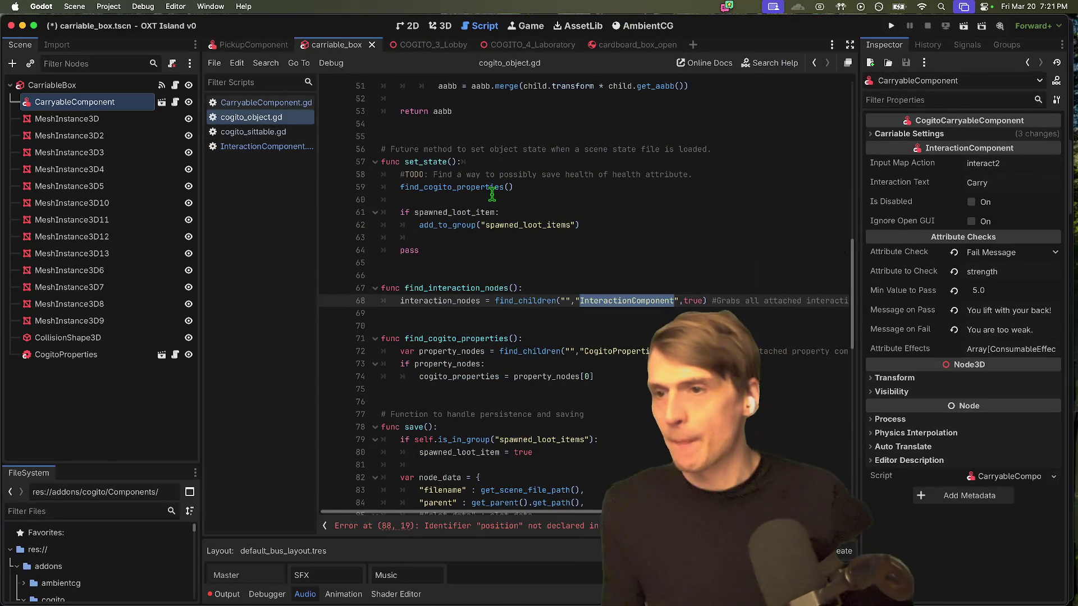
{"action": "left_click", "coordinate": [145, 411]}
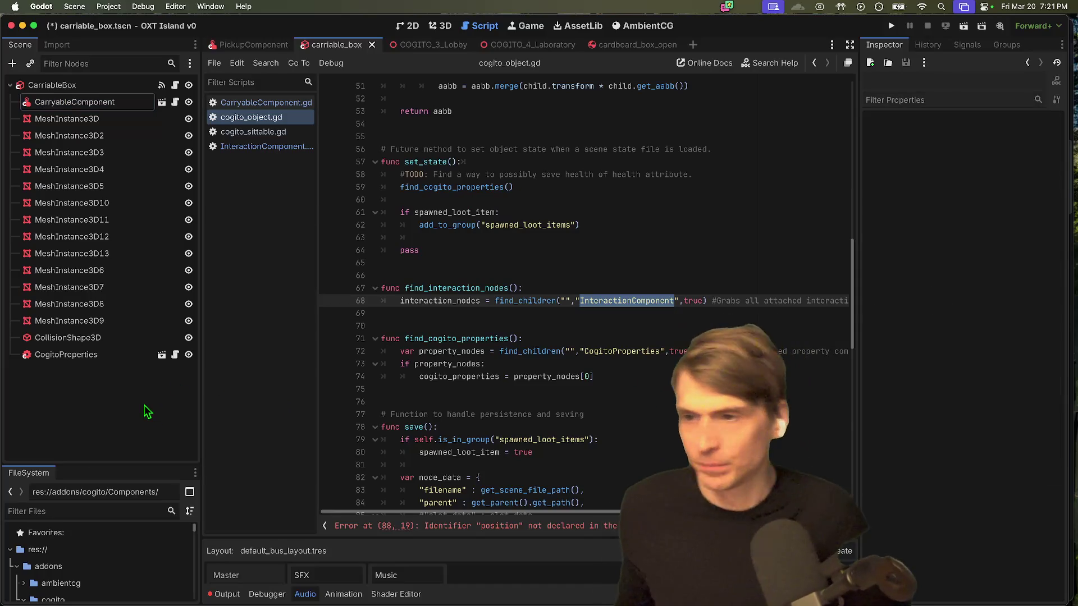
{"action": "left_click", "coordinate": [94, 89]}
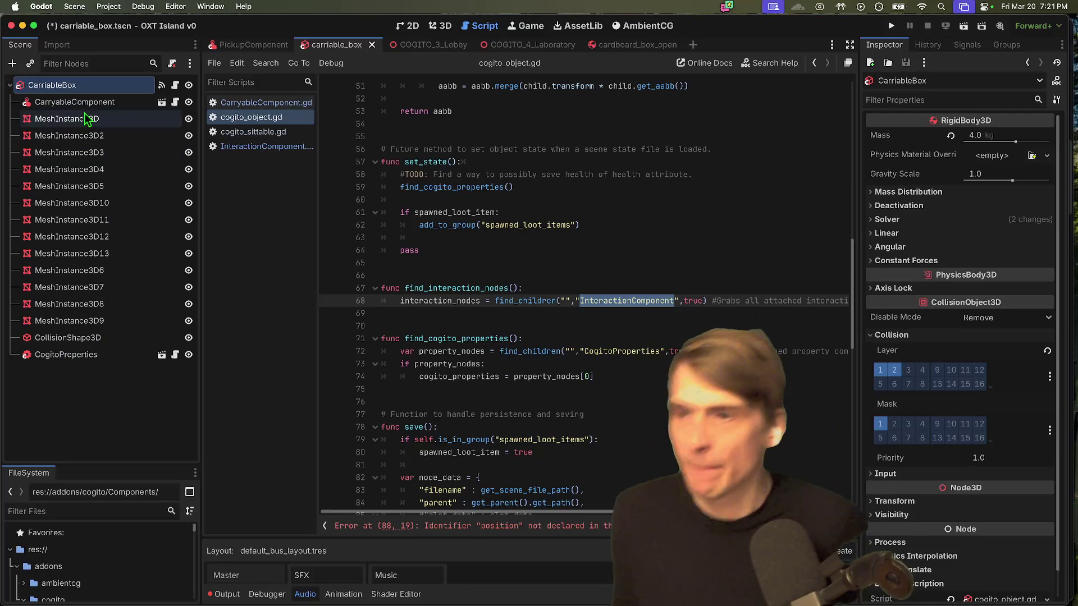
Step: Widen the Inspector and expand then collapse the CarryableComponent's Carriable Settings
{"action": "left_click", "coordinate": [176, 85]}
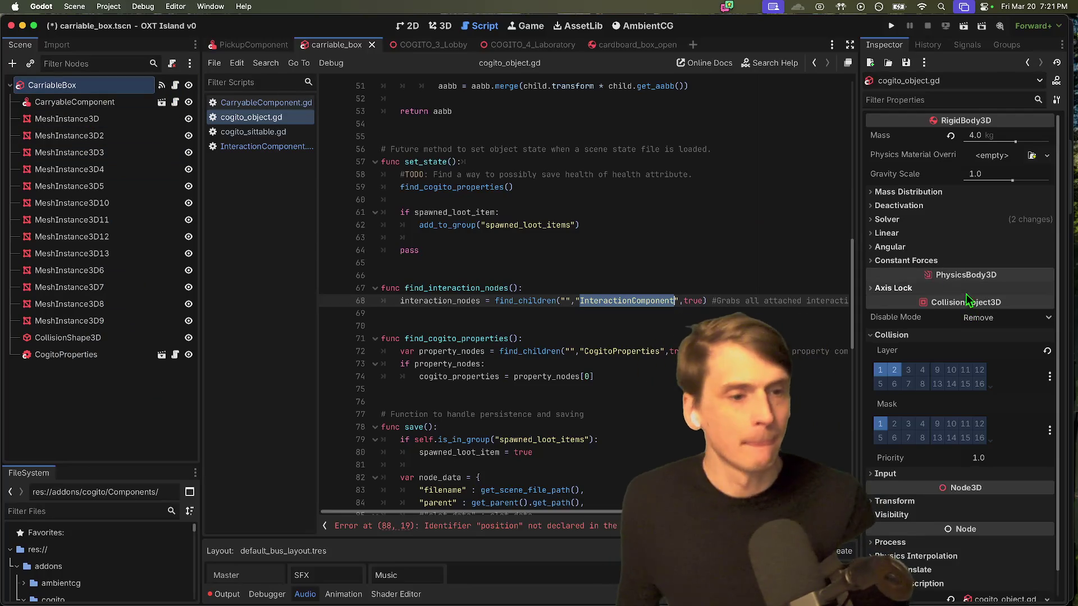
{"action": "left_click", "coordinate": [89, 106]}
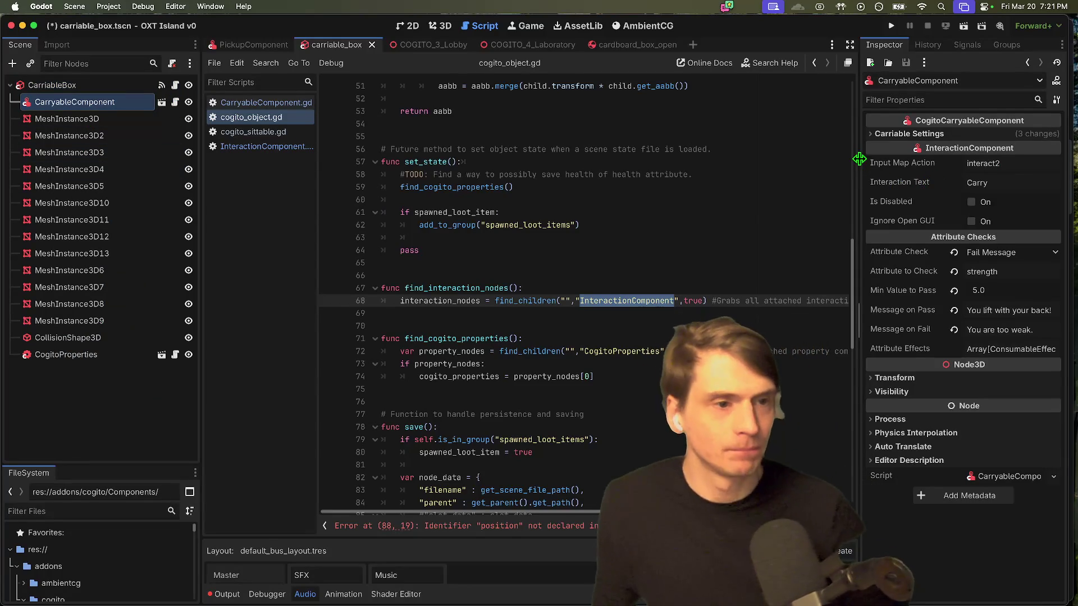
{"action": "left_click_drag", "start_coordinate": [859, 159], "coordinate": [810, 159]}
{"action": "left_click", "coordinate": [910, 135]}
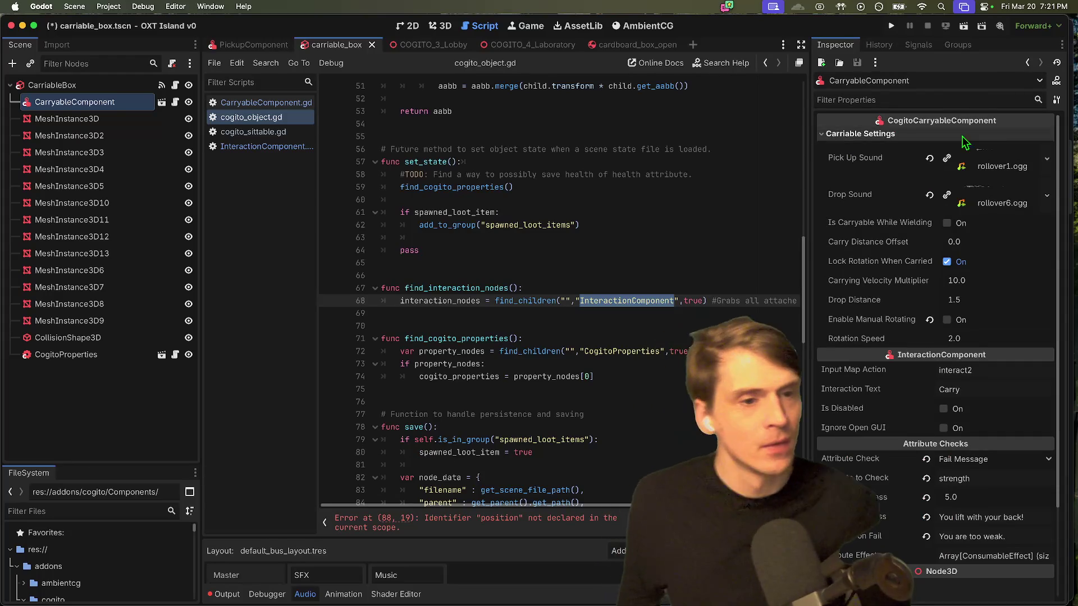
{"action": "left_click", "coordinate": [936, 135]}
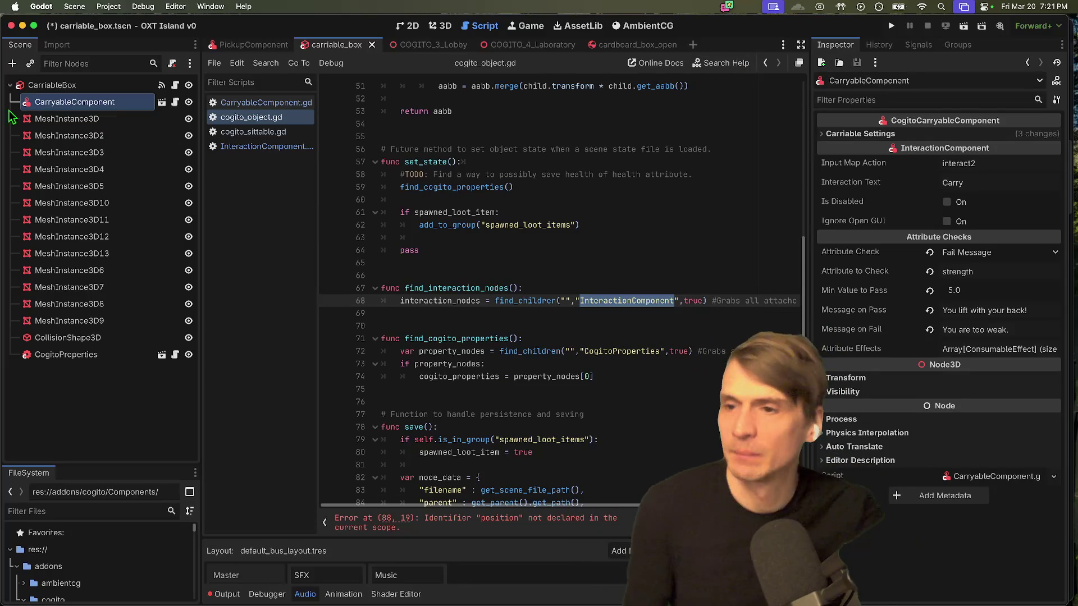
{"action": "left_click_drag", "start_coordinate": [12, 69], "coordinate": [262, 256]}
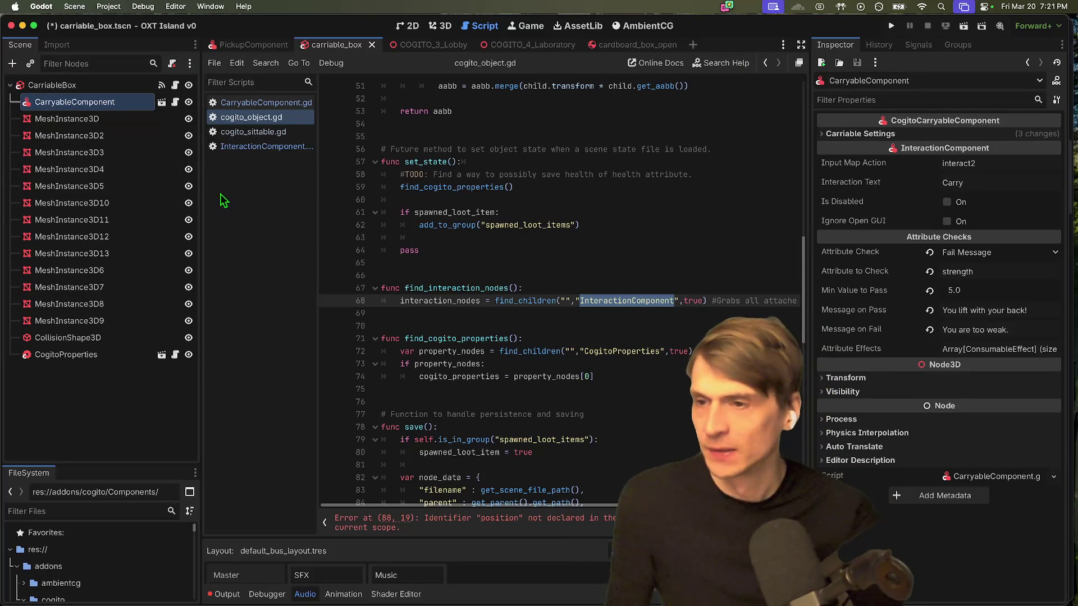
Step: Reselect CarryableComponent and check its Interaction Text value 'Carry'
{"action": "left_click", "coordinate": [104, 88]}
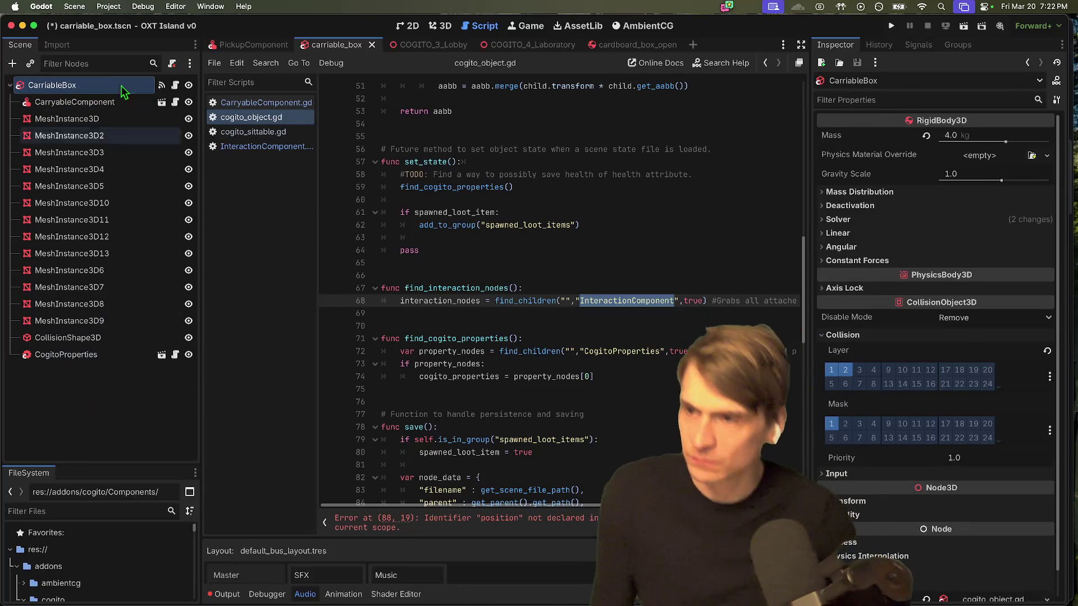
{"action": "left_click", "coordinate": [99, 104]}
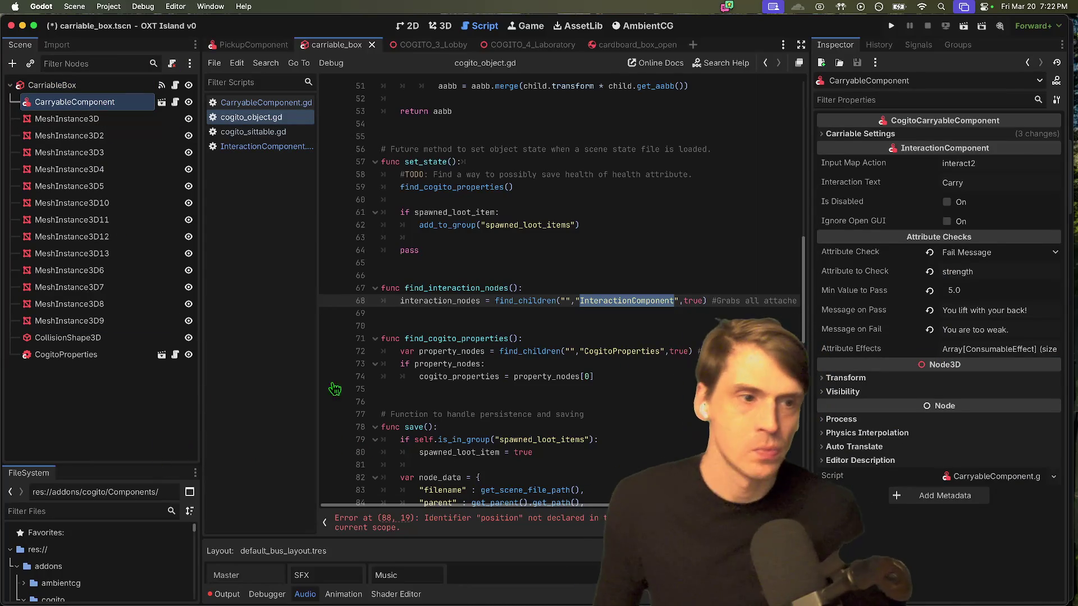
{"action": "left_click", "coordinate": [975, 183]}
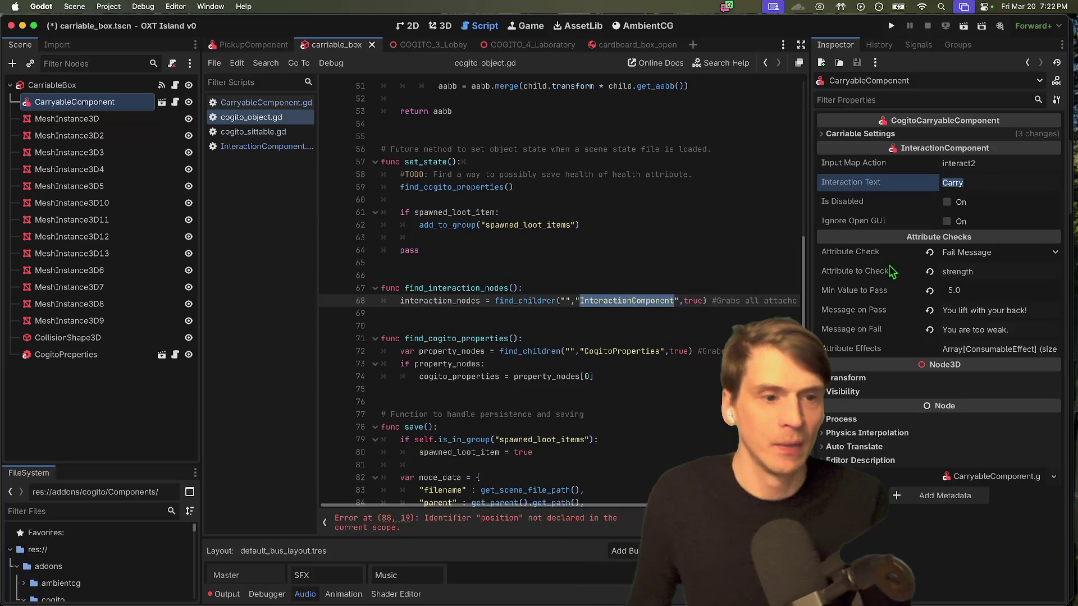
{"action": "left_click", "coordinate": [980, 183]}
{"action": "key", "text": "Tab"}
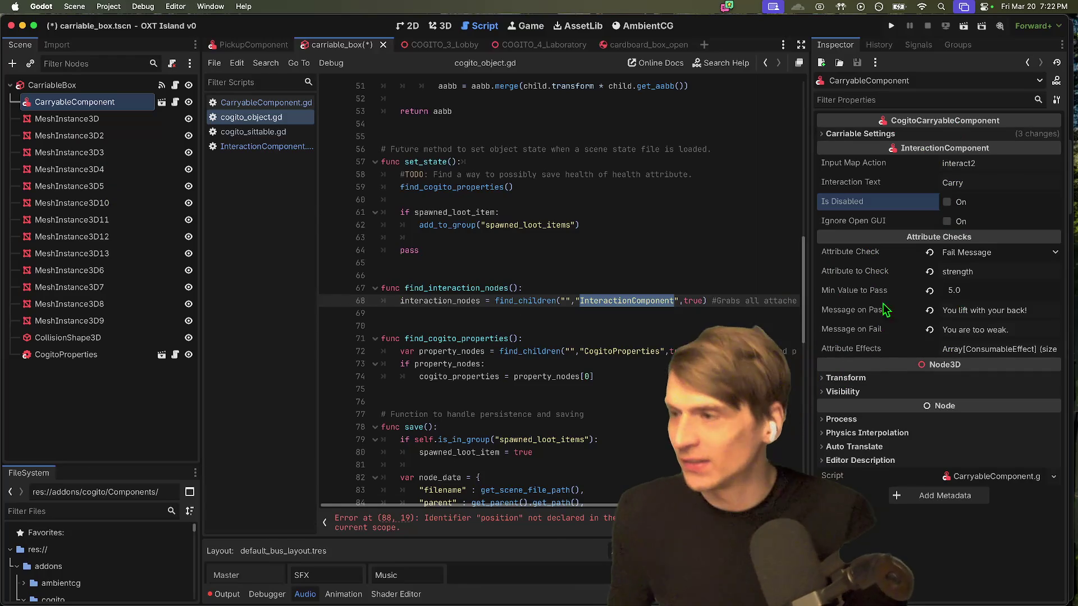
Step: Scroll through the save() function in cogito_object.gd
{"action": "mouse_move", "coordinate": [478, 304]}
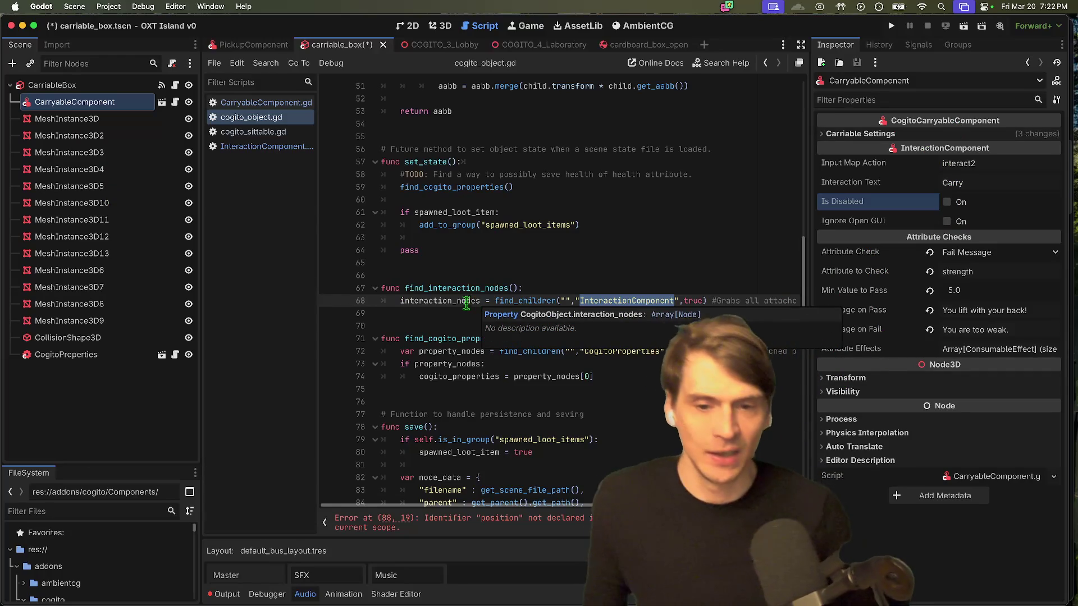
{"action": "scroll", "coordinate": [514, 381], "scroll_direction": "down", "scroll_amount": 7}
{"action": "scroll", "coordinate": [515, 392], "scroll_direction": "down", "scroll_amount": 9}
{"action": "scroll", "coordinate": [513, 391], "scroll_direction": "up", "scroll_amount": 9}
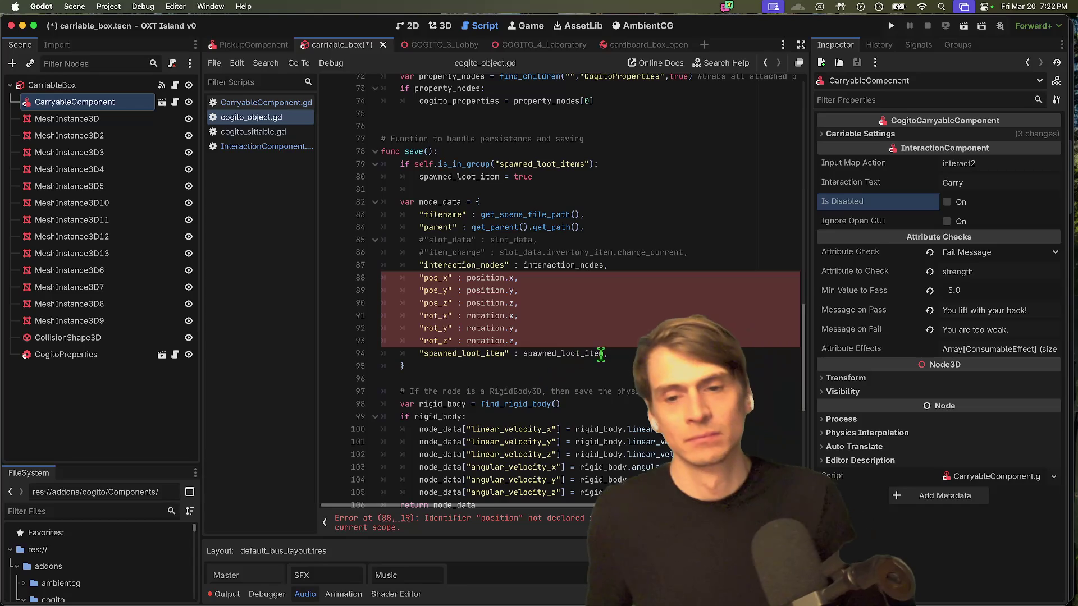
{"action": "scroll", "coordinate": [562, 168], "scroll_direction": "down", "scroll_amount": 2}
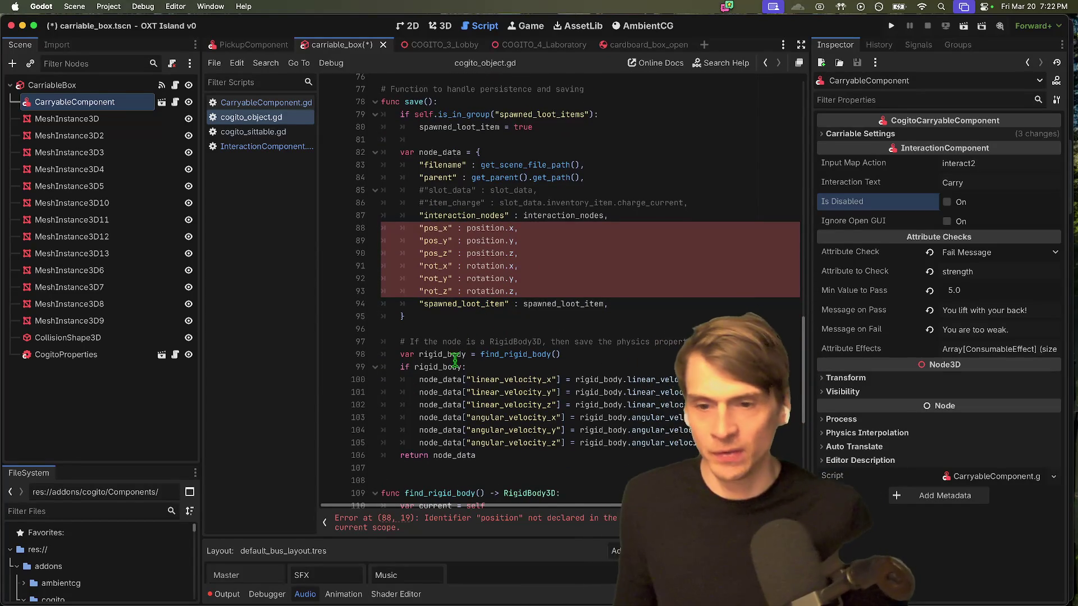
{"action": "scroll", "coordinate": [483, 314], "scroll_direction": "down", "scroll_amount": 8}
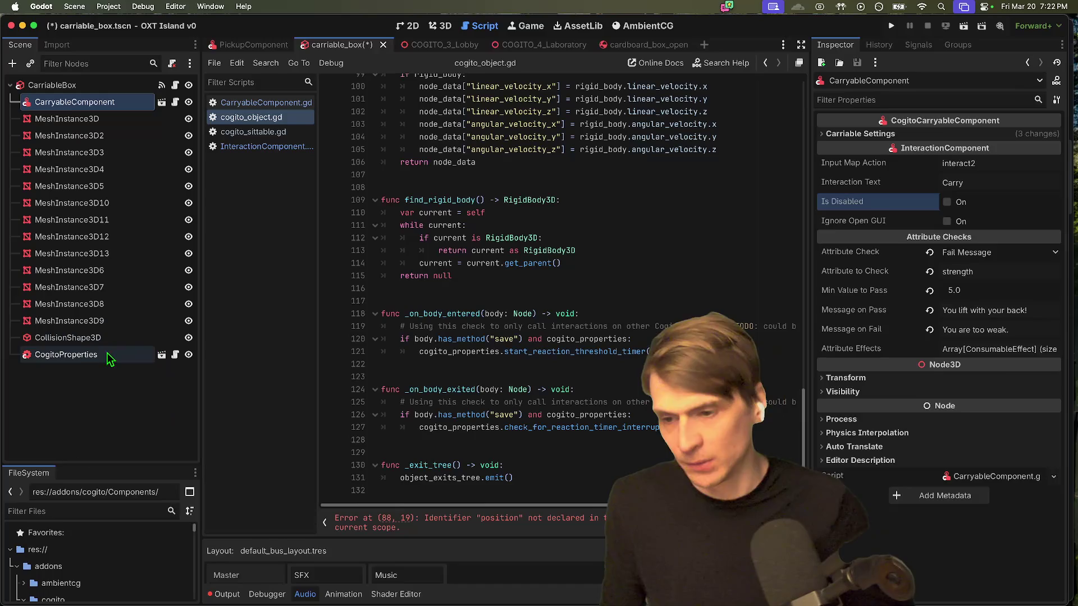
Step: Expand the CogitoProperties node's Electricity Parameters and Burn Parameters, then move to a new Firefox tab
{"action": "left_click", "coordinate": [126, 354]}
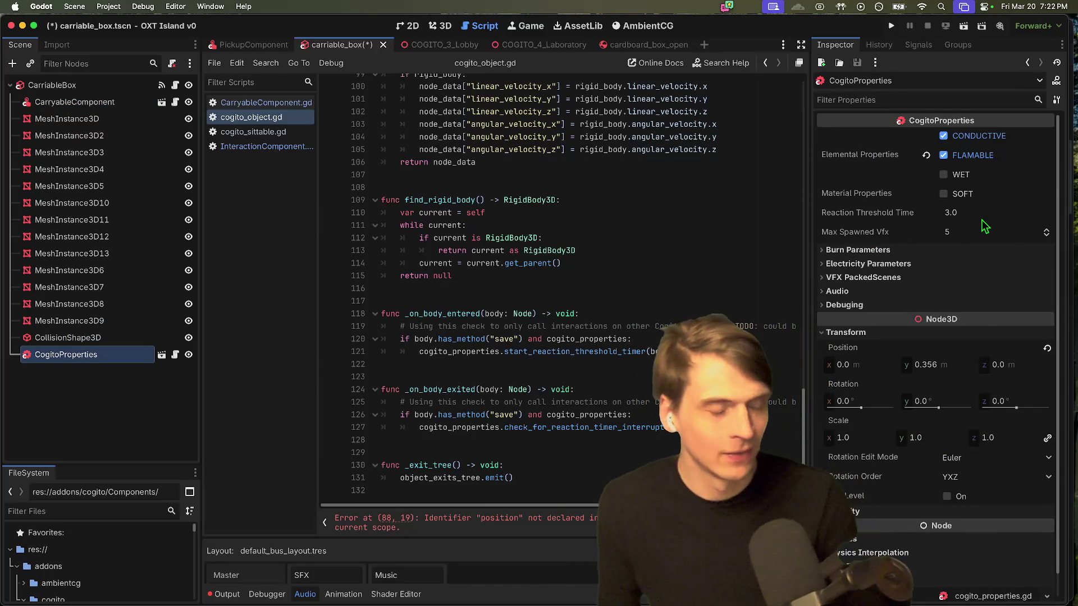
{"action": "left_click", "coordinate": [953, 264]}
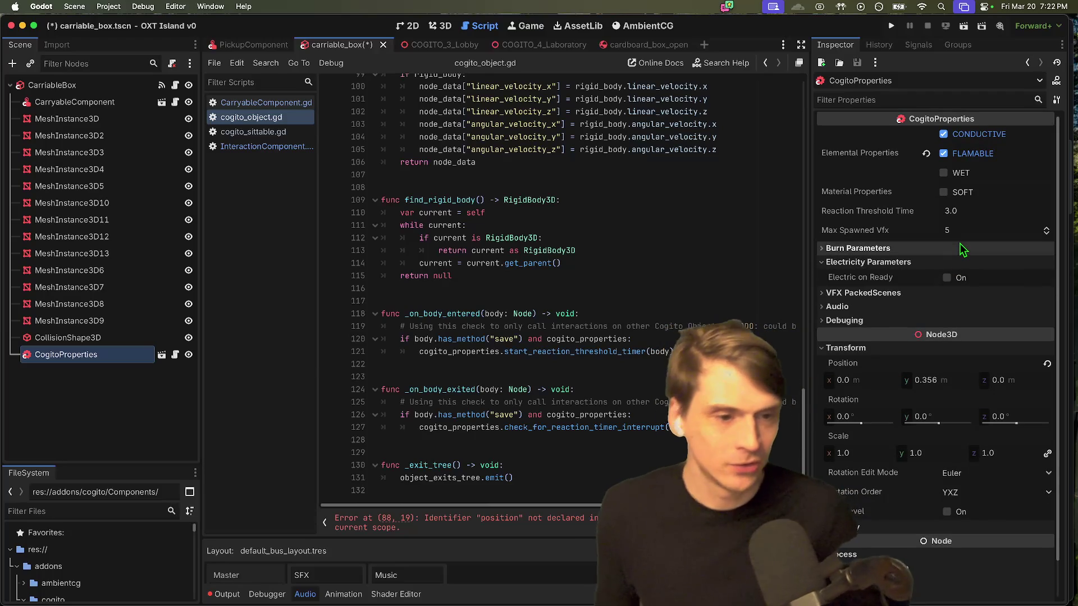
{"action": "left_click", "coordinate": [963, 248]}
{"action": "scroll", "coordinate": [957, 258], "scroll_direction": "down", "scroll_amount": 4}
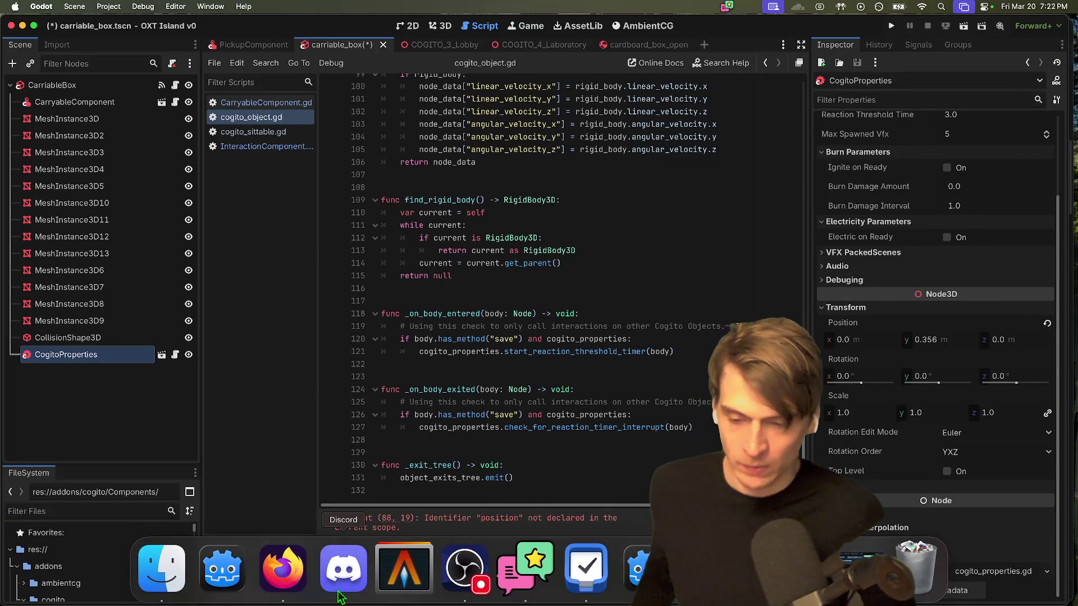
{"action": "left_click", "coordinate": [302, 590]}
{"action": "key", "text": "super+t"}
Step: Load the Phazorknight/Cogito GitHub repository and scroll its README announcing the move to Codeberg
{"action": "type", "text": "cogito"}
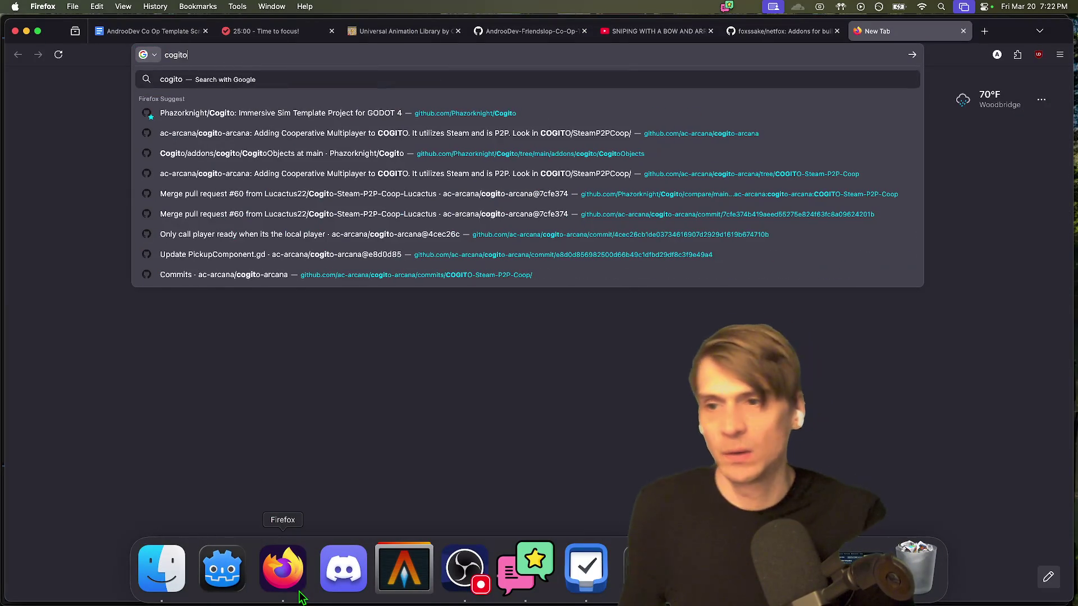
{"action": "key", "text": "Down"}
{"action": "key", "text": "Return"}
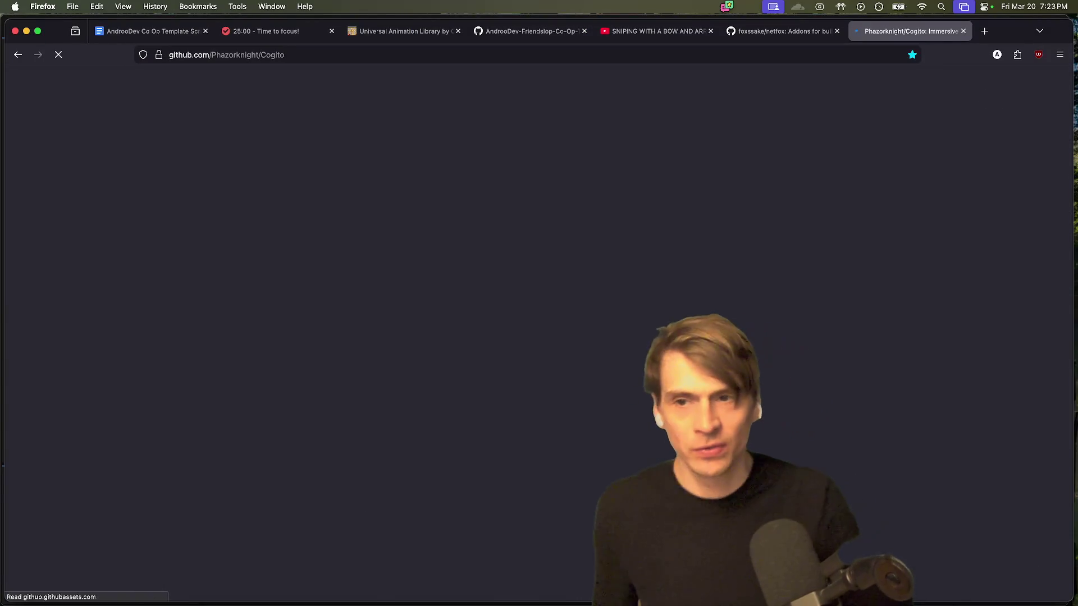
{"action": "scroll", "coordinate": [974, 283], "scroll_direction": "down", "scroll_amount": 7}
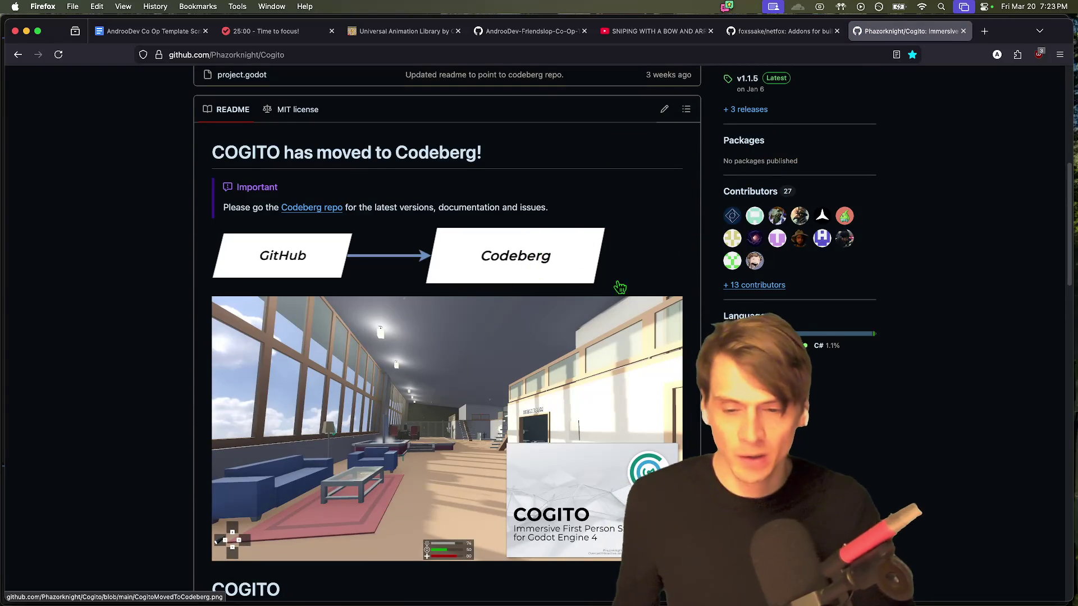
{"action": "scroll", "coordinate": [580, 279], "scroll_direction": "down", "scroll_amount": 5}
{"action": "scroll", "coordinate": [780, 371], "scroll_direction": "down", "scroll_amount": 5}
{"action": "scroll", "coordinate": [449, 162], "scroll_direction": "up", "scroll_amount": 9}
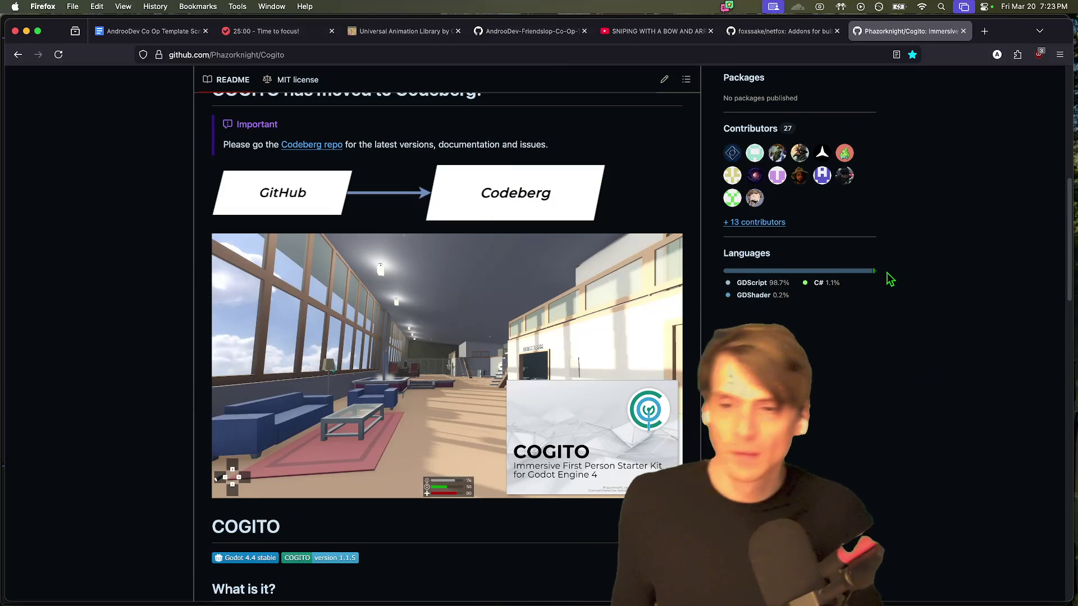
{"action": "key", "text": "super+Tab"}
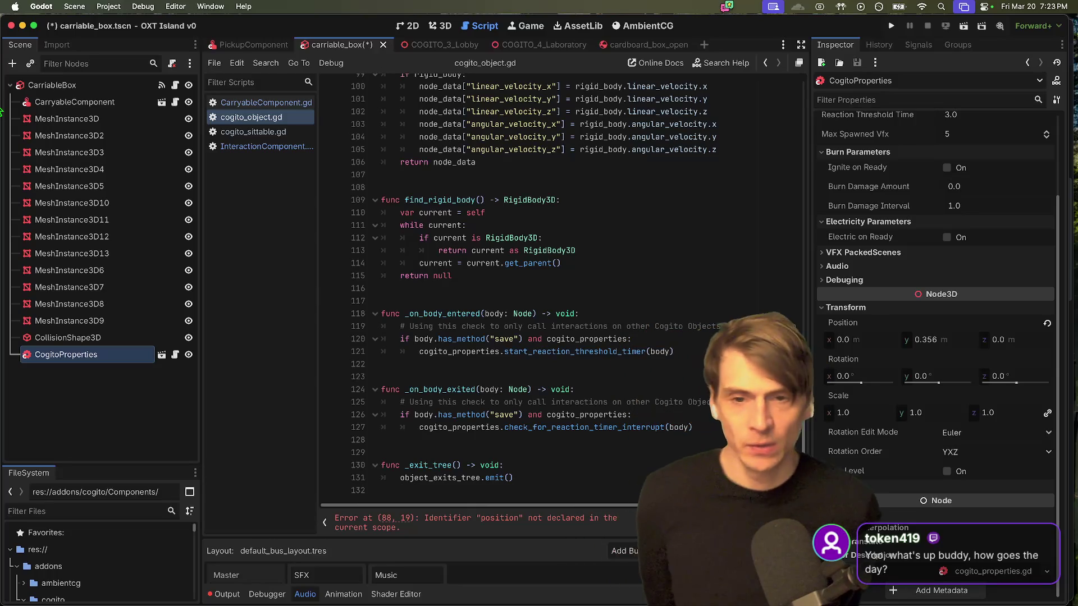
Step: Select CarriableBox, check the CogitoObject class in cogito_object.gd, then open CarryableComponent.gd
{"action": "key", "text": "super+Tab"}
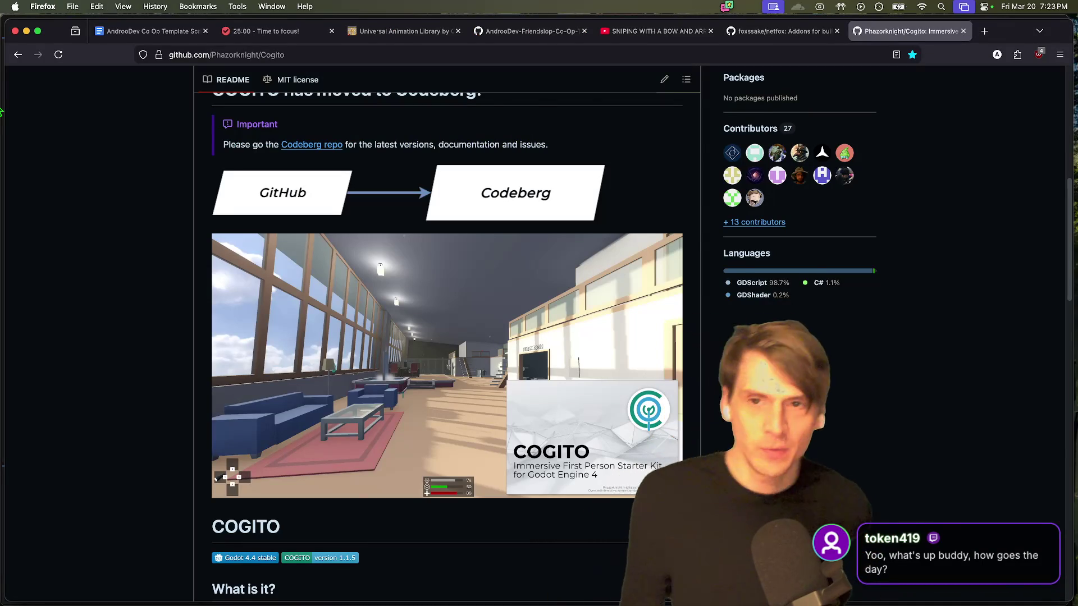
{"action": "key", "text": "super+Tab"}
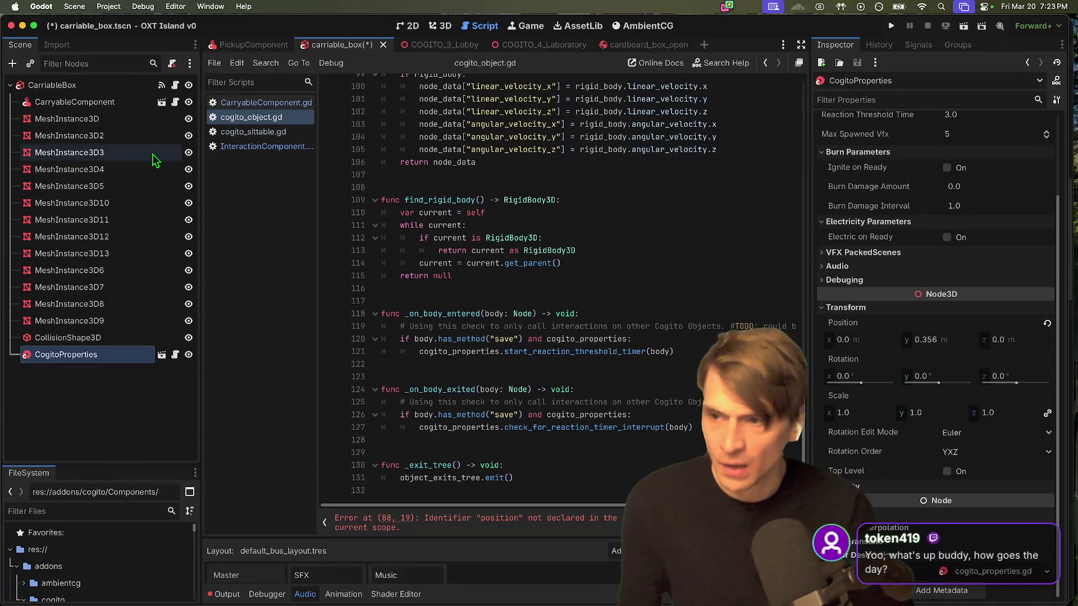
{"action": "left_click", "coordinate": [112, 86]}
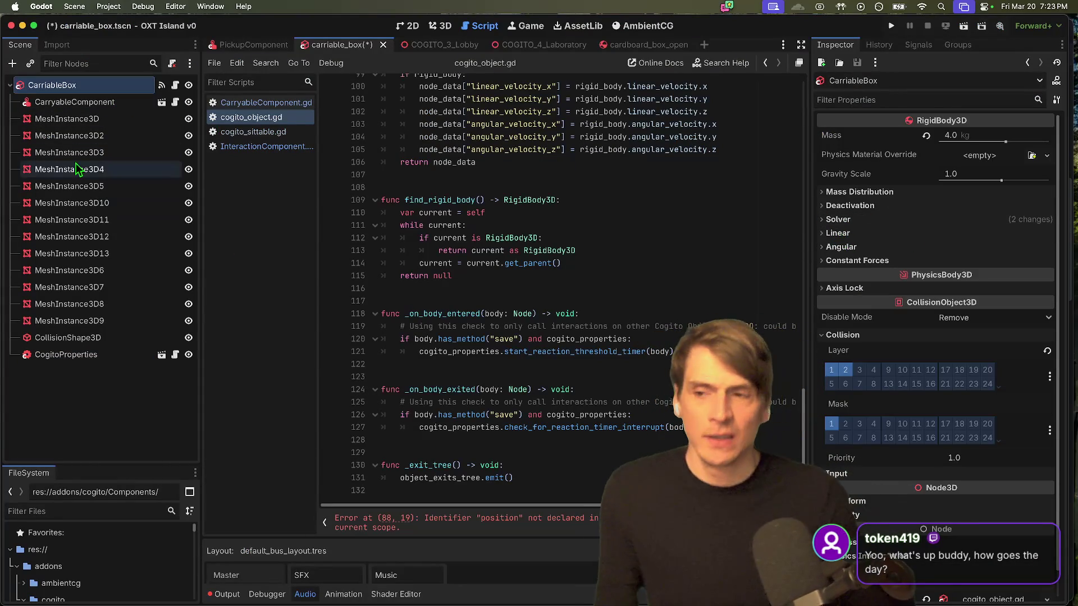
{"action": "left_click", "coordinate": [176, 87]}
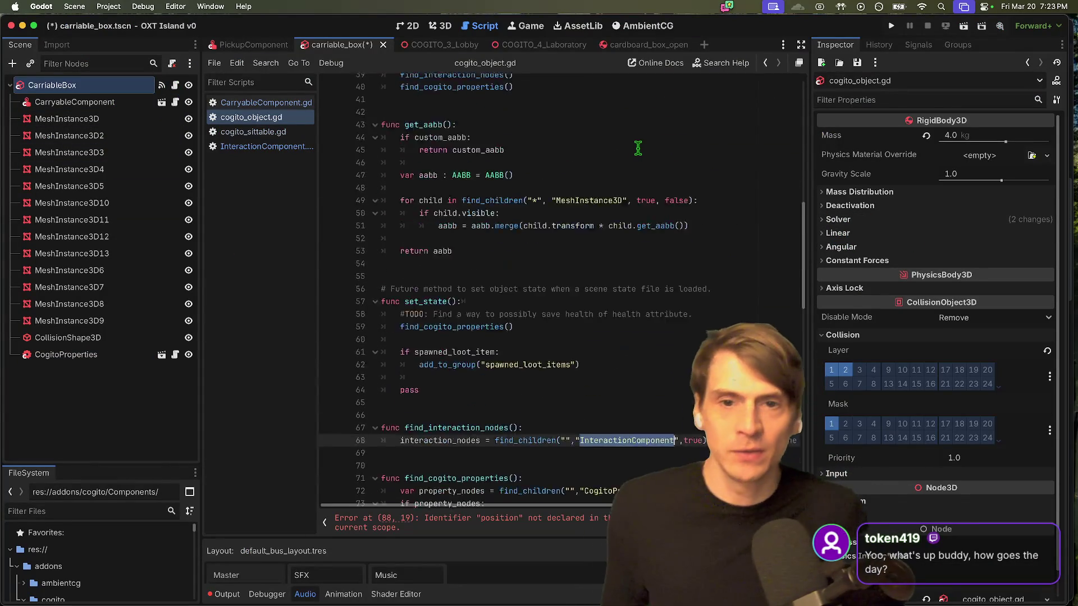
{"action": "double_click", "coordinate": [430, 124]}
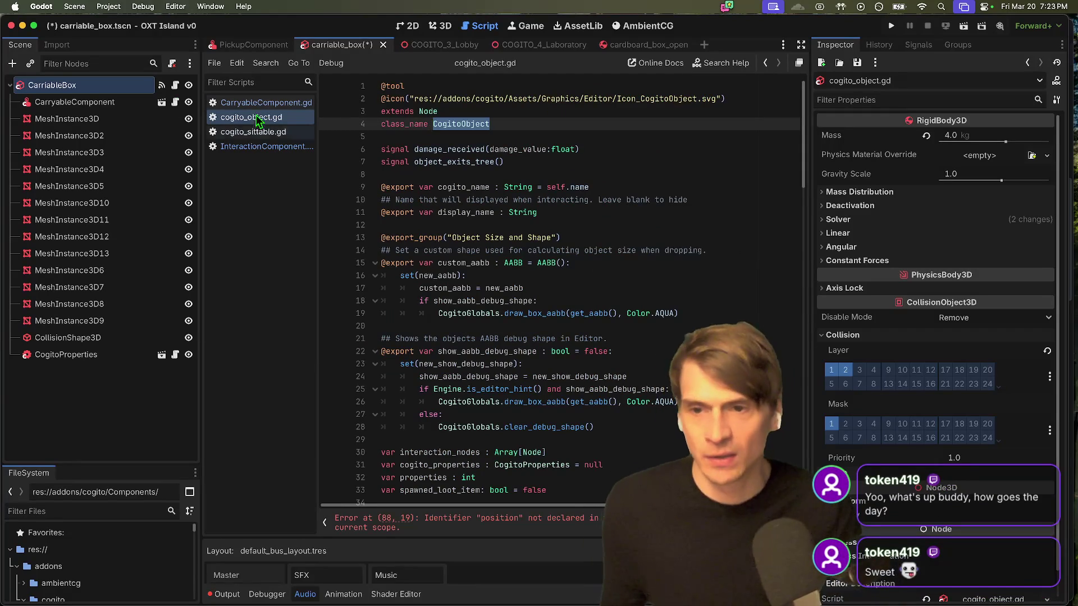
{"action": "left_click", "coordinate": [104, 102]}
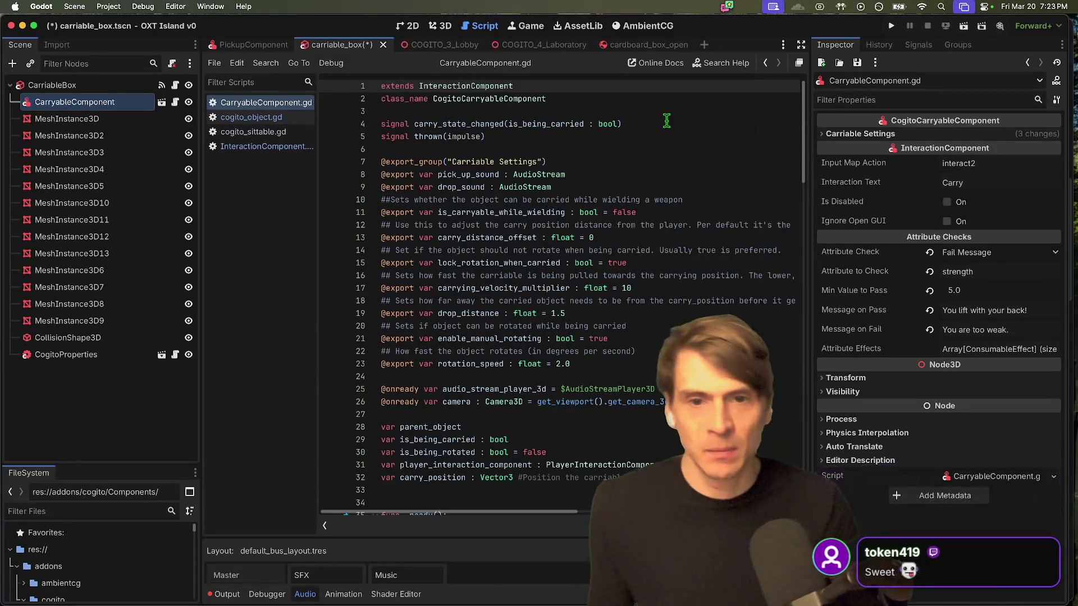
Step: Read CarryableComponent.gd from line 3, then bring the Cogito GitHub page back to the front
{"action": "left_click", "coordinate": [670, 115]}
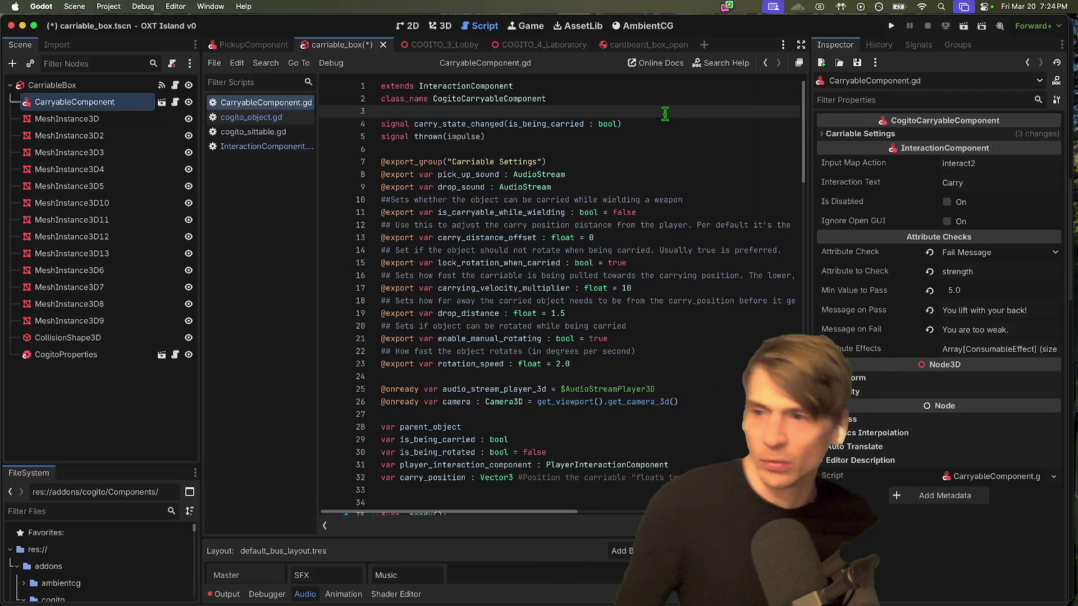
{"action": "key", "text": "super+Tab"}
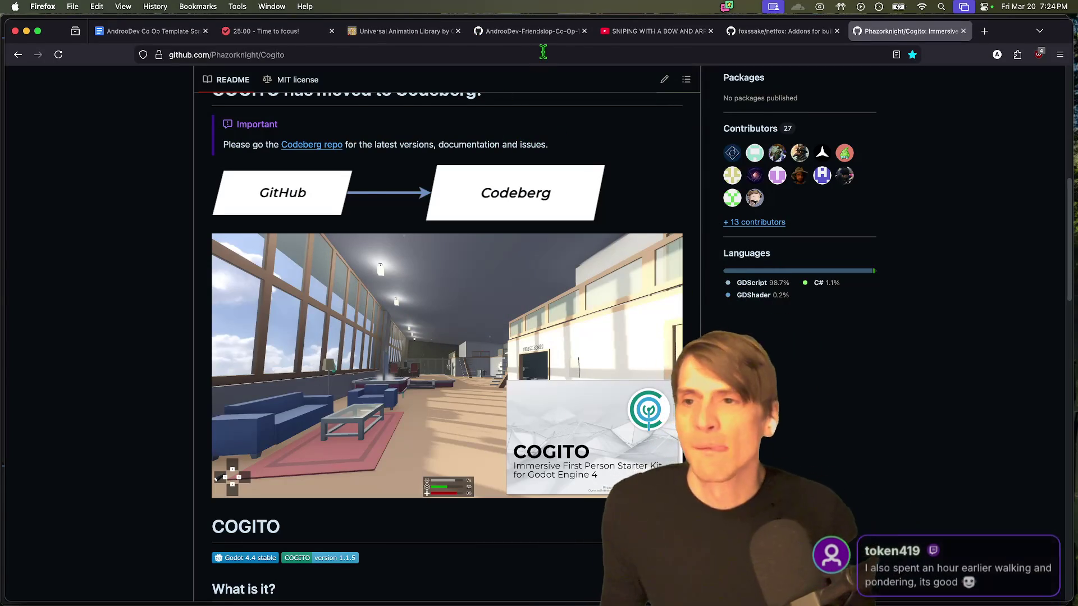
Step: Type the 'PickupComponent Notes (Cogito)' heading and a Toplevel "Object" line in the script doc
{"action": "key", "text": "super+1"}
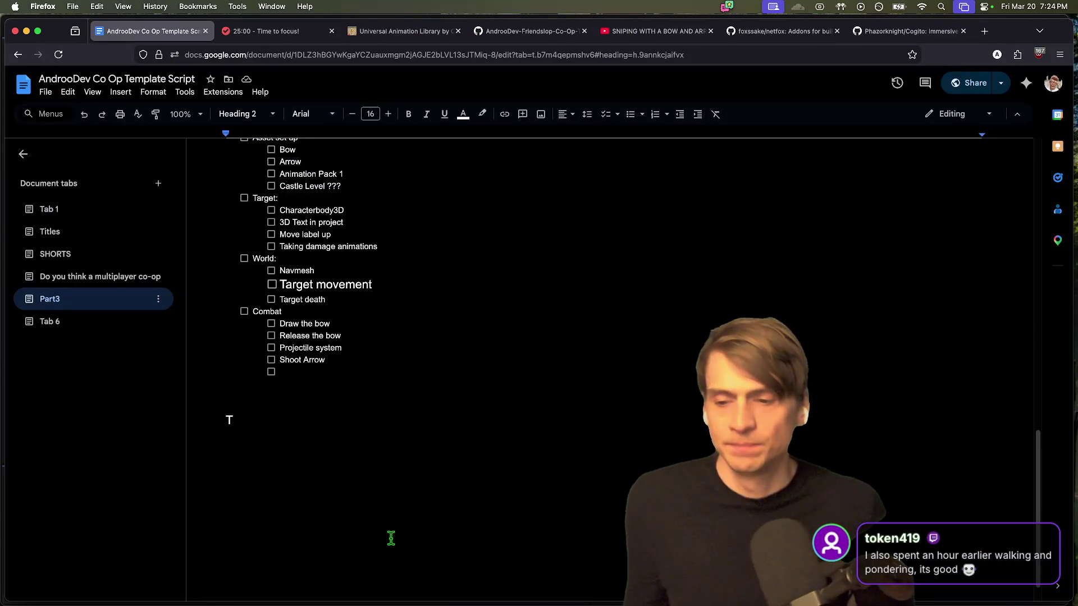
{"action": "type", "text": "Compon"}
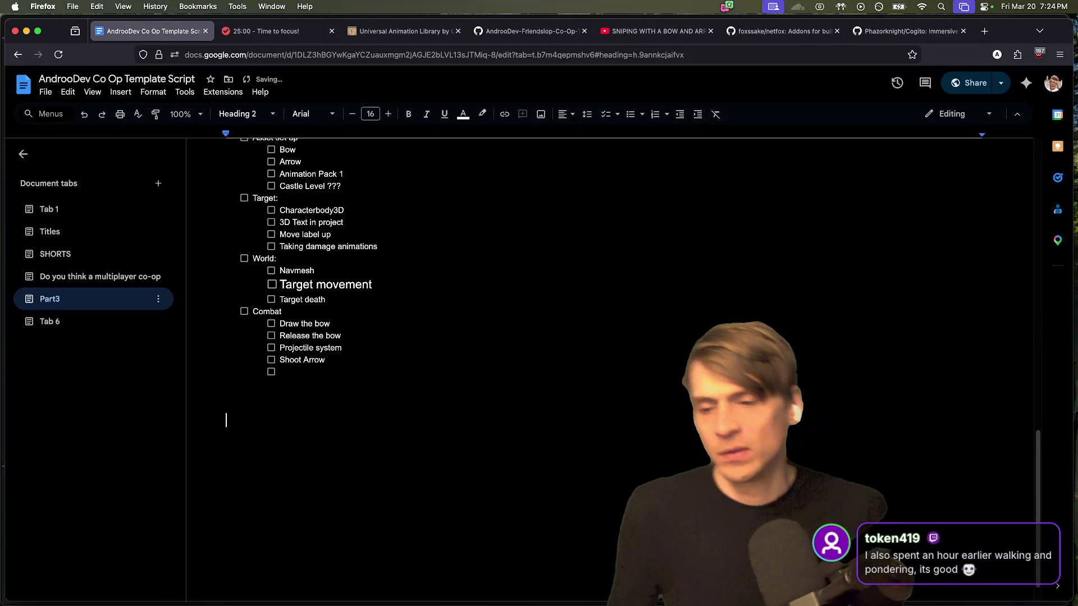
{"action": "type", "text": "ent N"}
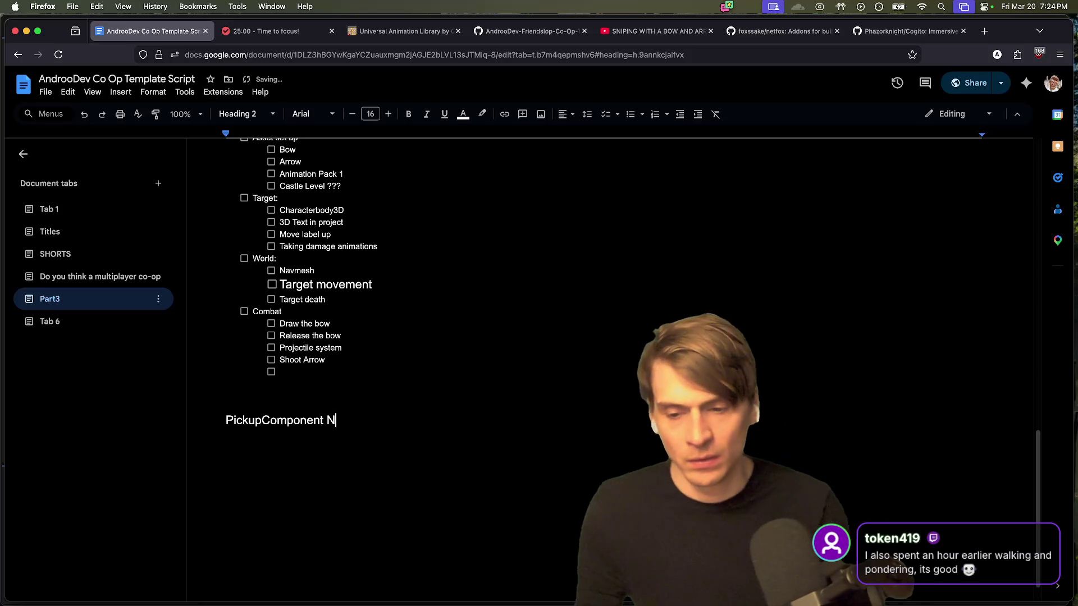
{"action": "type", "text": "otes (Cogito)"}
{"action": "key", "text": "Return"}
{"action": "type", "text": "Toplevel \""}
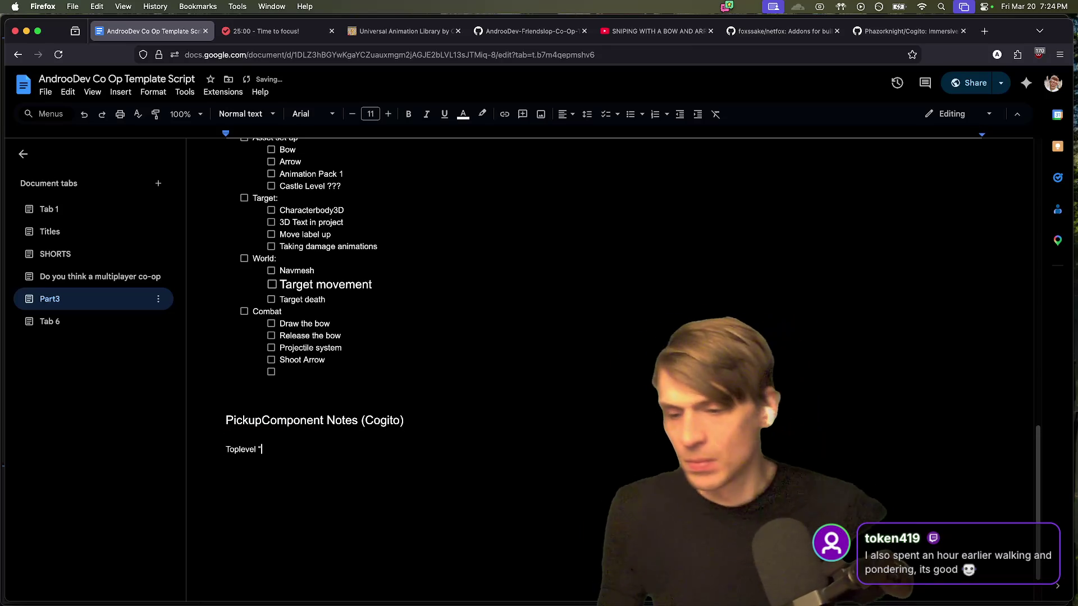
{"action": "type", "text": "Interac"}
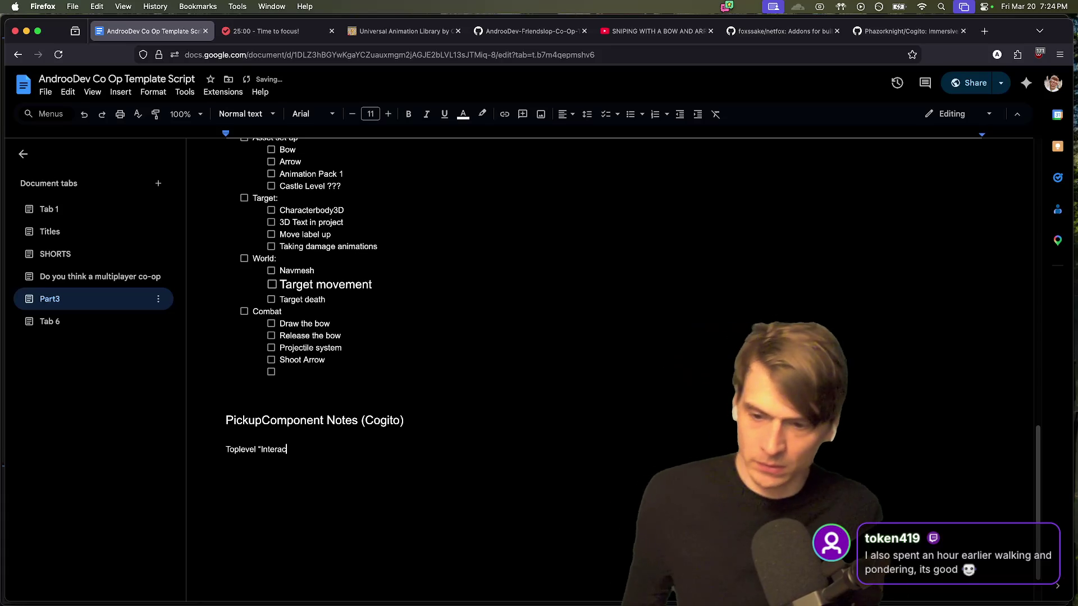
{"action": "key", "text": "BackSpace"}
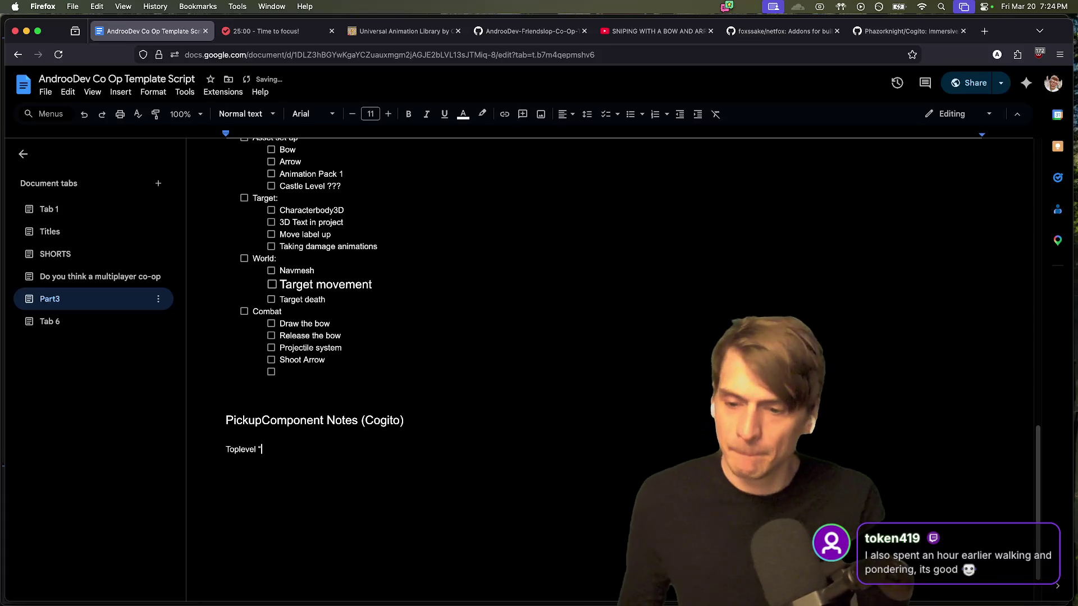
{"action": "type", "text": "Object\""}
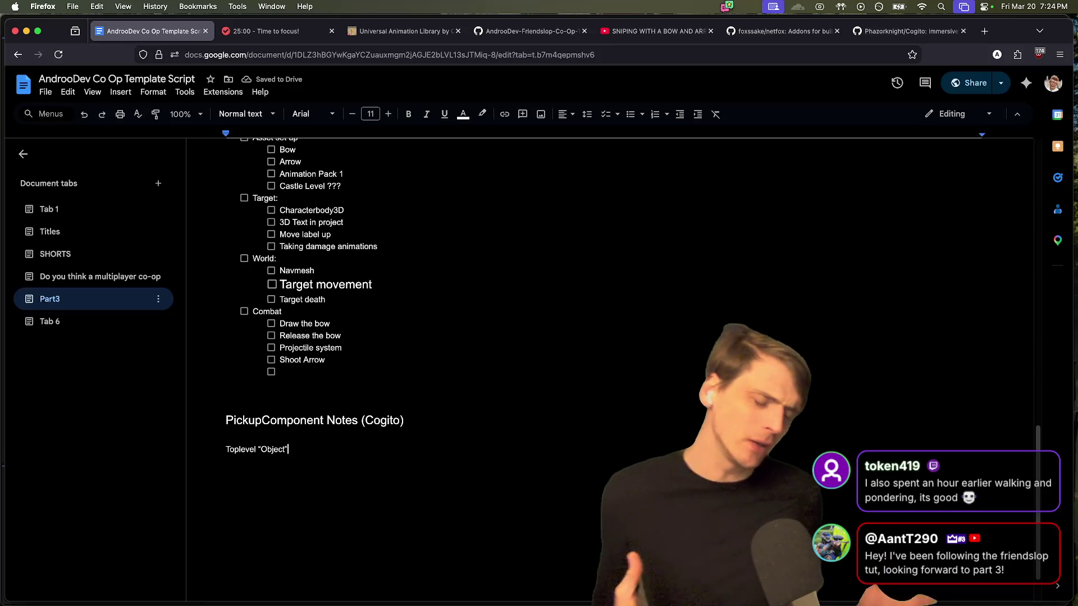
{"action": "key", "text": "Return"}
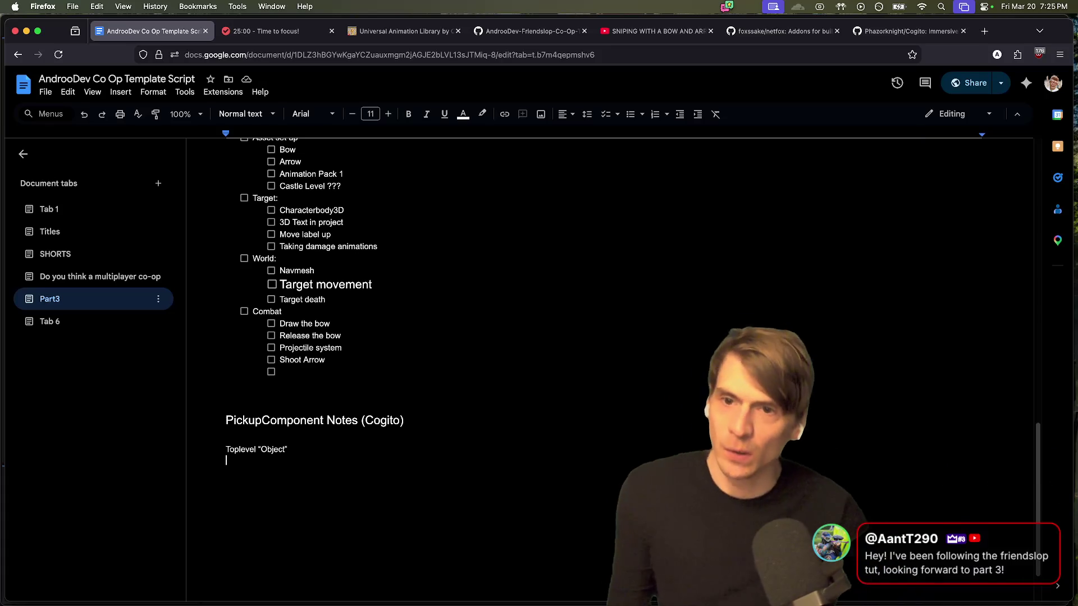
Step: After rechecking the Cogito GitHub page, note it looks for "InteractionComponent" with a '- Pickup component' bullet
{"action": "key", "text": "super+9"}
{"action": "scroll", "coordinate": [831, 330], "scroll_direction": "down", "scroll_amount": 1}
{"action": "scroll", "coordinate": [831, 330], "scroll_direction": "up", "scroll_amount": 3}
{"action": "scroll", "coordinate": [830, 330], "scroll_direction": "down", "scroll_amount": 1}
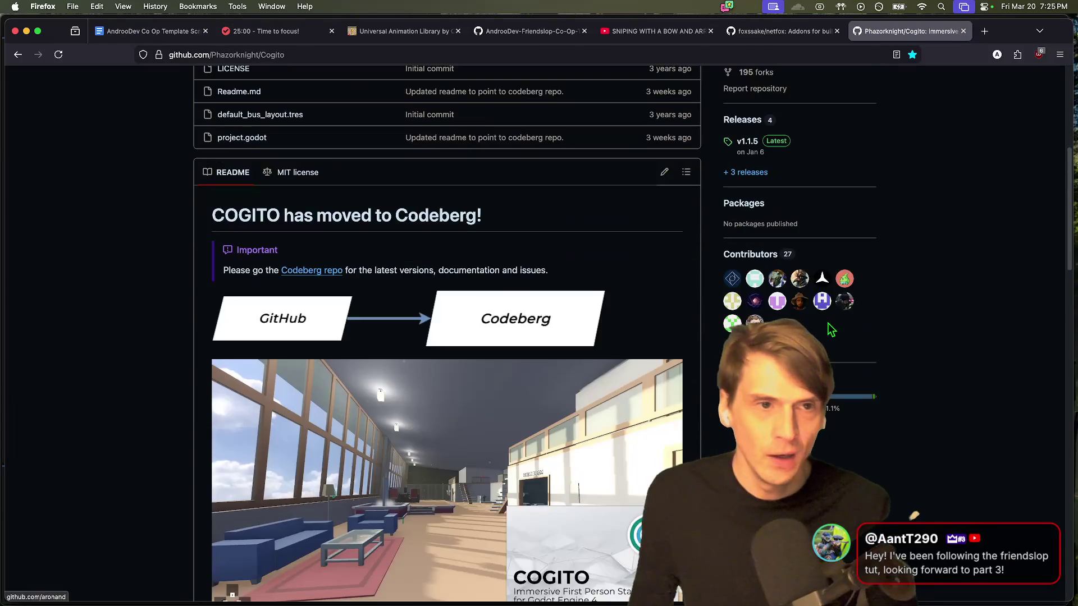
{"action": "scroll", "coordinate": [831, 330], "scroll_direction": "down", "scroll_amount": 5}
{"action": "key", "text": "super+1"}
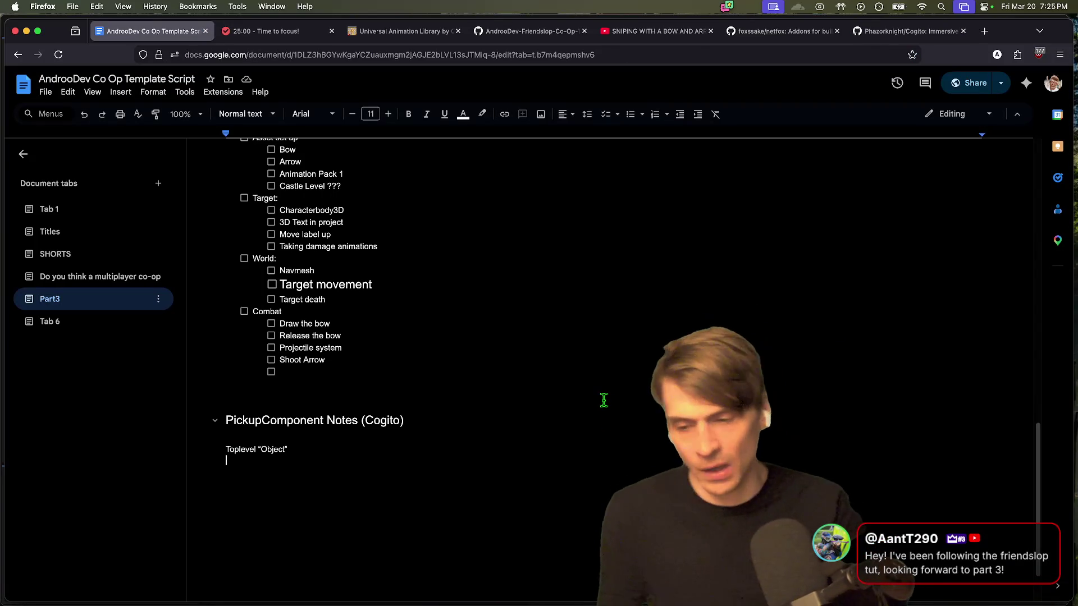
{"action": "mouse_move", "coordinate": [525, 564]}
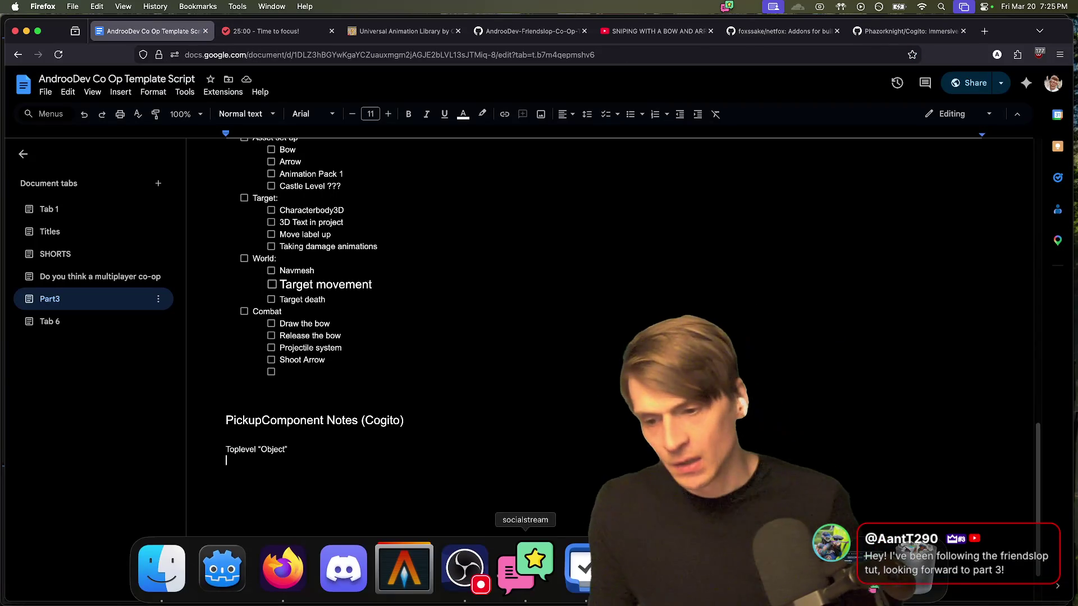
{"action": "type", "text": " Component"}
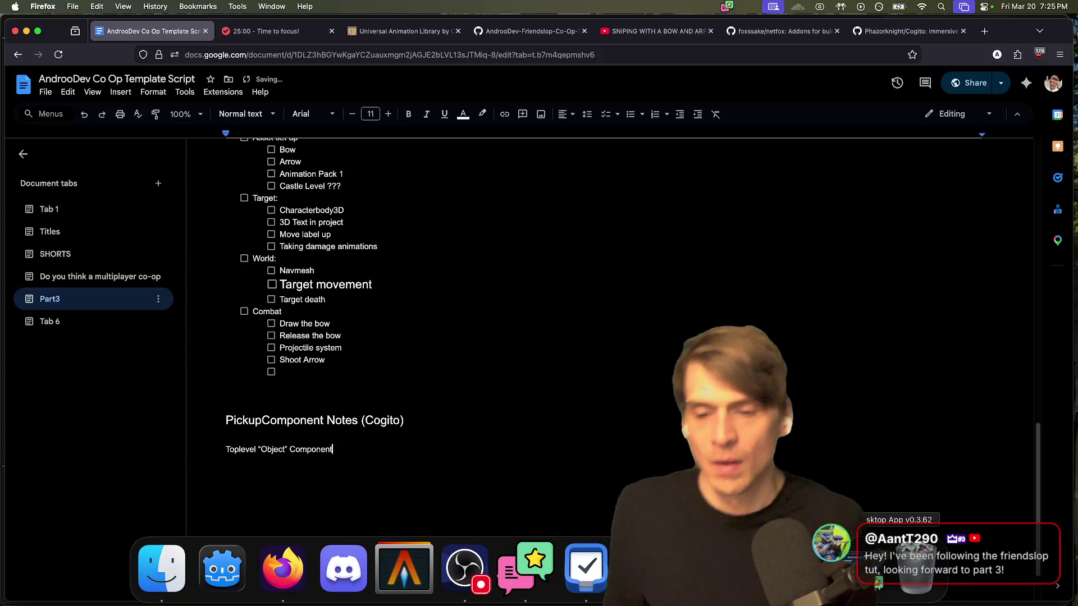
{"action": "key", "text": "alt+BackSpace"}
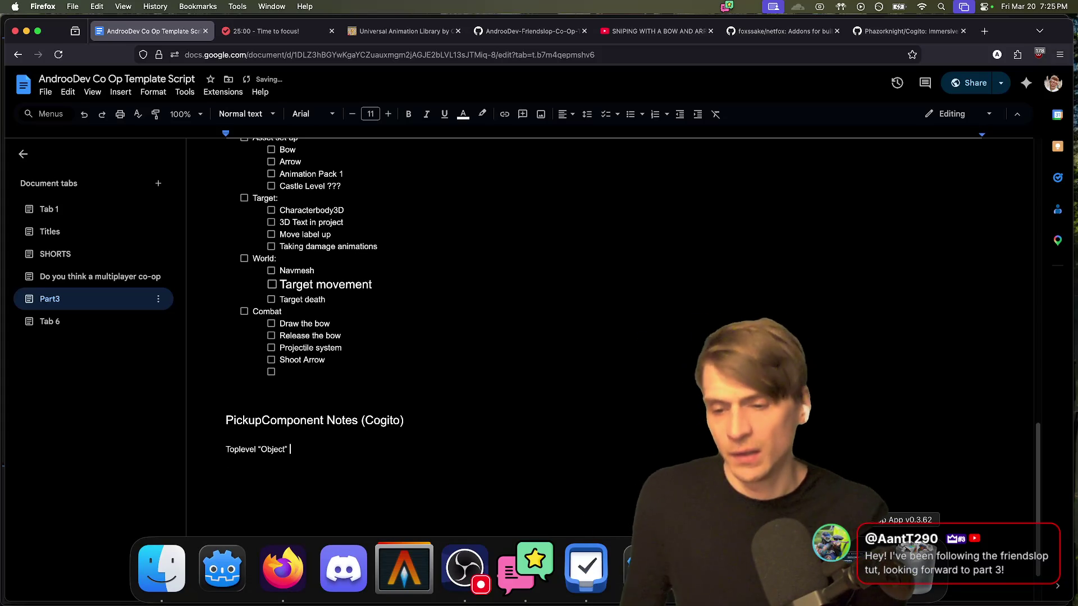
{"action": "key", "text": "Return"}
{"action": "type", "text": "Looks for:"}
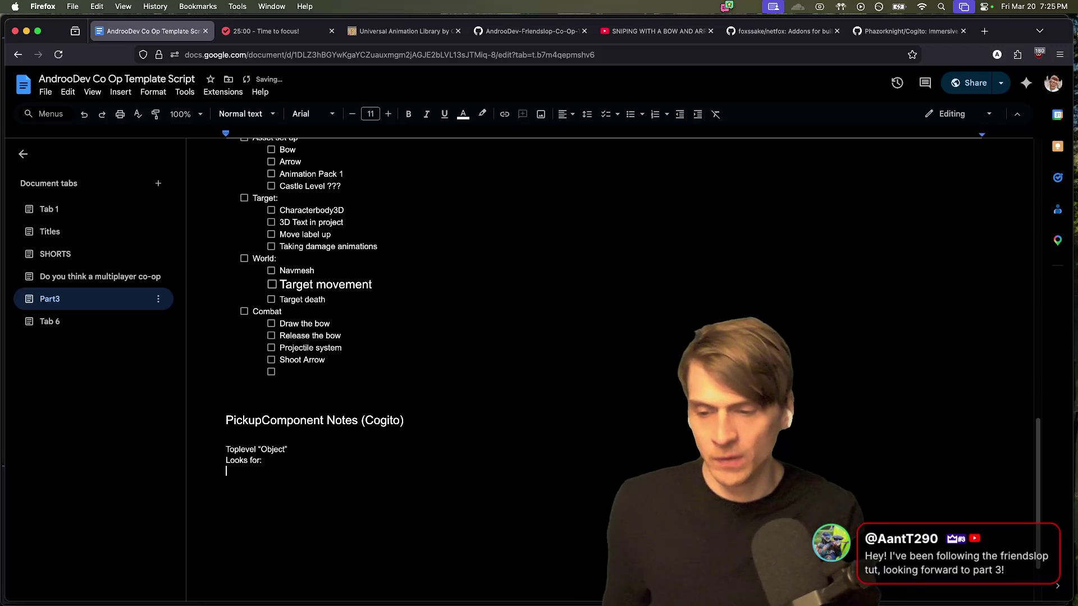
{"action": "key", "text": "Return"}
{"action": "key", "text": "Return"}
{"action": "type", "text": "\"InteractionComponent”"}
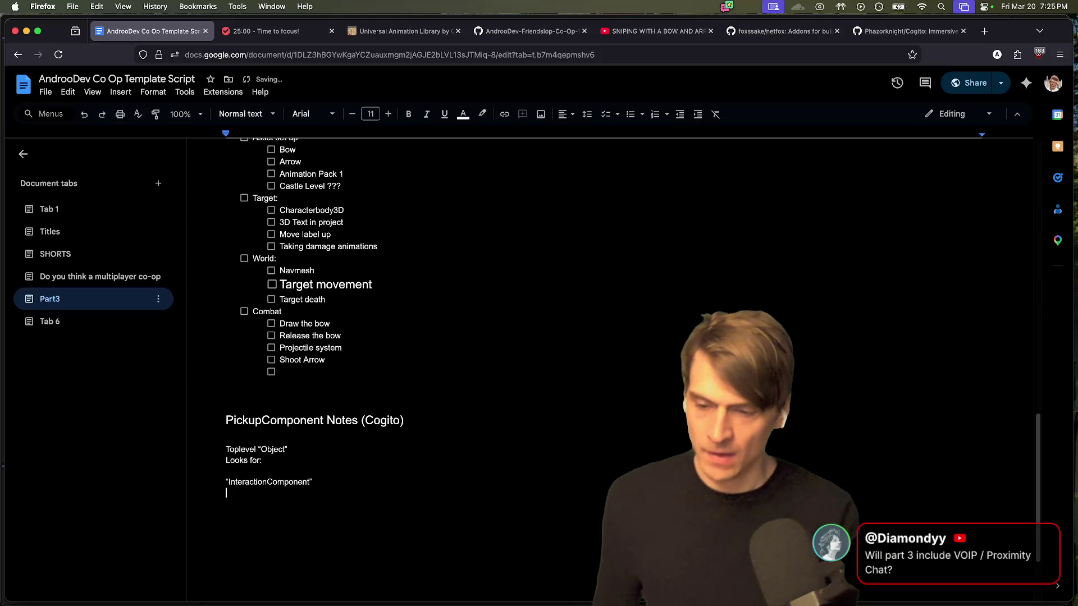
{"action": "type", "text": "- "}
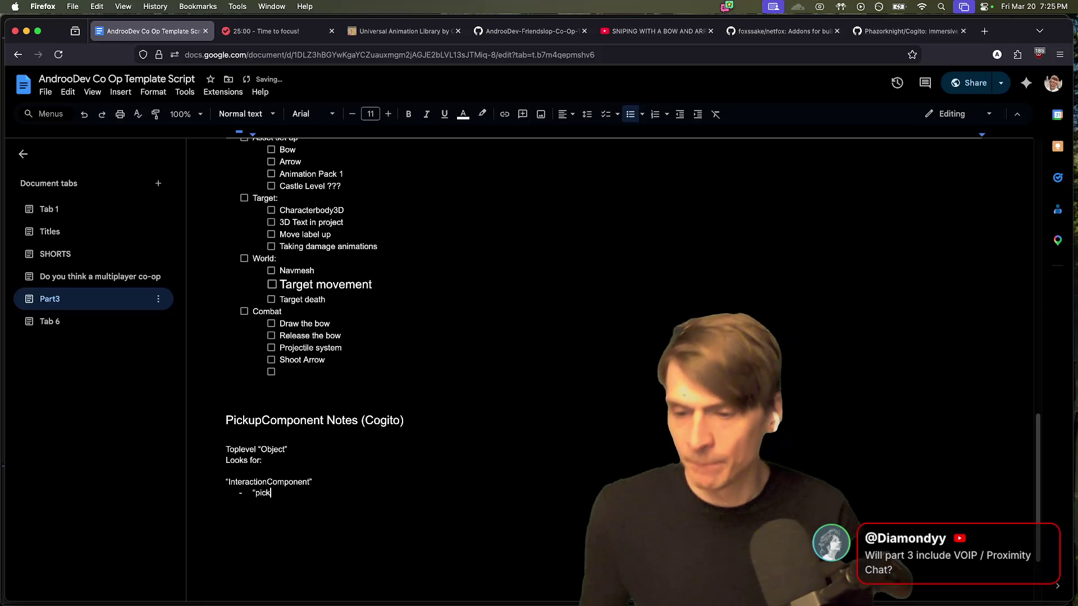
{"action": "type", "text": "up compone"}
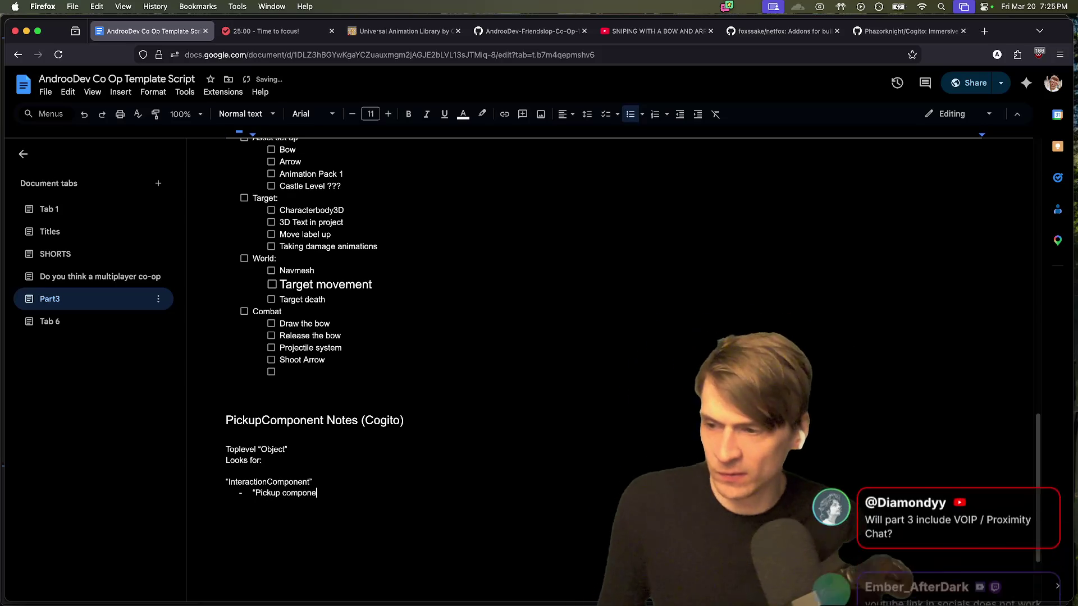
{"action": "type", "text": "nt”"}
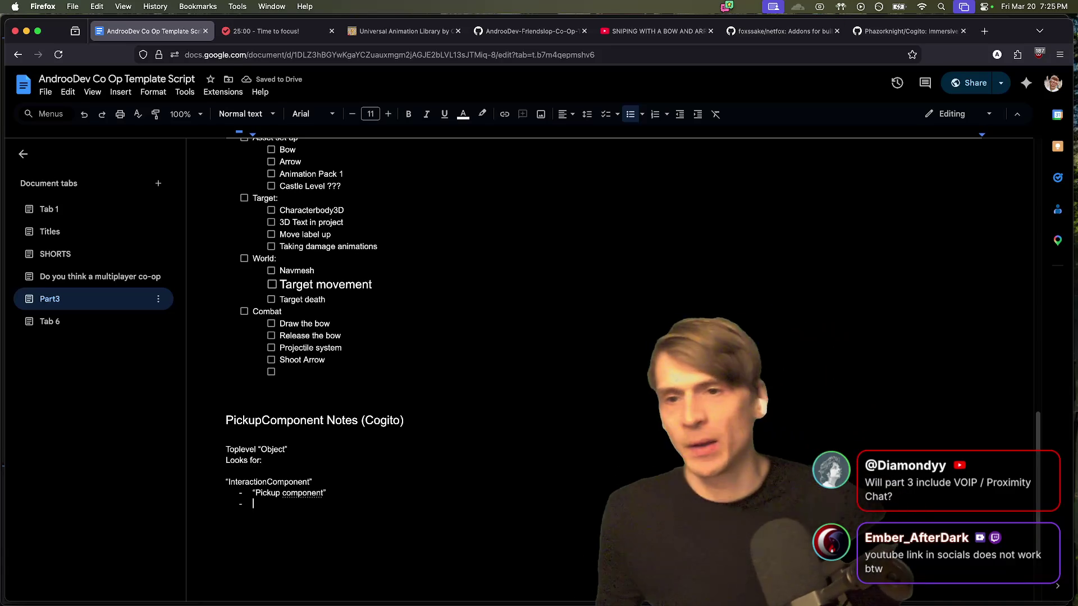
Step: Open twitch.tv/andoodev in a new tab and select the mistyped address
{"action": "key", "text": "ctrl+t"}
{"action": "type", "text": "twitch.tv/andoodev"}
{"action": "key", "text": "Return"}
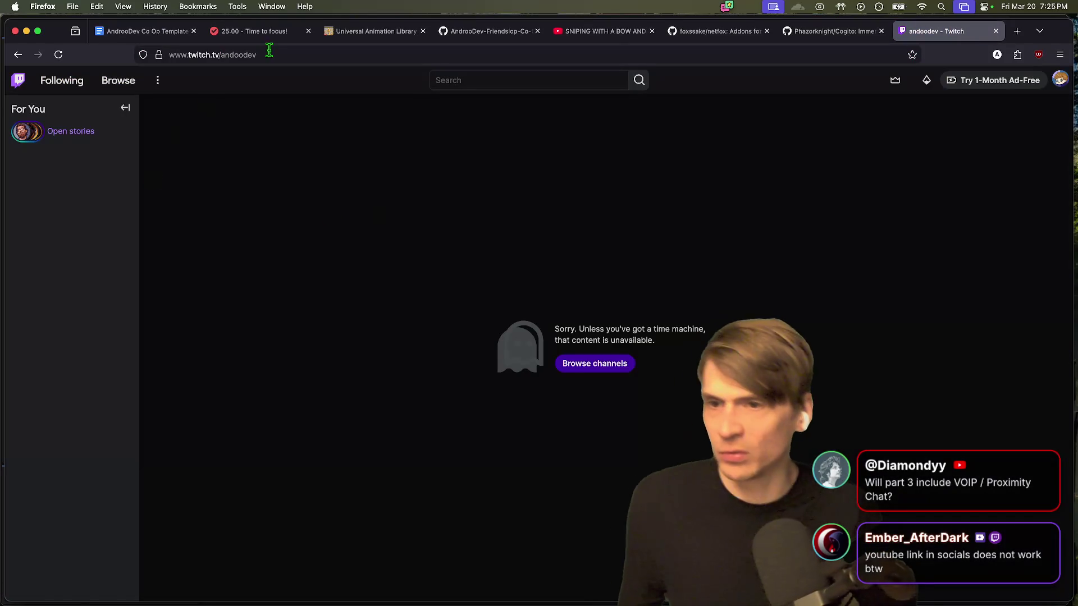
{"action": "left_click", "coordinate": [238, 55]}
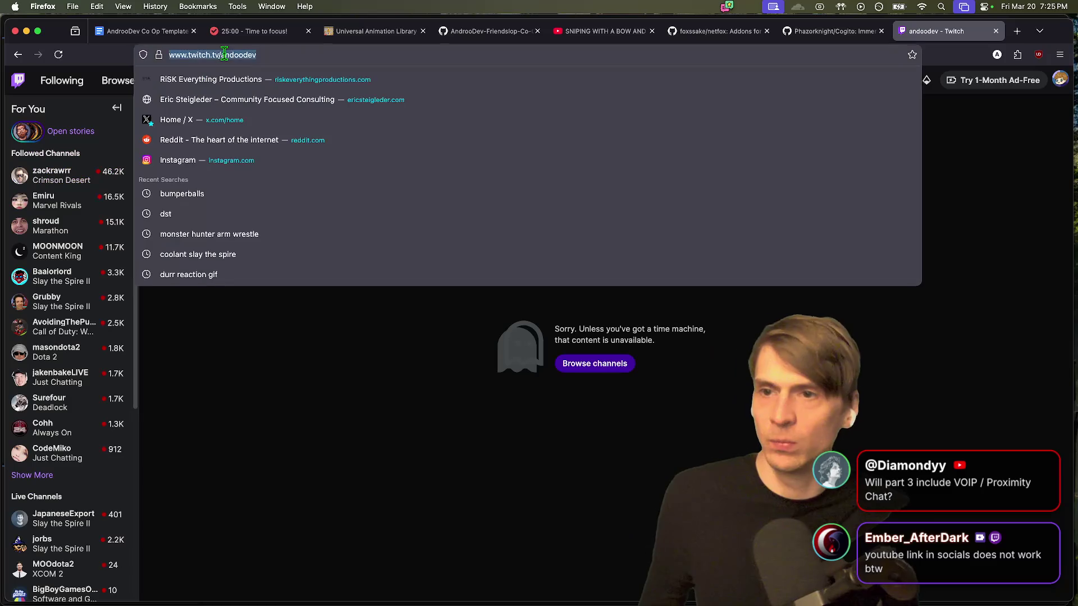
Step: Correct the address to twitch.tv/androodev and load the channel, then return to the notes after Godot
{"action": "left_click", "coordinate": [238, 55]}
{"action": "type", "text": "r"}
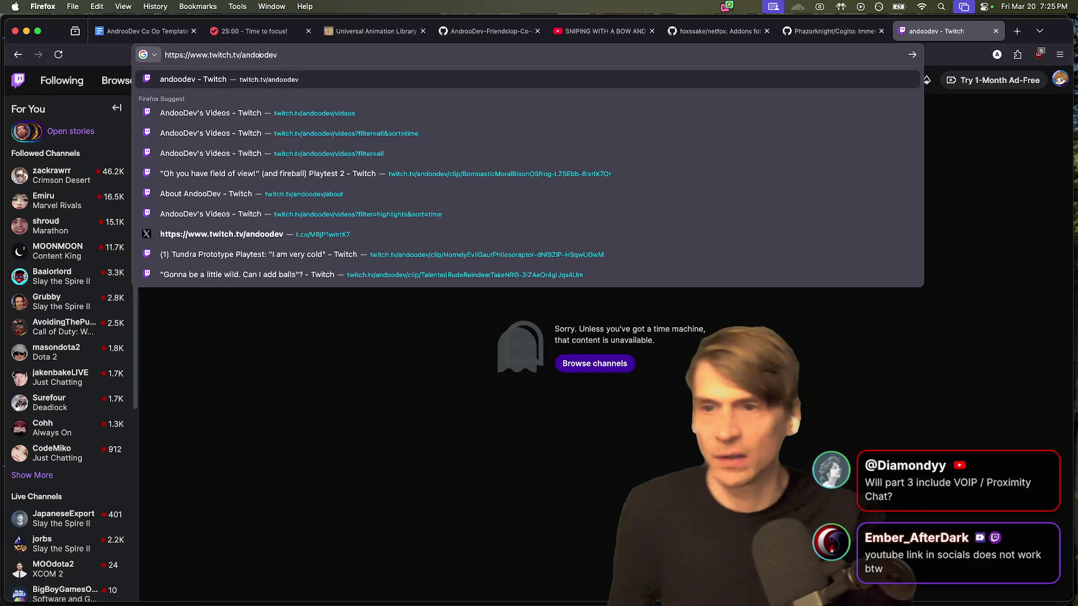
{"action": "key", "text": "Return"}
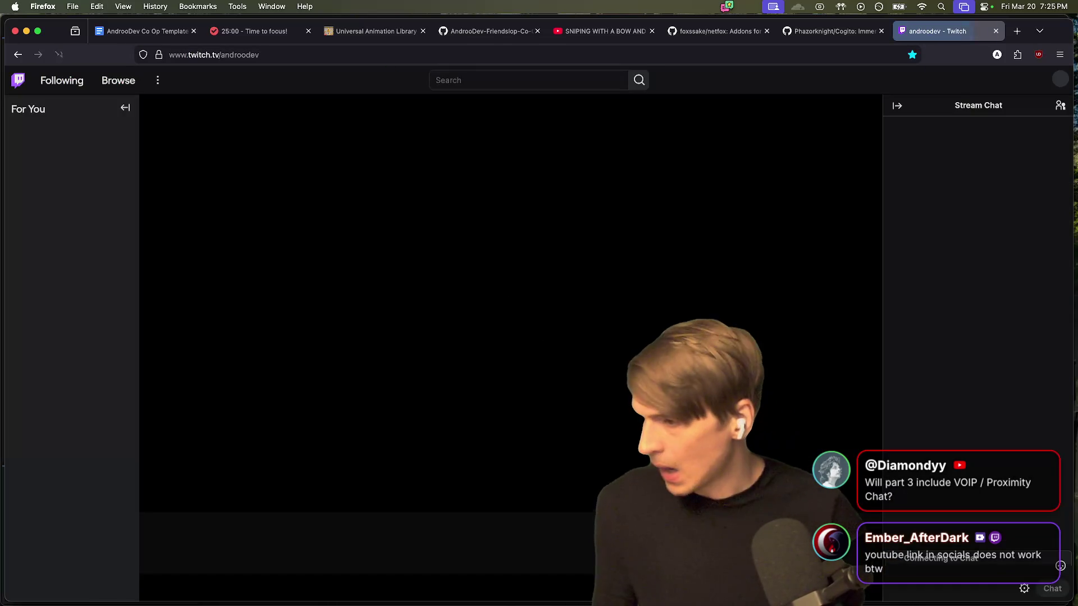
{"action": "key", "text": "super+Tab"}
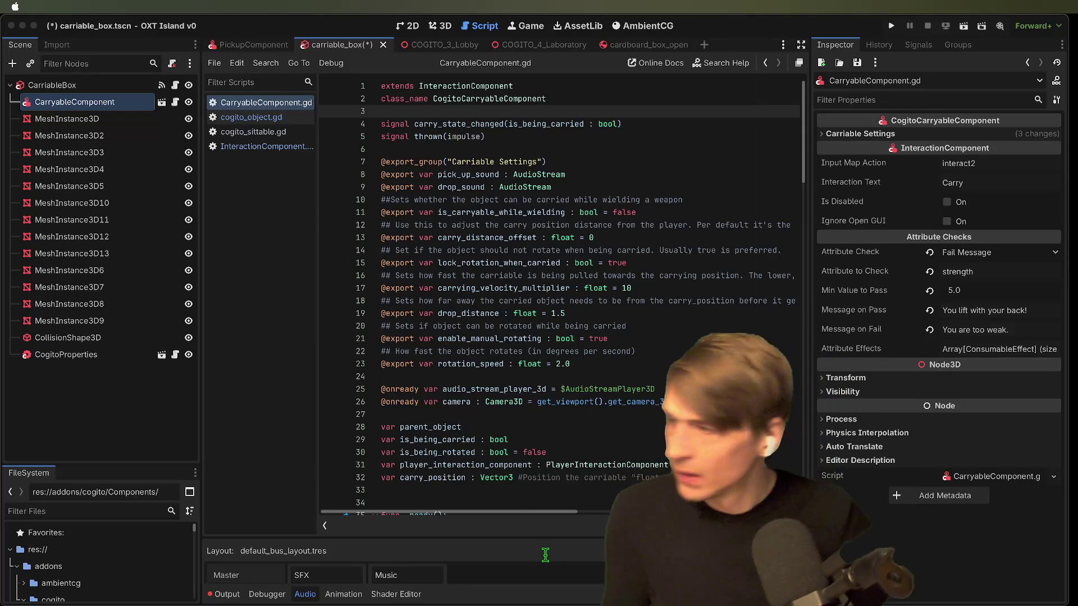
{"action": "key", "text": "super+Tab"}
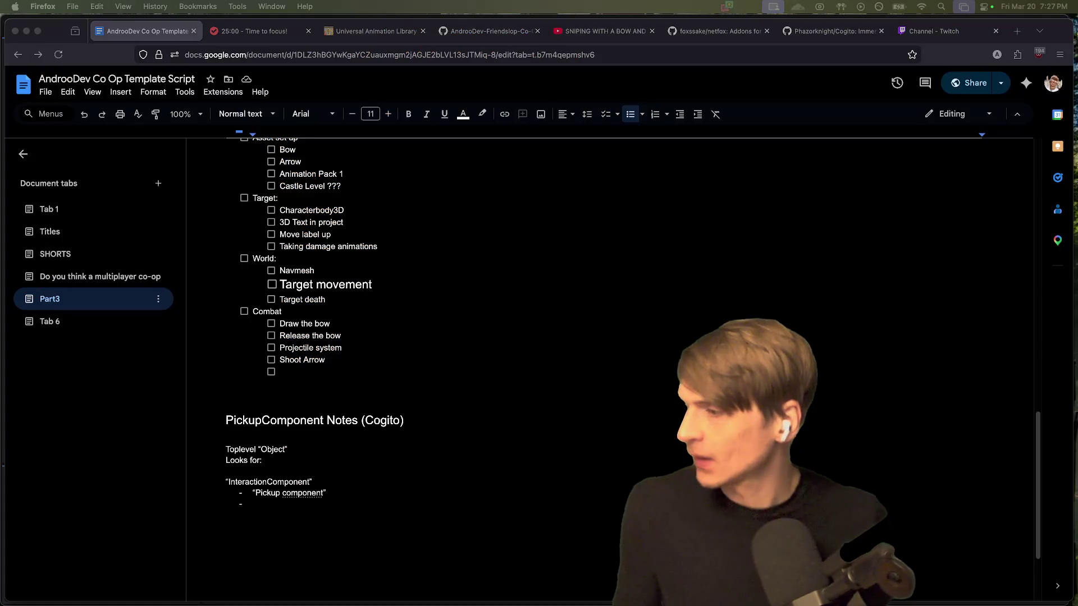
Step: Add a NOTE line under the heading saying all components extend Node3D
{"action": "left_click", "coordinate": [608, 524]}
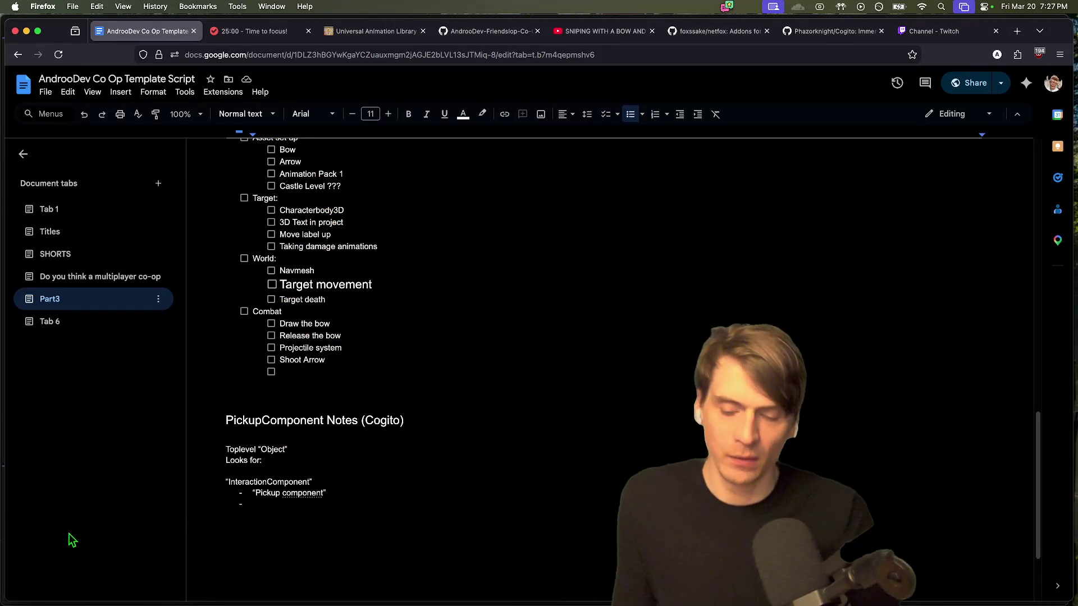
{"action": "left_click", "coordinate": [303, 493]}
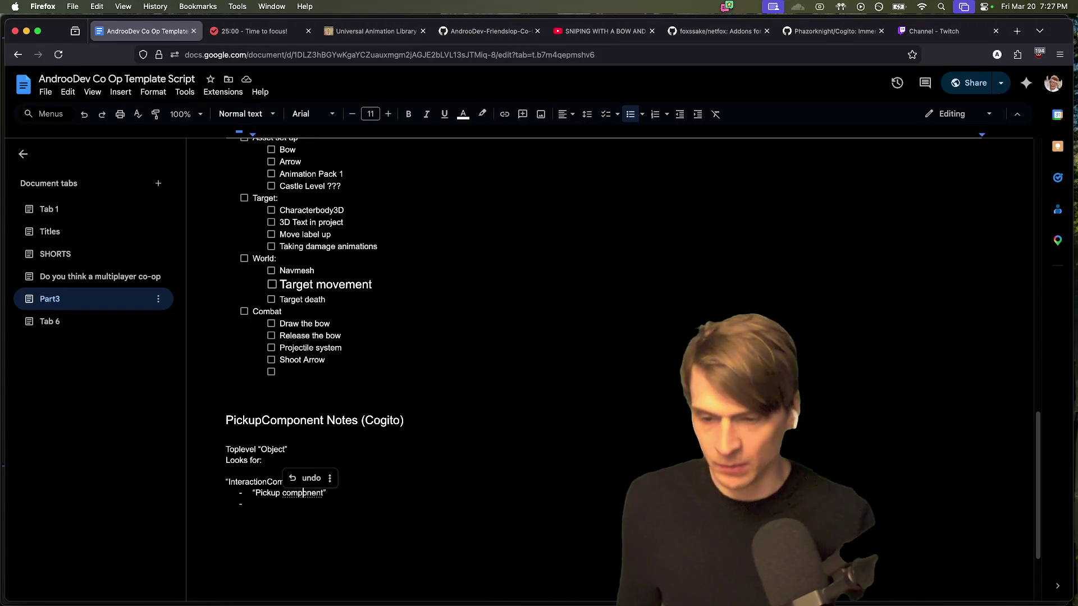
{"action": "key", "text": "Left"}
{"action": "key", "text": "Left"}
{"action": "key", "text": "BackSpace"}
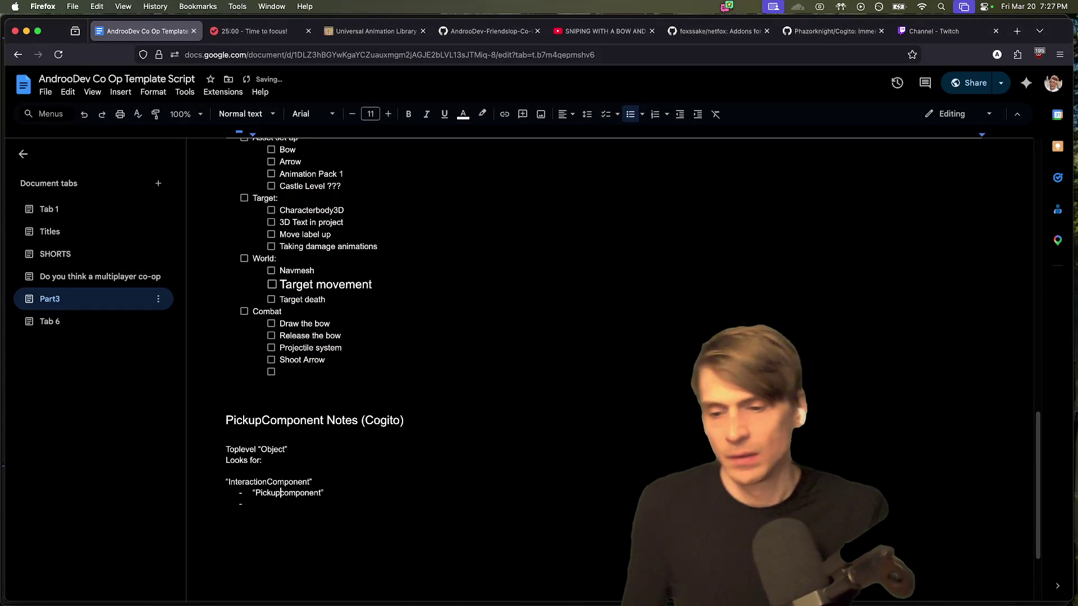
{"action": "key", "text": "Up"}
{"action": "key", "text": "Up"}
{"action": "key", "text": "Return"}
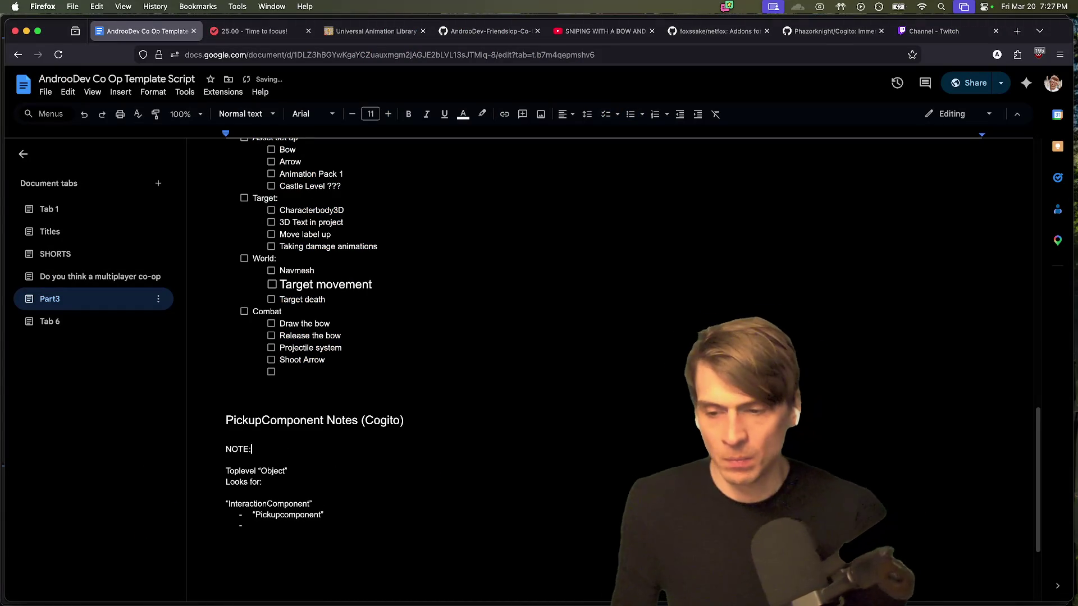
{"action": "type", "text": " all extend “Node3D”.  All have custom icon to make it"}
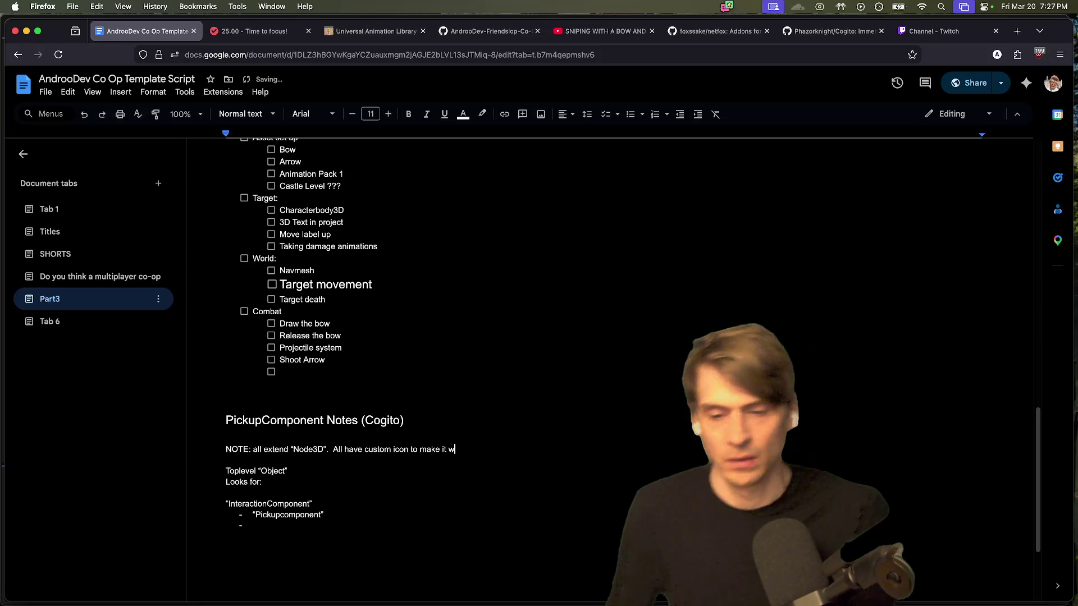
{"action": "type", "text": "weird."}
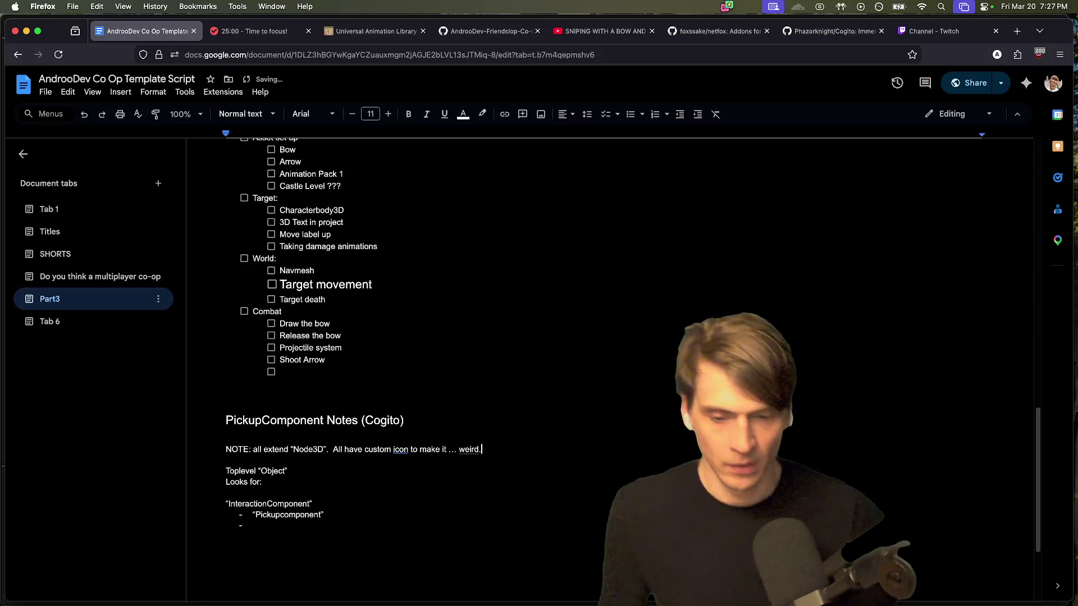
{"action": "left_click", "coordinate": [303, 528]}
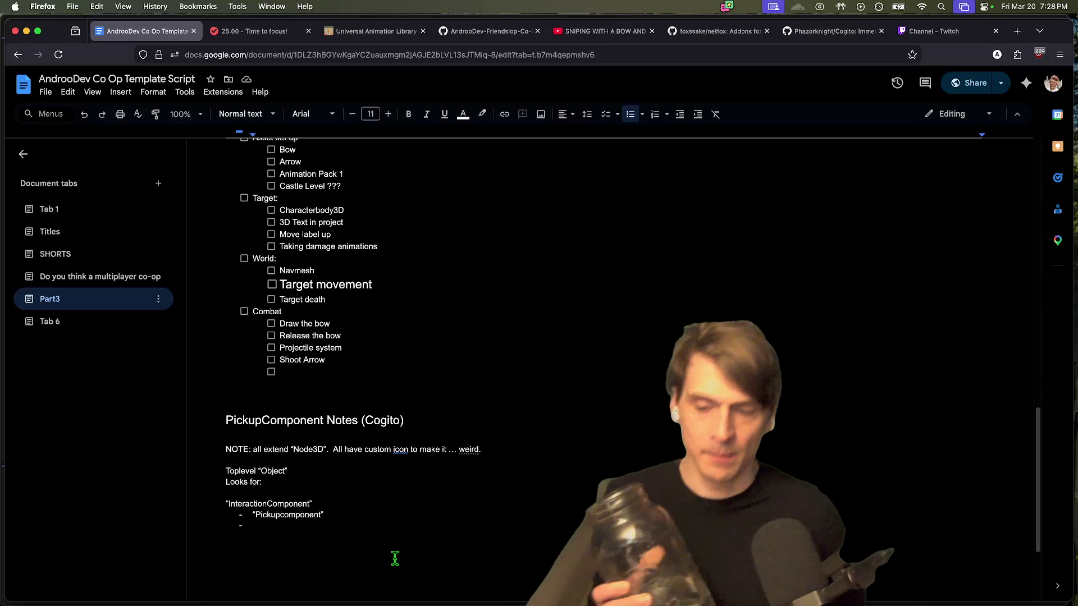
Step: Extend the Toplevel line with RigidBody or StaticBody and add 'Looks for: InteractionComponents'
{"action": "left_click", "coordinate": [374, 471]}
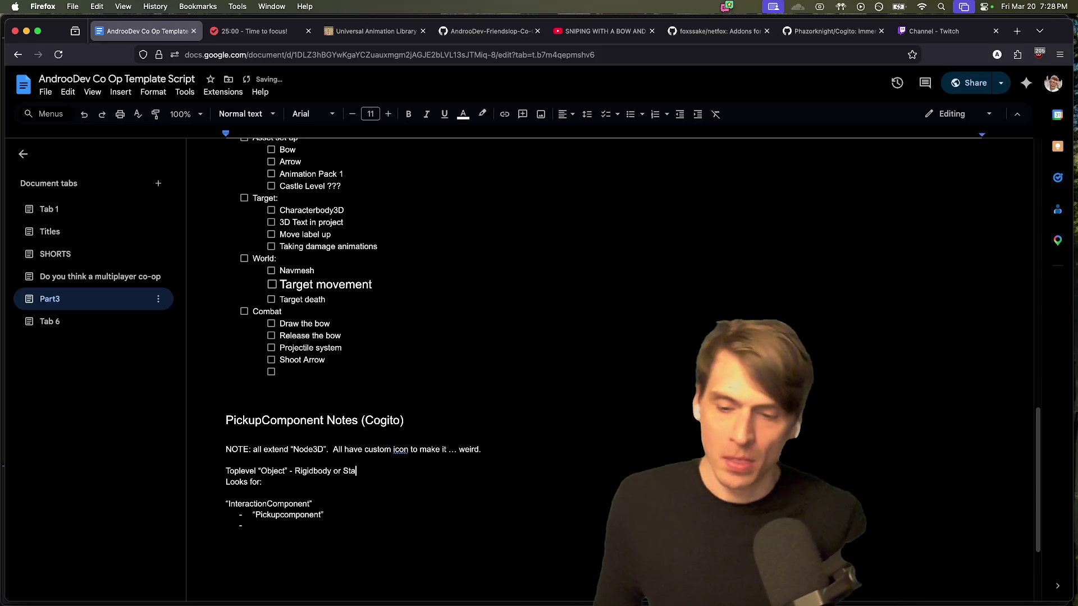
{"action": "type", "text": "ticBody"}
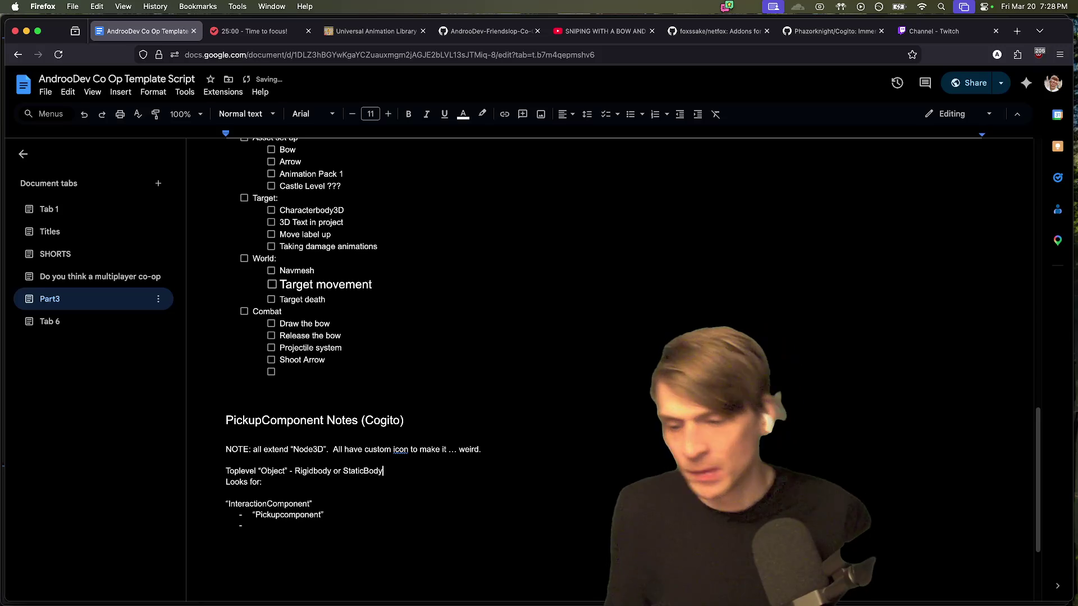
{"action": "key", "text": "BackSpace"}
{"action": "key", "text": "BackSpace"}
{"action": "key", "text": "BackSpace"}
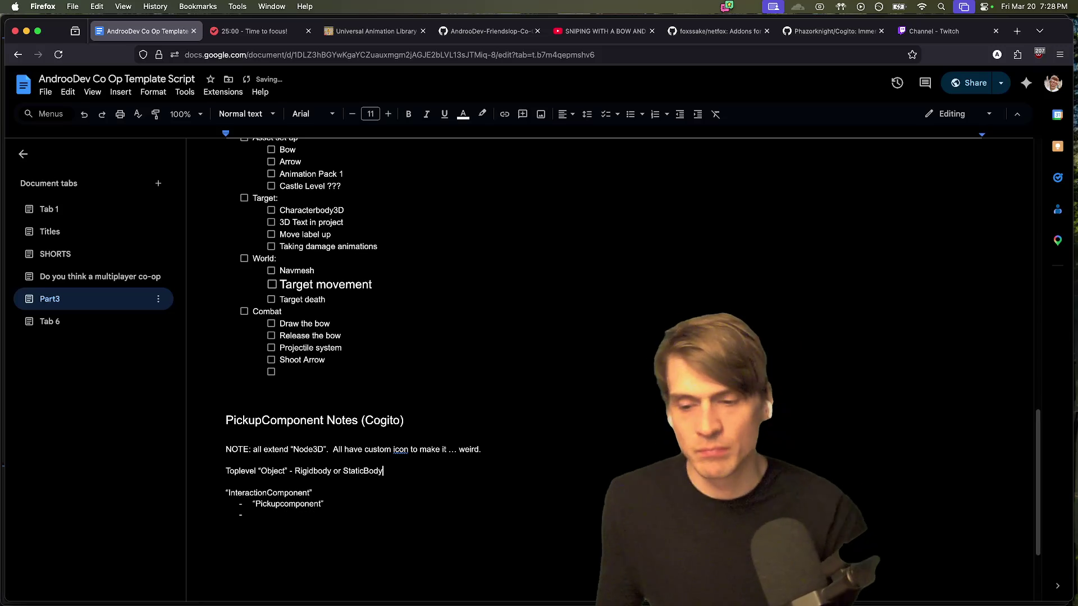
{"action": "type", "text": "."}
{"action": "key", "text": "Return"}
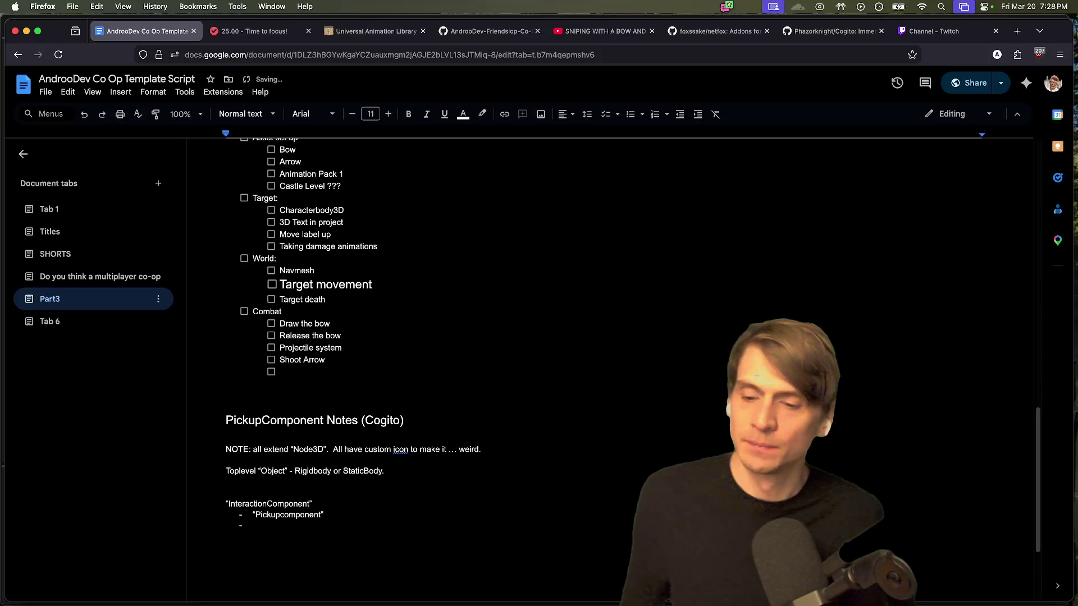
{"action": "type", "text": "Looks for: Interac"}
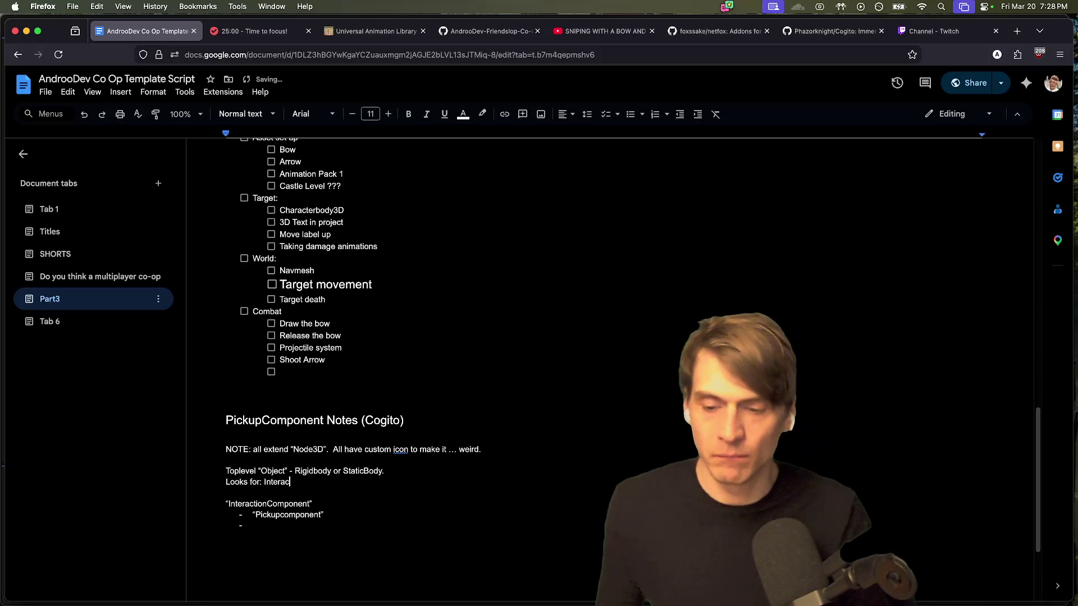
{"action": "type", "text": "tionComponents"}
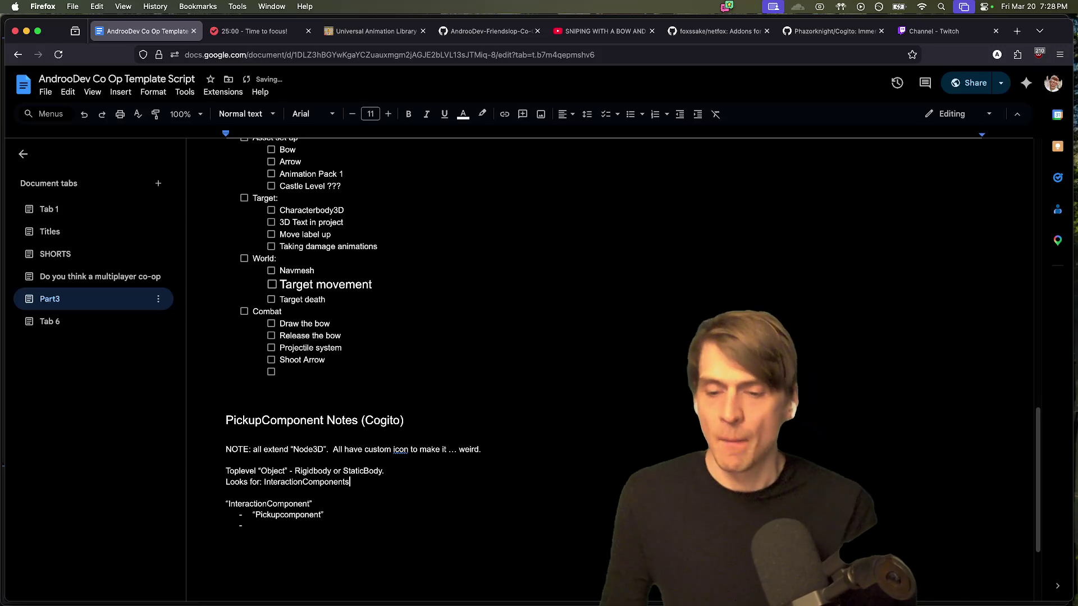
{"action": "left_click", "coordinate": [227, 536]}
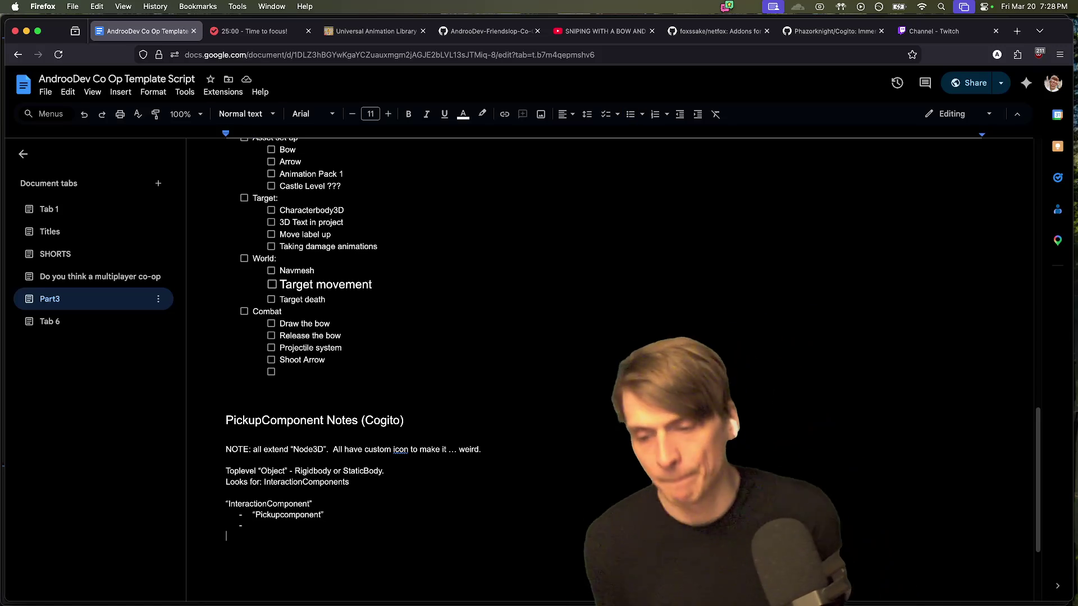
{"action": "key", "text": "super+Tab"}
{"action": "key", "text": "super+Tab"}
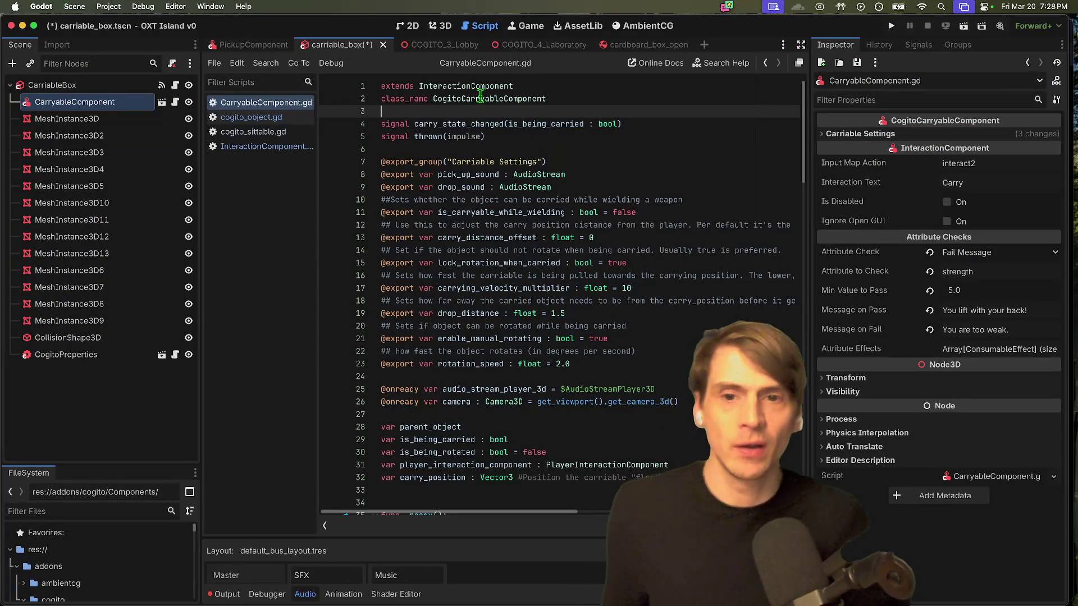
Step: Open the InteractionComponent base script from CarryableComponent.gd's line 1 and read through its properties
{"action": "left_click", "coordinate": [412, 137]}
{"action": "left_click", "coordinate": [463, 112]}
{"action": "mouse_move", "coordinate": [657, 134]}
{"action": "left_mouse_down"}
{"action": "mouse_move", "coordinate": [426, 111]}
{"action": "mouse_move", "coordinate": [381, 86]}
{"action": "left_mouse_up"}
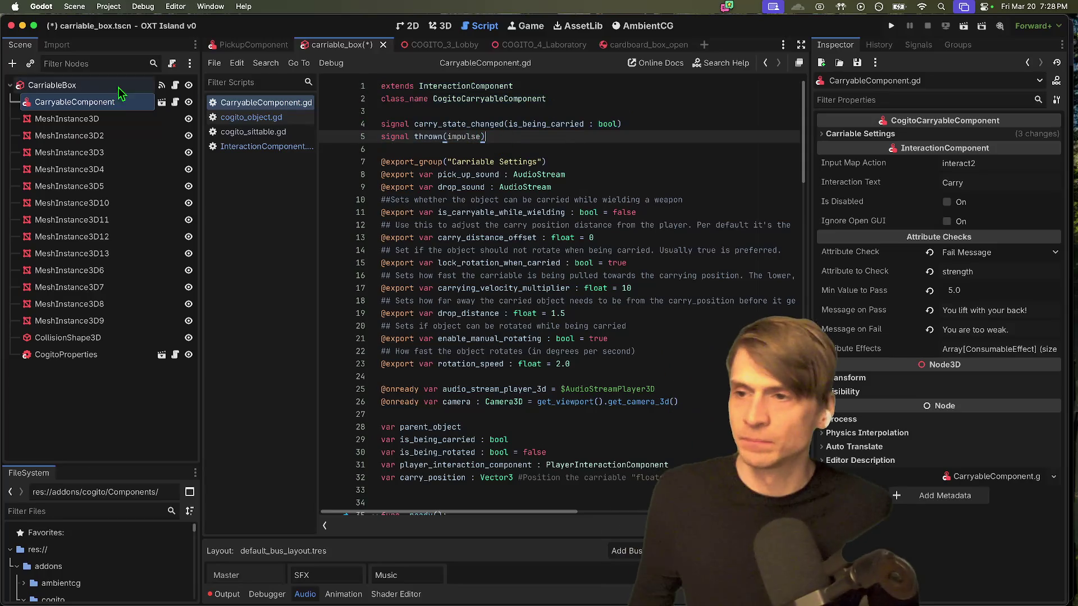
{"action": "left_click", "coordinate": [494, 87], "text": "ctrl"}
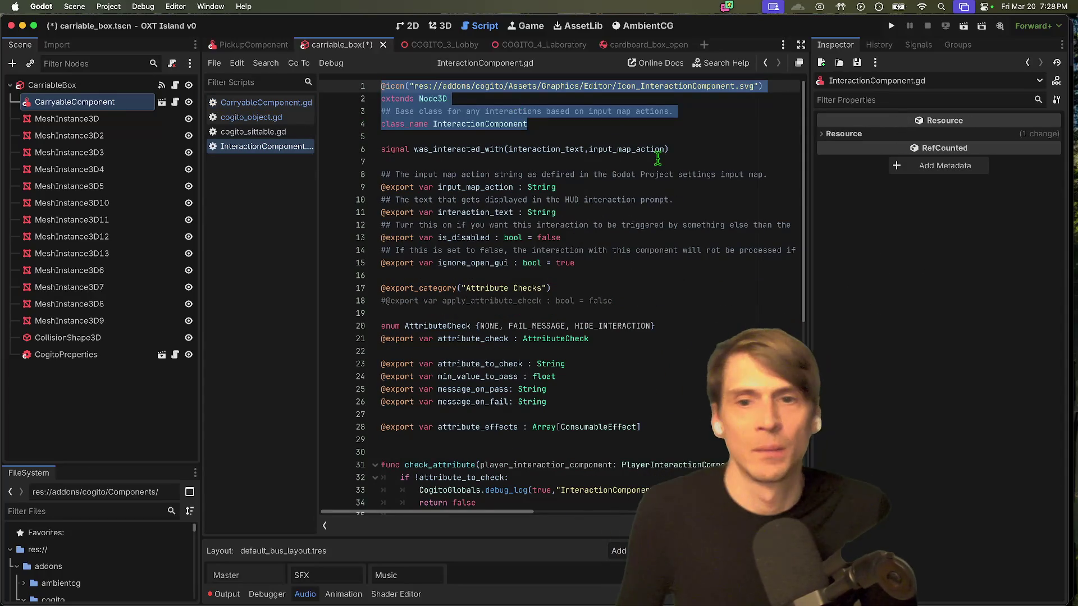
{"action": "left_click", "coordinate": [729, 162]}
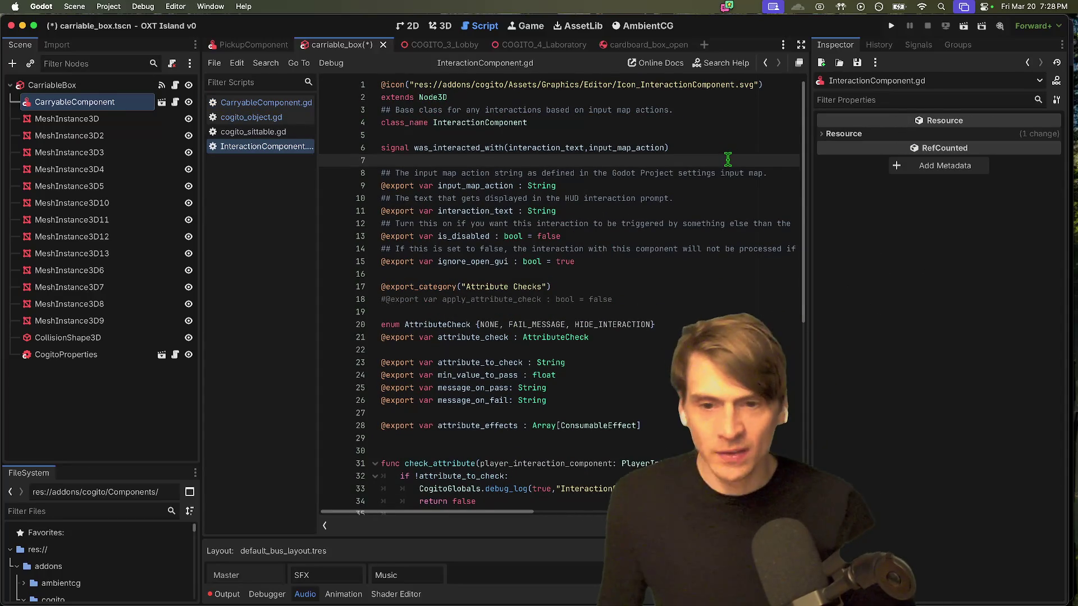
{"action": "scroll", "coordinate": [681, 197], "scroll_direction": "down", "scroll_amount": 1}
{"action": "left_click", "coordinate": [673, 202]}
{"action": "scroll", "coordinate": [685, 190], "scroll_direction": "down", "scroll_amount": 1}
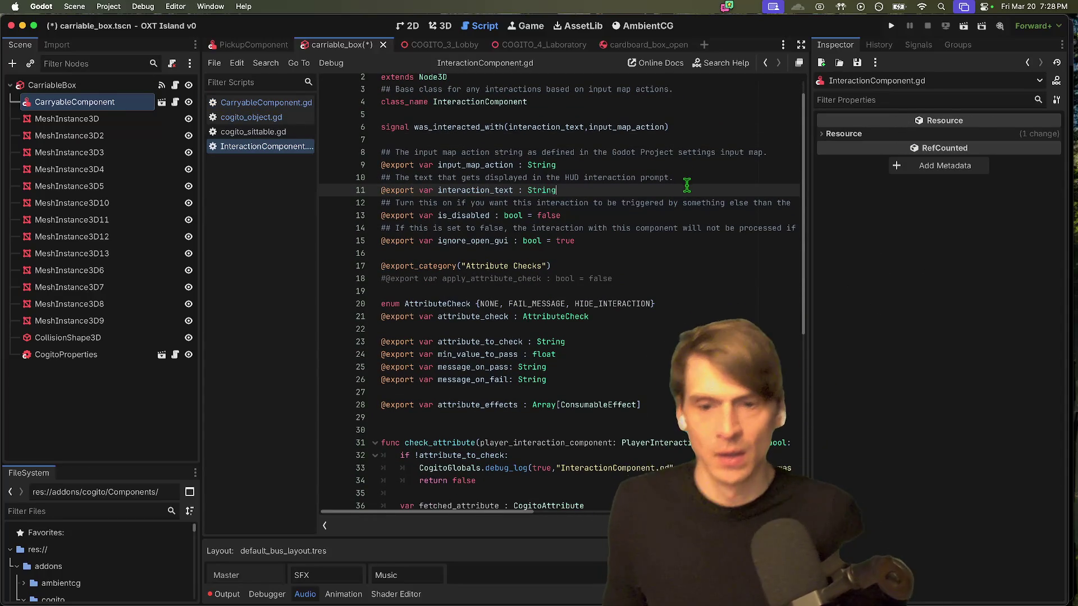
{"action": "scroll", "coordinate": [686, 191], "scroll_direction": "down", "scroll_amount": 2}
{"action": "scroll", "coordinate": [682, 199], "scroll_direction": "up", "scroll_amount": 3}
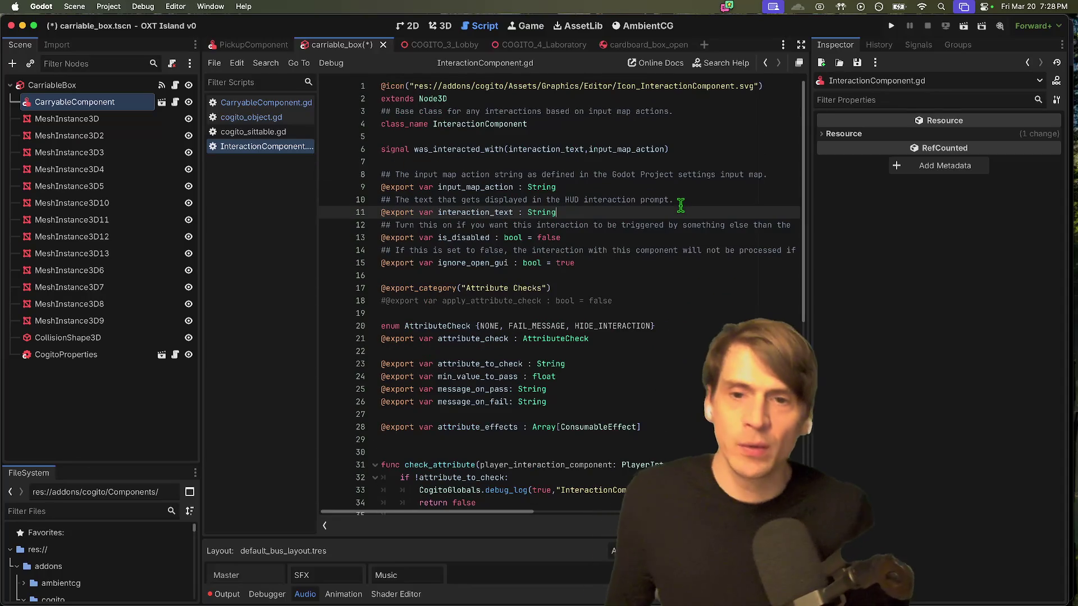
{"action": "scroll", "coordinate": [678, 208], "scroll_direction": "down", "scroll_amount": 8}
{"action": "scroll", "coordinate": [696, 269], "scroll_direction": "up", "scroll_amount": 4}
{"action": "scroll", "coordinate": [691, 269], "scroll_direction": "up", "scroll_amount": 5}
{"action": "key", "text": "super+Tab"}
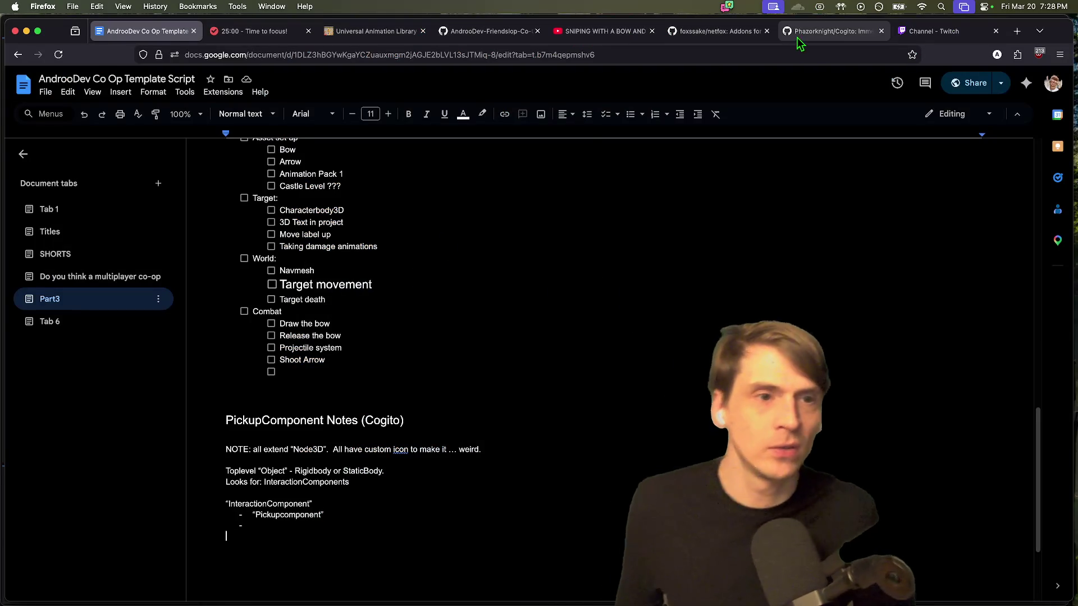
Step: Revisit the Cogito GitHub page and view its moved-to-Codeberg notice image
{"action": "left_click", "coordinate": [809, 31]}
{"action": "scroll", "coordinate": [645, 224], "scroll_direction": "down", "scroll_amount": 3}
{"action": "scroll", "coordinate": [714, 312], "scroll_direction": "up", "scroll_amount": 10}
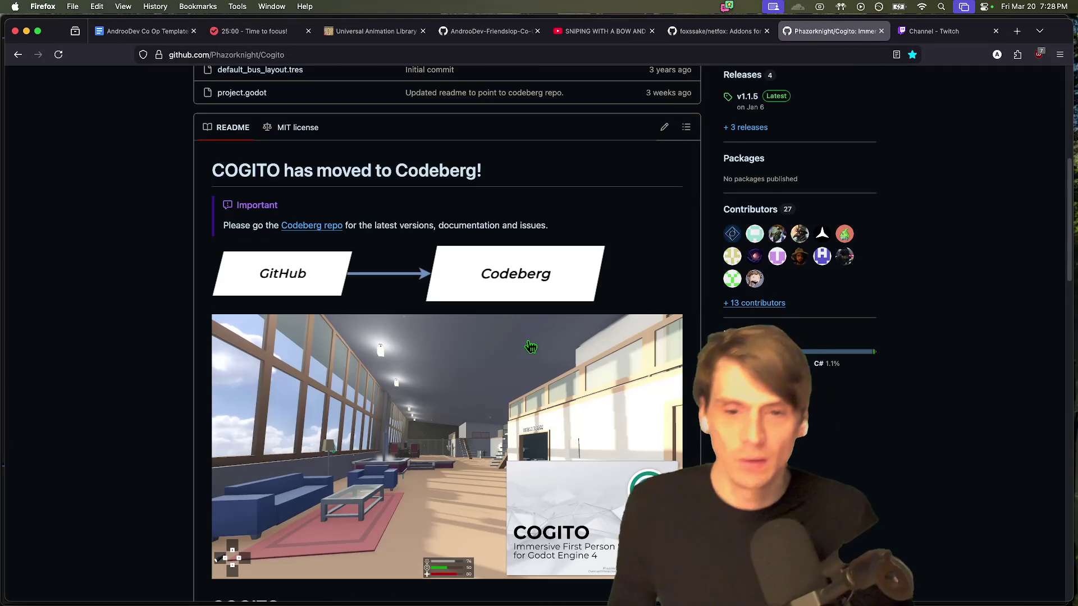
{"action": "left_click", "coordinate": [519, 275]}
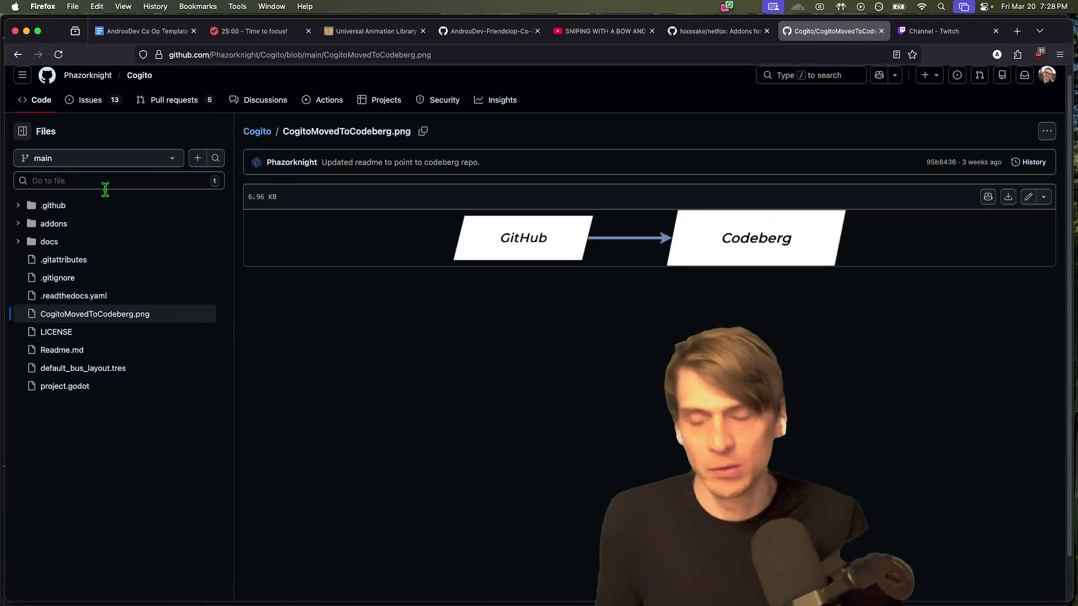
{"action": "key", "text": "super+Left"}
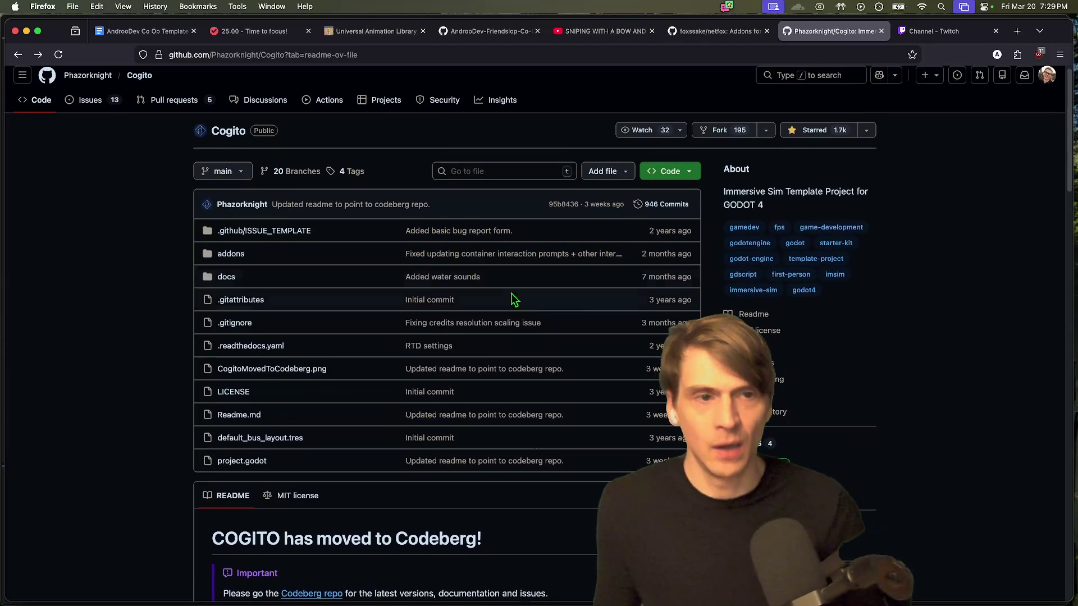
{"action": "scroll", "coordinate": [519, 296], "scroll_direction": "down", "scroll_amount": 10}
{"action": "scroll", "coordinate": [521, 294], "scroll_direction": "up", "scroll_amount": 5}
Step: Follow the link to Codeberg, scroll the feature list, and select the work-in-progress Systemic Properties line
{"action": "left_click", "coordinate": [306, 154]}
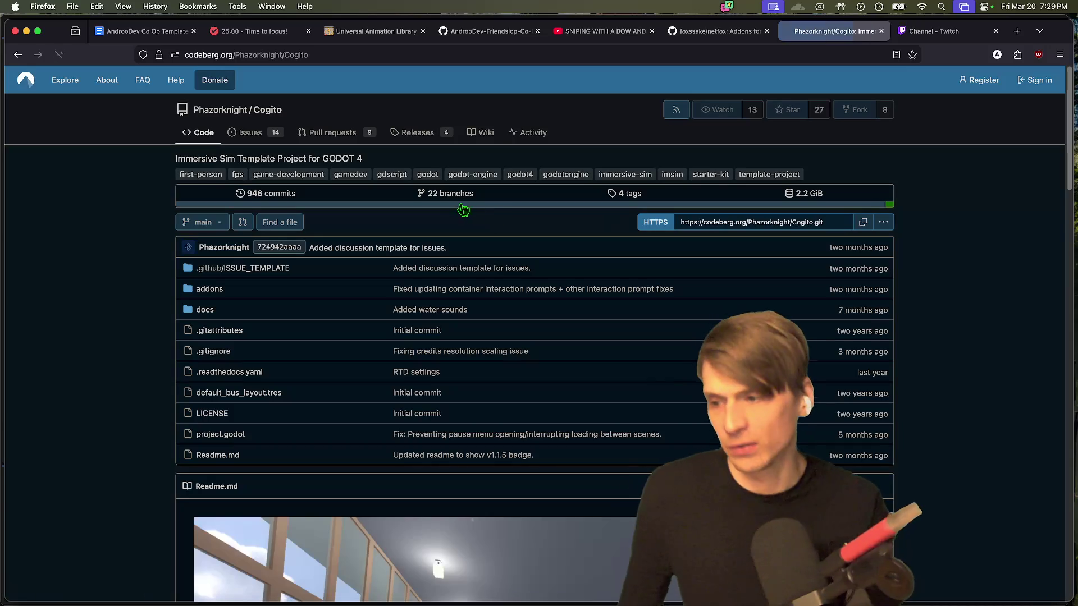
{"action": "scroll", "coordinate": [974, 227], "scroll_direction": "down", "scroll_amount": 15}
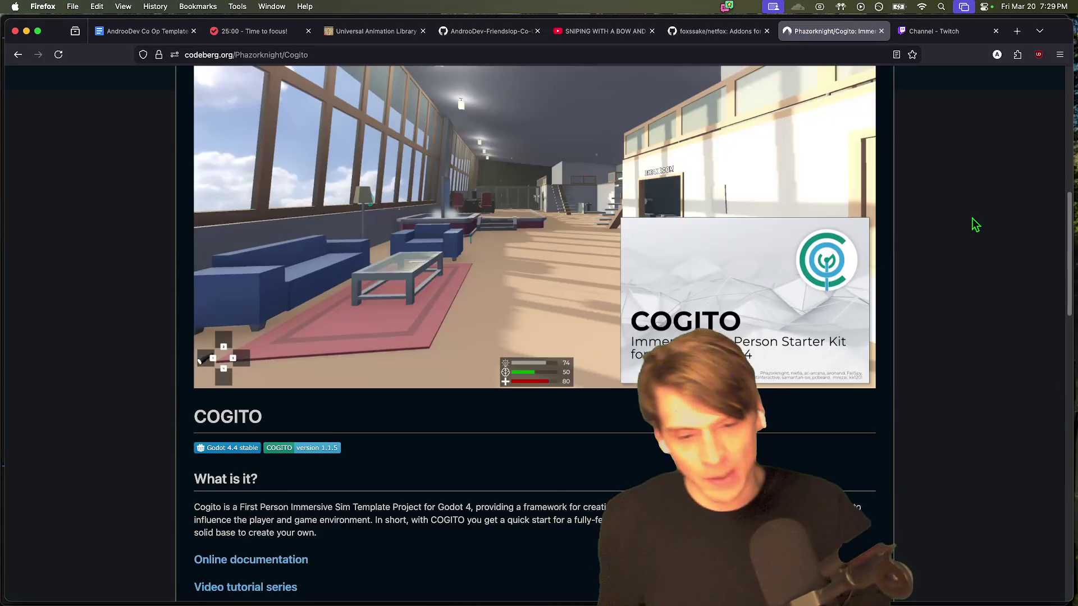
{"action": "scroll", "coordinate": [669, 271], "scroll_direction": "up", "scroll_amount": 10}
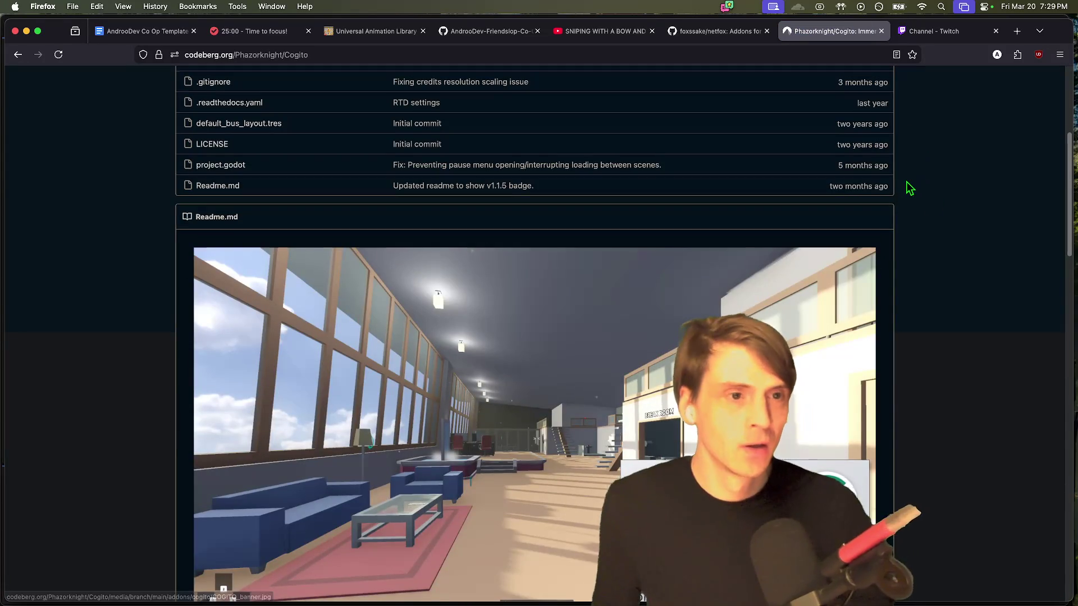
{"action": "scroll", "coordinate": [908, 191], "scroll_direction": "up", "scroll_amount": 3}
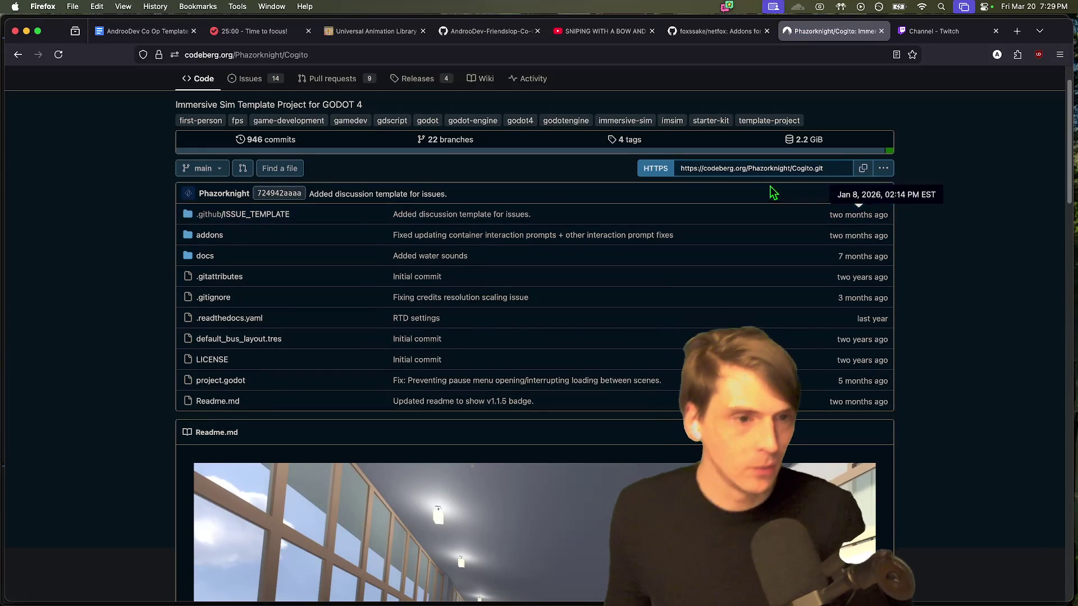
{"action": "scroll", "coordinate": [1002, 289], "scroll_direction": "down", "scroll_amount": 2}
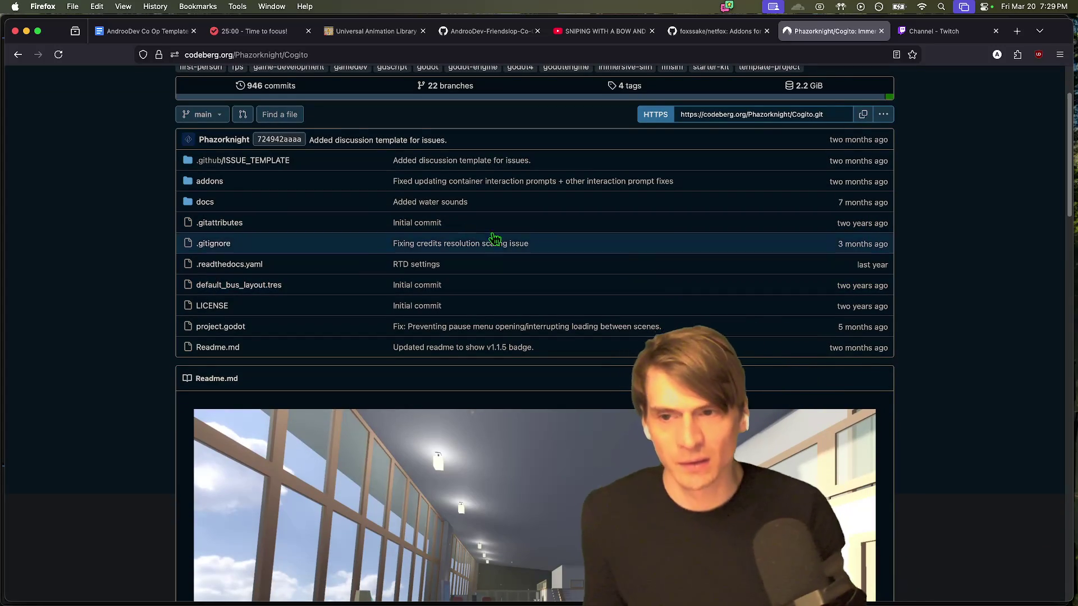
{"action": "scroll", "coordinate": [133, 264], "scroll_direction": "down", "scroll_amount": 15}
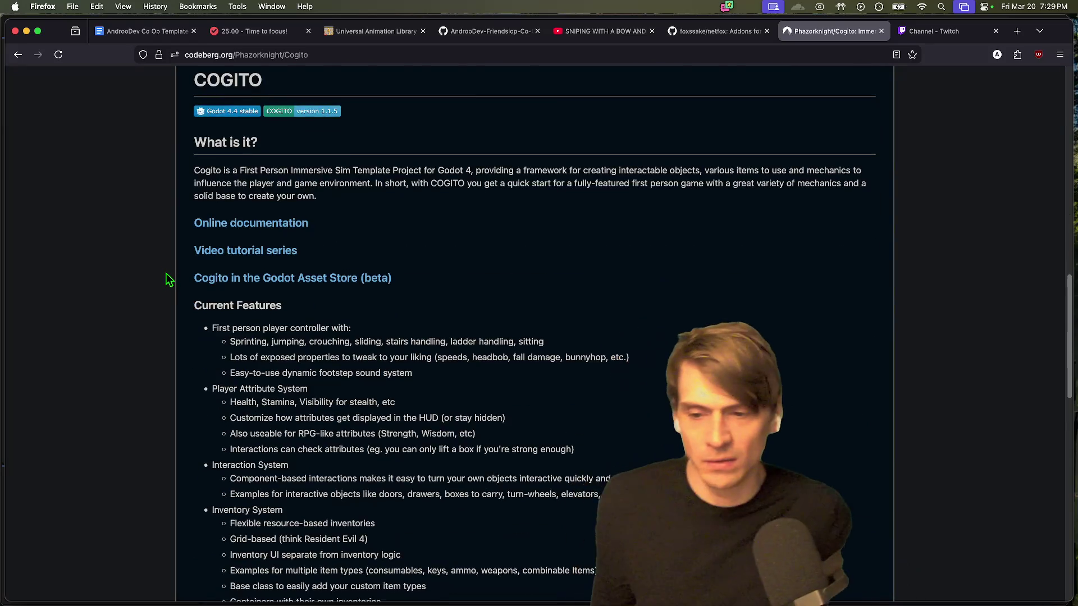
{"action": "scroll", "coordinate": [168, 275], "scroll_direction": "down", "scroll_amount": 7}
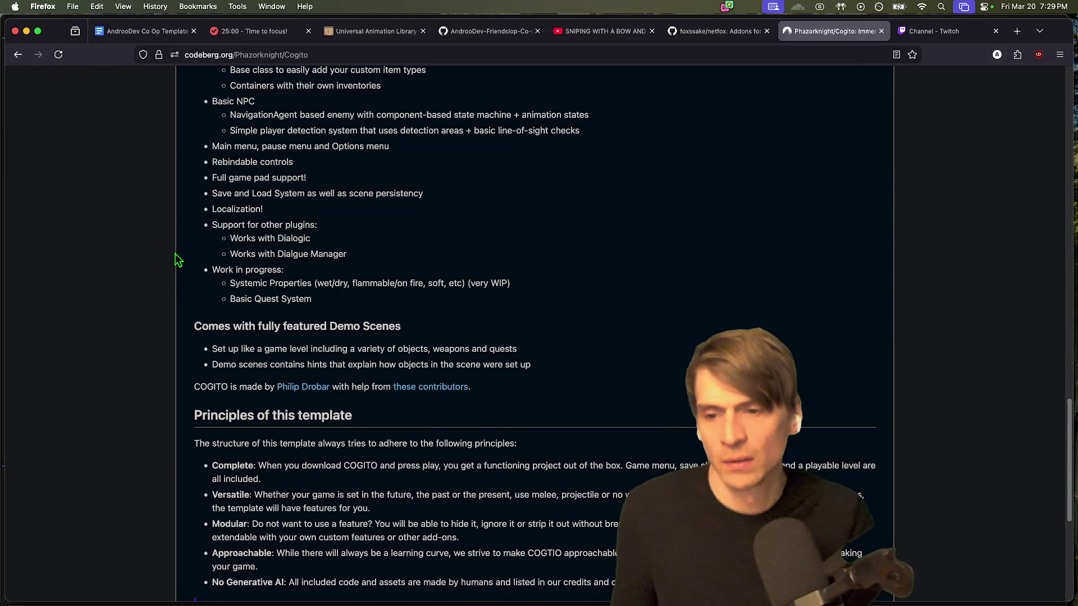
{"action": "left_click_drag", "start_coordinate": [405, 277], "coordinate": [270, 247]}
{"action": "triple_click", "coordinate": [305, 283]}
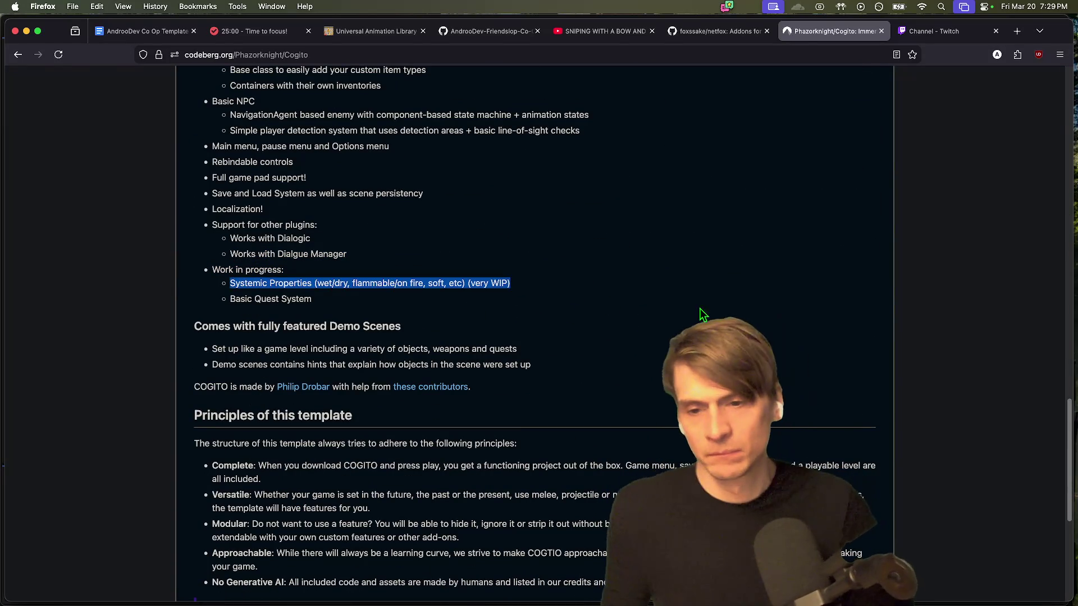
{"action": "key", "text": "super+Tab"}
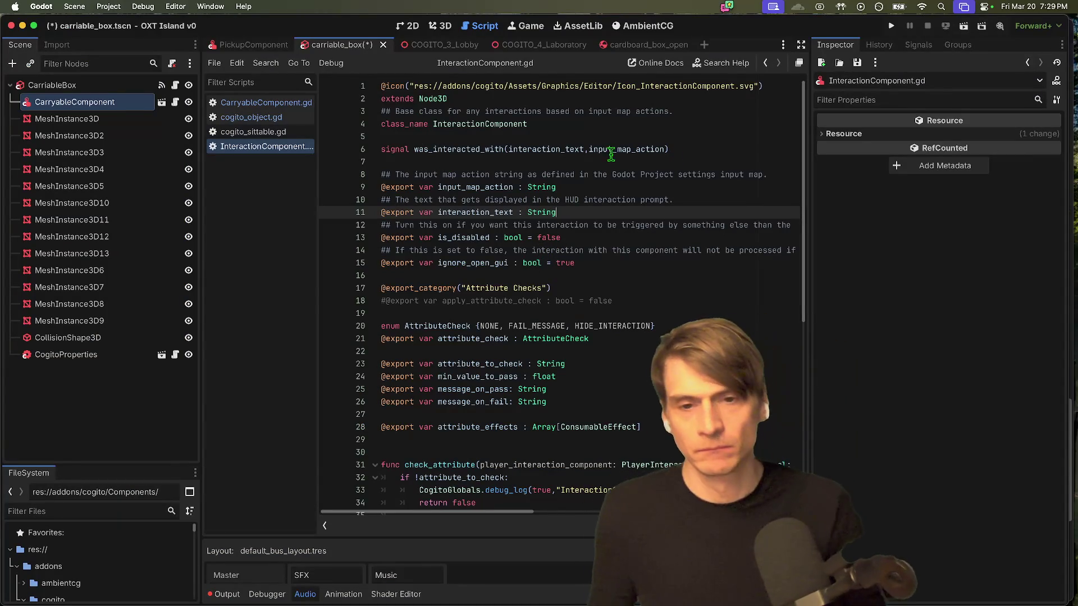
Step: Search the project for was_interacted_with and open its emit call at PickupComponent.gd line 26
{"action": "double_click", "coordinate": [484, 149]}
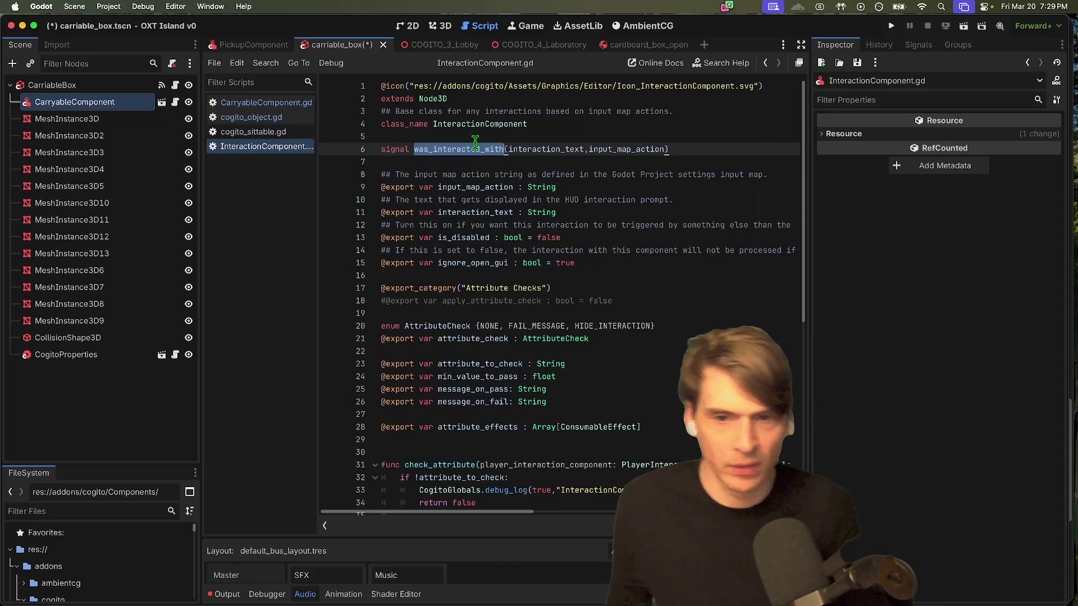
{"action": "key", "text": "super+shift+f"}
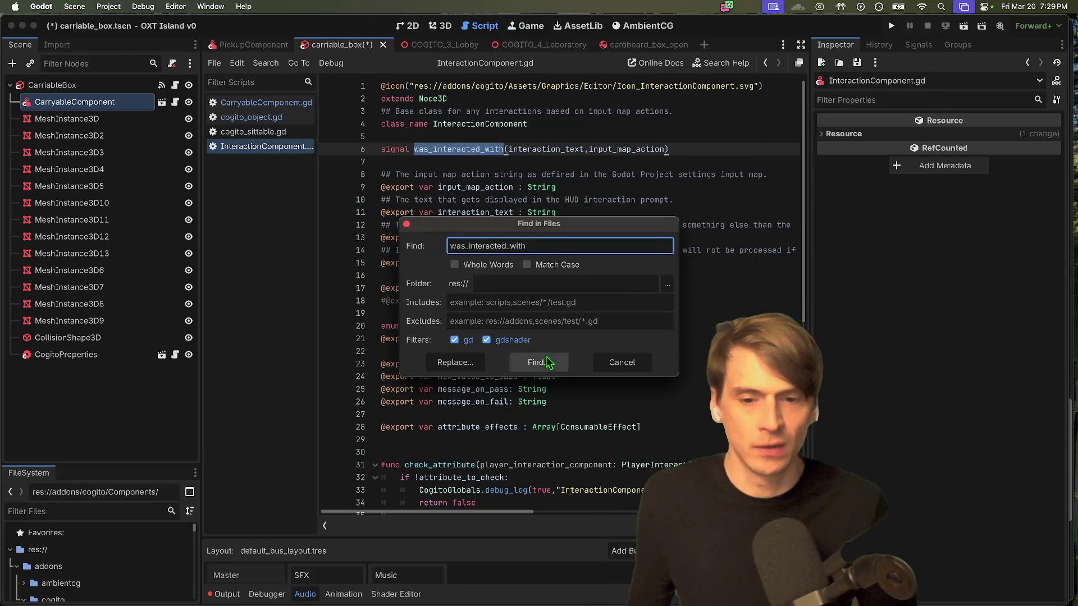
{"action": "left_click", "coordinate": [547, 362]}
{"action": "scroll", "coordinate": [567, 427], "scroll_direction": "down", "scroll_amount": 2}
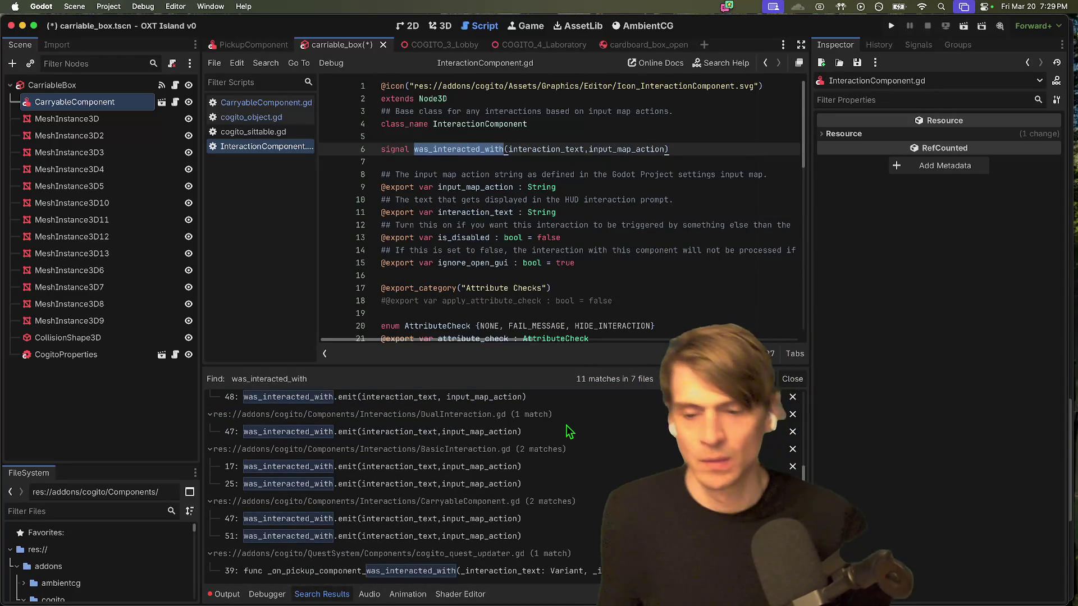
{"action": "scroll", "coordinate": [568, 431], "scroll_direction": "up", "scroll_amount": 3}
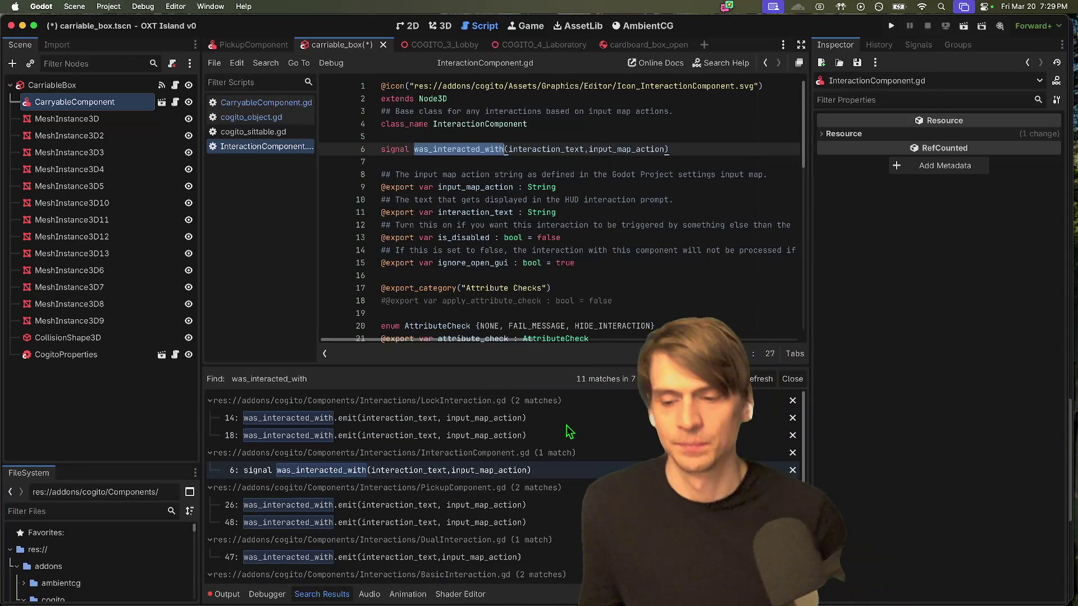
{"action": "left_click", "coordinate": [513, 505]}
{"action": "scroll", "coordinate": [434, 130], "scroll_direction": "up", "scroll_amount": 3}
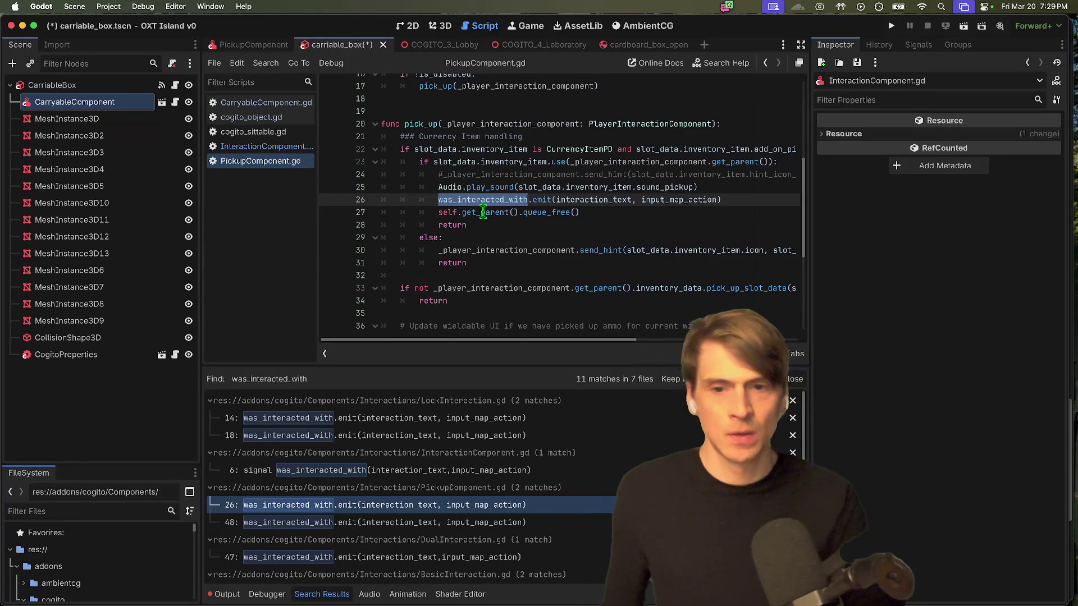
{"action": "mouse_move", "coordinate": [483, 212]}
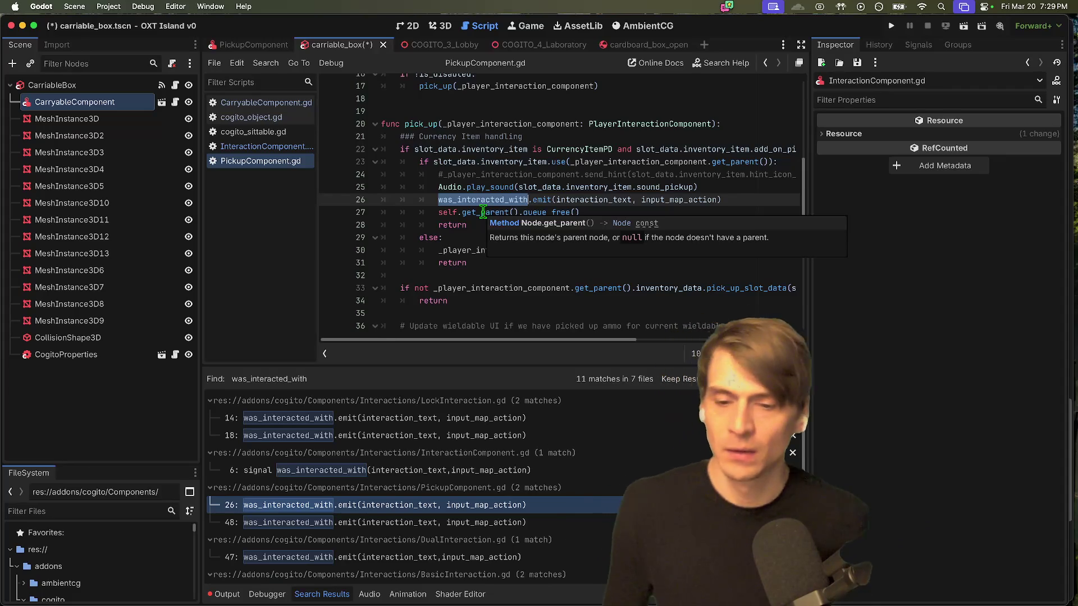
{"action": "scroll", "coordinate": [483, 213], "scroll_direction": "up", "scroll_amount": 5}
{"action": "scroll", "coordinate": [422, 275], "scroll_direction": "down", "scroll_amount": 8}
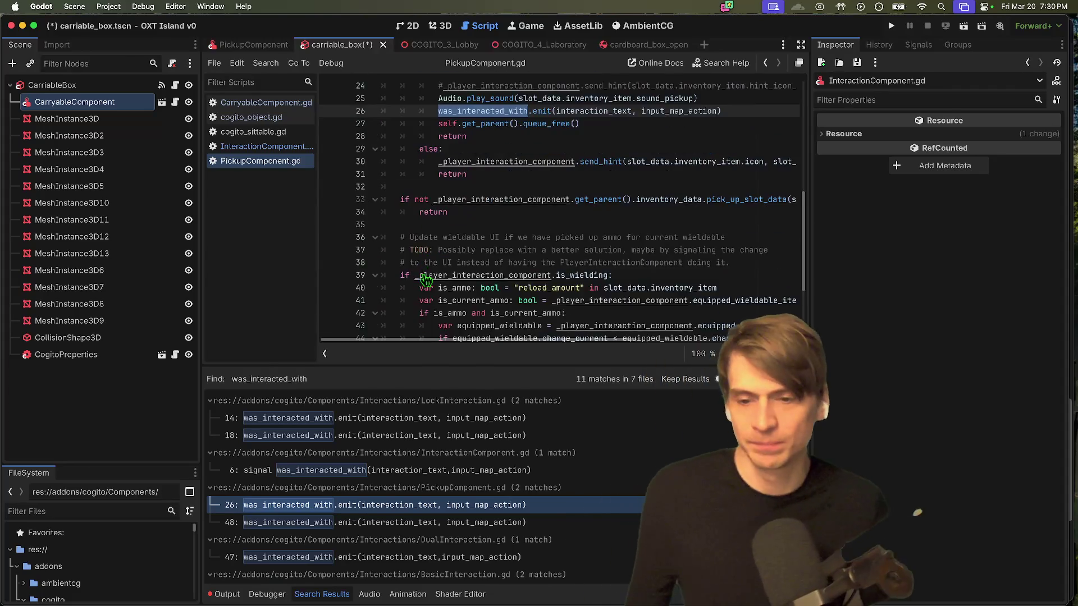
{"action": "key", "text": "super+Tab"}
{"action": "scroll", "coordinate": [940, 393], "scroll_direction": "down", "scroll_amount": 5}
Step: Open Cogito's online documentation in a new tab and try a 'pio' search
{"action": "scroll", "coordinate": [921, 410], "scroll_direction": "up", "scroll_amount": 8}
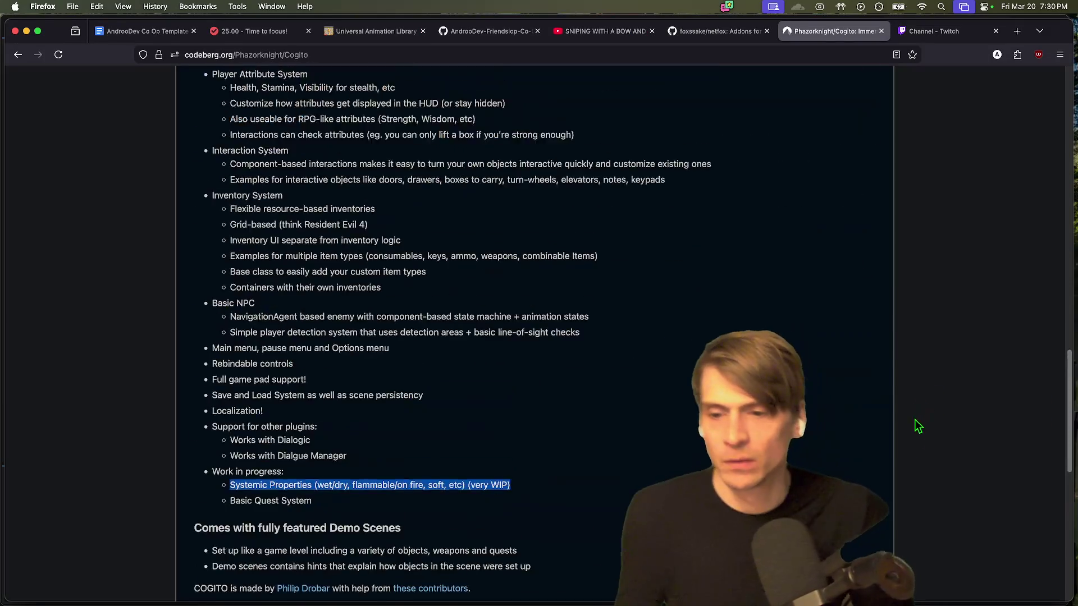
{"action": "scroll", "coordinate": [915, 427], "scroll_direction": "up", "scroll_amount": 15}
{"action": "left_click", "coordinate": [295, 313], "text": "super"}
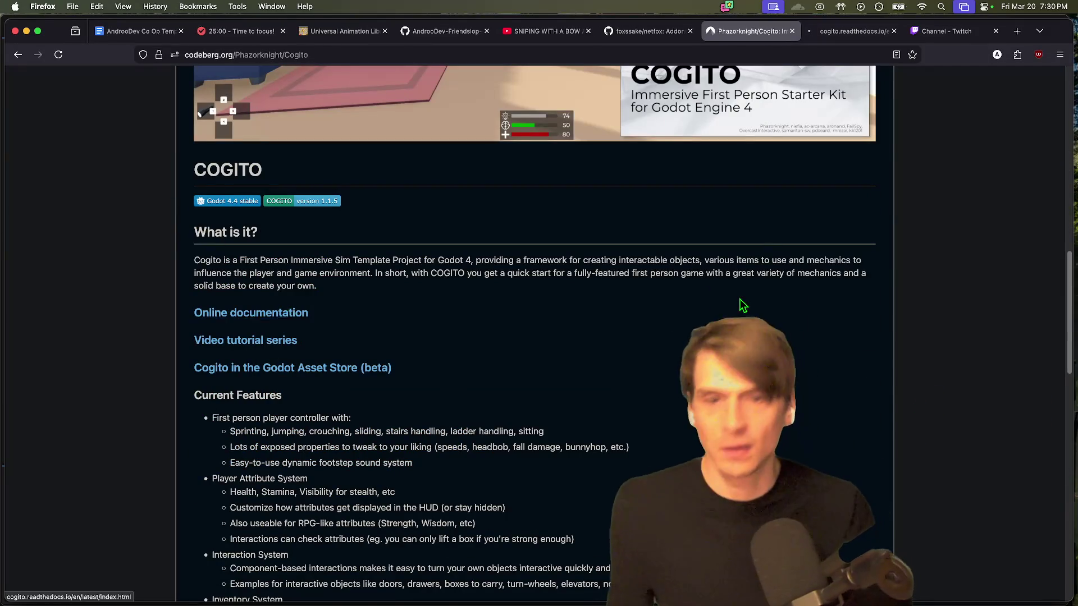
{"action": "key", "text": "ctrl+Tab"}
{"action": "left_click", "coordinate": [46, 125]}
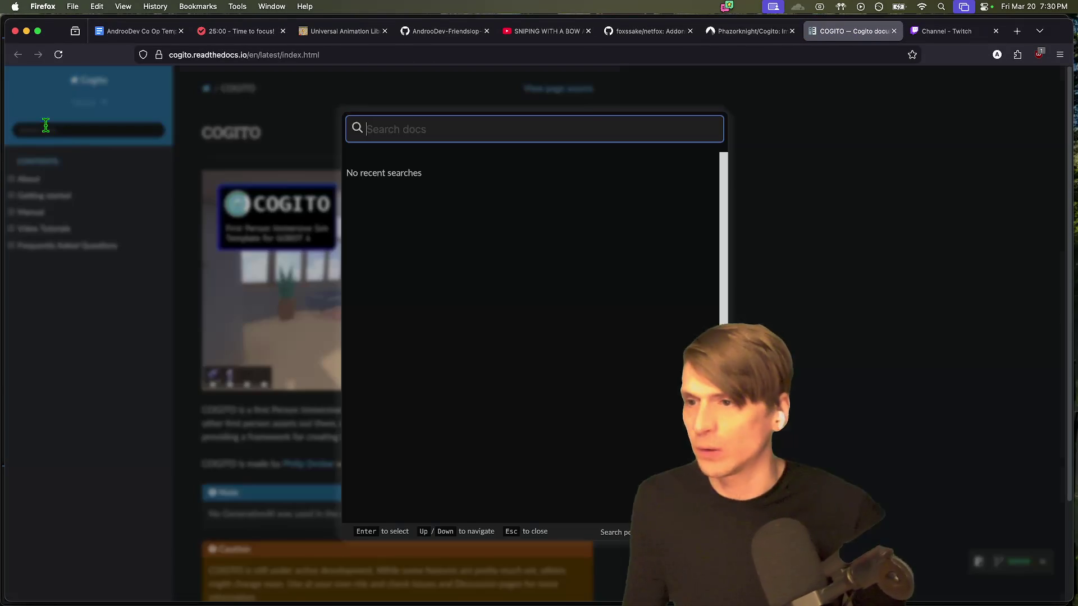
{"action": "type", "text": "pio"}
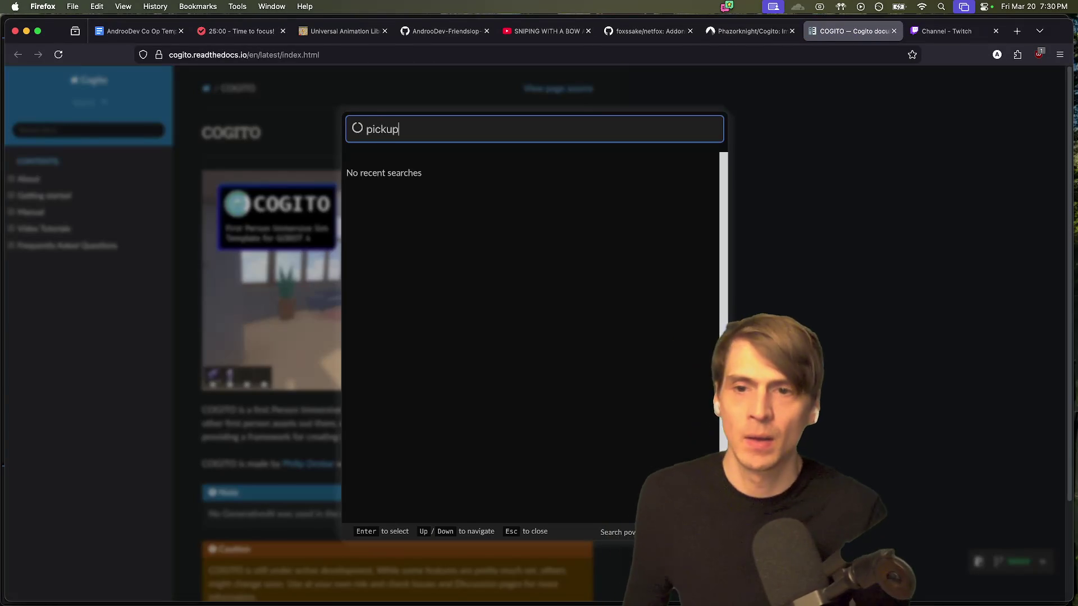
{"action": "left_click", "coordinate": [749, 318]}
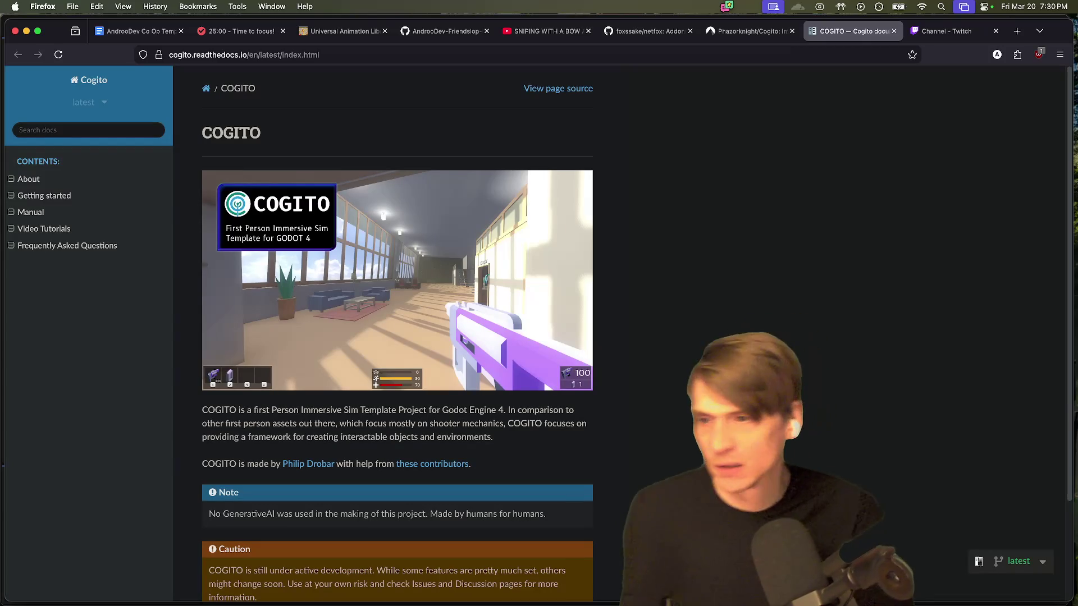
Step: Go through the Manual to the Cogito Inventory System section and read how pickups exist in the world
{"action": "left_click", "coordinate": [105, 229]}
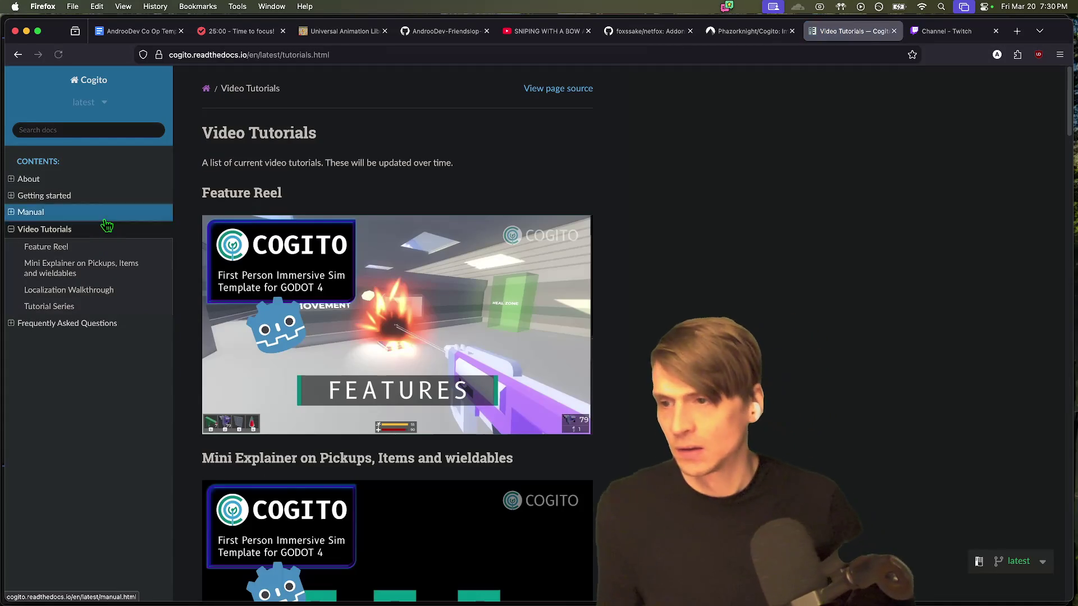
{"action": "left_click", "coordinate": [106, 219]}
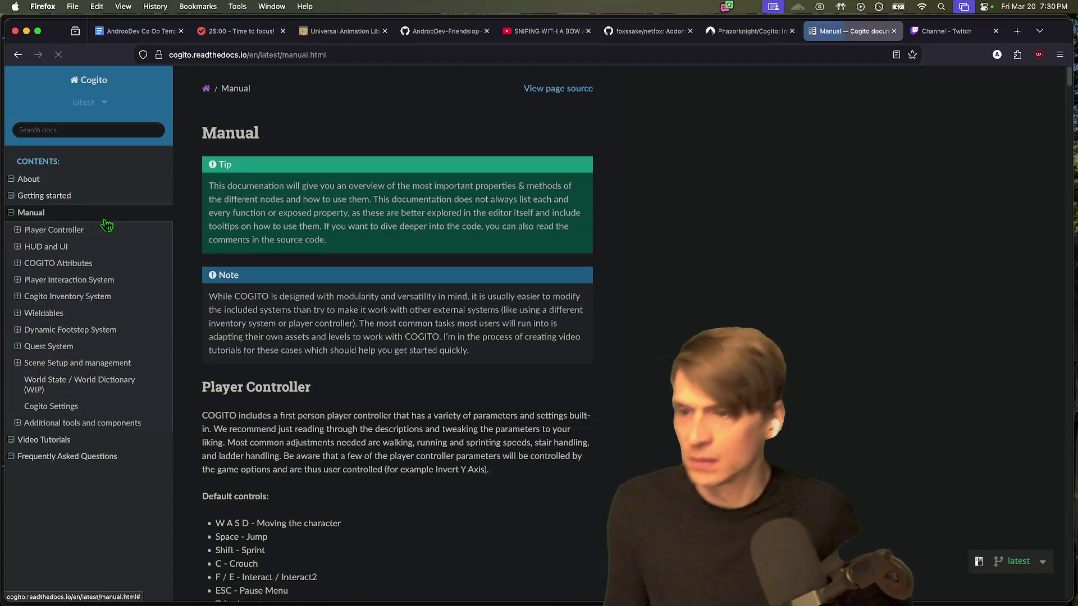
{"action": "left_click", "coordinate": [112, 312]}
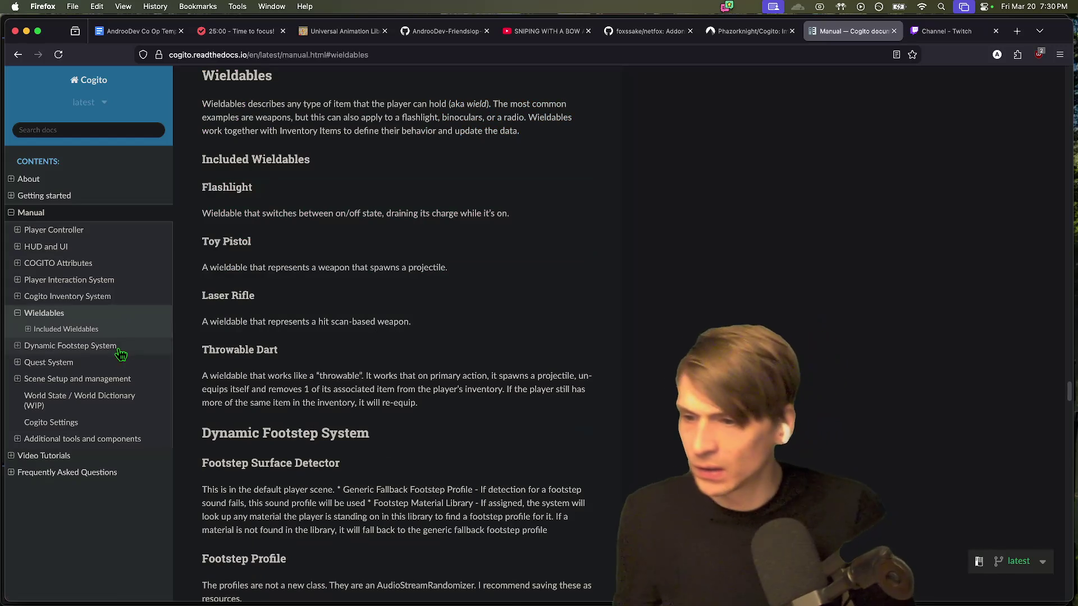
{"action": "left_click", "coordinate": [115, 296]}
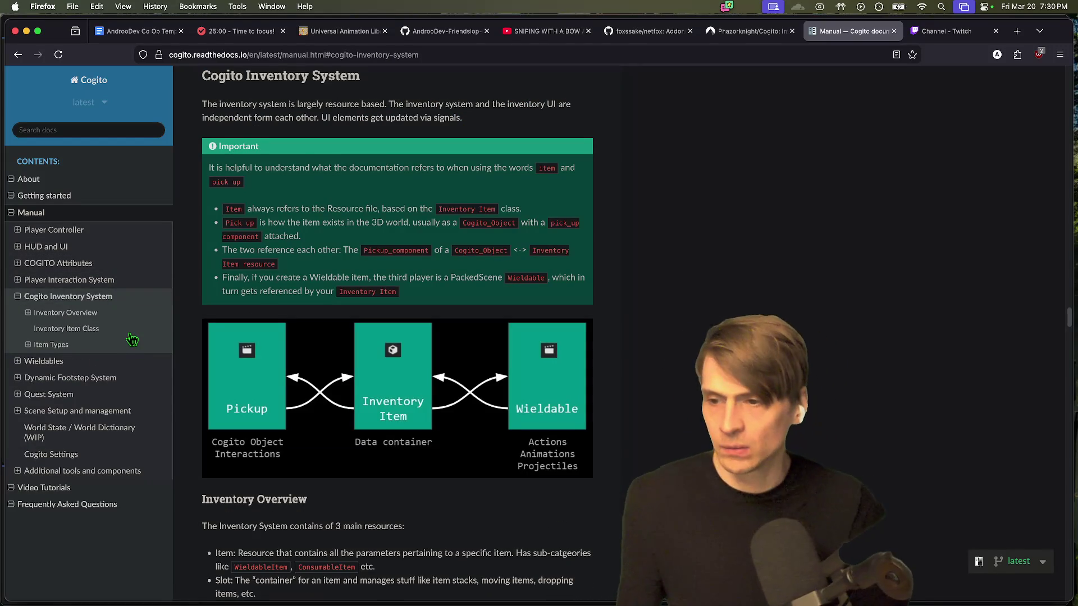
{"action": "scroll", "coordinate": [740, 271], "scroll_direction": "down", "scroll_amount": 1}
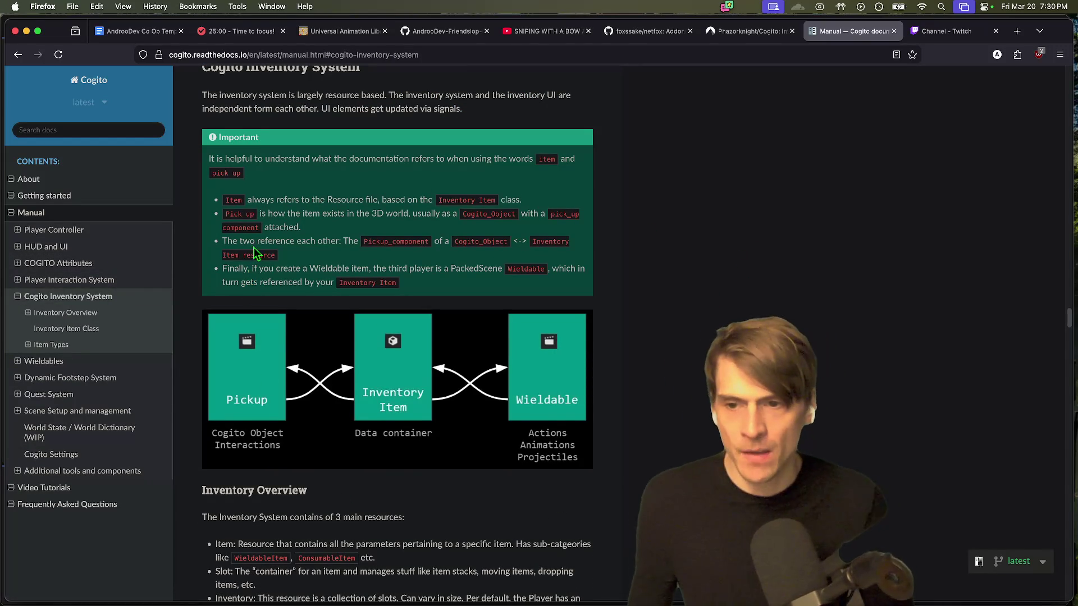
{"action": "mouse_move", "coordinate": [261, 213]}
{"action": "left_mouse_down"}
{"action": "mouse_move", "coordinate": [506, 212]}
{"action": "mouse_move", "coordinate": [500, 222]}
{"action": "left_mouse_up"}
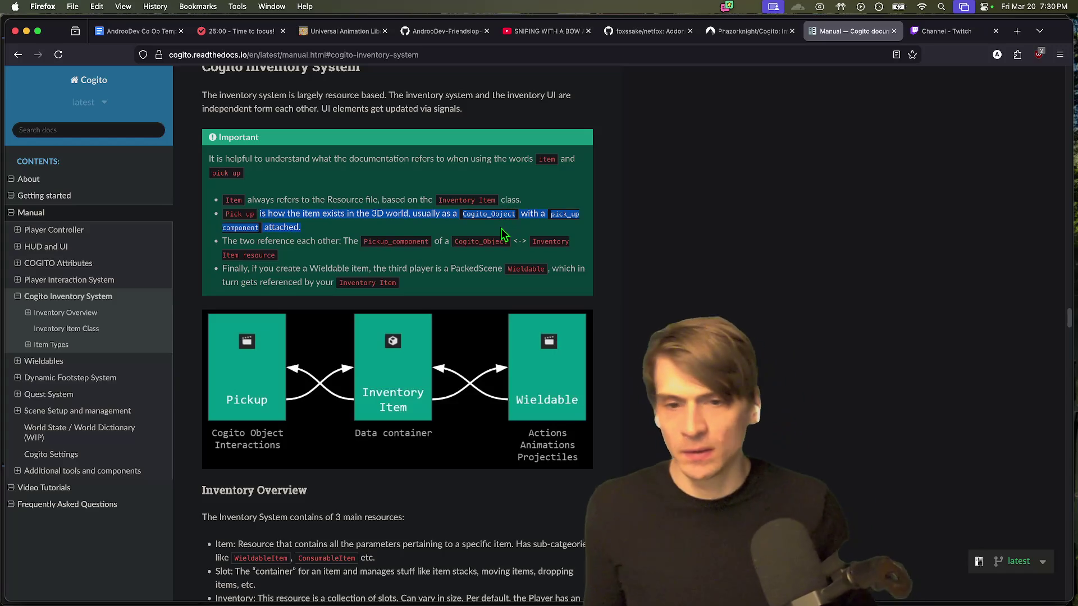
{"action": "left_click", "coordinate": [500, 228]}
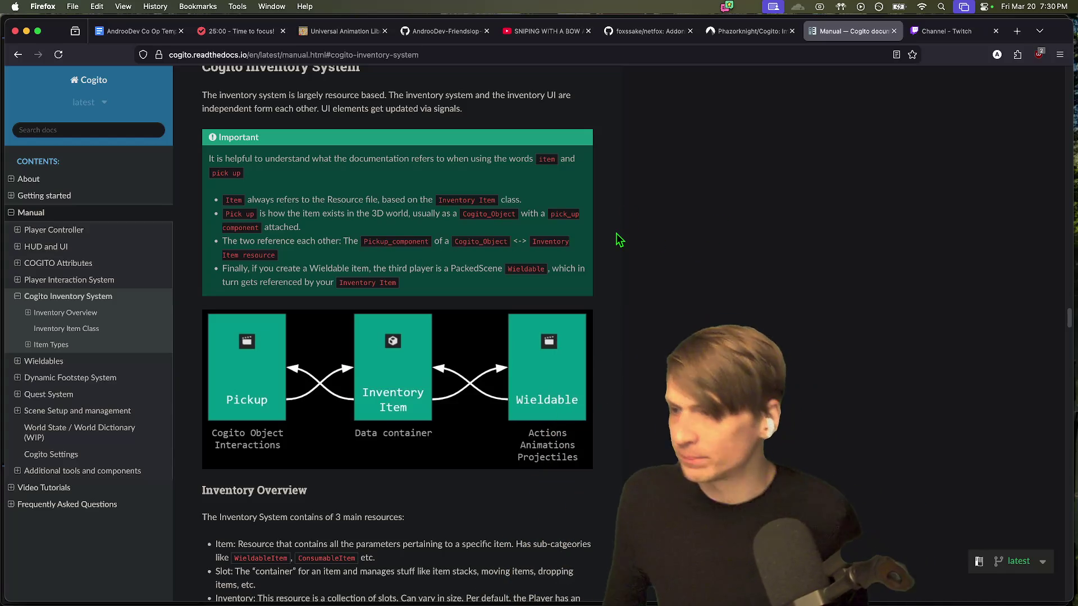
{"action": "scroll", "coordinate": [599, 149], "scroll_direction": "down", "scroll_amount": 5}
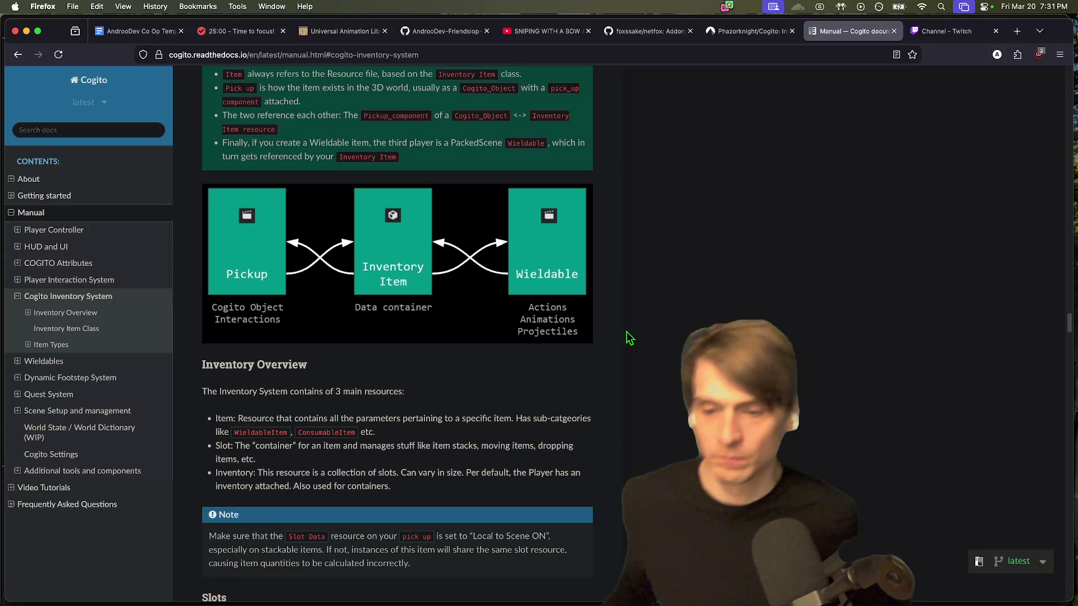
Step: Read further down the inventory docs, highlighting the Combinable Item paragraph
{"action": "scroll", "coordinate": [646, 287], "scroll_direction": "down", "scroll_amount": 2}
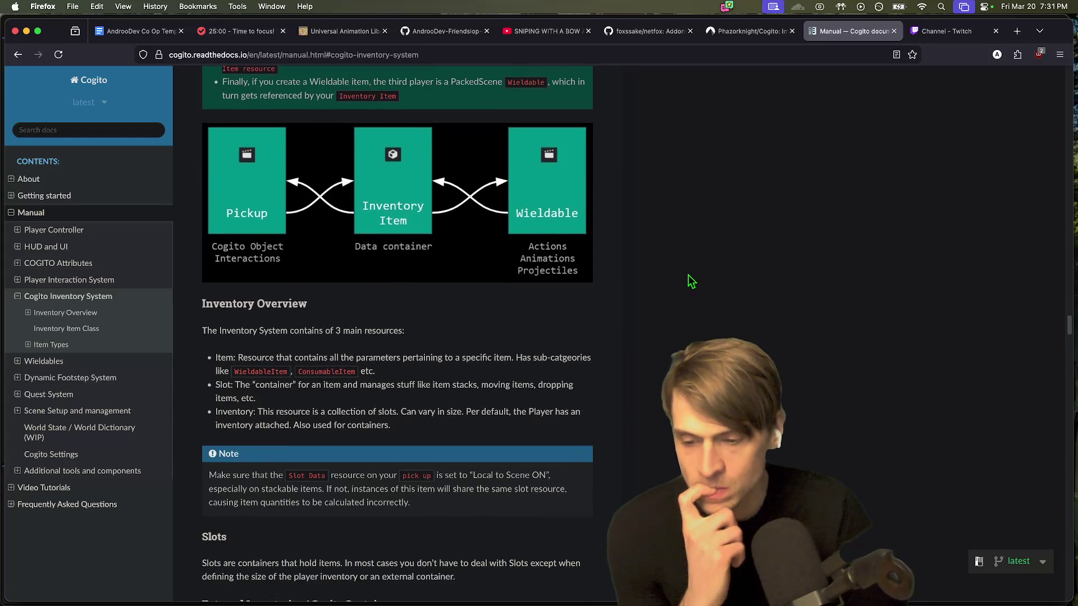
{"action": "scroll", "coordinate": [702, 298], "scroll_direction": "down", "scroll_amount": 5}
{"action": "scroll", "coordinate": [673, 329], "scroll_direction": "down", "scroll_amount": 10}
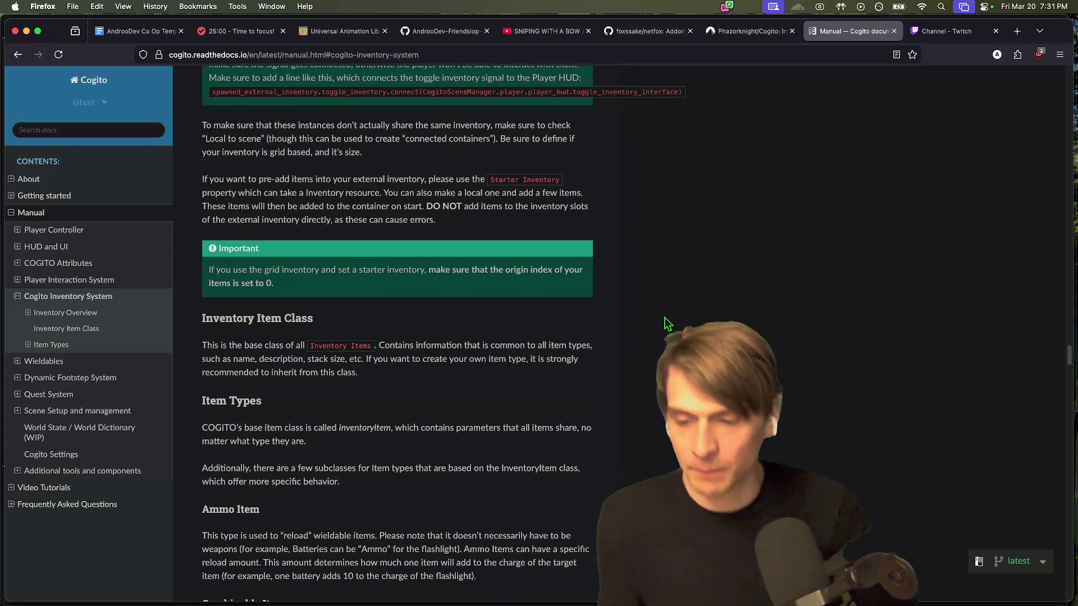
{"action": "scroll", "coordinate": [605, 412], "scroll_direction": "down", "scroll_amount": 5}
{"action": "triple_click", "coordinate": [545, 414]}
{"action": "left_click", "coordinate": [549, 418]}
{"action": "scroll", "coordinate": [553, 432], "scroll_direction": "down", "scroll_amount": 2}
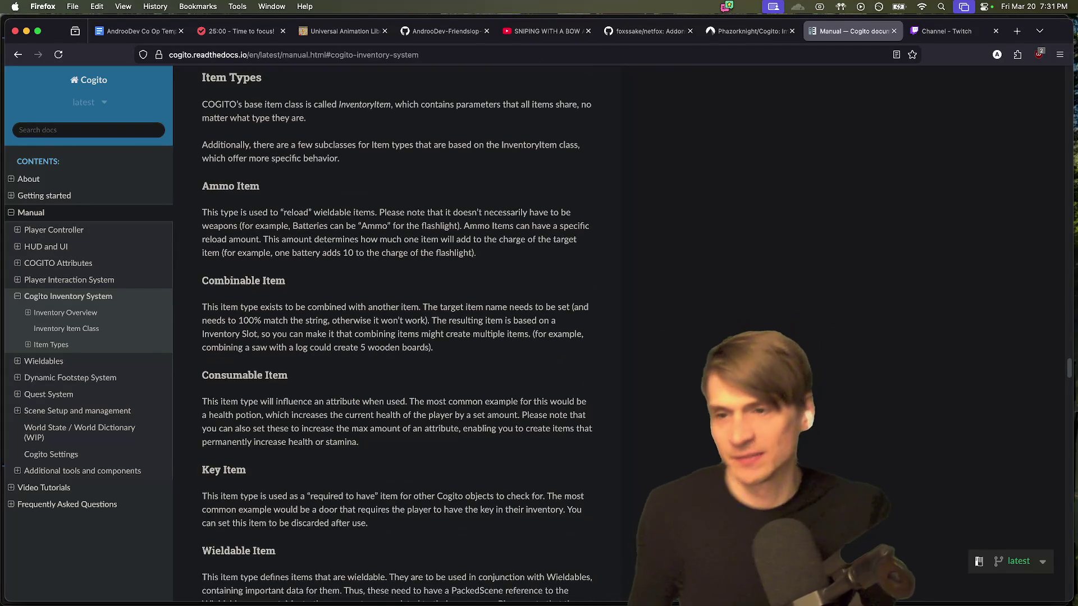
{"action": "scroll", "coordinate": [398, 337], "scroll_direction": "down", "scroll_amount": 6}
{"action": "scroll", "coordinate": [786, 460], "scroll_direction": "down", "scroll_amount": 6}
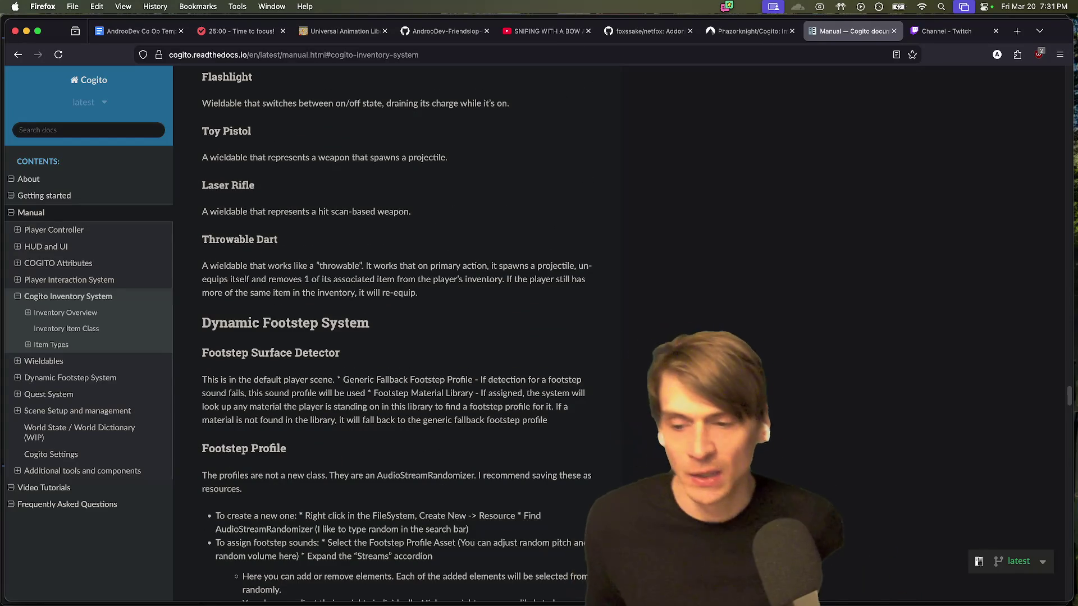
Step: Step through the sidebar sections to Scene Setup and management, collapse it, and return to Godot
{"action": "left_click", "coordinate": [87, 281]}
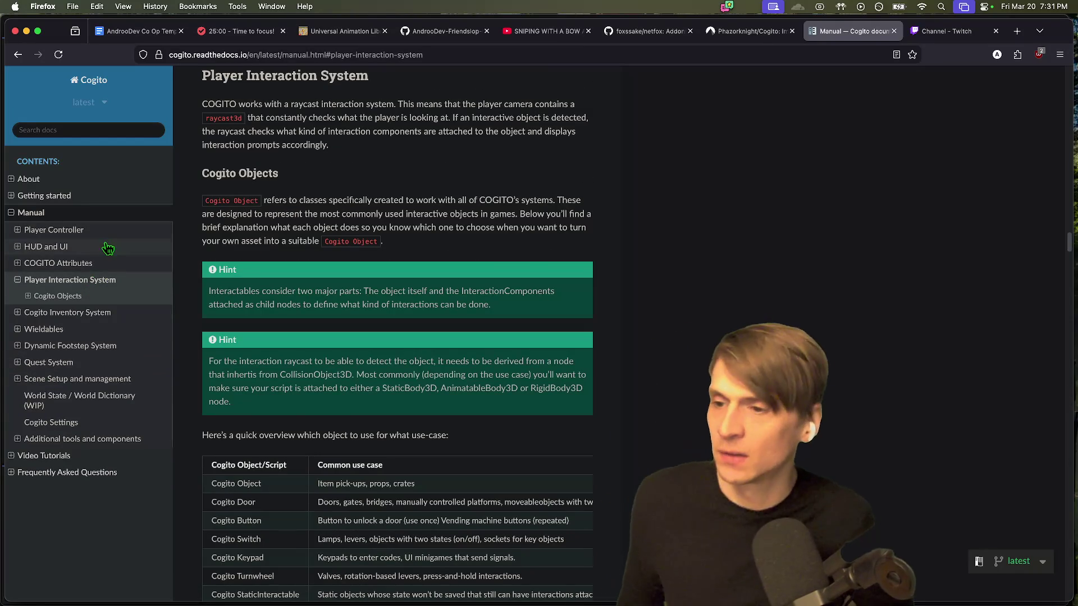
{"action": "left_click", "coordinate": [133, 263]}
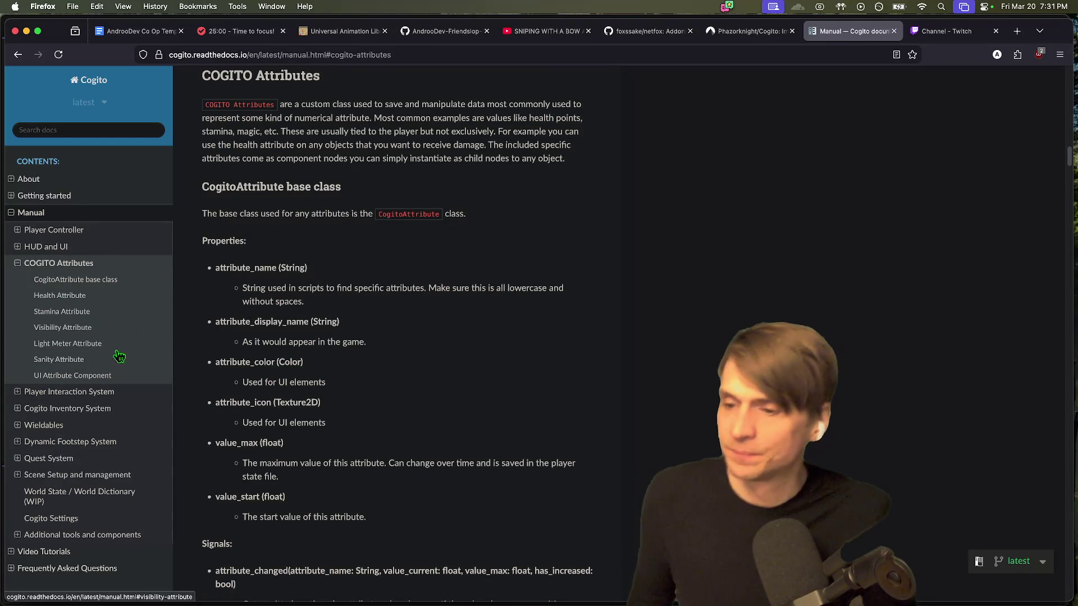
{"action": "left_click", "coordinate": [125, 247]}
{"action": "left_click", "coordinate": [134, 232]}
{"action": "left_click", "coordinate": [134, 231]}
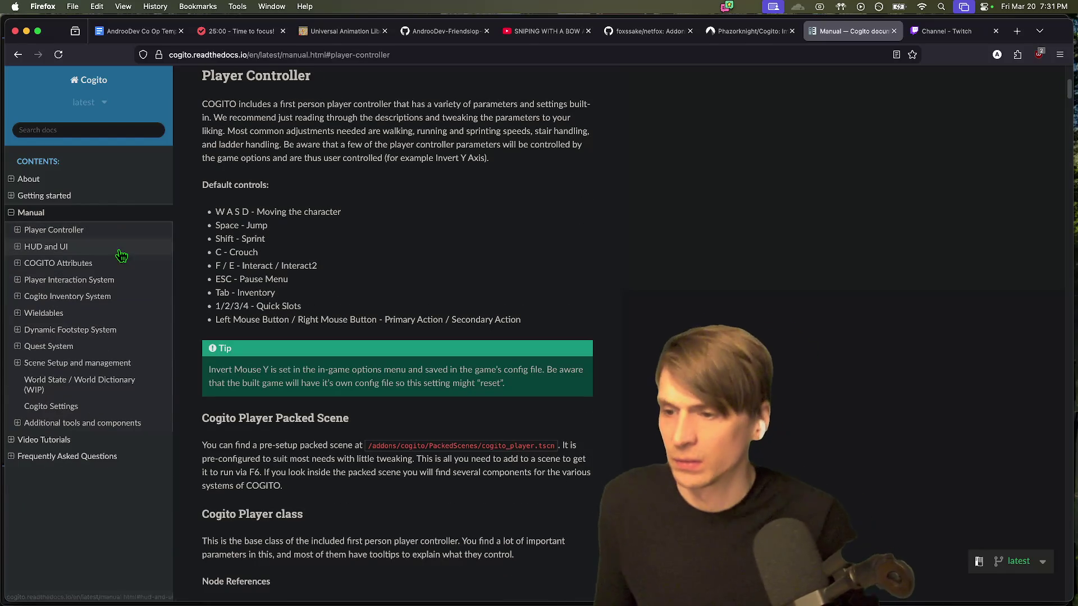
{"action": "left_click", "coordinate": [103, 365]}
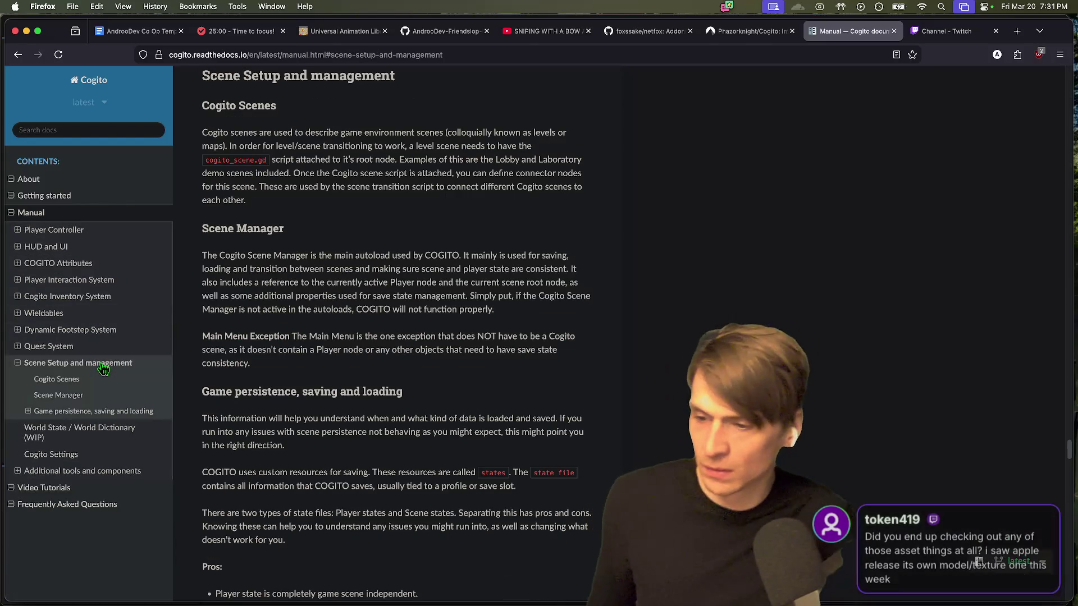
{"action": "left_click", "coordinate": [103, 366]}
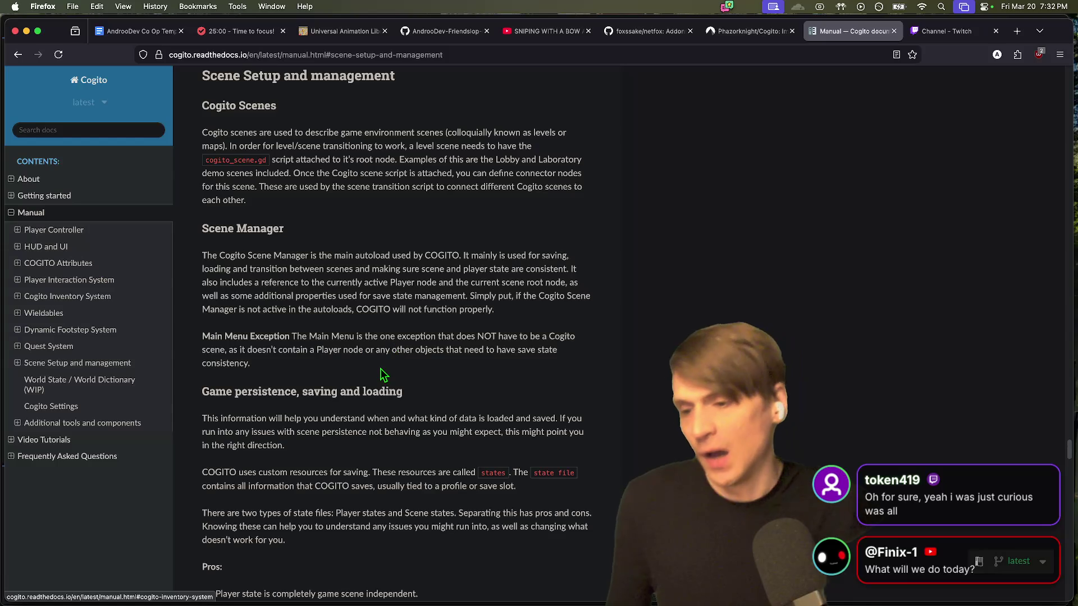
{"action": "key", "text": "super+Tab"}
{"action": "scroll", "coordinate": [522, 236], "scroll_direction": "up", "scroll_amount": 8}
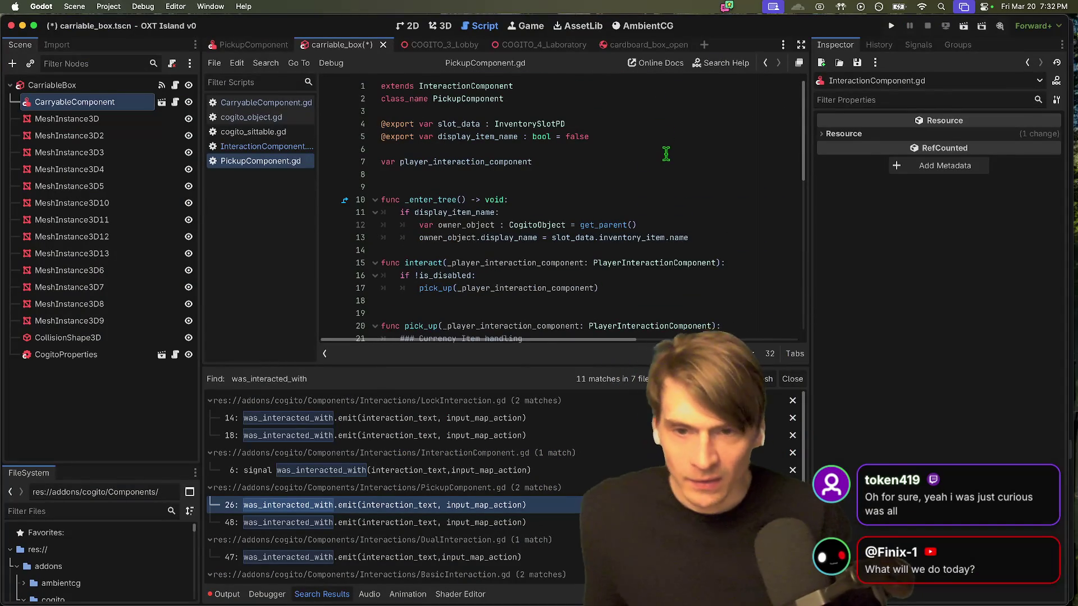
Step: Select PickupComponent.gd's header declarations, open CarryableComponent.gd, then view the carriable box in 3D
{"action": "scroll", "coordinate": [632, 162], "scroll_direction": "down", "scroll_amount": 1}
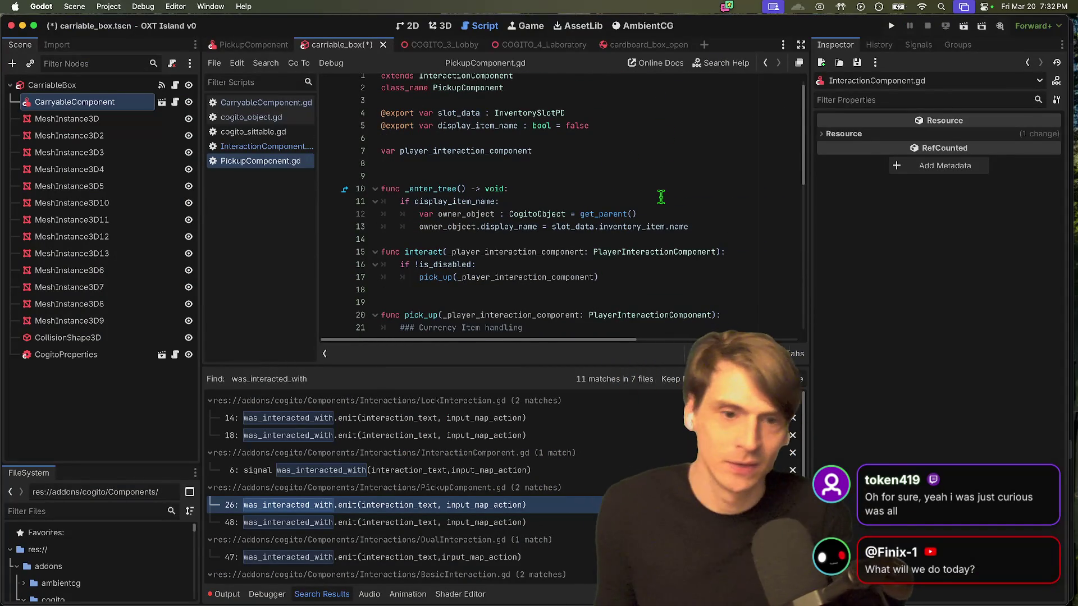
{"action": "scroll", "coordinate": [661, 197], "scroll_direction": "up", "scroll_amount": 1}
{"action": "left_click", "coordinate": [701, 180]}
{"action": "key", "text": "super+shift+Up"}
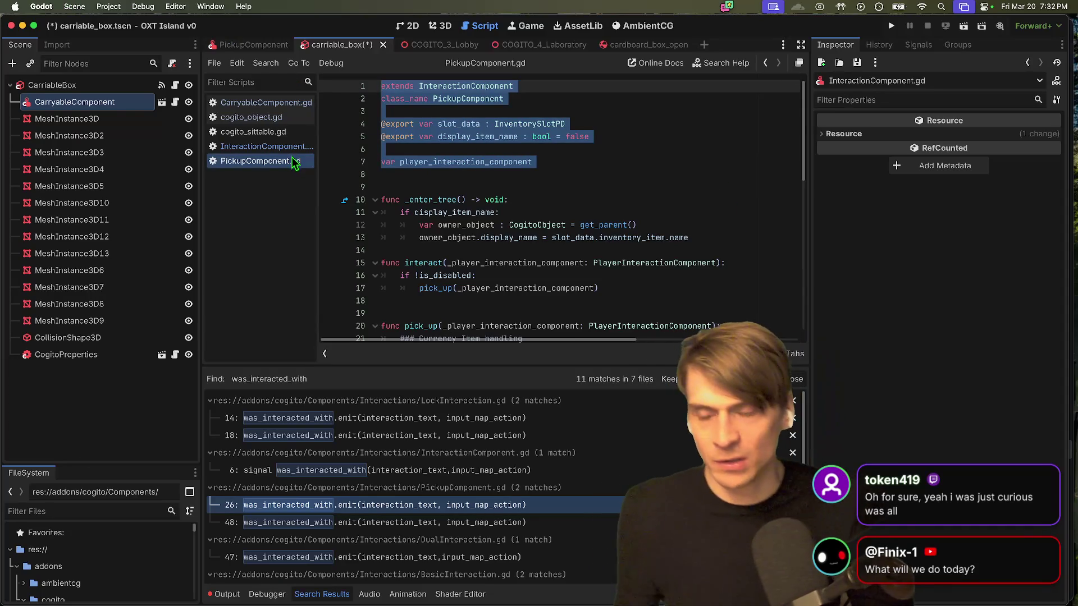
{"action": "left_click", "coordinate": [253, 104]}
{"action": "left_click", "coordinate": [441, 26]}
{"action": "scroll", "coordinate": [505, 219], "scroll_direction": "left", "scroll_amount": 5}
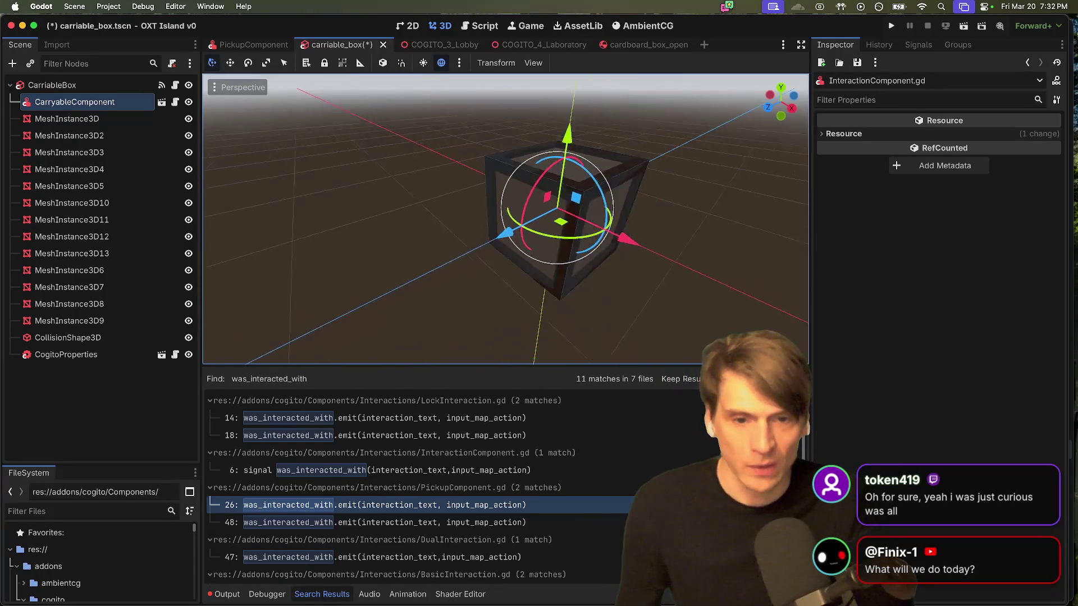
Step: Inspect the box's CarryableComponent properties against the PickupComponent scene, then switch to the docs
{"action": "scroll", "coordinate": [616, 289], "scroll_direction": "left", "scroll_amount": 5}
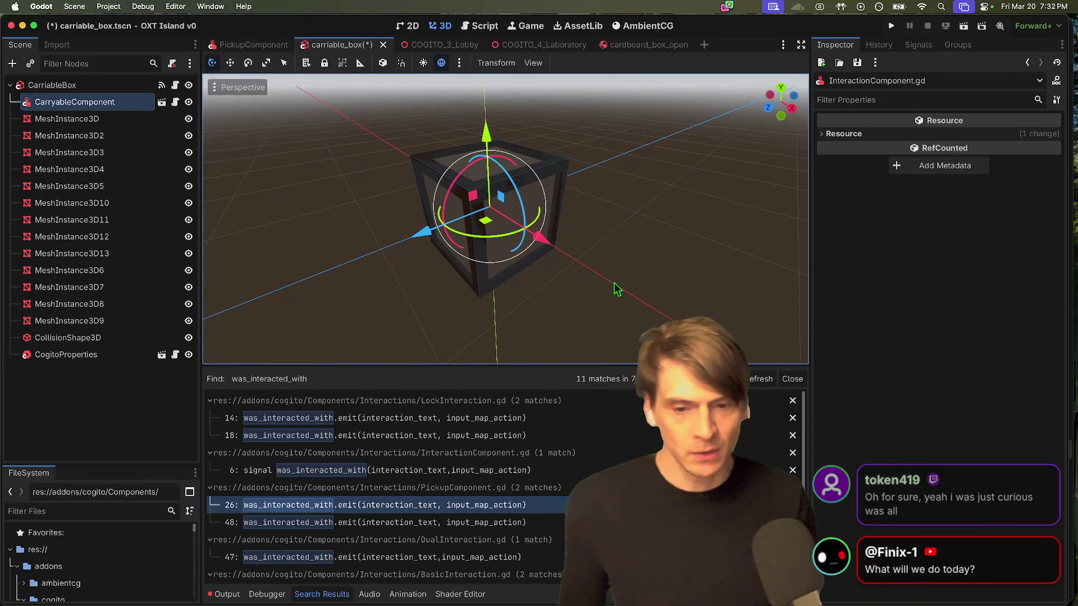
{"action": "left_click", "coordinate": [101, 102]}
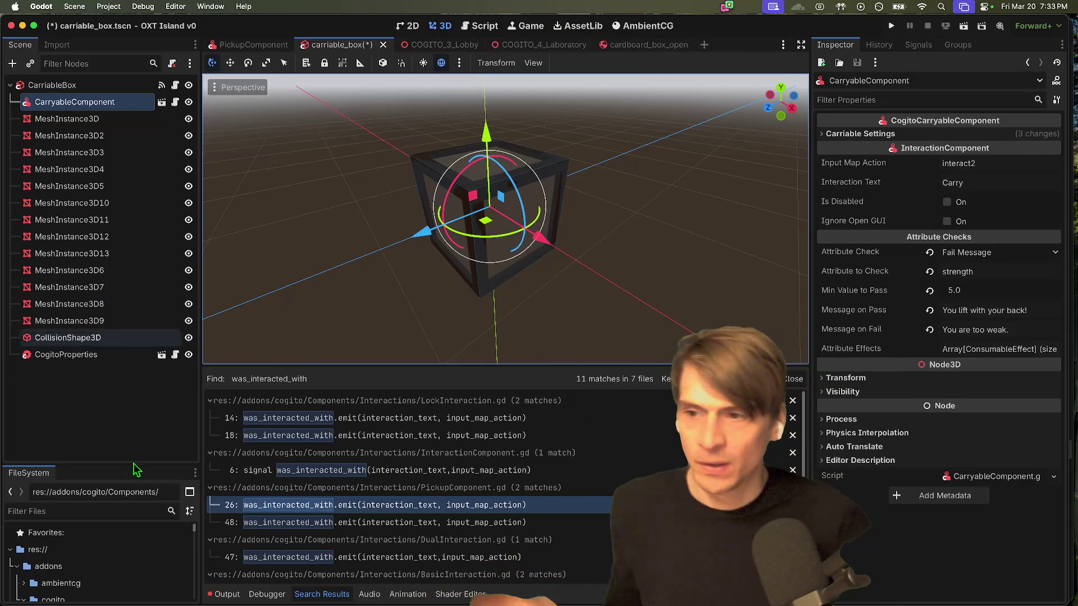
{"action": "left_click", "coordinate": [236, 45]}
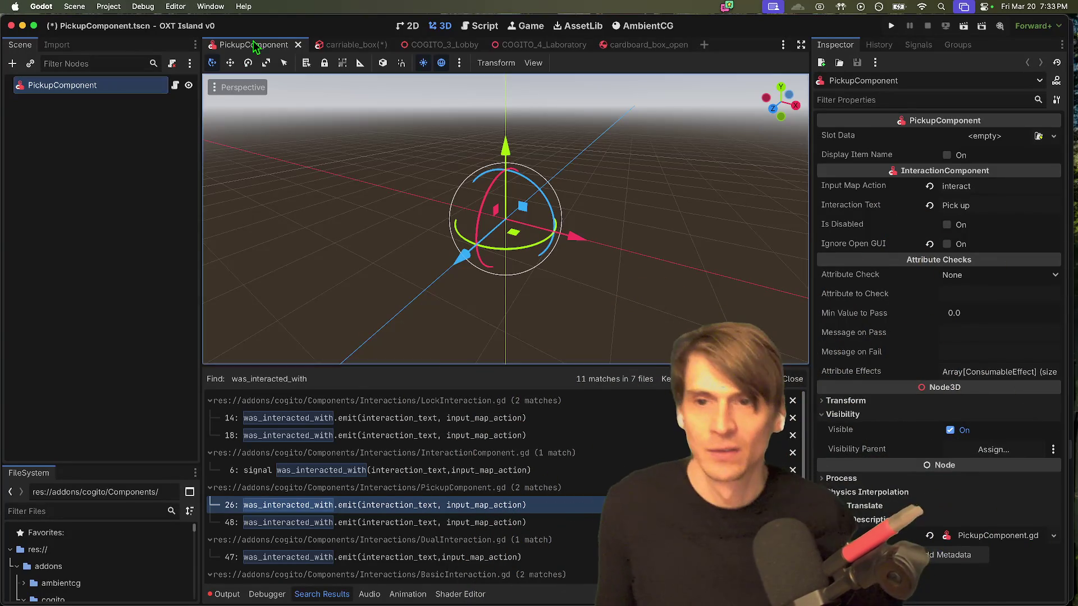
{"action": "key", "text": "ctrl+Tab"}
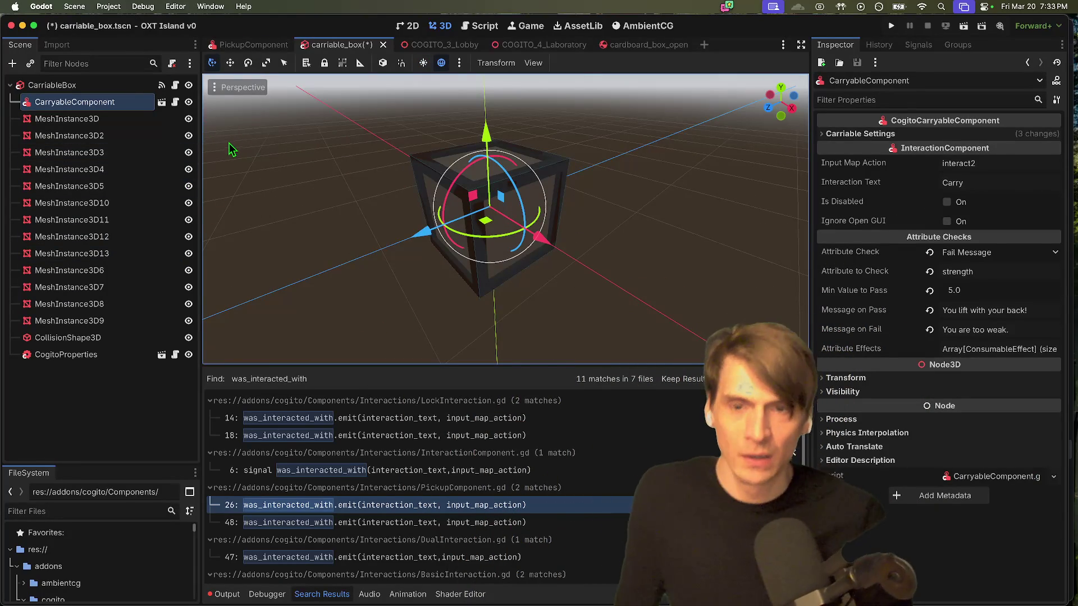
{"action": "key", "text": "super+Tab"}
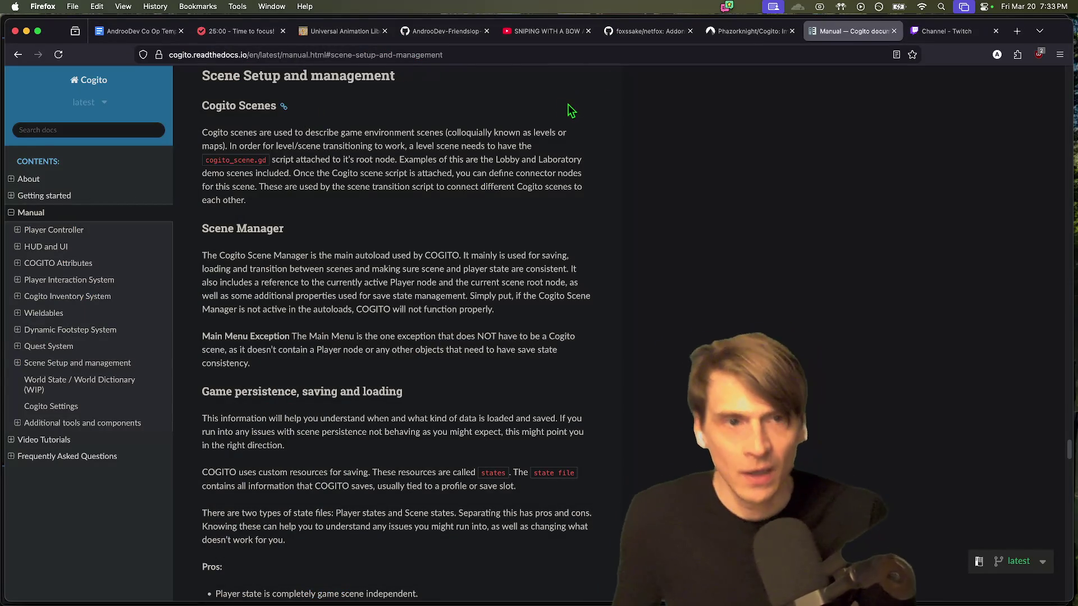
Step: In the co-op notes, add the CarryableComponent bullet about objects carried in front of you
{"action": "left_click", "coordinate": [112, 31]}
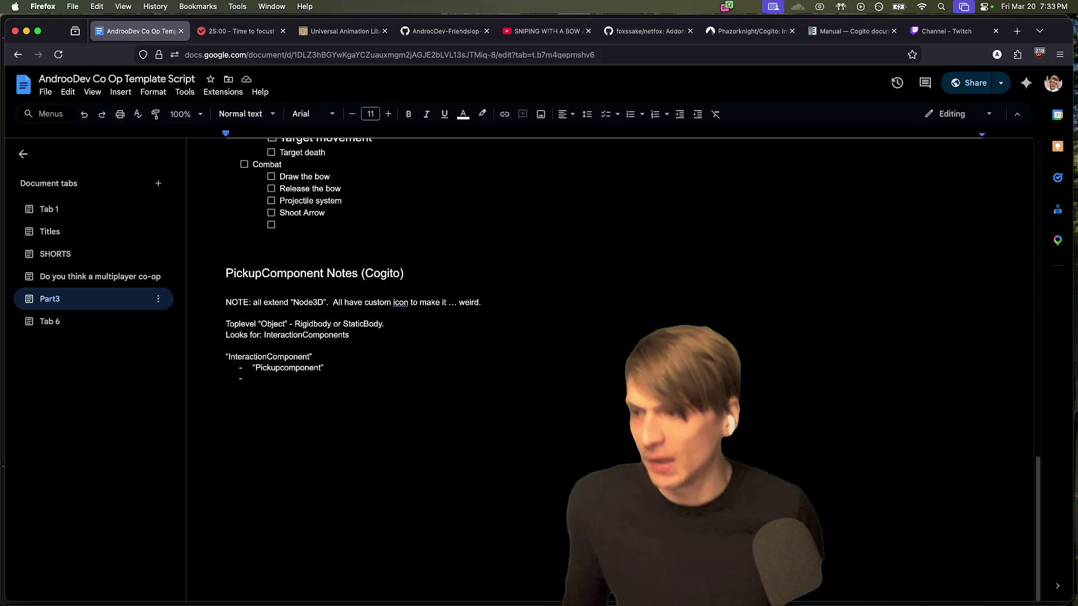
{"action": "left_click", "coordinate": [325, 368]}
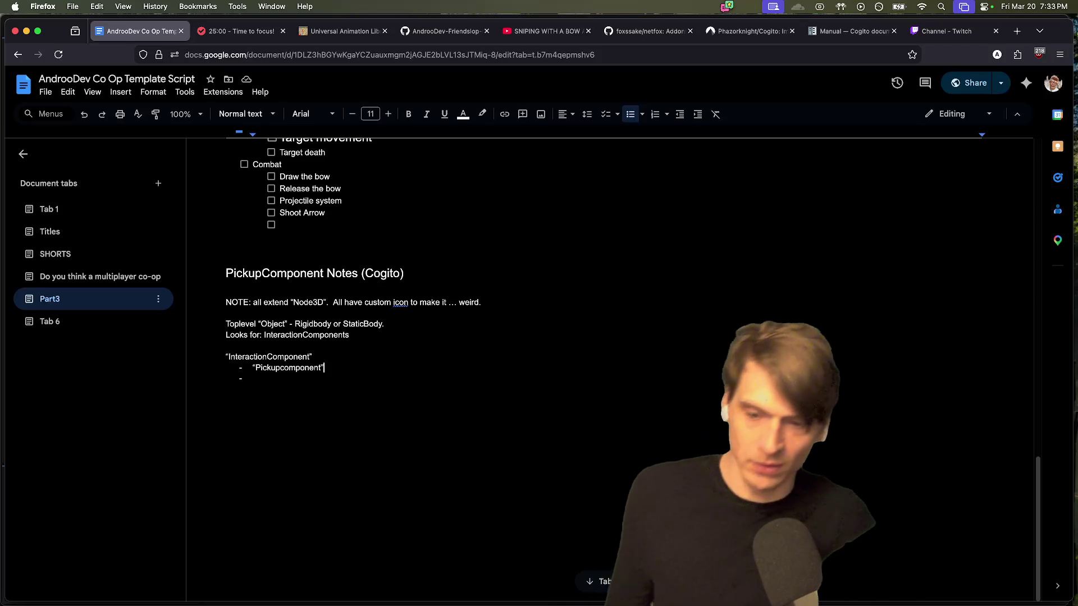
{"action": "type", "text": " -> inven"}
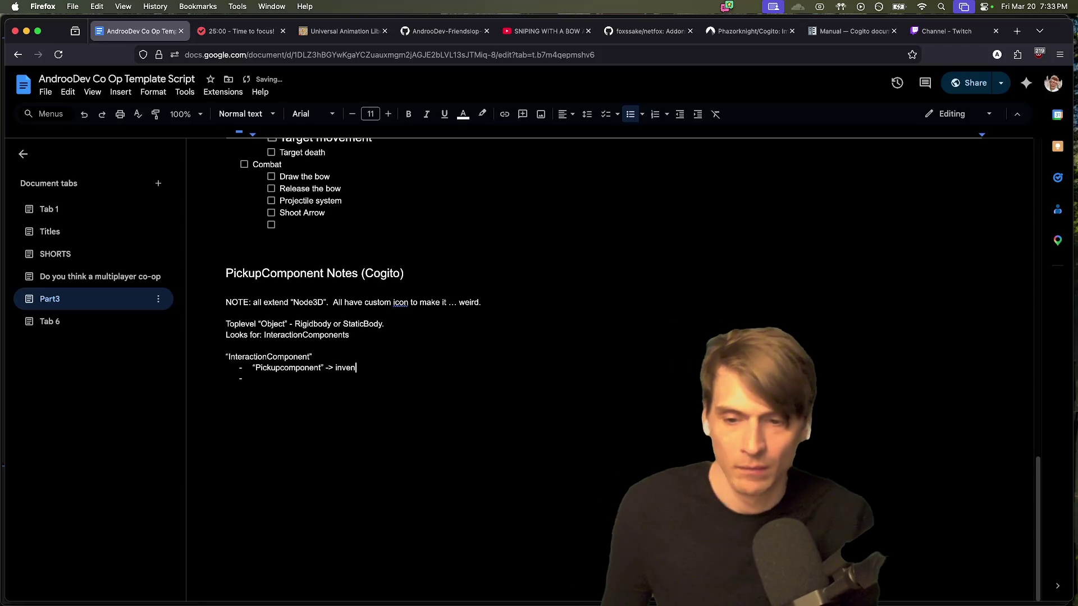
{"action": "type", "text": "Carr"}
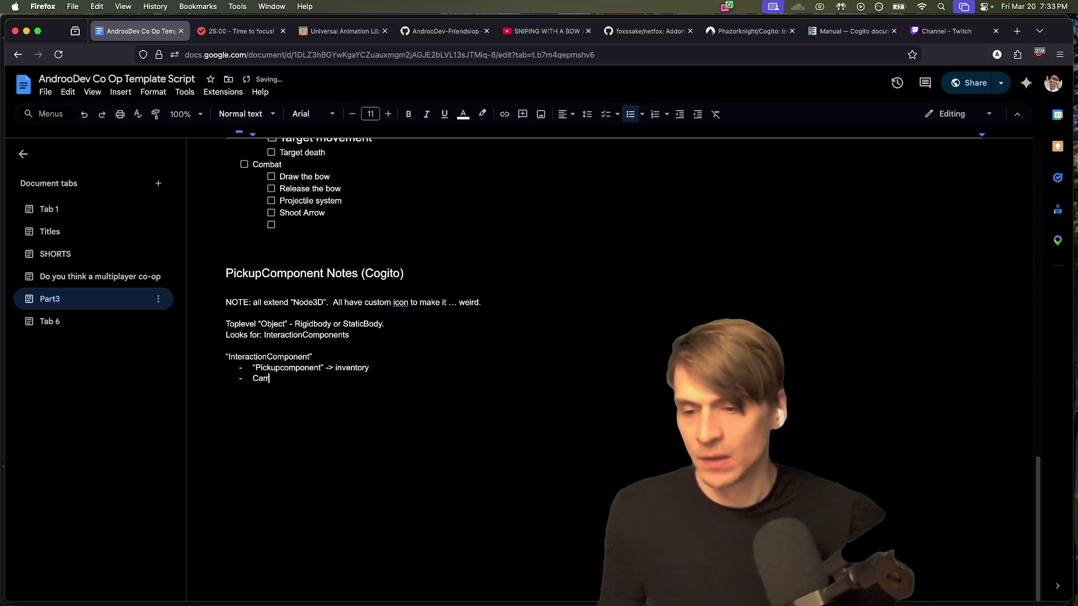
{"action": "type", "text": "yabomponent->"}
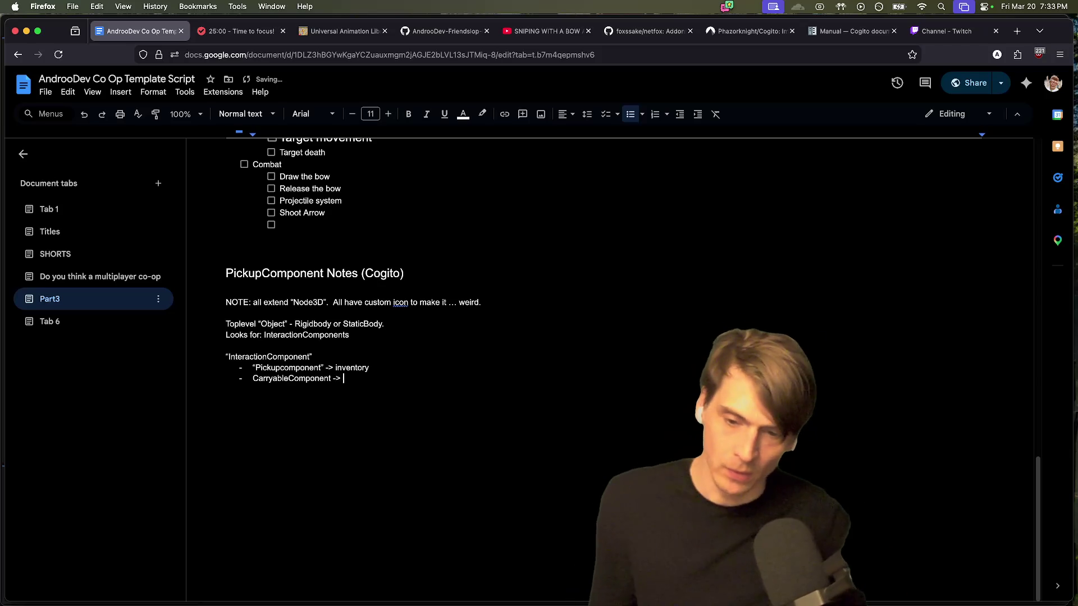
{"action": "type", "text": "you carery"}
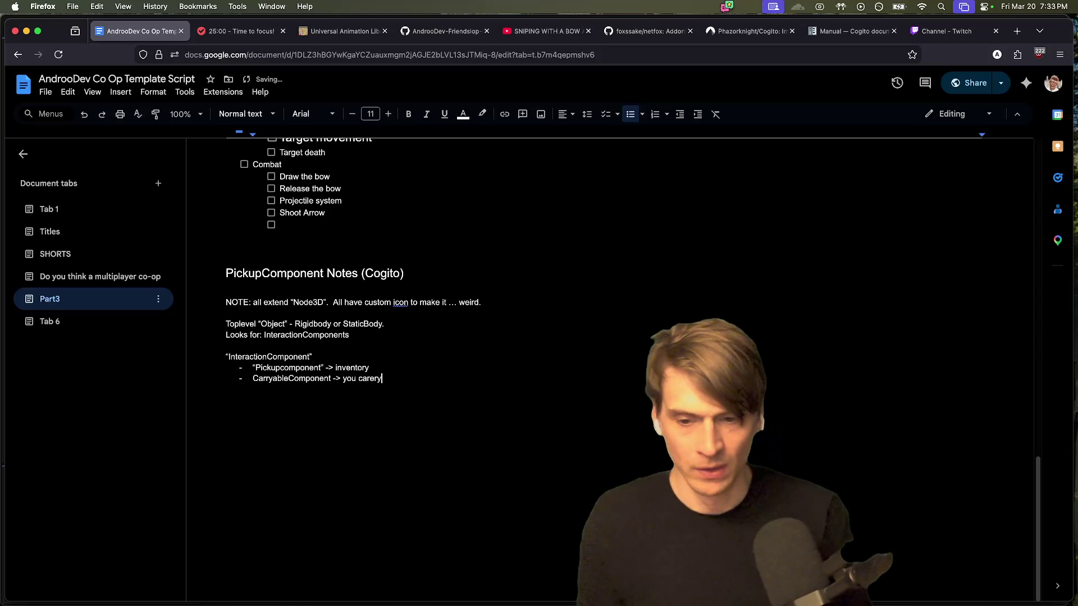
{"action": "type", "text": " t out in fr"}
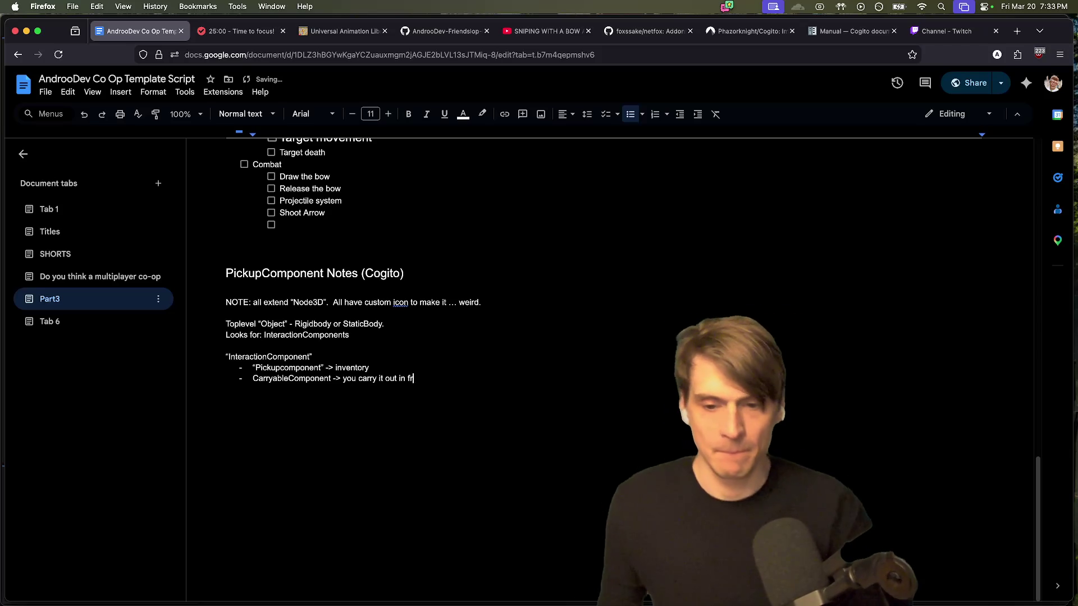
{"action": "type", "text": "ont of you"}
Step: Add a code line with was_interacted_with below the bullets, then return to Godot
{"action": "left_click", "coordinate": [312, 357]}
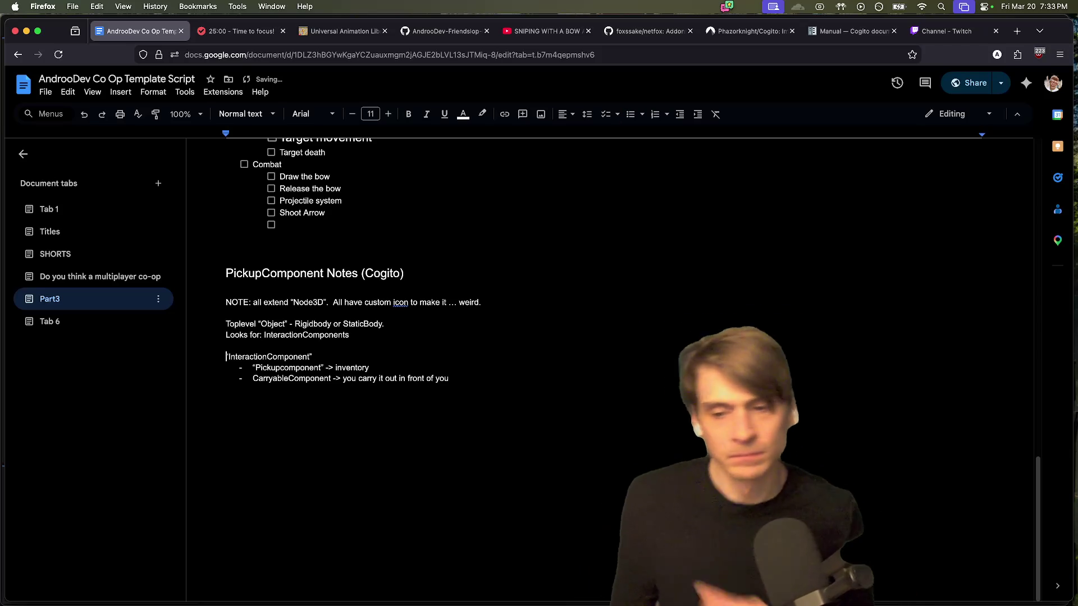
{"action": "left_click", "coordinate": [226, 389]}
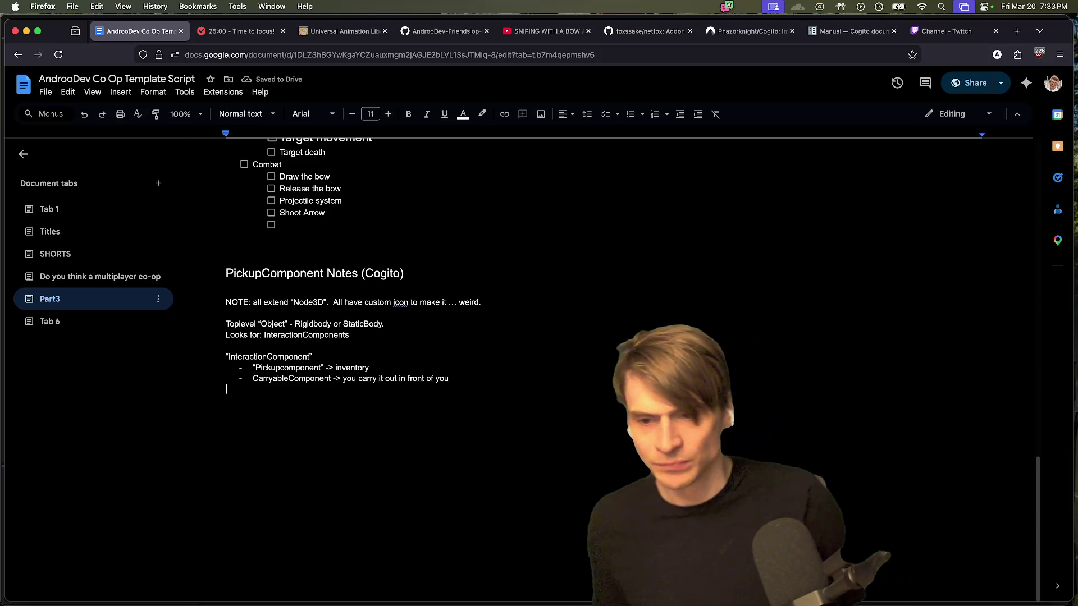
{"action": "key", "text": "Return"}
{"action": "key", "text": "Return"}
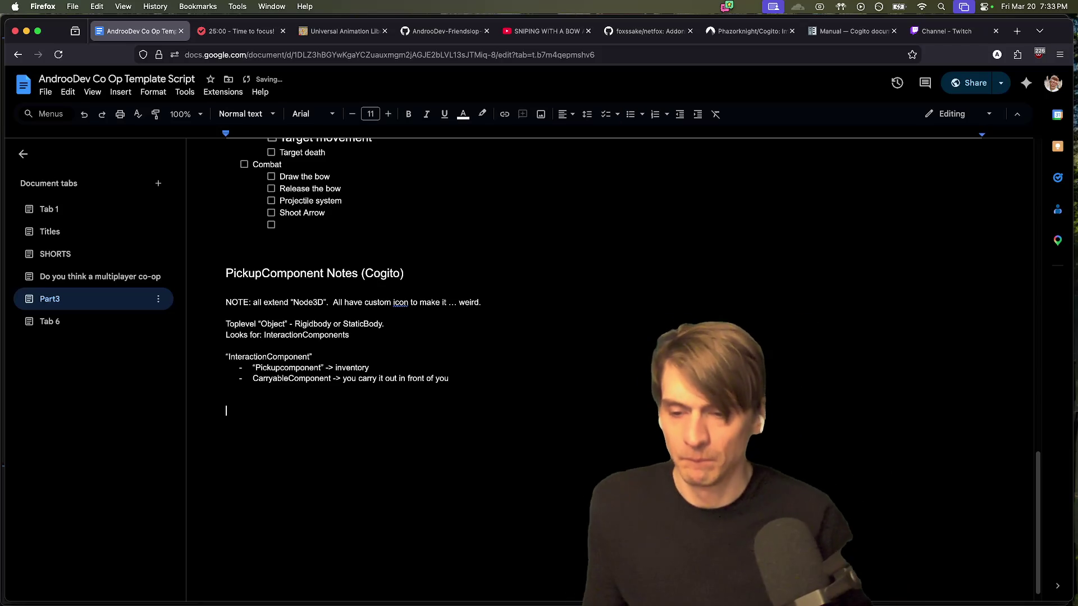
{"action": "type", "text": "..."}
{"action": "key", "text": "Return"}
{"action": "type", "text": "was_interacted_with"}
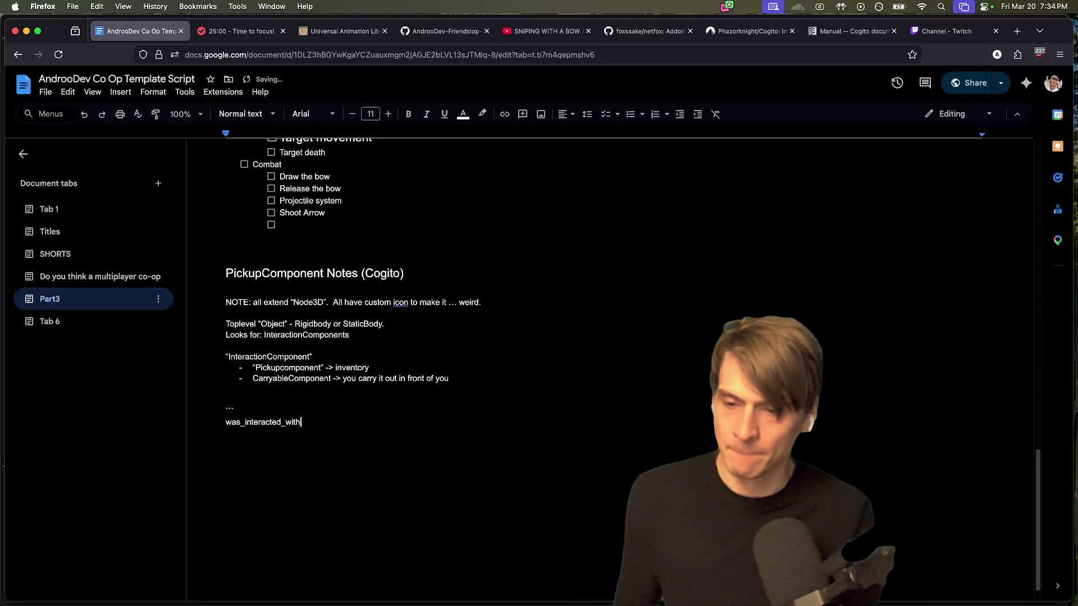
{"action": "key", "text": "ctrl+z"}
{"action": "key", "text": "super+Tab"}
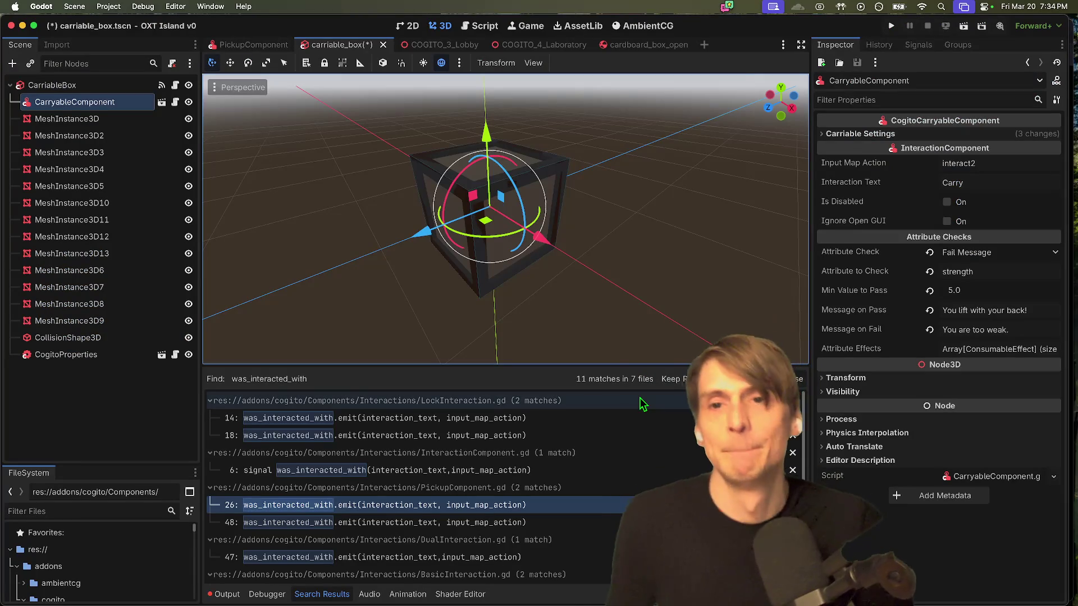
Step: Copy the display_name export from cogito_object.gd and paste it into the notes
{"action": "left_click", "coordinate": [468, 27]}
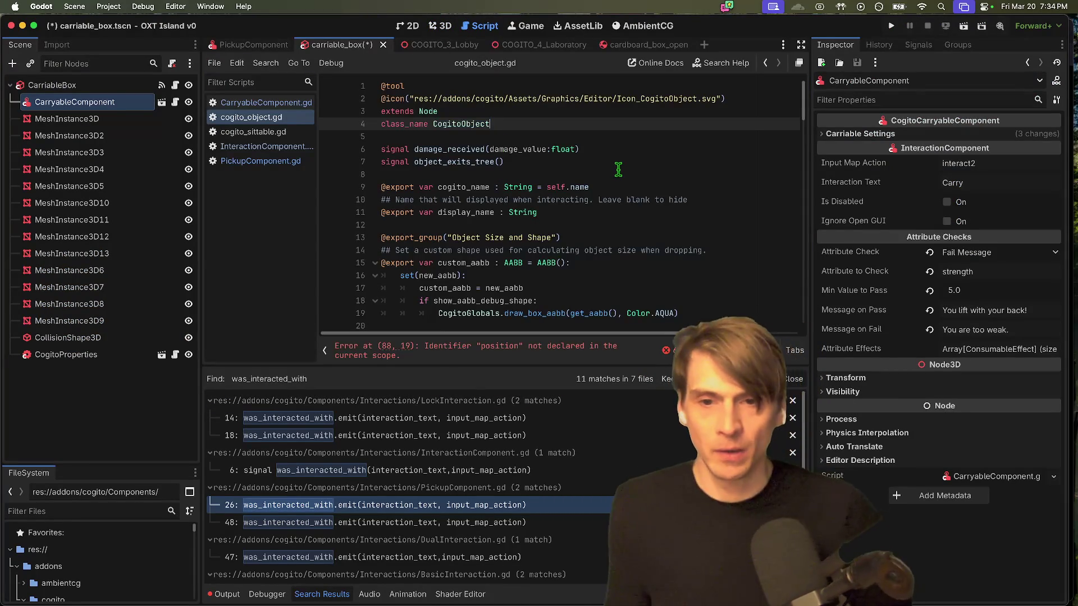
{"action": "scroll", "coordinate": [634, 168], "scroll_direction": "down", "scroll_amount": 1}
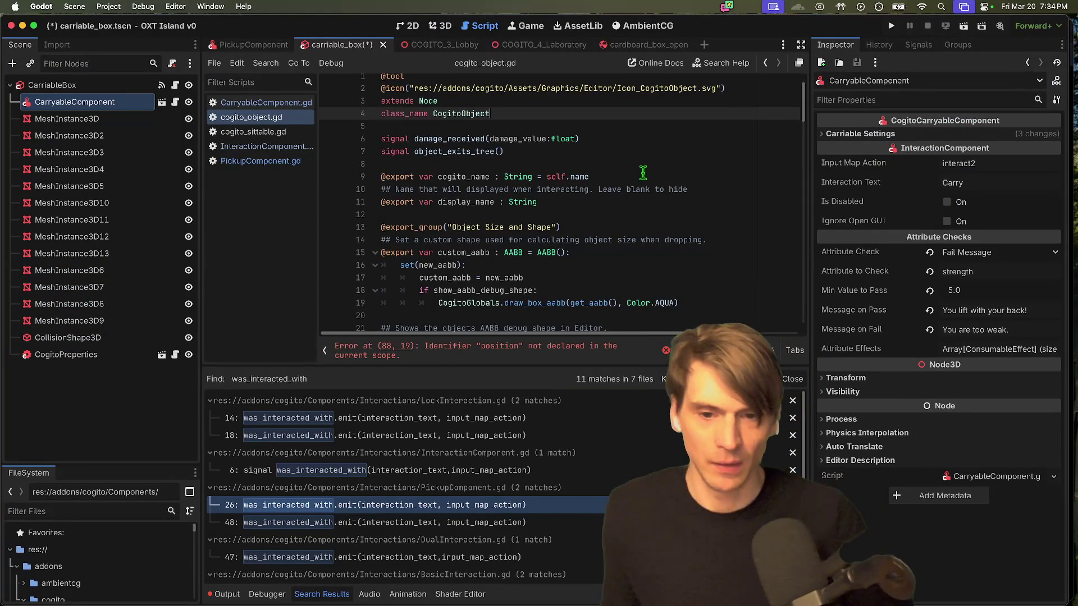
{"action": "mouse_move", "coordinate": [587, 201]}
{"action": "left_mouse_down"}
{"action": "mouse_move", "coordinate": [615, 202]}
{"action": "mouse_move", "coordinate": [280, 194]}
{"action": "left_mouse_up"}
{"action": "scroll", "coordinate": [475, 294], "scroll_direction": "down", "scroll_amount": 10}
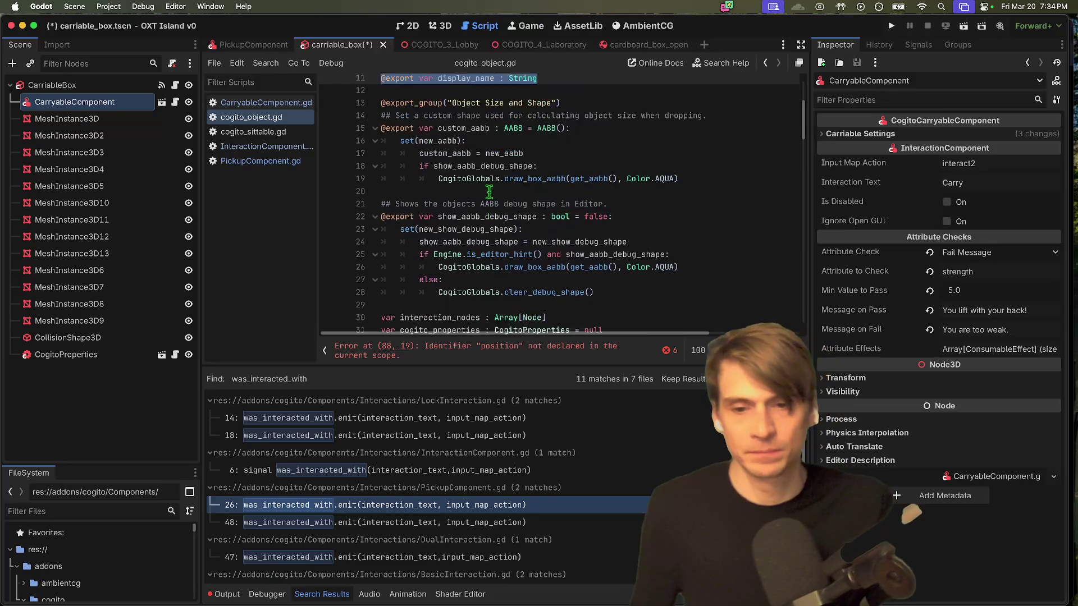
{"action": "scroll", "coordinate": [488, 270], "scroll_direction": "up", "scroll_amount": 5}
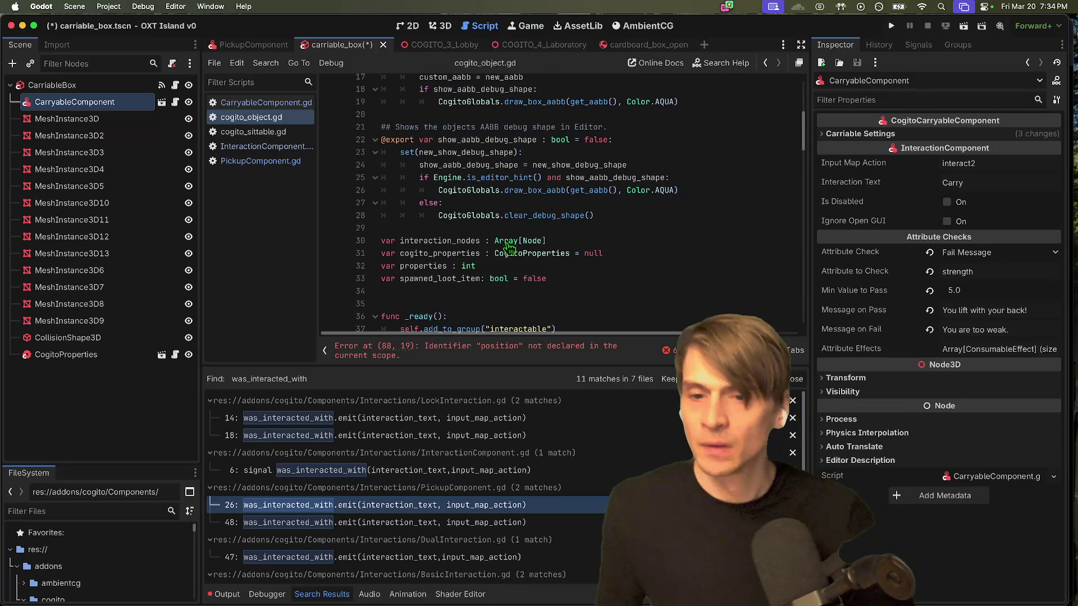
{"action": "scroll", "coordinate": [459, 184], "scroll_direction": "up", "scroll_amount": 5}
{"action": "key", "text": "super+Tab"}
{"action": "type", "text": "@export var display_name : String"}
{"action": "key", "text": "super+Tab"}
Step: Back in Godot, open CarryableComponent.gd and place the caret near its class declaration
{"action": "left_click", "coordinate": [603, 187]}
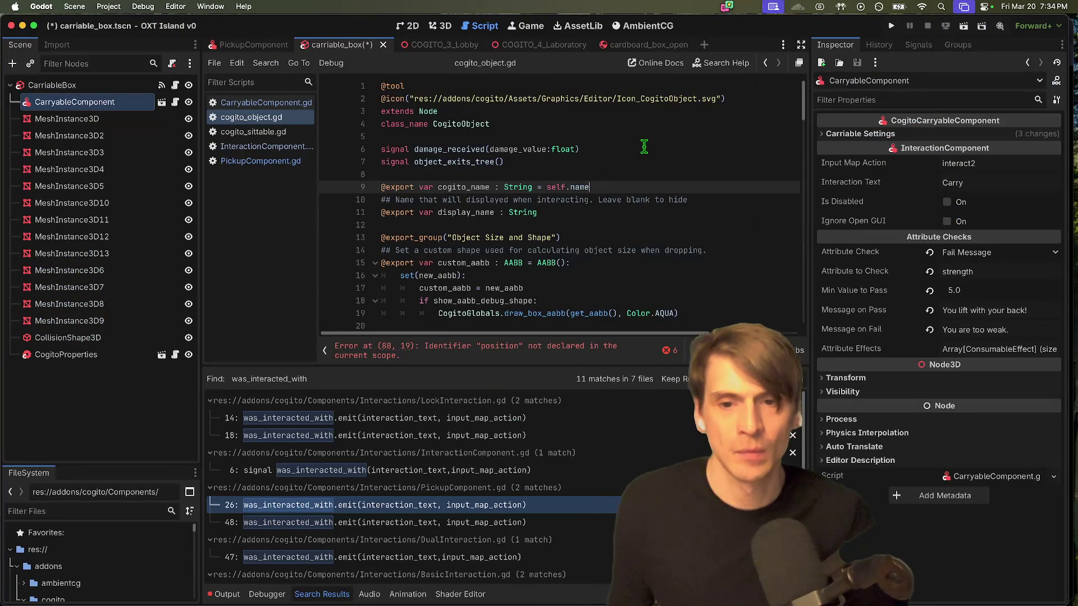
{"action": "left_click", "coordinate": [638, 144]}
{"action": "left_click", "coordinate": [267, 102]}
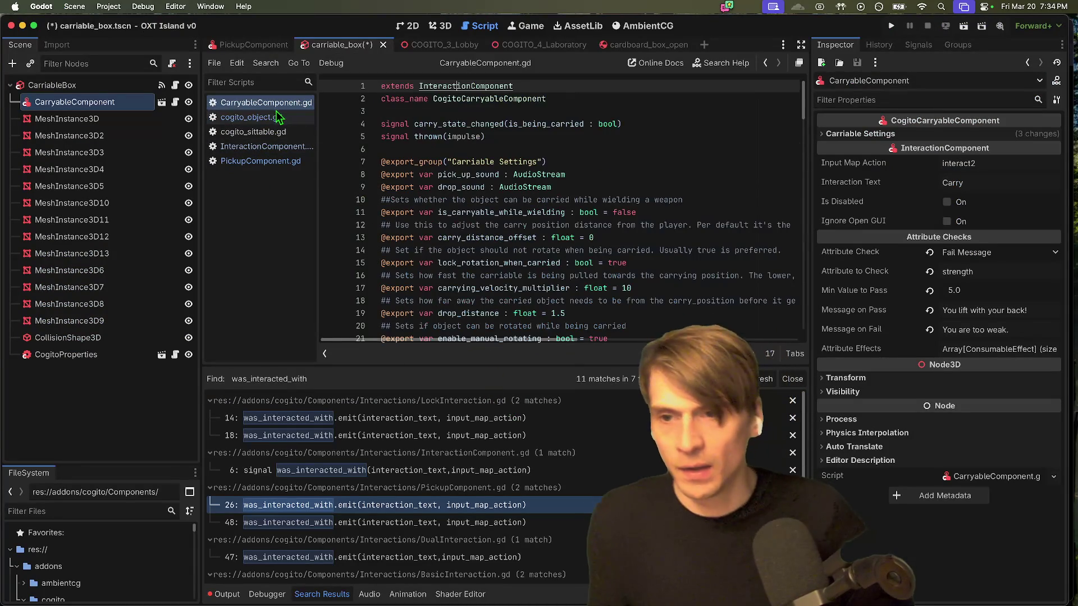
{"action": "left_click", "coordinate": [674, 123]}
Step: Open InteractionComponent.gd and screenshot its top section around the was_interacted_with signal
{"action": "left_click", "coordinate": [466, 87], "text": "super"}
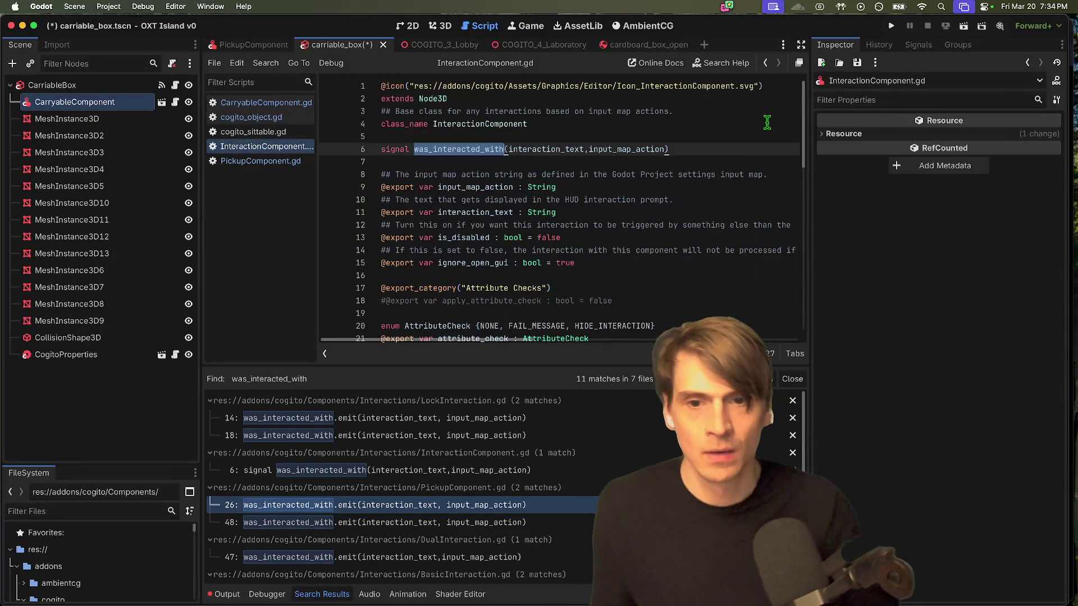
{"action": "left_click", "coordinate": [728, 112]}
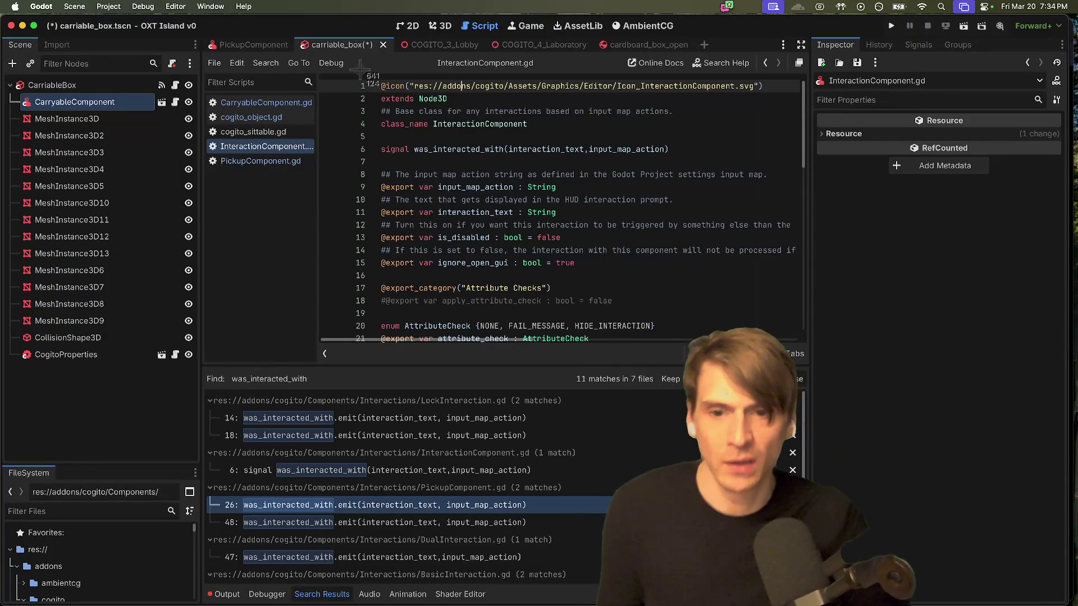
{"action": "double_click", "coordinate": [460, 150]}
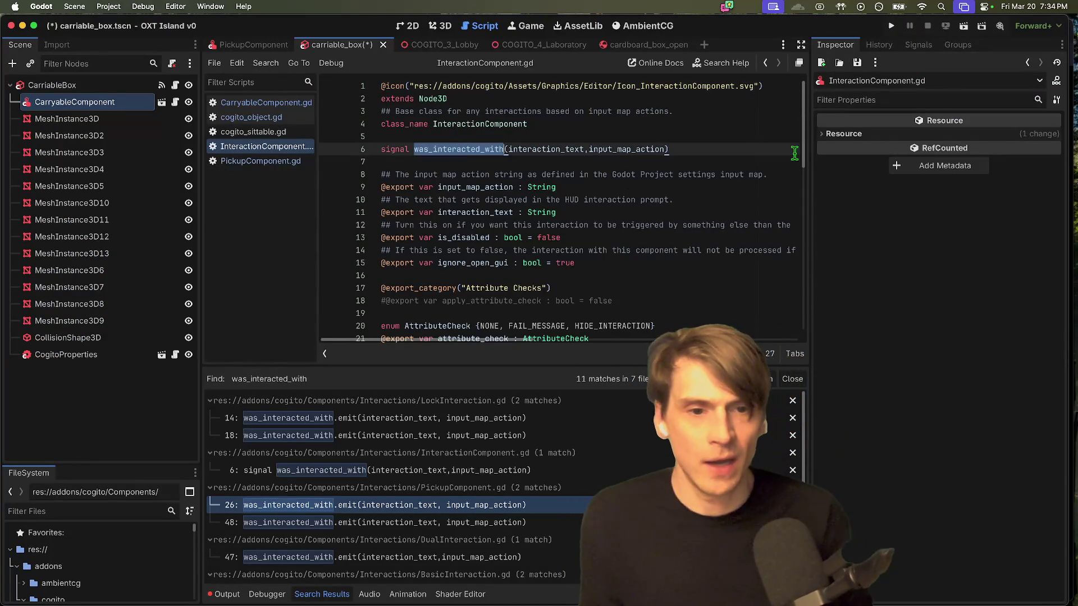
{"action": "left_click", "coordinate": [730, 149]}
{"action": "key", "text": "super+shift+4"}
{"action": "mouse_move", "coordinate": [346, 75]}
{"action": "left_mouse_down"}
{"action": "mouse_move", "coordinate": [1005, 318]}
{"action": "mouse_move", "coordinate": [801, 312]}
{"action": "mouse_move", "coordinate": [796, 247]}
{"action": "mouse_move", "coordinate": [778, 248]}
{"action": "left_mouse_up"}
Step: Scroll through the InteractionComponent script, selecting the check_attribute function name
{"action": "scroll", "coordinate": [752, 248], "scroll_direction": "down", "scroll_amount": 5}
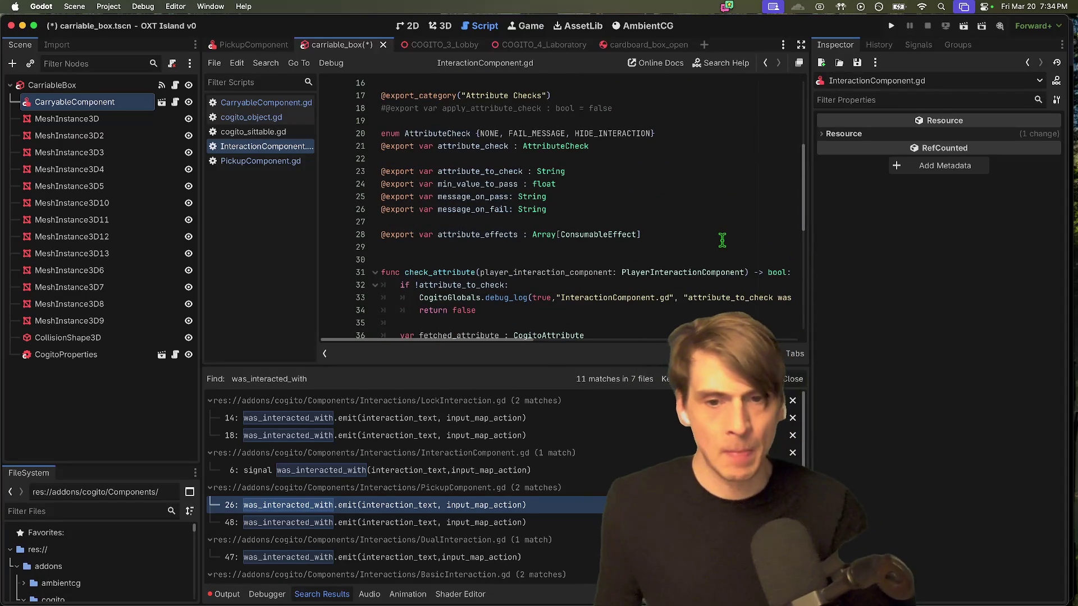
{"action": "scroll", "coordinate": [725, 240], "scroll_direction": "down", "scroll_amount": 8}
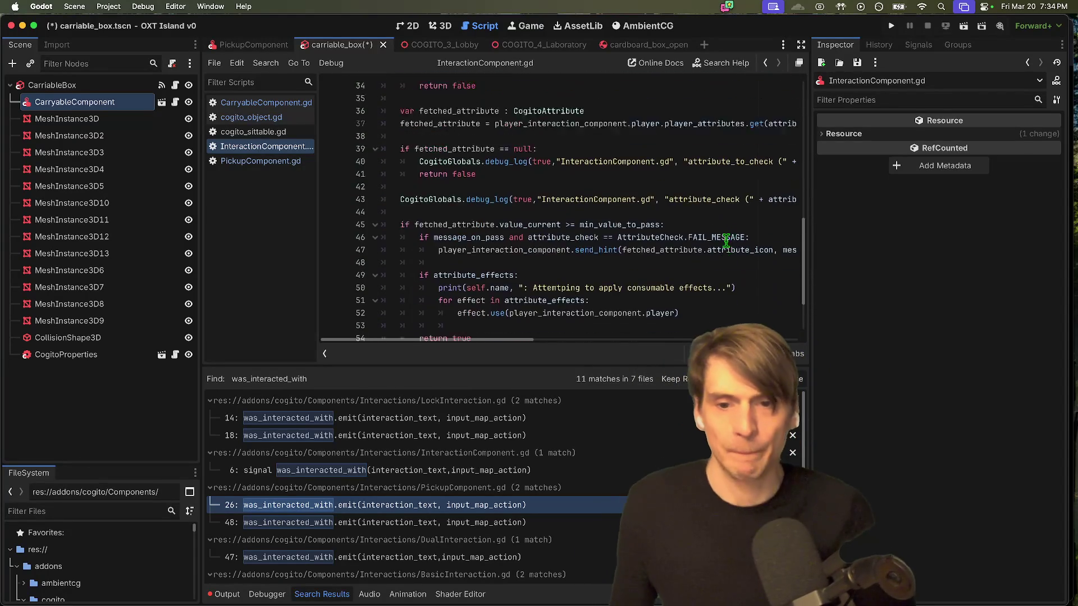
{"action": "scroll", "coordinate": [724, 240], "scroll_direction": "up", "scroll_amount": 13}
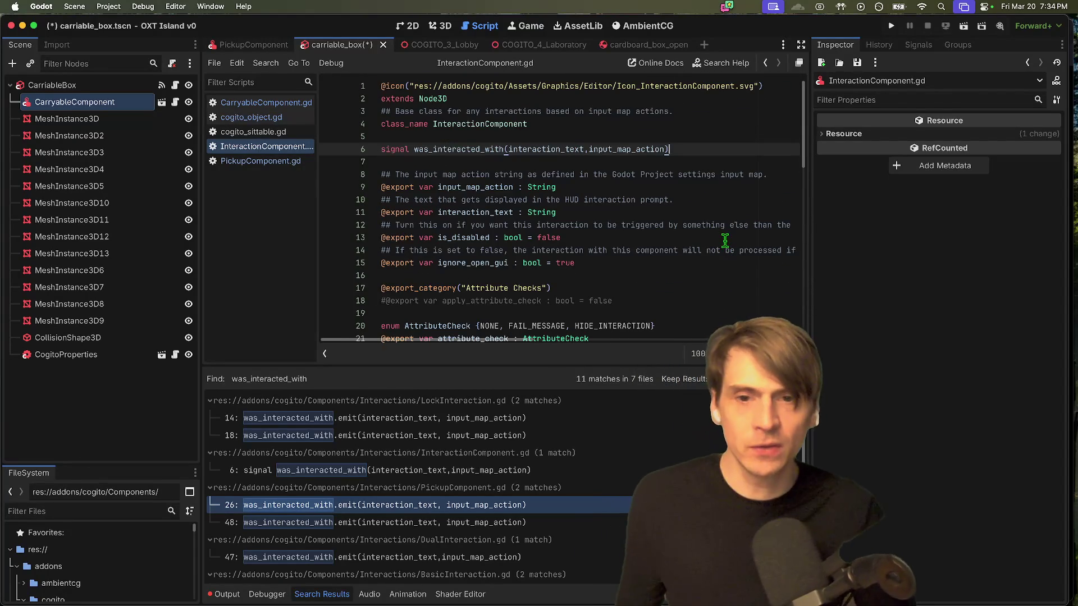
{"action": "scroll", "coordinate": [718, 233], "scroll_direction": "down", "scroll_amount": 1}
{"action": "scroll", "coordinate": [647, 133], "scroll_direction": "up", "scroll_amount": 2}
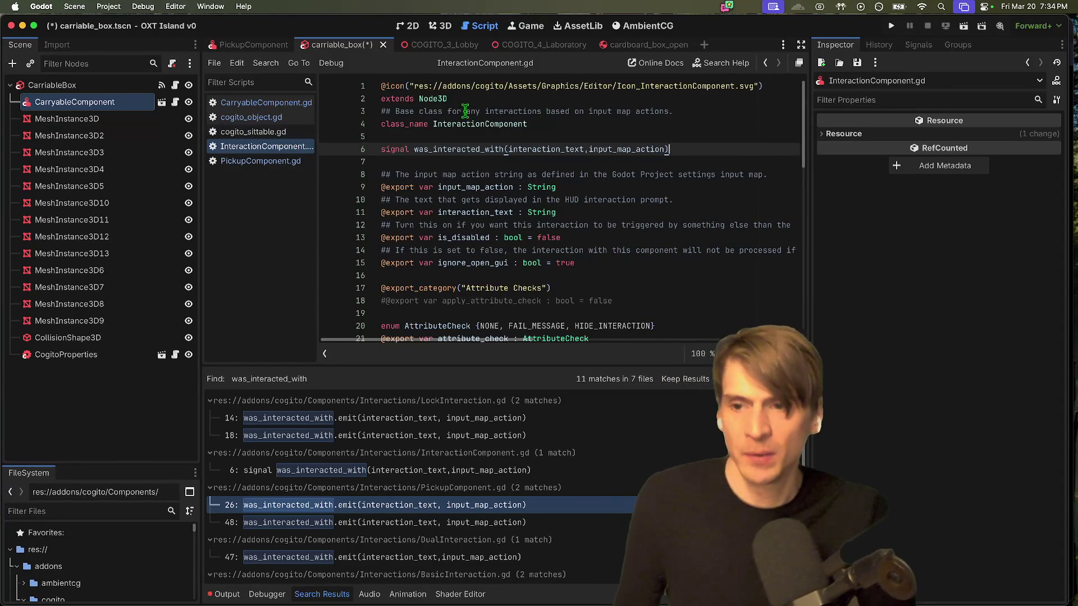
{"action": "left_click", "coordinate": [505, 122]}
{"action": "scroll", "coordinate": [639, 142], "scroll_direction": "down", "scroll_amount": 13}
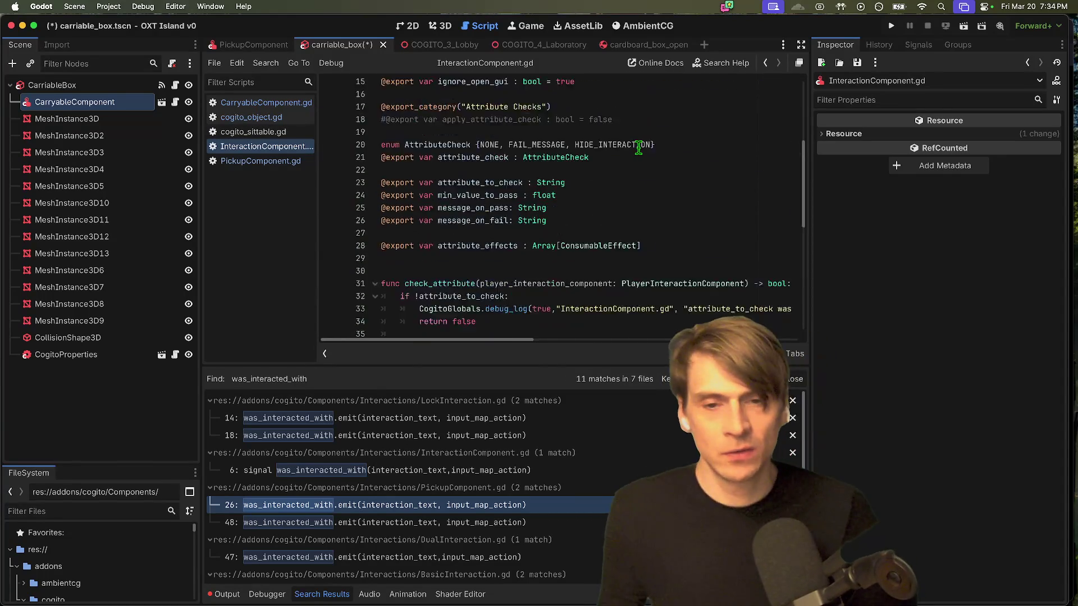
{"action": "scroll", "coordinate": [640, 142], "scroll_direction": "up", "scroll_amount": 5}
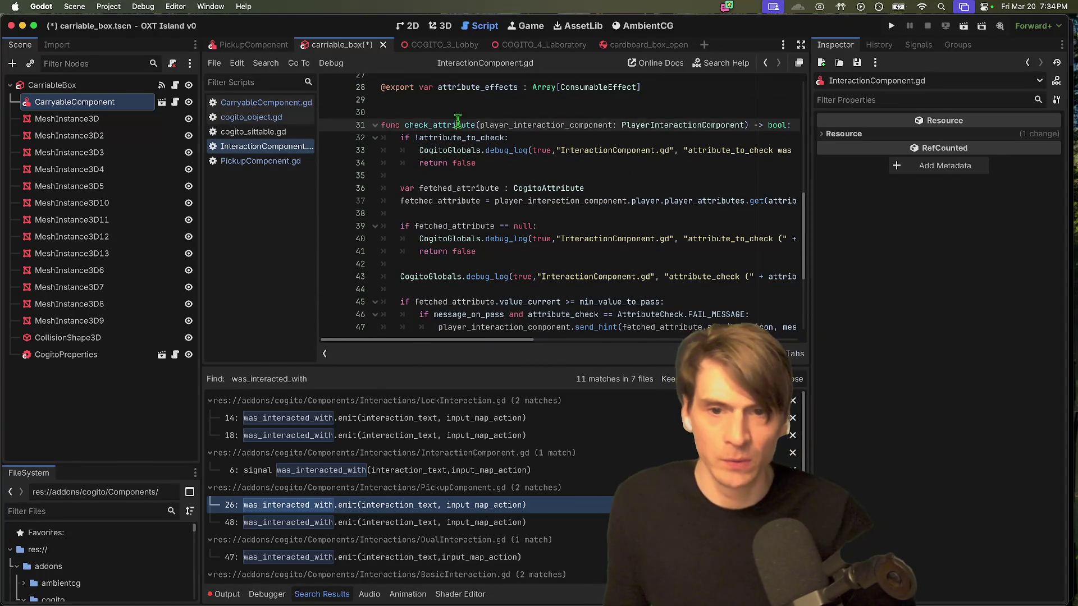
{"action": "double_click", "coordinate": [441, 158]}
Step: Back on line 6, select was_interacted_with and its interaction_text parameter, then switch to the notes
{"action": "scroll", "coordinate": [590, 197], "scroll_direction": "up", "scroll_amount": 2}
{"action": "scroll", "coordinate": [586, 204], "scroll_direction": "down", "scroll_amount": 7}
{"action": "scroll", "coordinate": [581, 216], "scroll_direction": "up", "scroll_amount": 8}
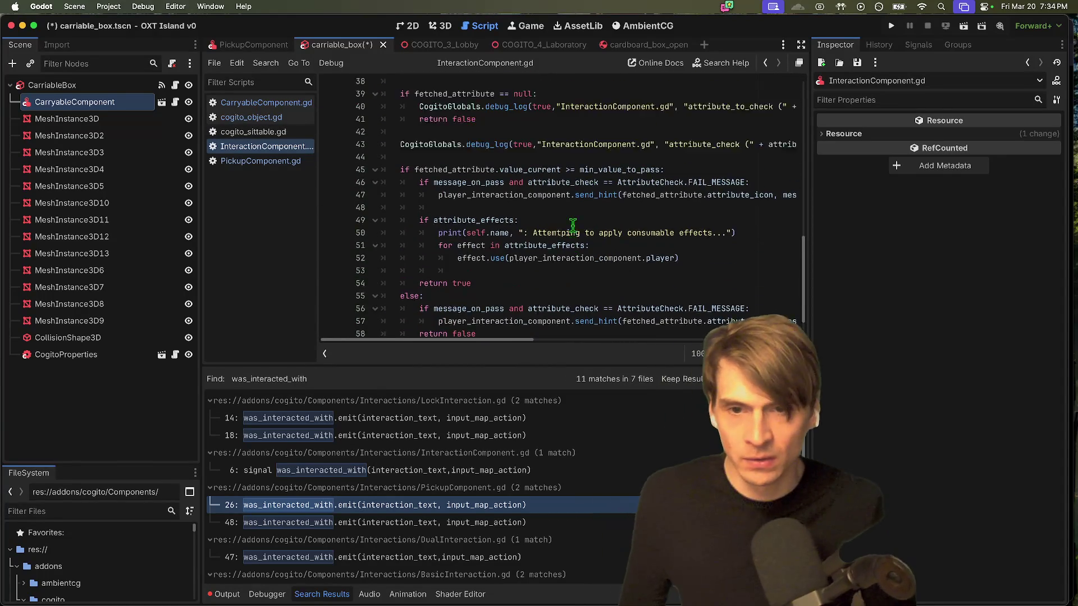
{"action": "scroll", "coordinate": [578, 220], "scroll_direction": "up", "scroll_amount": 2}
{"action": "scroll", "coordinate": [584, 230], "scroll_direction": "up", "scroll_amount": 5}
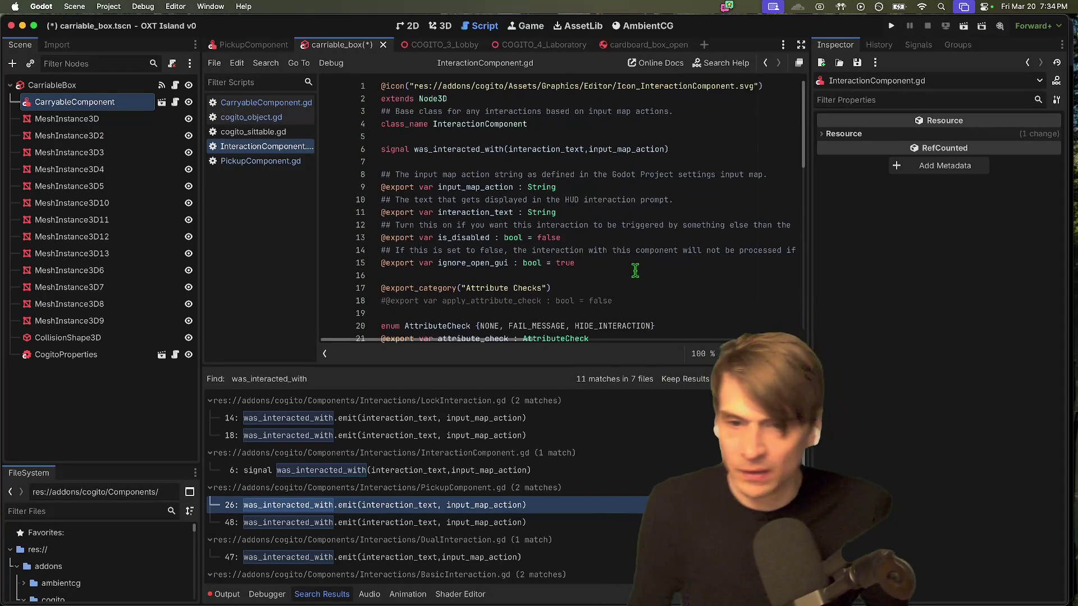
{"action": "scroll", "coordinate": [631, 270], "scroll_direction": "down", "scroll_amount": 3}
{"action": "scroll", "coordinate": [657, 250], "scroll_direction": "up", "scroll_amount": 1}
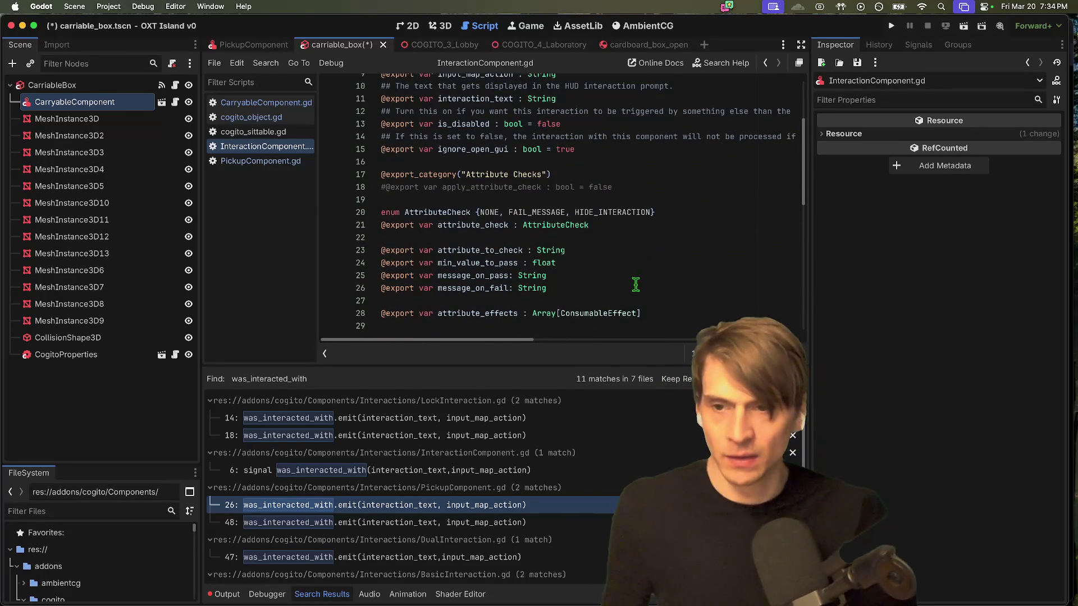
{"action": "scroll", "coordinate": [617, 287], "scroll_direction": "up", "scroll_amount": 3}
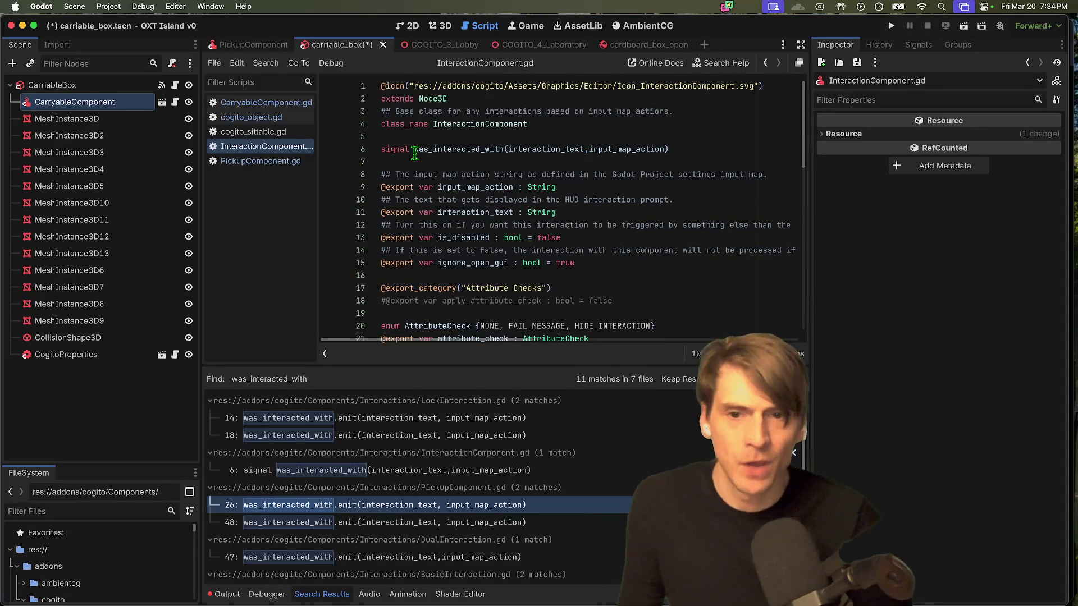
{"action": "double_click", "coordinate": [434, 149]}
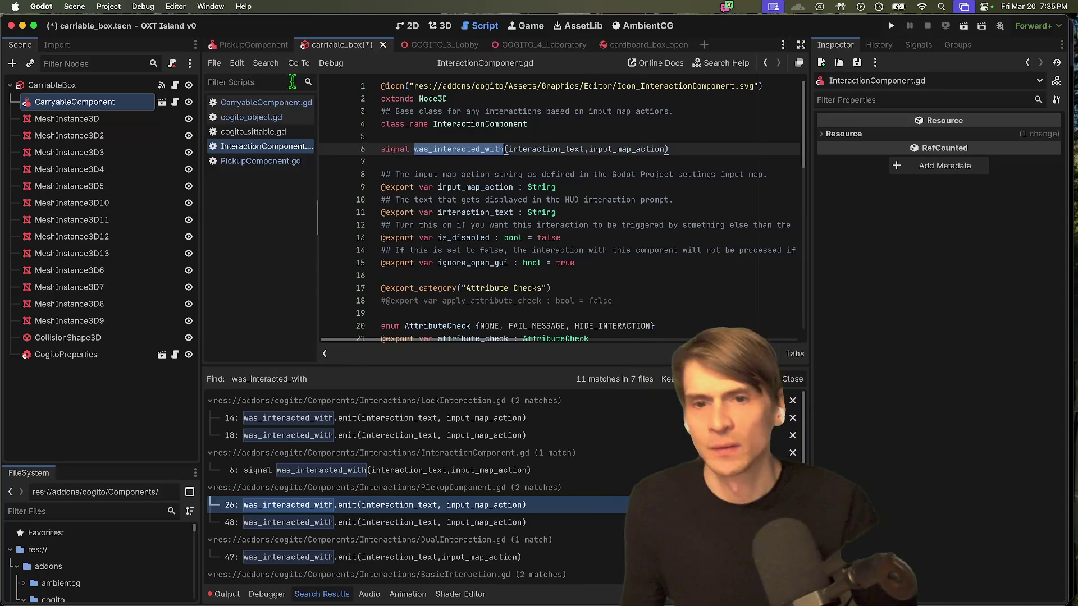
{"action": "double_click", "coordinate": [553, 149]}
{"action": "key", "text": "super+Tab"}
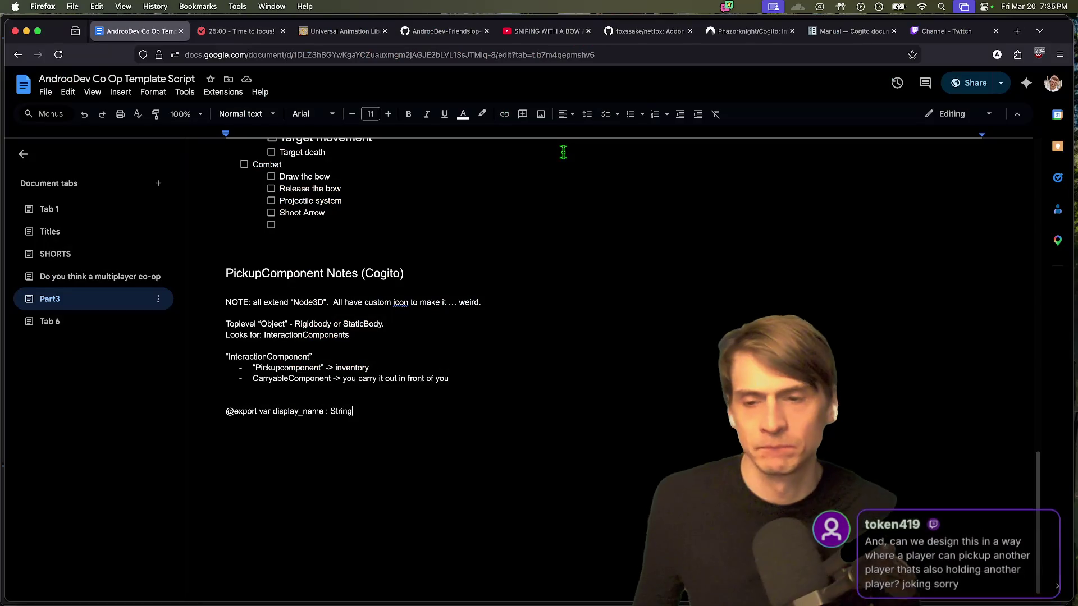
Step: Tag InteractionComponent 'Abstract class?' and paste the was_interacted_with signal line above display_name
{"action": "key", "text": "Up"}
{"action": "key", "text": "Up"}
{"action": "key", "text": "Up"}
{"action": "key", "text": "Home"}
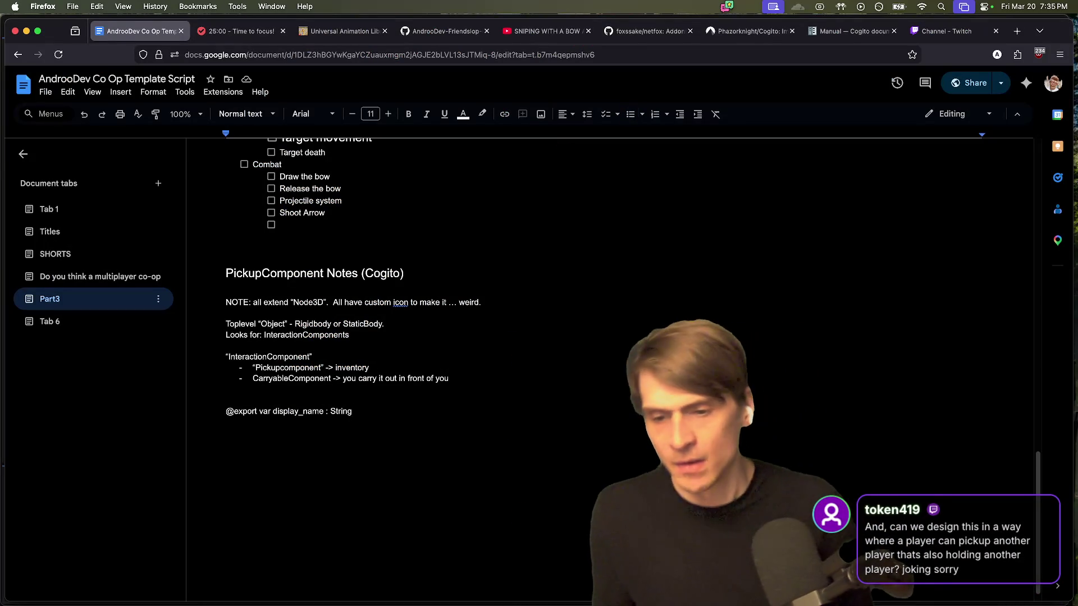
{"action": "left_click", "coordinate": [313, 356]}
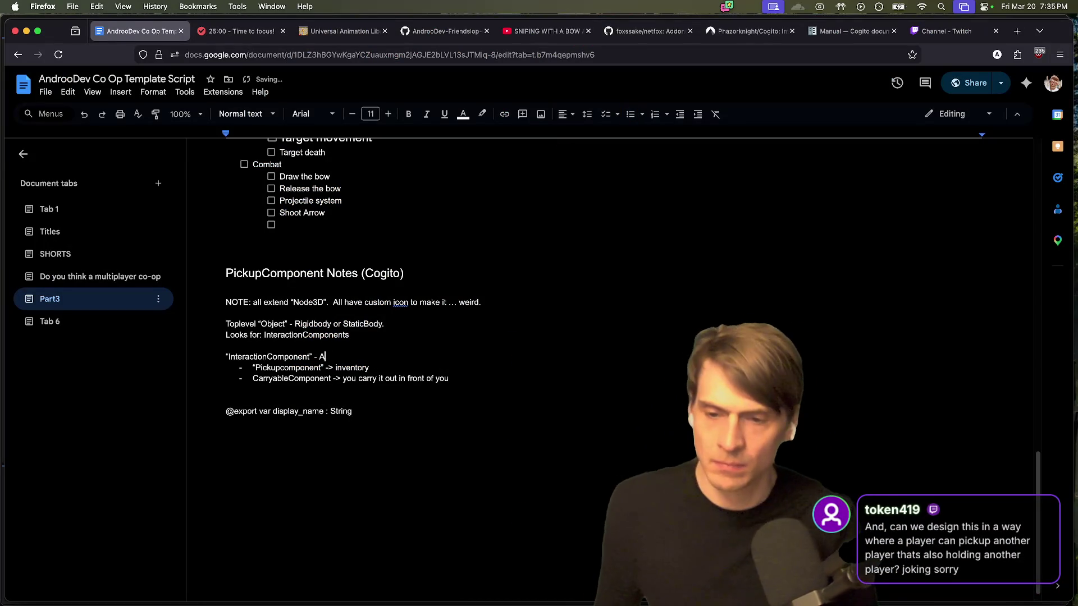
{"action": "left_click", "coordinate": [226, 395]}
{"action": "key", "text": "Return"}
{"action": "type", "text": "signal was_interacted_with(interaction_text,input_map_action)"}
{"action": "key", "text": "super+Tab"}
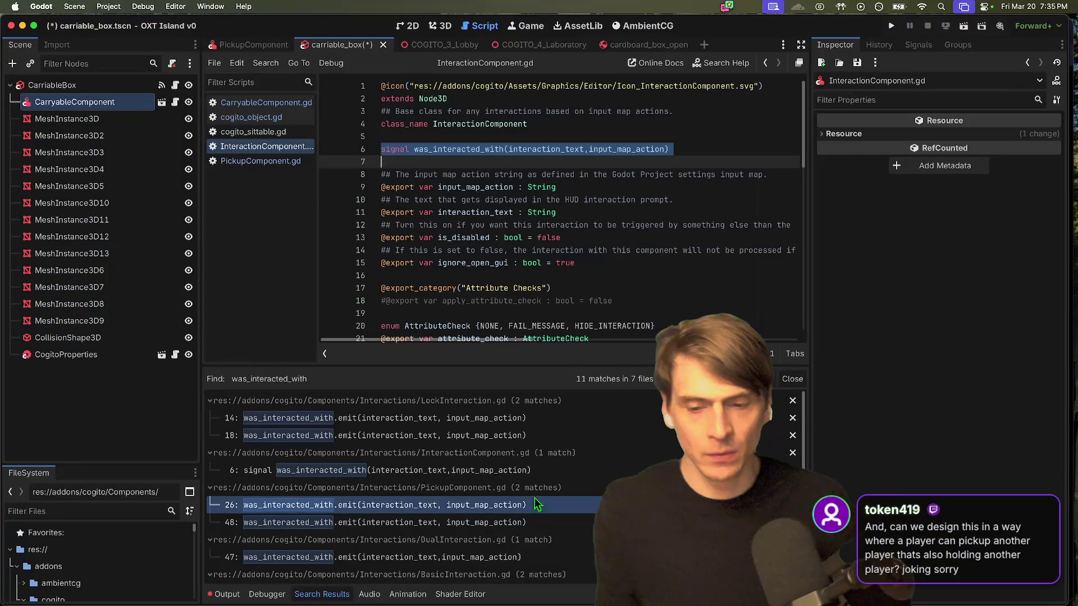
{"action": "left_click", "coordinate": [796, 253]}
{"action": "key", "text": "super+Tab"}
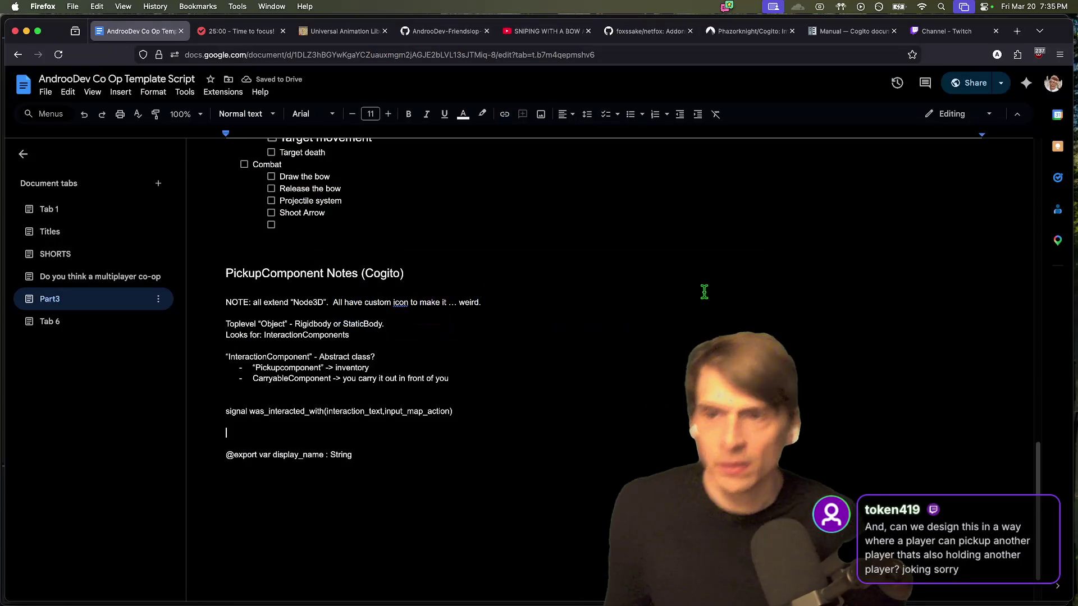
Step: Open the Glory Chat tab and highlight the 'some shared activity' and 'gathering' wording
{"action": "left_click", "coordinate": [59, 321]}
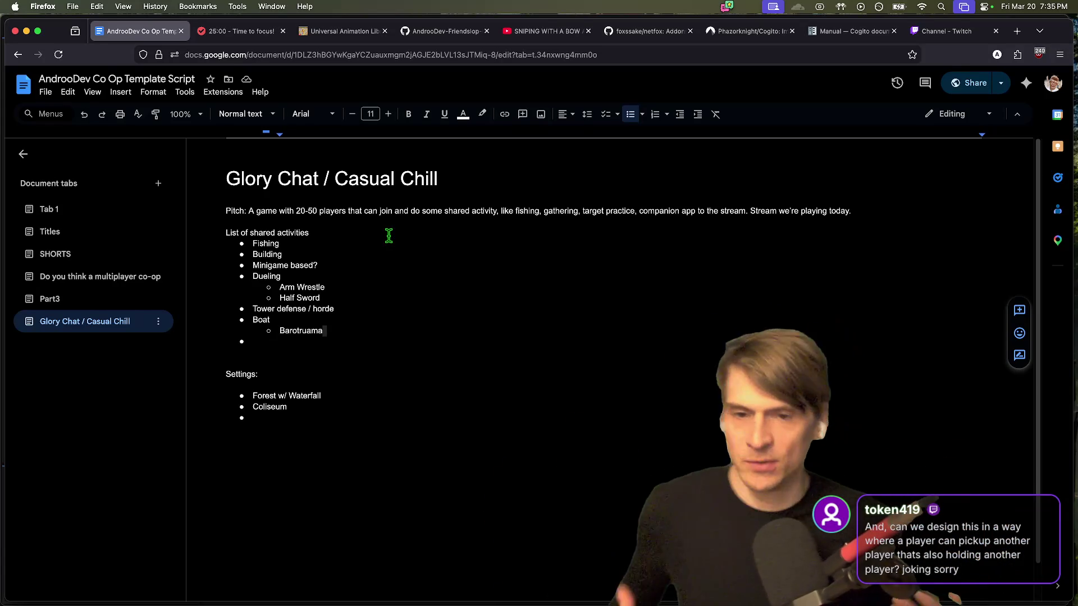
{"action": "mouse_move", "coordinate": [422, 211]}
{"action": "left_mouse_down"}
{"action": "mouse_move", "coordinate": [486, 224]}
{"action": "mouse_move", "coordinate": [498, 211]}
{"action": "left_mouse_up"}
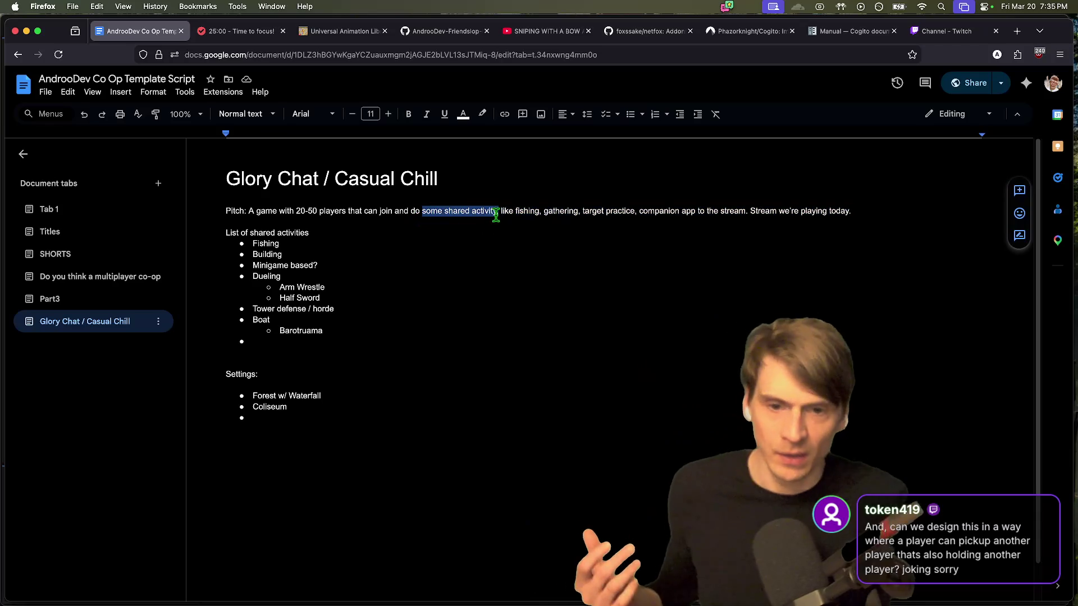
{"action": "double_click", "coordinate": [558, 211]}
{"action": "mouse_move", "coordinate": [526, 595]}
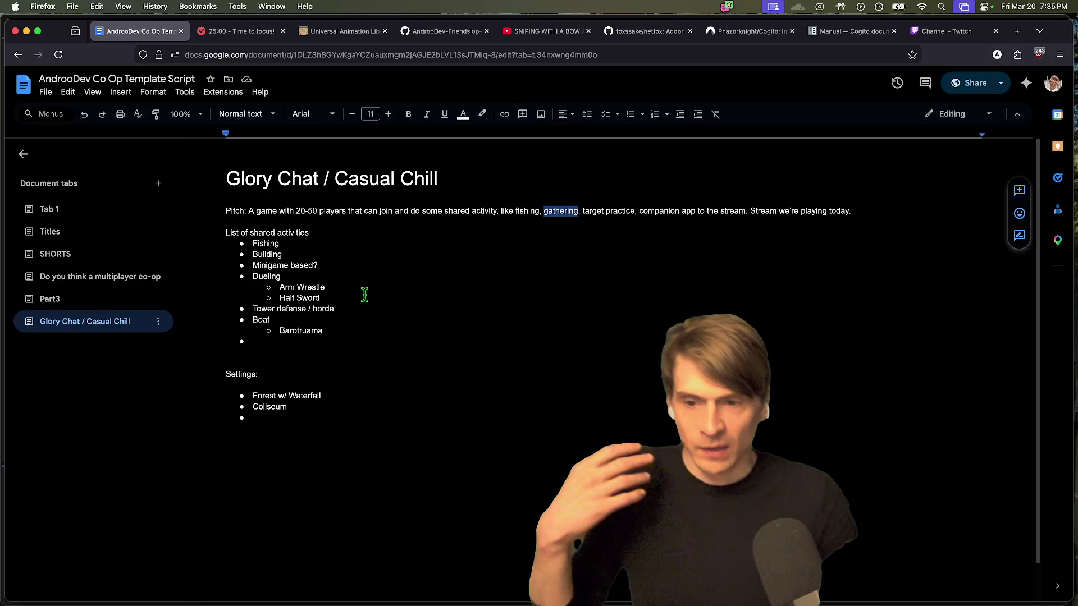
Step: Add Coliseum sub-points on spectating and queuing for duels, 'Bow and arrow' and 'Half sword?'
{"action": "left_click", "coordinate": [364, 409]}
{"action": "key", "text": "Return"}
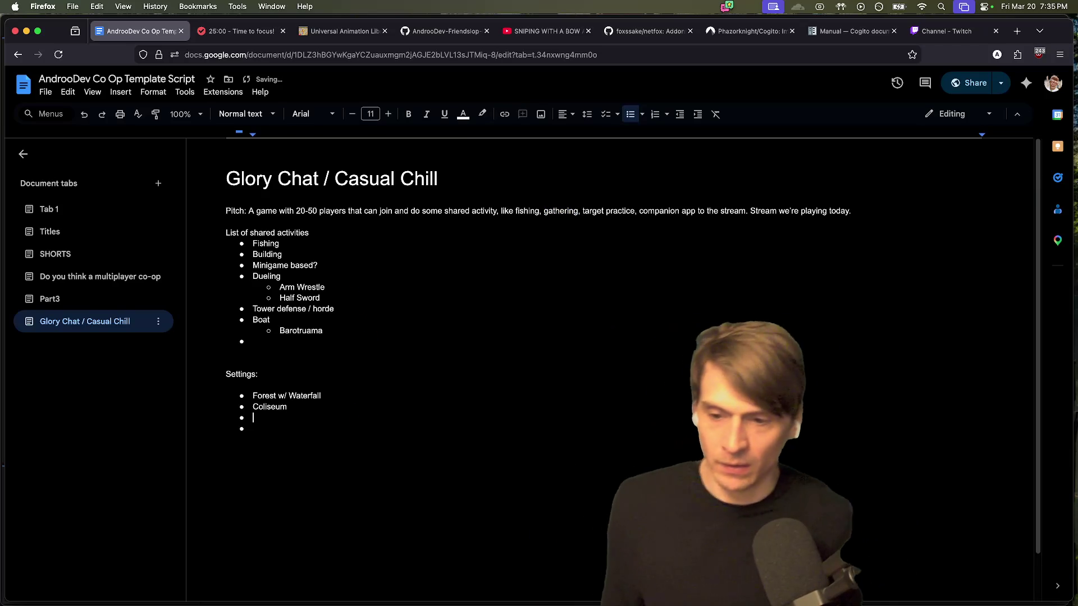
{"action": "type", "text": "People watch"}
{"action": "key", "text": "BackSpace"}
{"action": "key", "text": "BackSpace"}
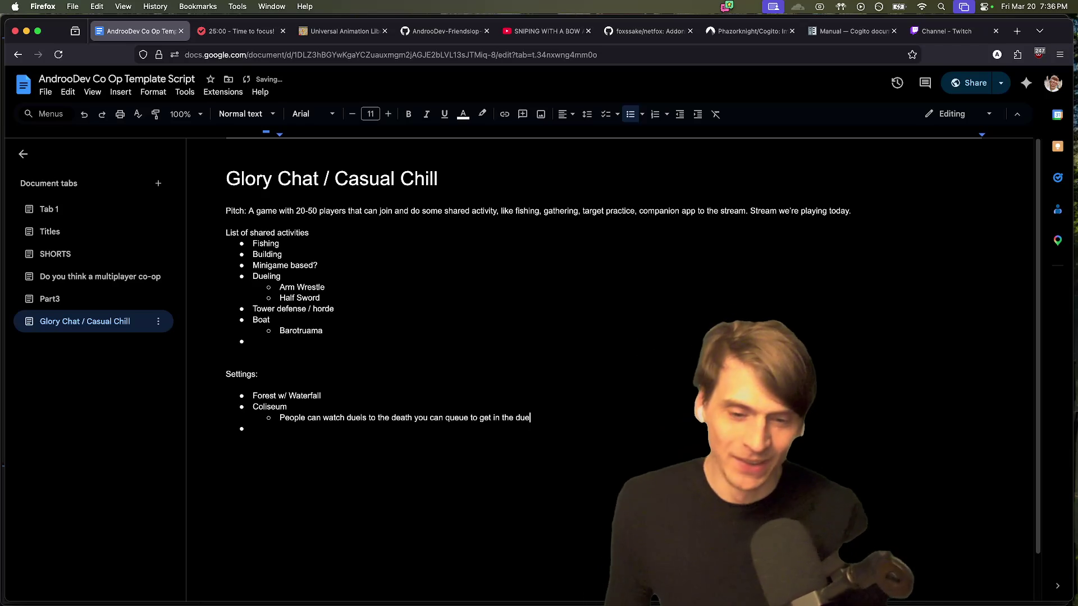
{"action": "key", "text": "BackSpace"}
{"action": "key", "text": "BackSpace"}
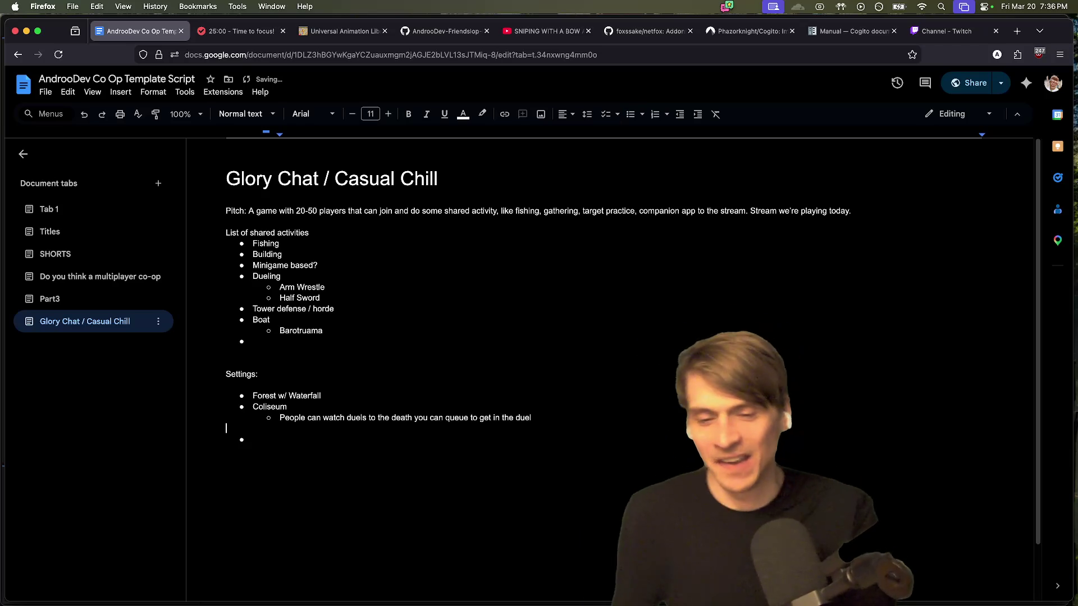
{"action": "key", "text": "Return"}
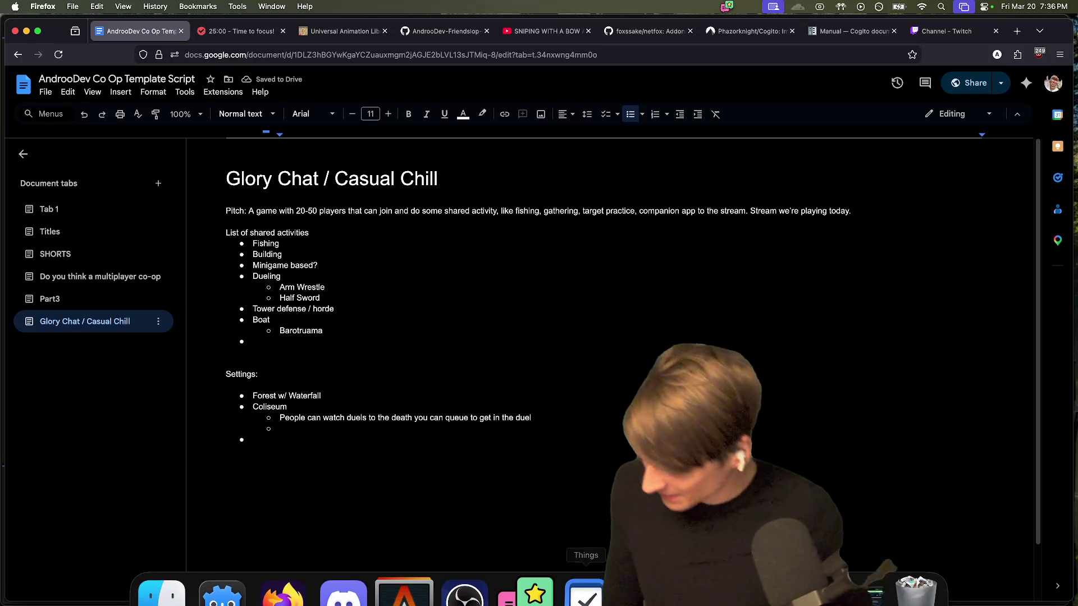
{"action": "type", "text": "b"}
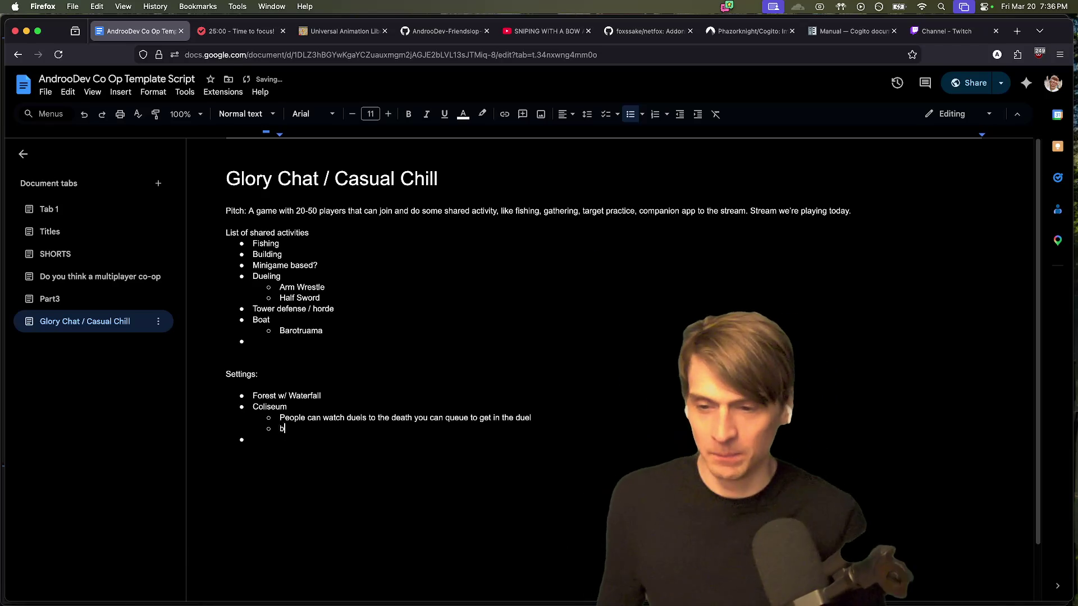
{"action": "key", "text": "BackSpace"}
{"action": "key", "text": "BackSpace"}
{"action": "key", "text": "BackSpace"}
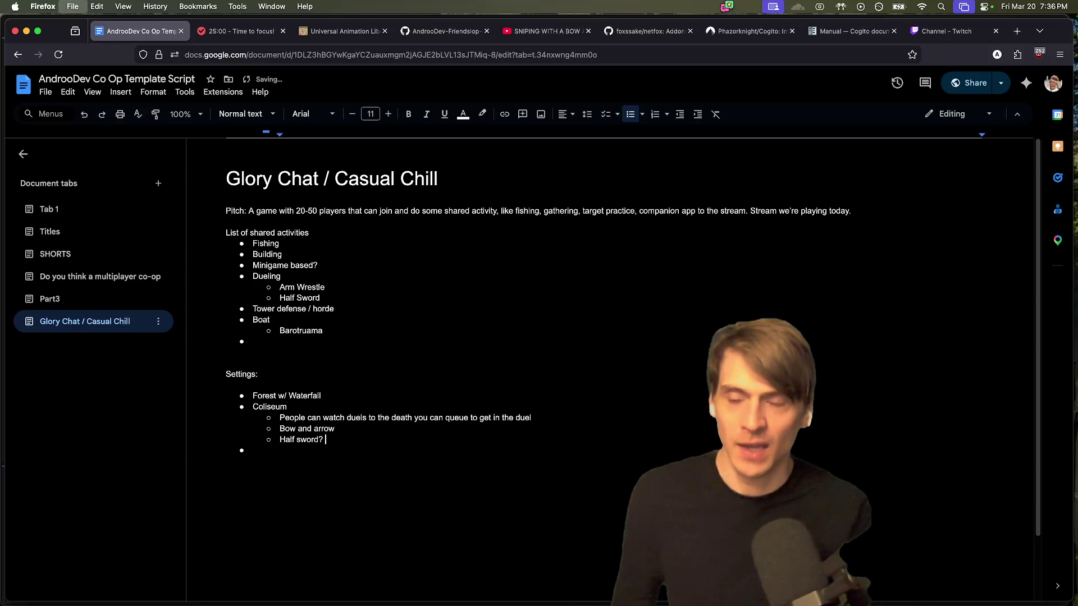
Step: Search the web for 'half sword' in a new browser tab
{"action": "key", "text": "super+t"}
{"action": "type", "text": "half sword"}
{"action": "key", "text": "Return"}
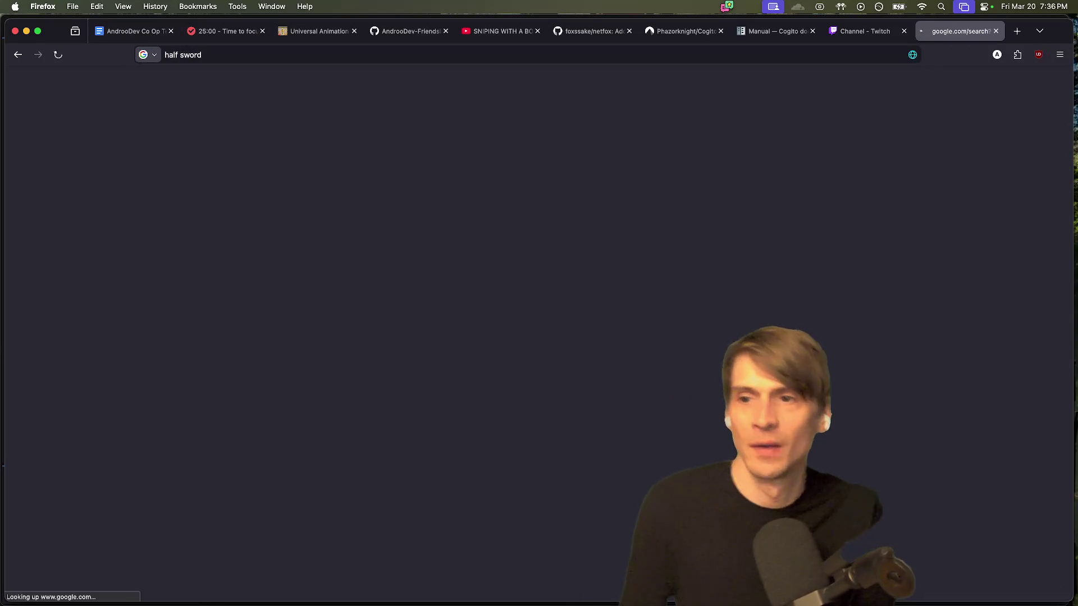
Step: Browse Google Images for Half Sword, preview a gameplay shot, then go back to Godot
{"action": "left_click", "coordinate": [207, 148]}
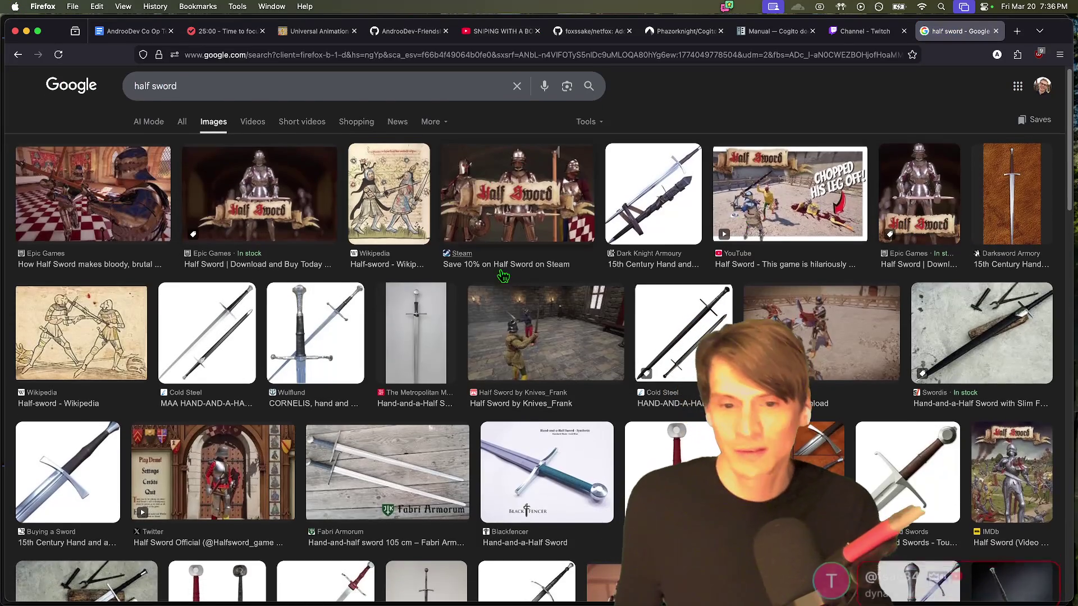
{"action": "left_click", "coordinate": [539, 331]}
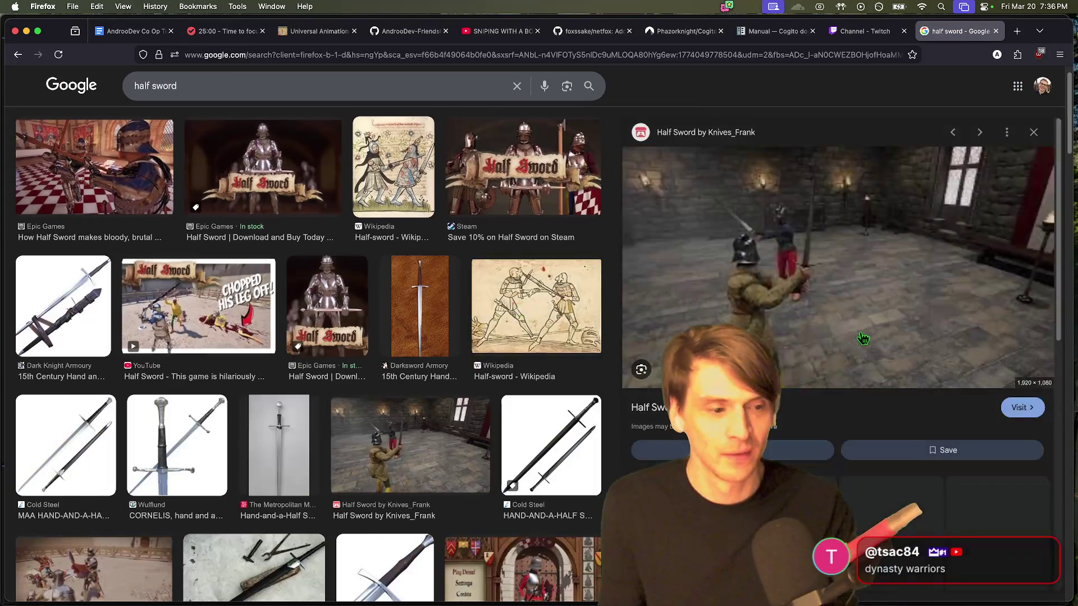
{"action": "key", "text": "Escape"}
{"action": "scroll", "coordinate": [352, 281], "scroll_direction": "down", "scroll_amount": 5}
{"action": "key", "text": "super+Left"}
{"action": "key", "text": "super+Tab"}
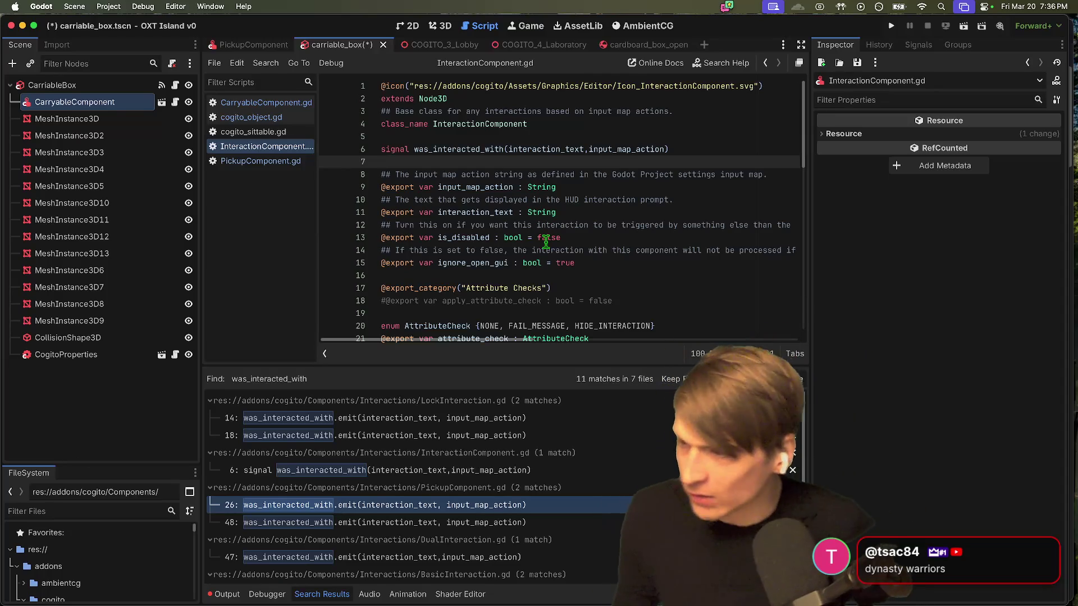
Step: Save the OXT Island project and quit to the Project List
{"action": "left_click", "coordinate": [546, 241]}
{"action": "key", "text": "cmd+s"}
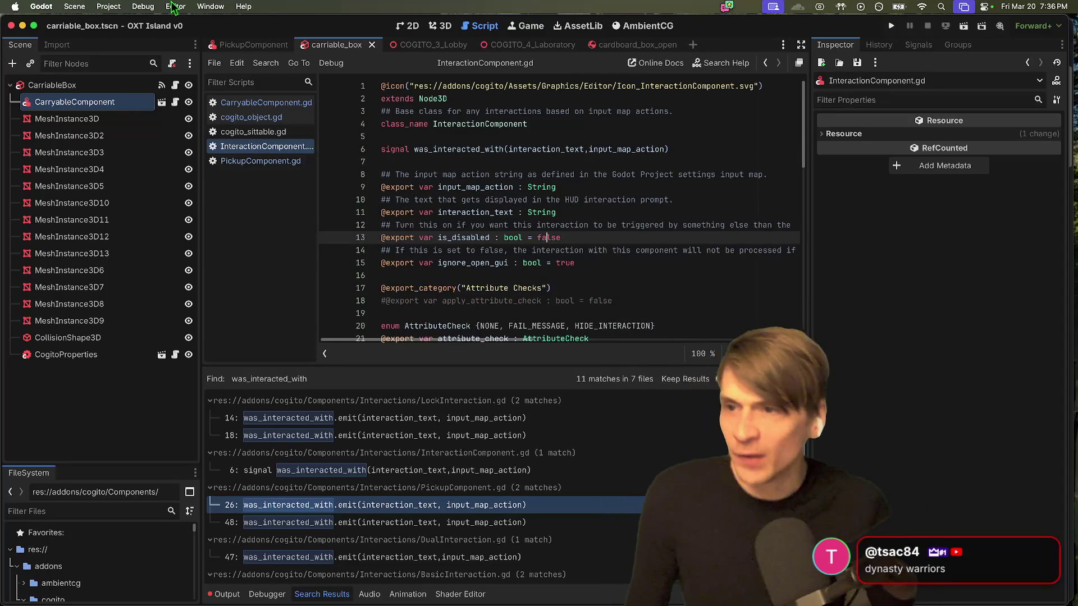
{"action": "left_click", "coordinate": [143, 6]}
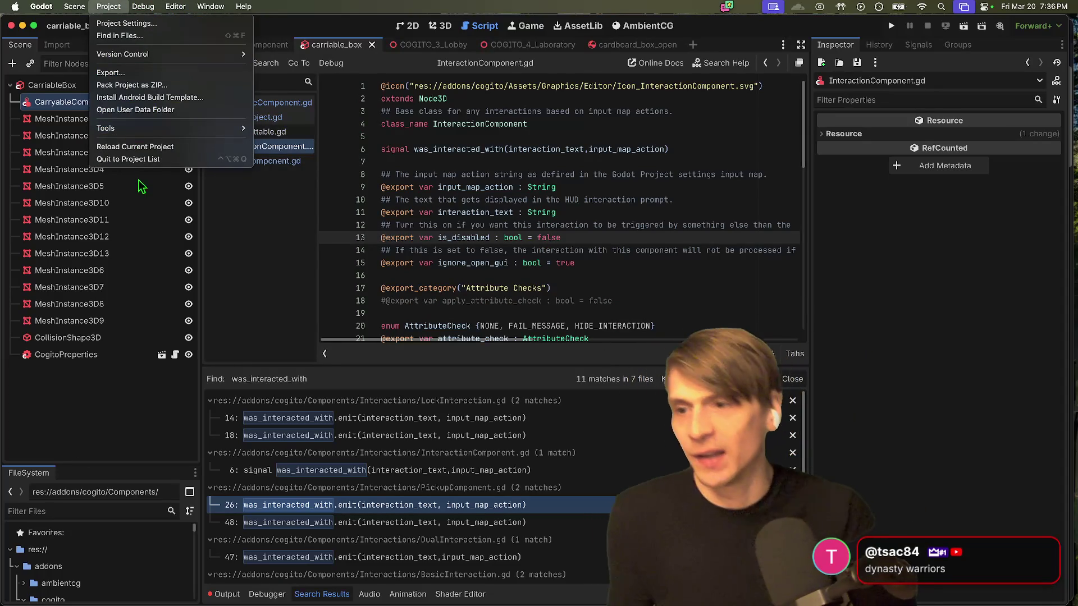
{"action": "left_click", "coordinate": [228, 221]}
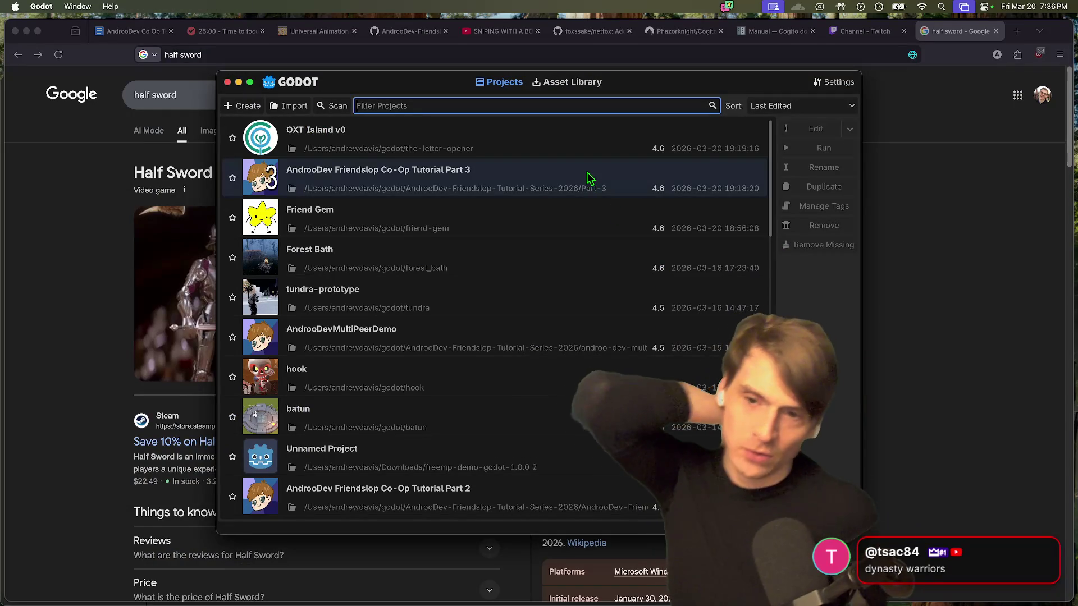
Step: Open the Friend Gem project, launch the game, and connect the second client
{"action": "left_click", "coordinate": [587, 174]}
{"action": "double_click", "coordinate": [582, 230]}
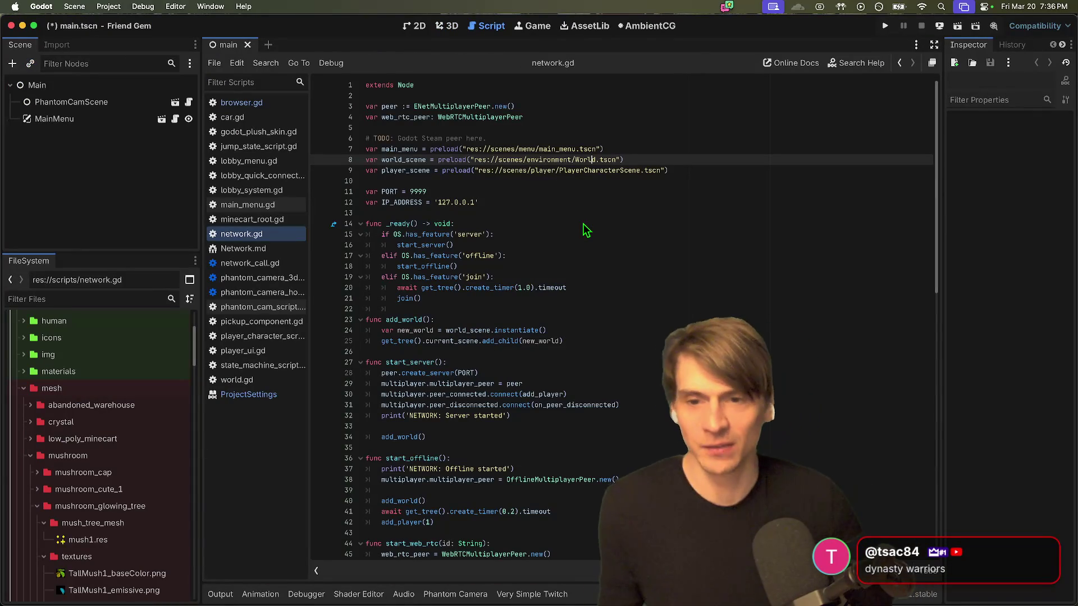
{"action": "key", "text": "super+s"}
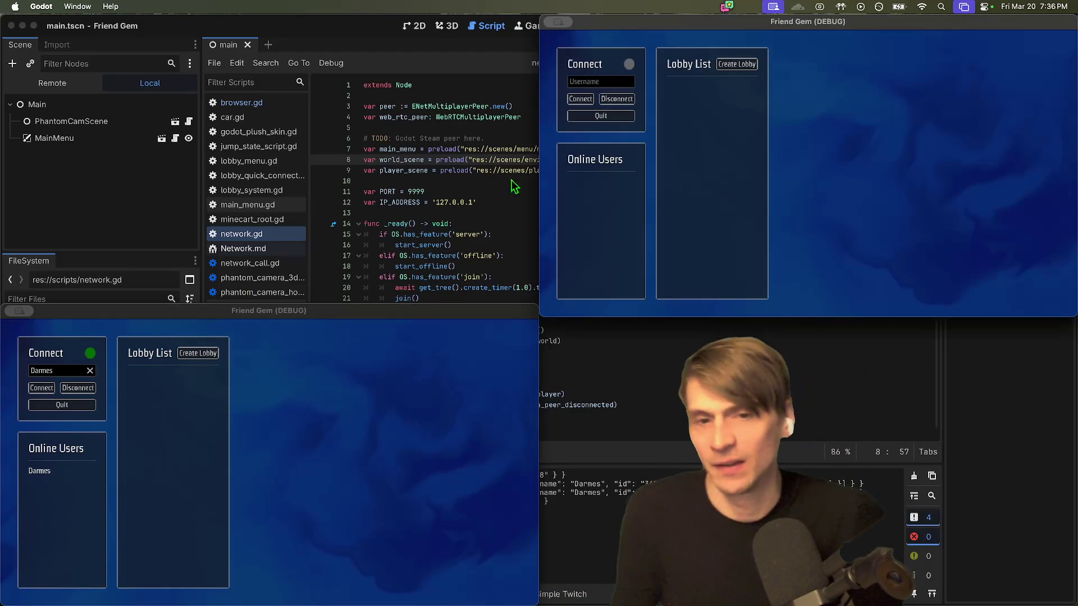
{"action": "left_click", "coordinate": [580, 98]}
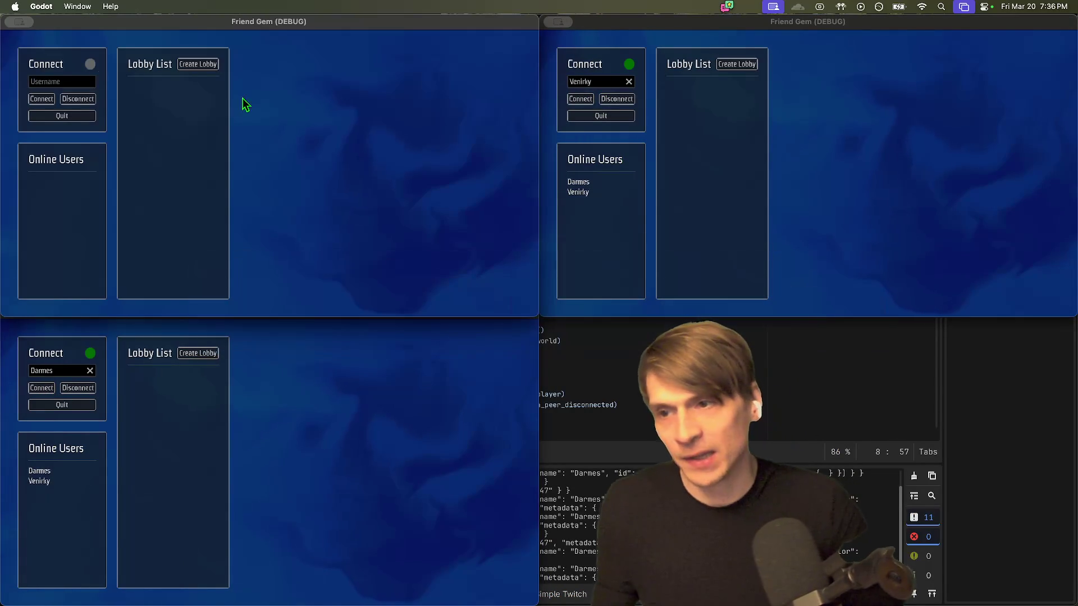
Step: Connect the third client, create a lobby, join it from two clients, and start the game
{"action": "left_click", "coordinate": [42, 99]}
{"action": "left_click", "coordinate": [199, 63]}
{"action": "left_click", "coordinate": [173, 404]}
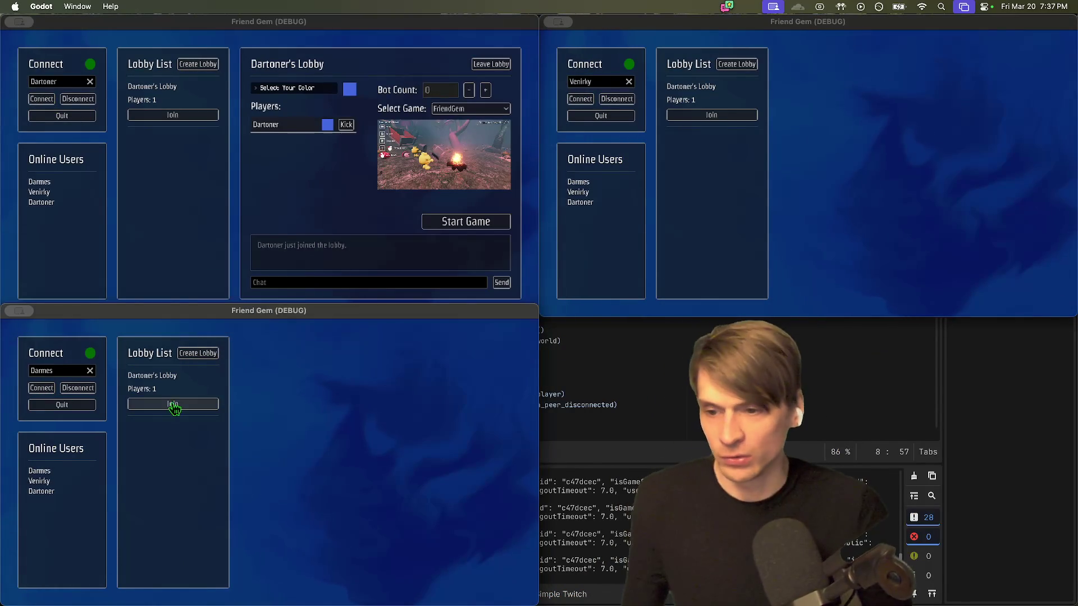
{"action": "left_click", "coordinate": [888, 231]}
{"action": "left_click", "coordinate": [724, 116]}
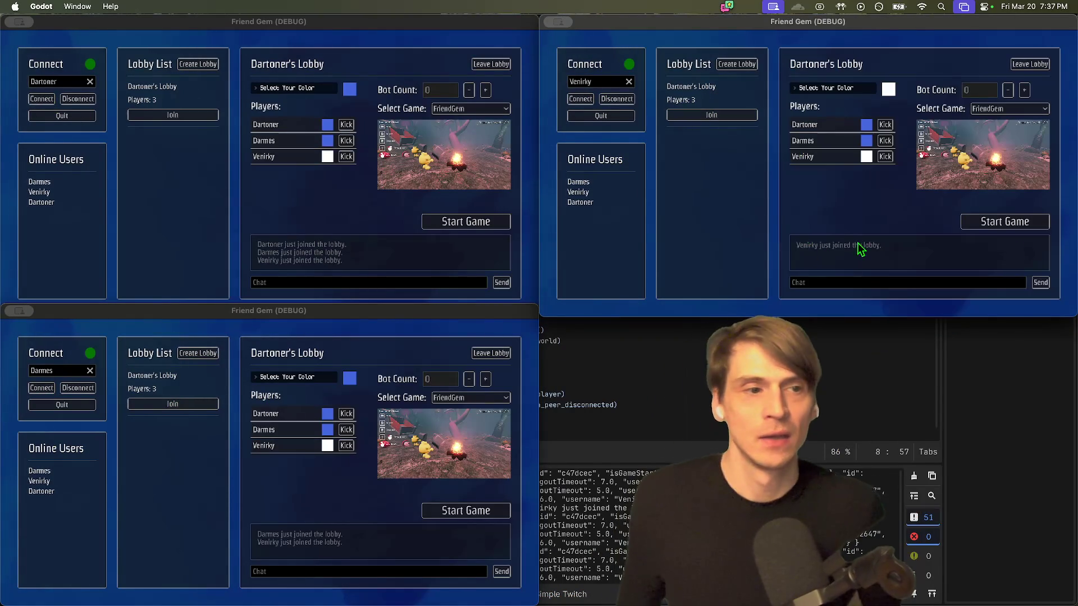
{"action": "left_click", "coordinate": [1018, 222]}
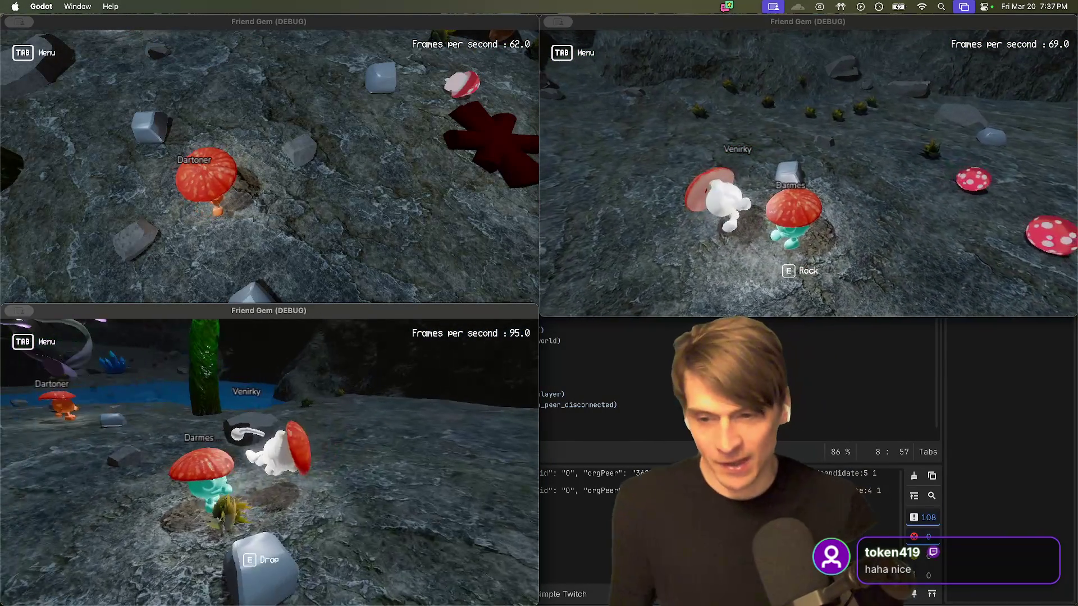
Step: In another game client, pick up the mushroom and throw it
{"action": "key", "text": "super+Tab"}
{"action": "key", "text": "Tab"}
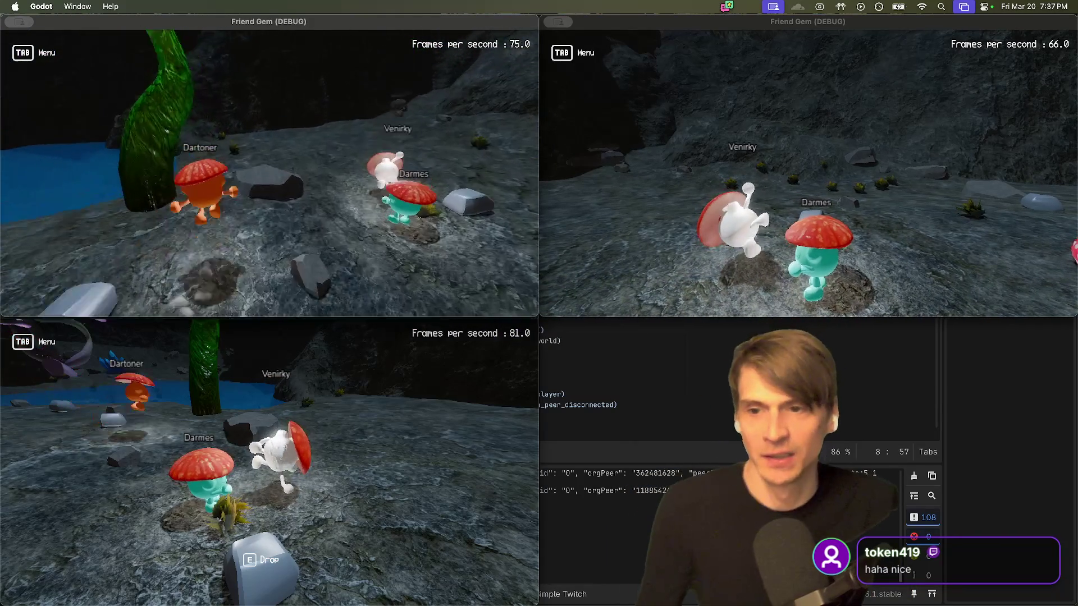
{"action": "key", "text": "e"}
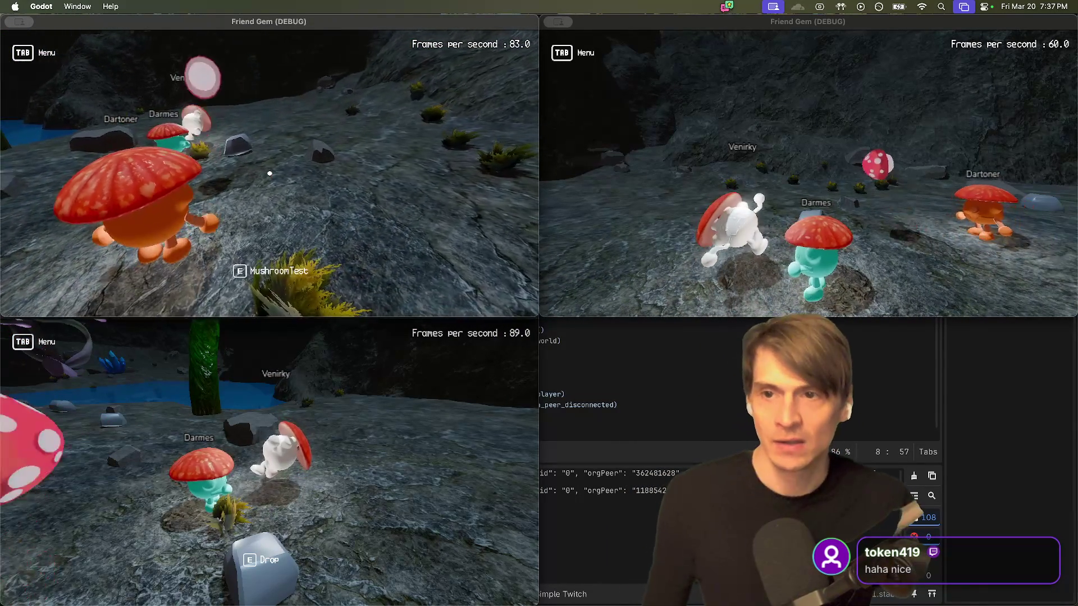
{"action": "key", "text": "e"}
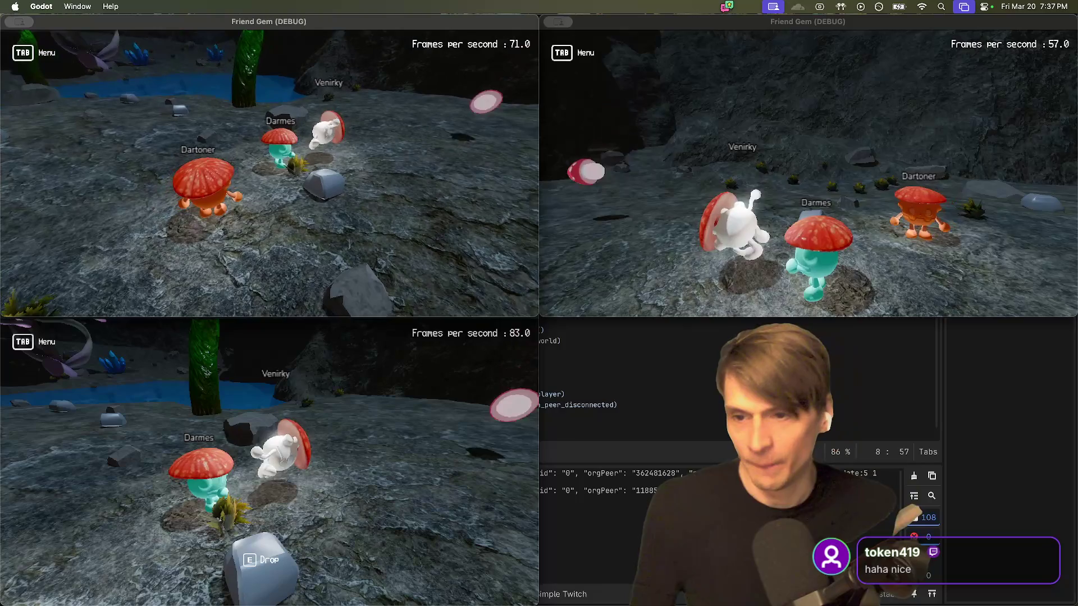
Step: In another client, pick up the other player's body and walk while carrying it
{"action": "key", "text": "super+Tab"}
{"action": "key", "text": "super+Tab"}
{"action": "key", "text": "w"}
{"action": "key", "text": "w"}
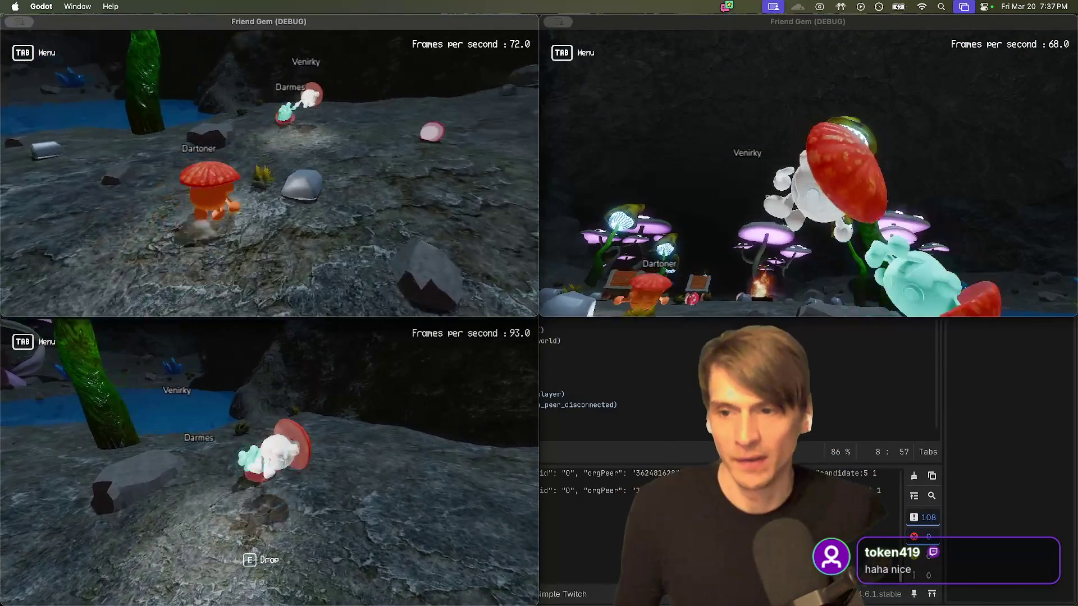
{"action": "key", "text": "e"}
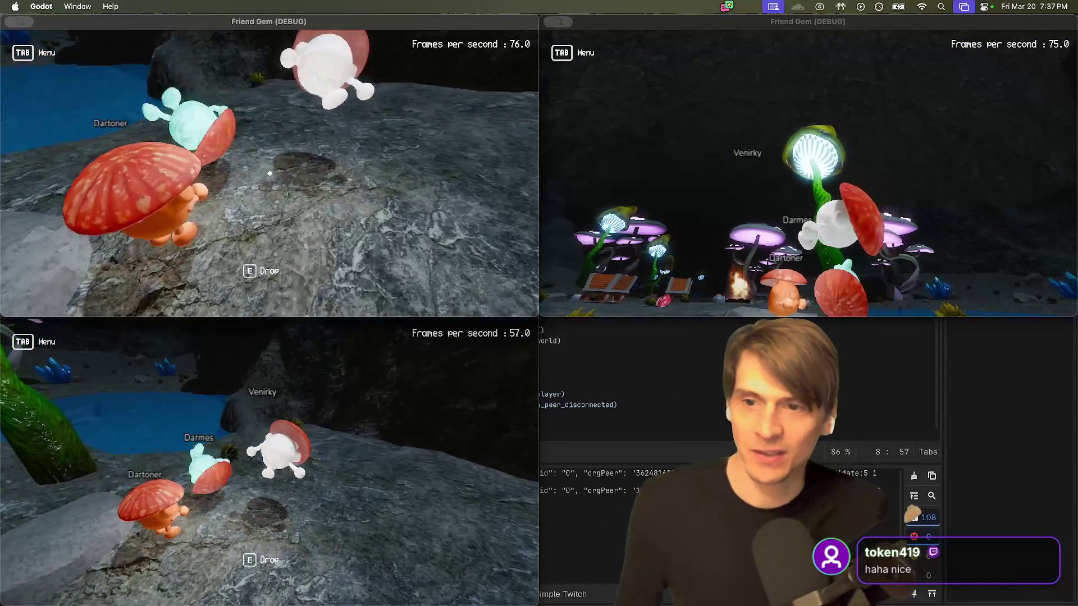
{"action": "key", "text": "a"}
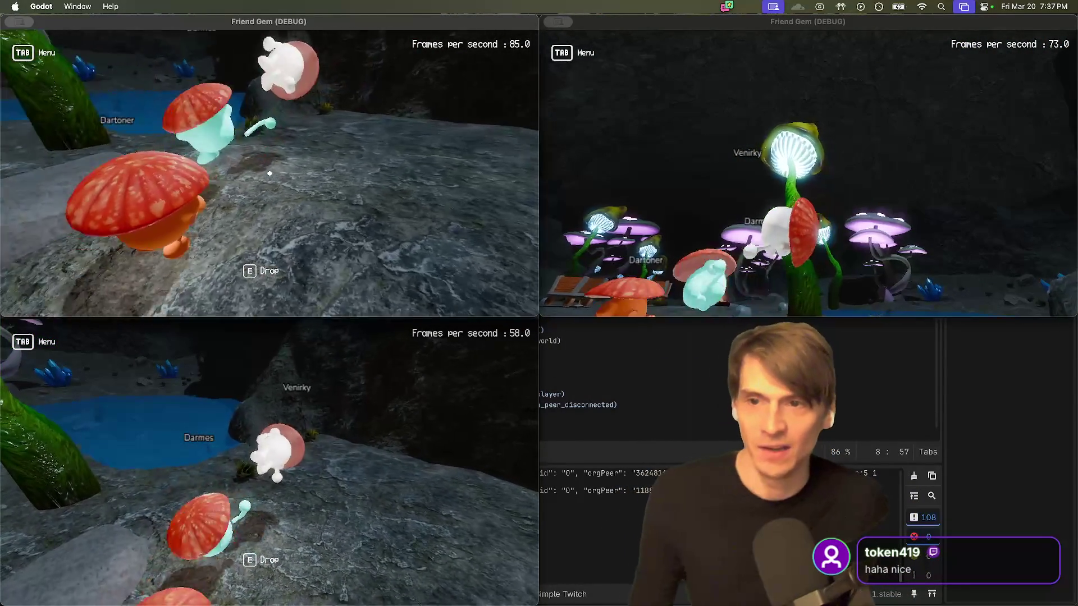
{"action": "key", "text": "w"}
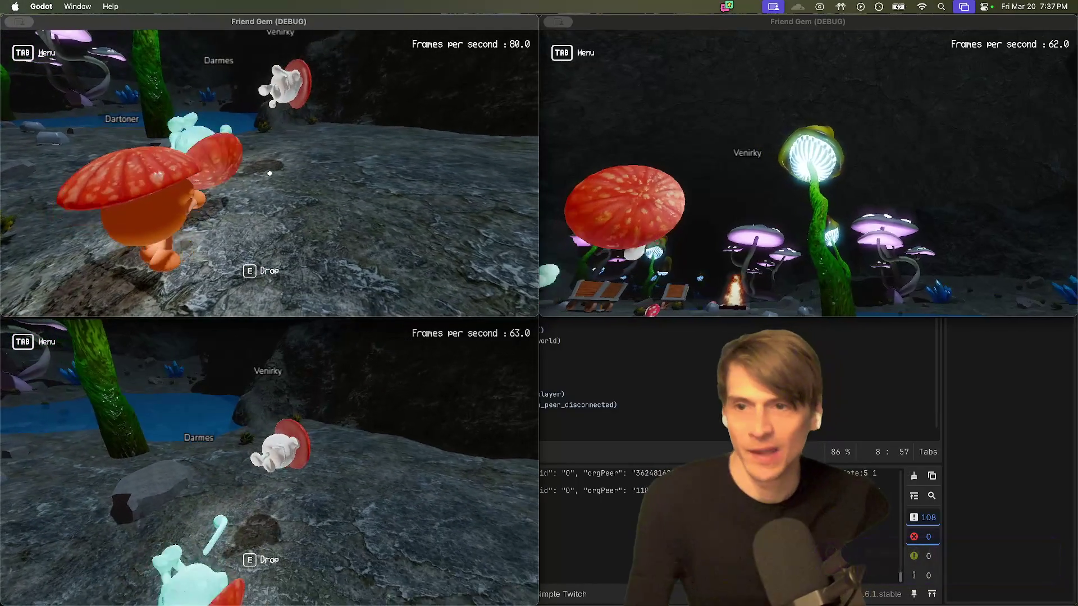
Step: Turn toward the minecarts, throw the carried player, then walk another client's player toward the group
{"action": "key", "text": "a"}
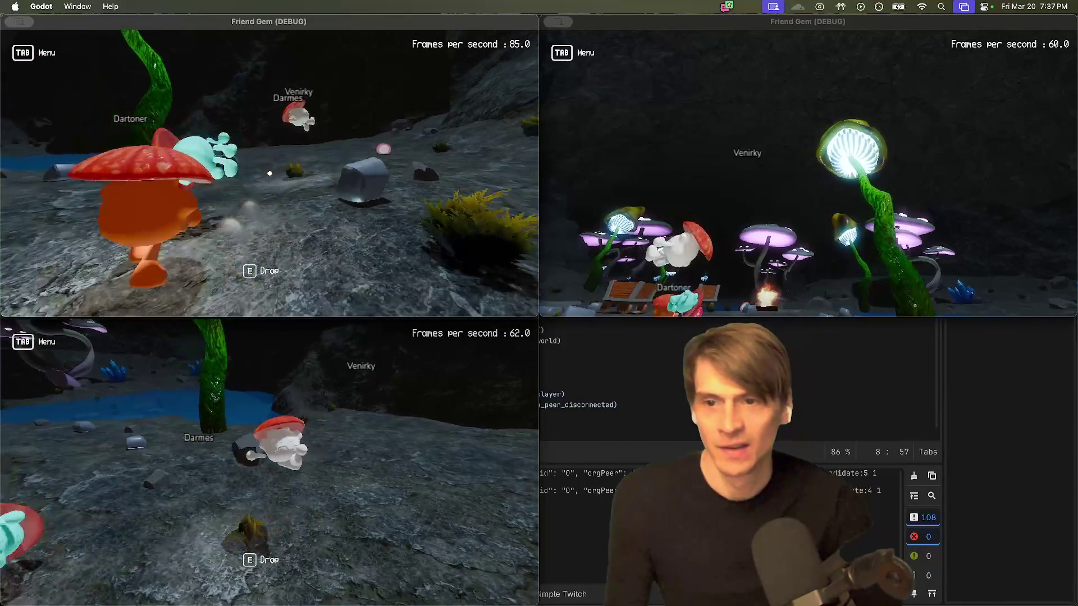
{"action": "key", "text": "a"}
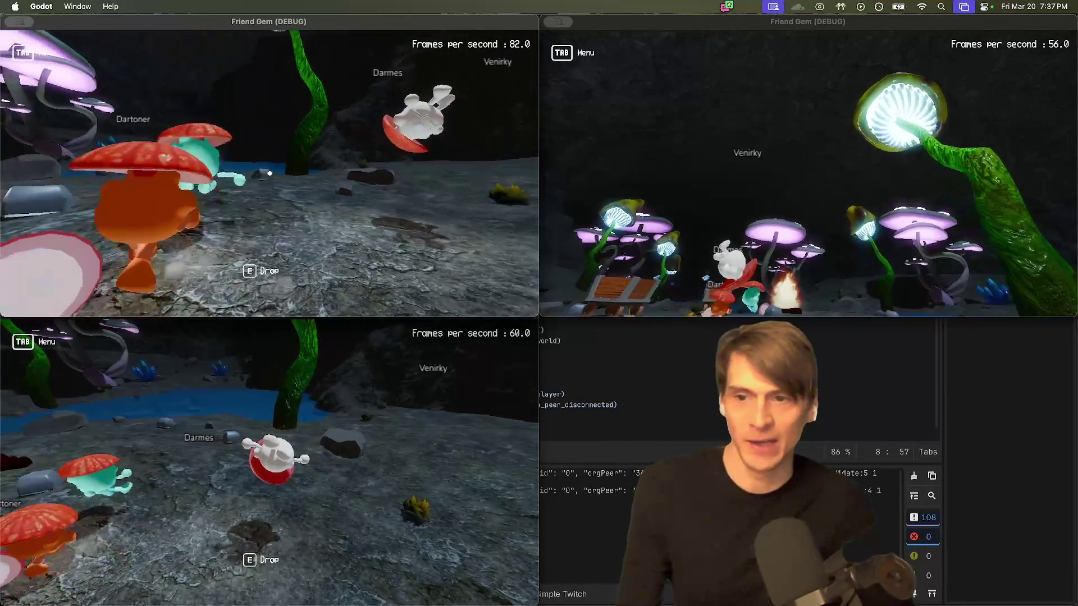
{"action": "key", "text": "a"}
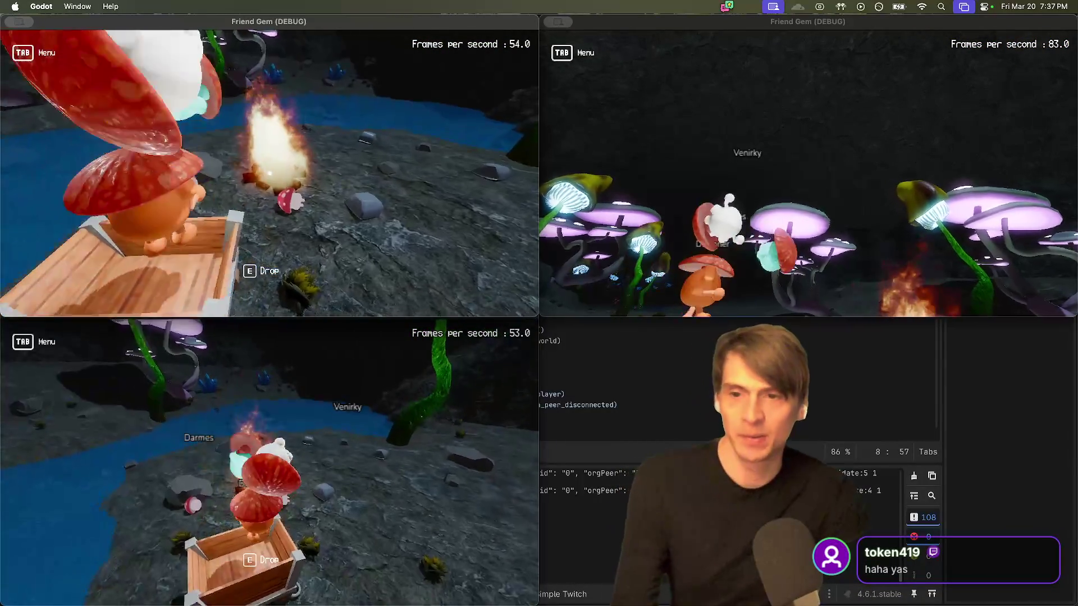
{"action": "key", "text": "a"}
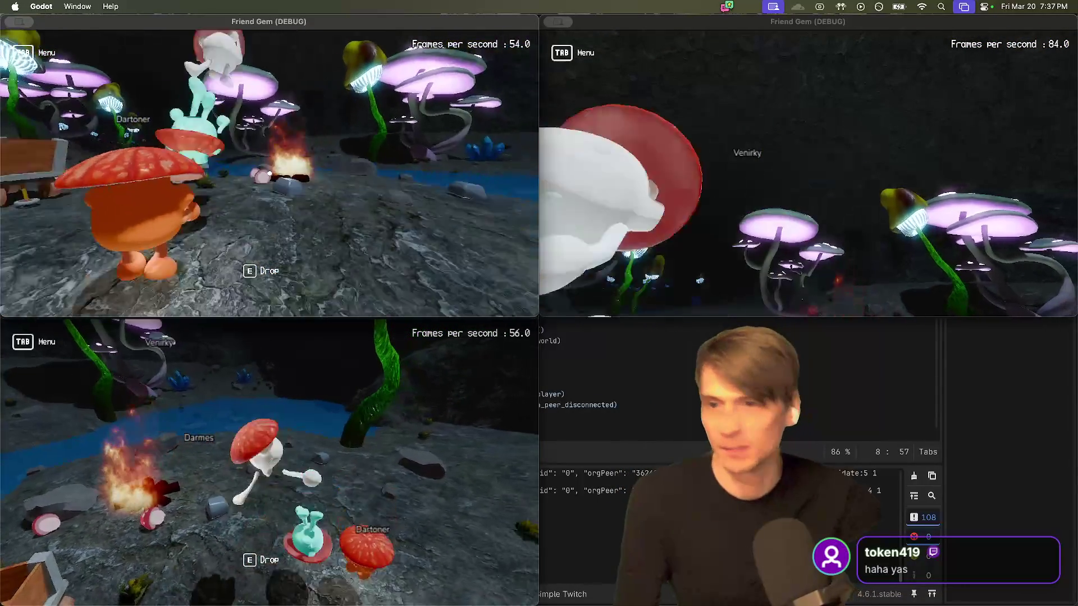
{"action": "key", "text": "a"}
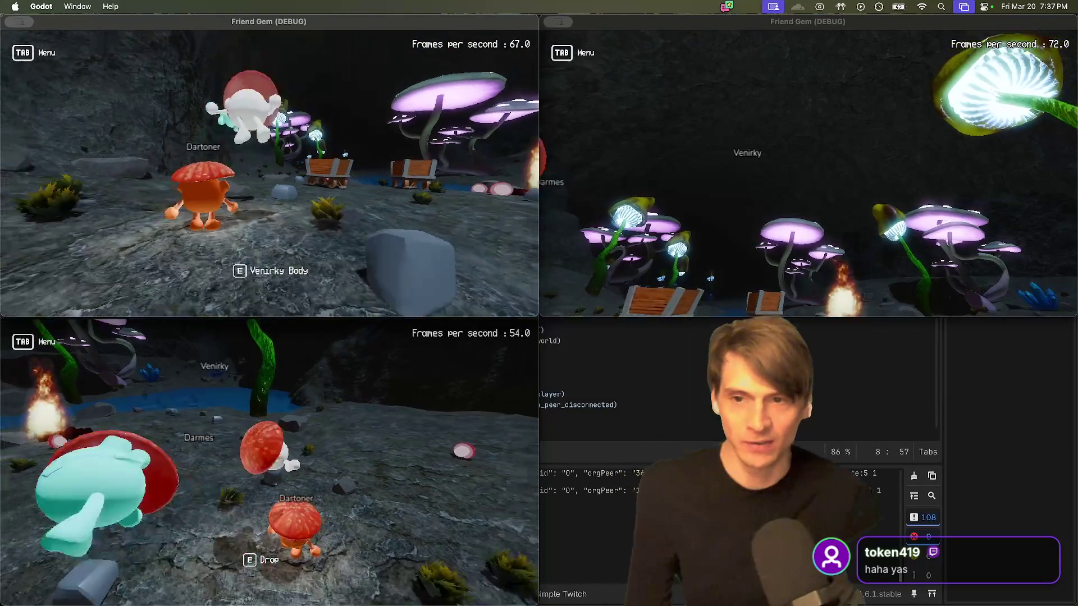
{"action": "key", "text": "e"}
{"action": "left_click", "coordinate": [808, 174]}
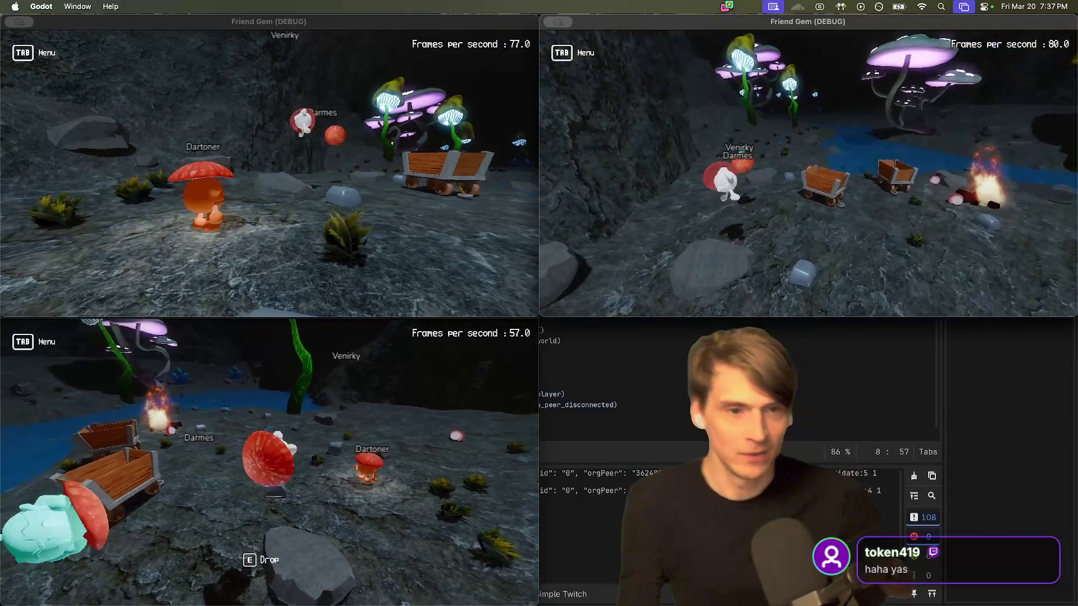
{"action": "key", "text": "w"}
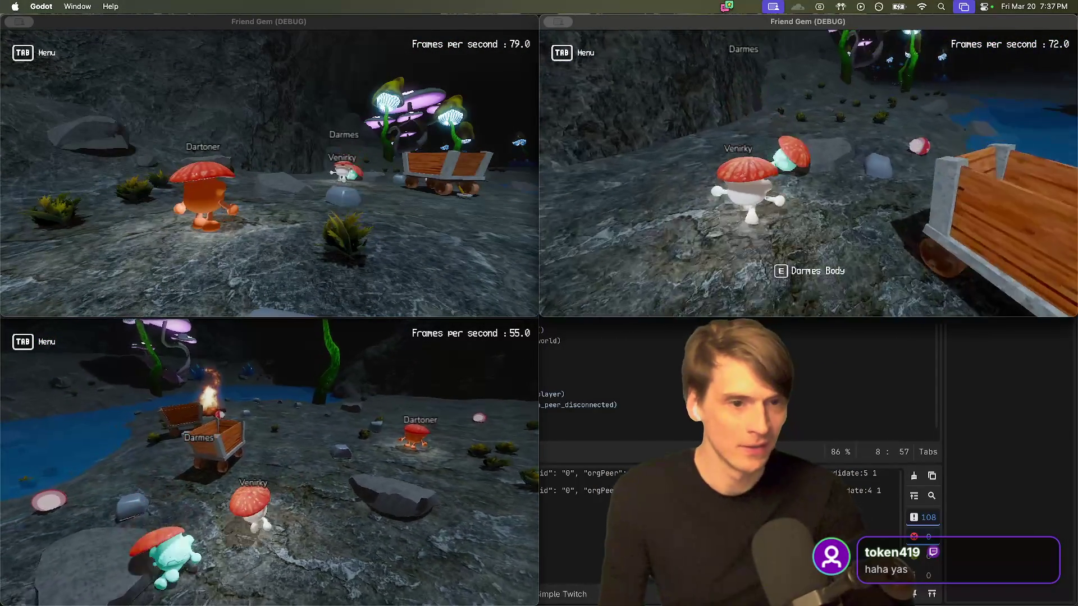
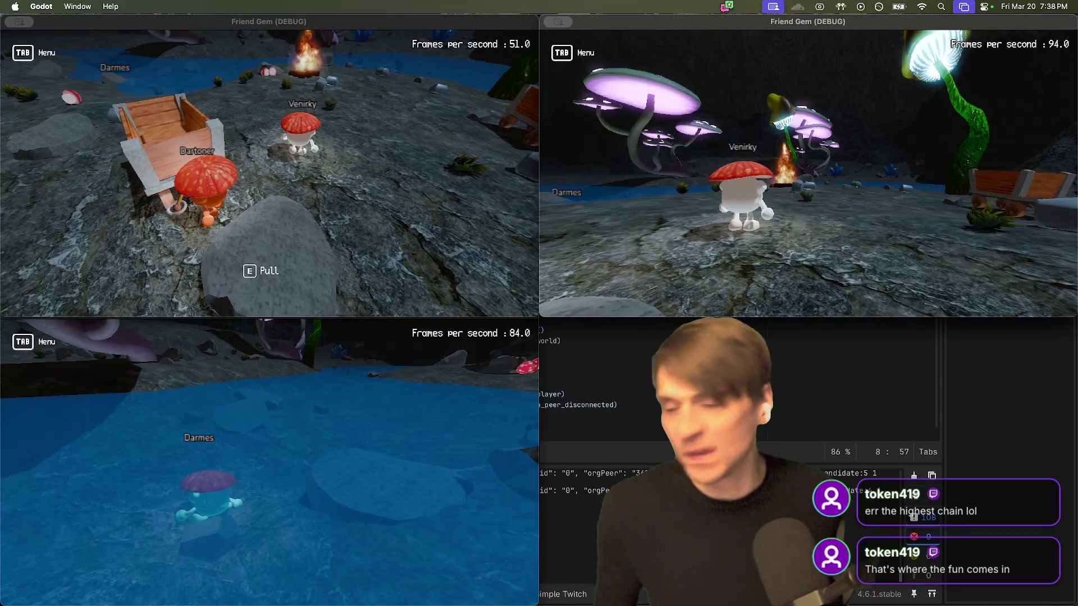
Step: Quit the Friend Gem debug game windows and bring Firefox to the front
{"action": "key", "text": "super+q"}
{"action": "key", "text": "super+q"}
{"action": "key", "text": "super+q"}
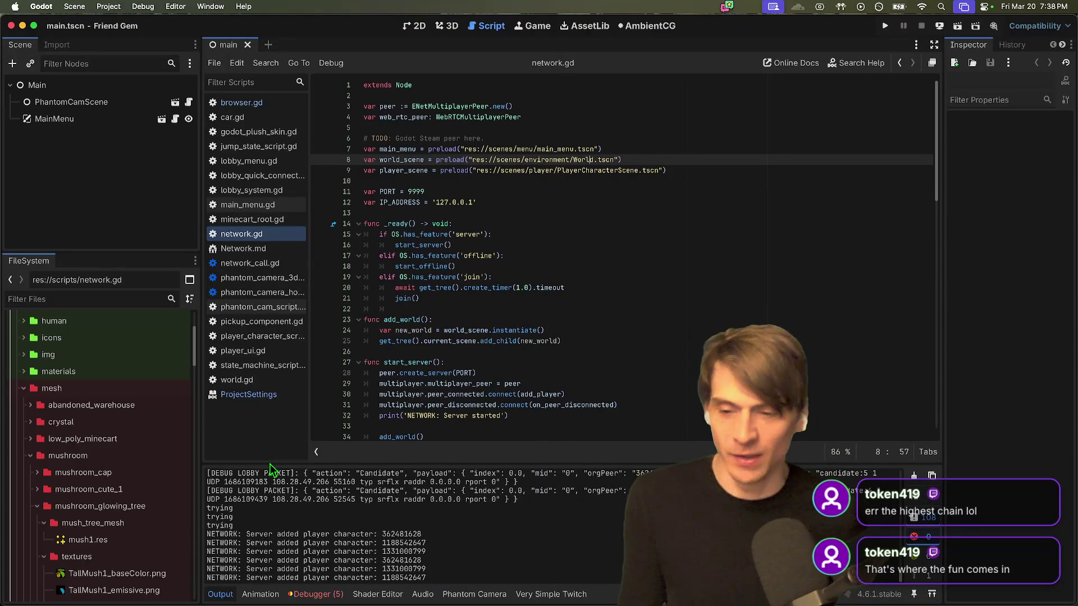
{"action": "key", "text": "super+Tab"}
{"action": "key", "text": "super+Tab"}
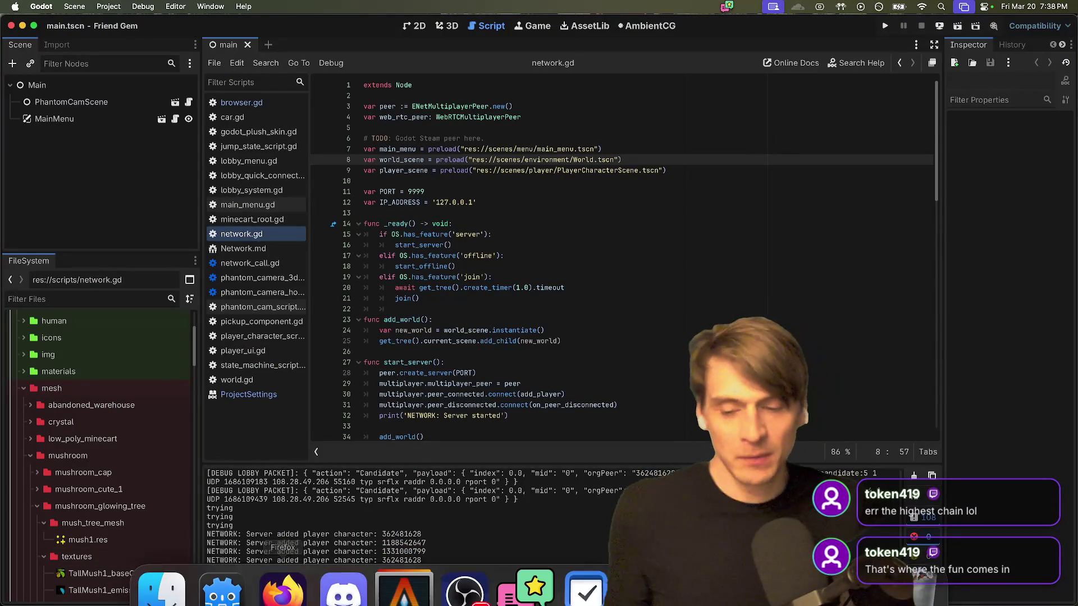
{"action": "left_click", "coordinate": [299, 600]}
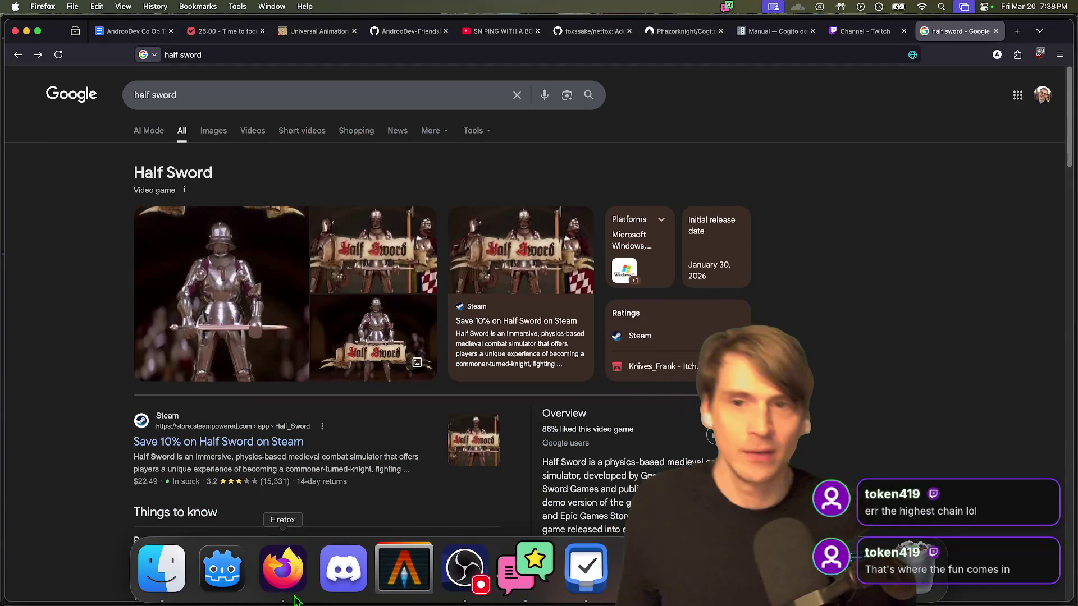
Step: Search Google for 'bumperballs' in a new tab and narrow the images to Mario Party bumper balls
{"action": "key", "text": "super+t"}
{"action": "type", "text": "bumb"}
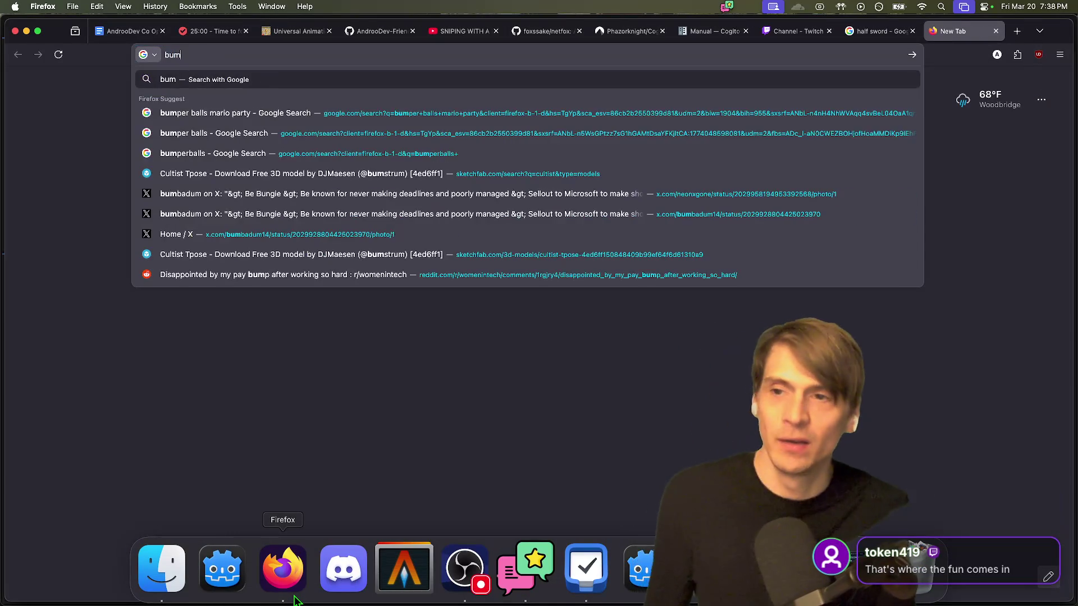
{"action": "key", "text": "BackSpace"}
{"action": "type", "text": "perballs"}
{"action": "key", "text": "Return"}
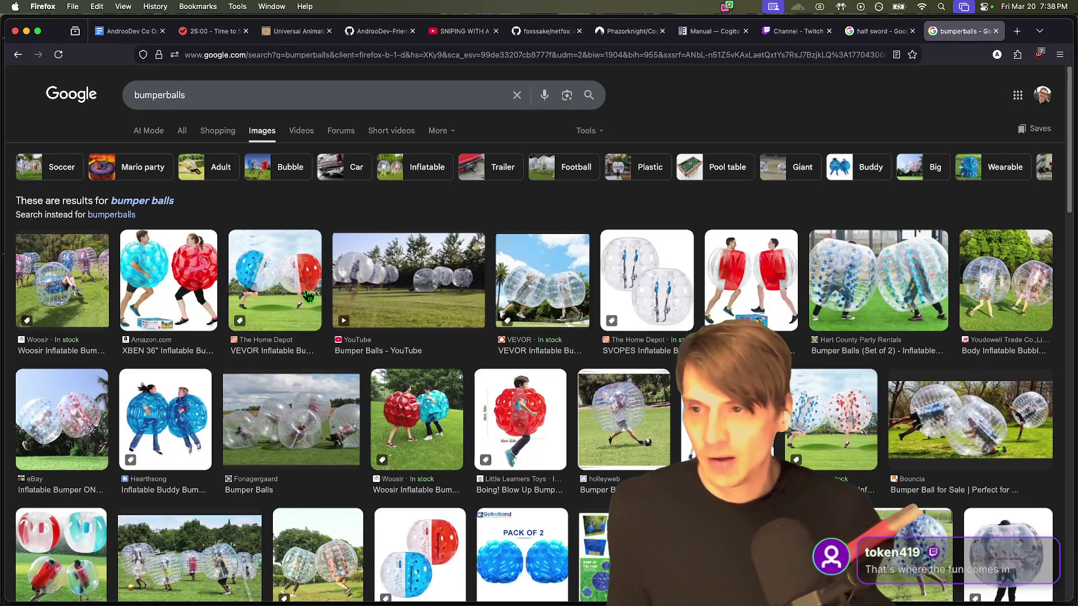
{"action": "left_click", "coordinate": [119, 179]}
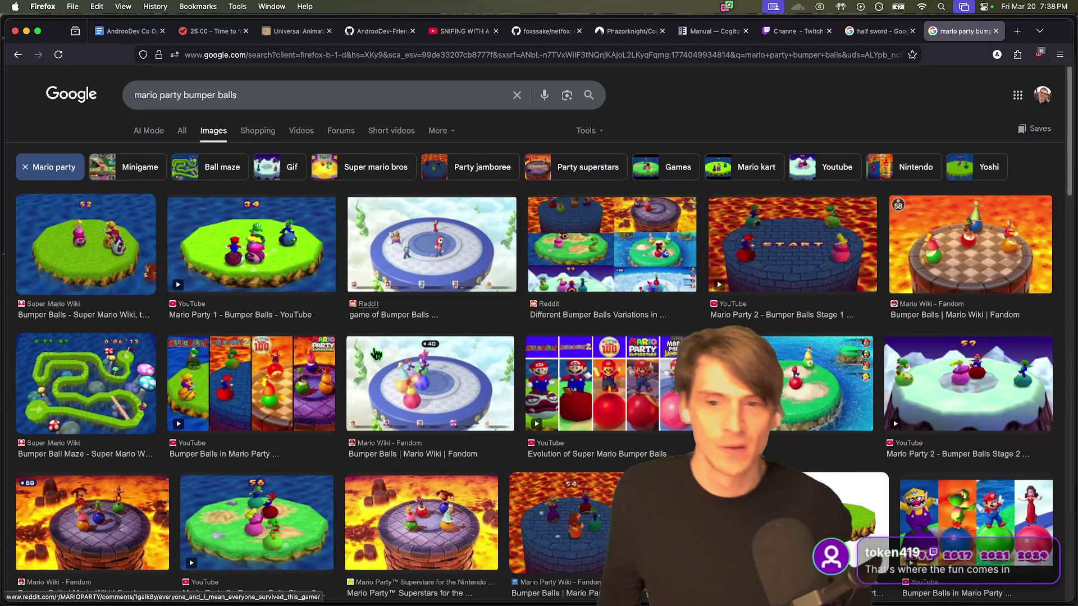
{"action": "scroll", "coordinate": [478, 279], "scroll_direction": "down", "scroll_amount": 20}
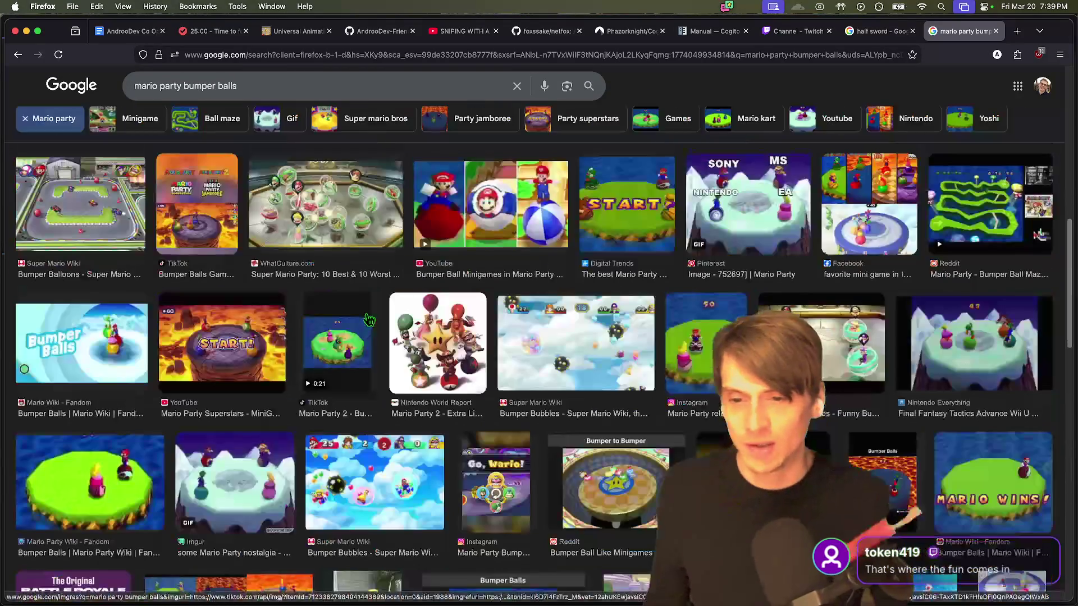
{"action": "scroll", "coordinate": [606, 435], "scroll_direction": "up", "scroll_amount": 10}
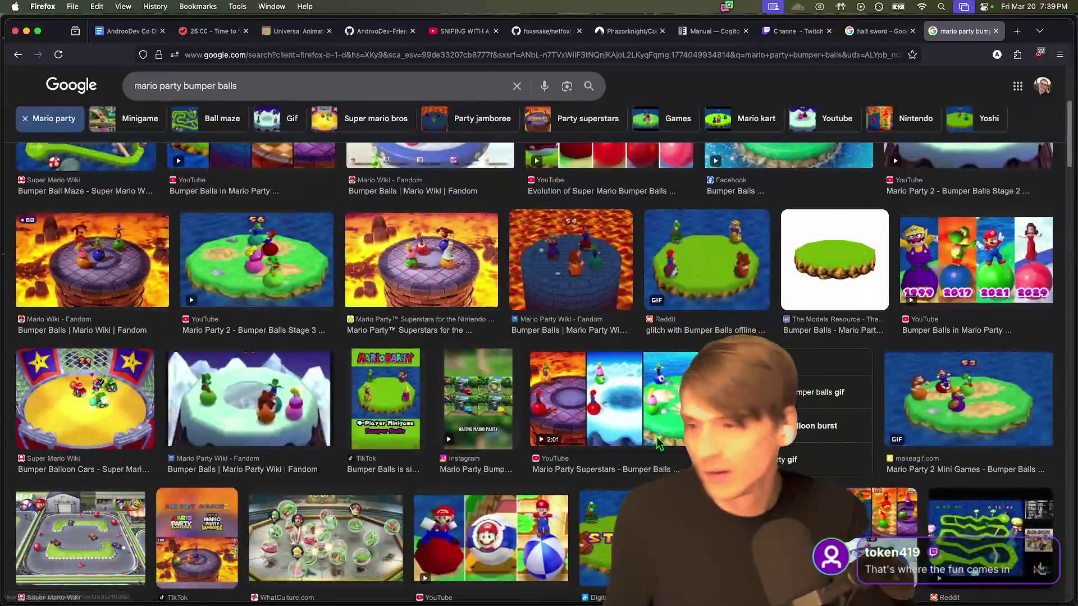
{"action": "key", "text": "super+Tab"}
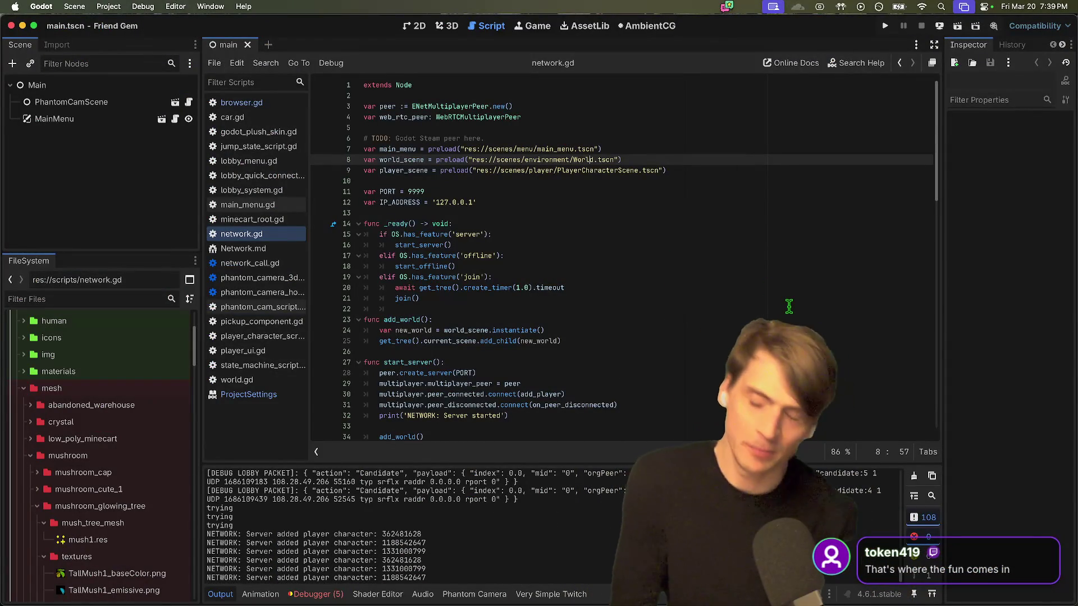
Step: Look through Godot's Scene and Project menus, quit the Project Manager, and switch to the co-op script doc
{"action": "left_click", "coordinate": [79, 7]}
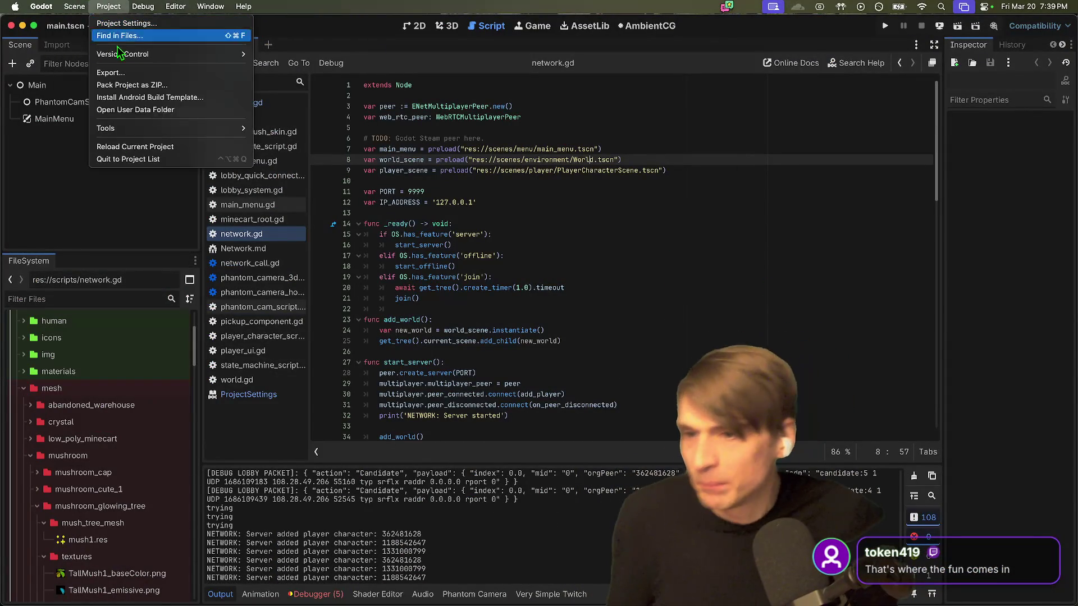
{"action": "left_click", "coordinate": [155, 187]}
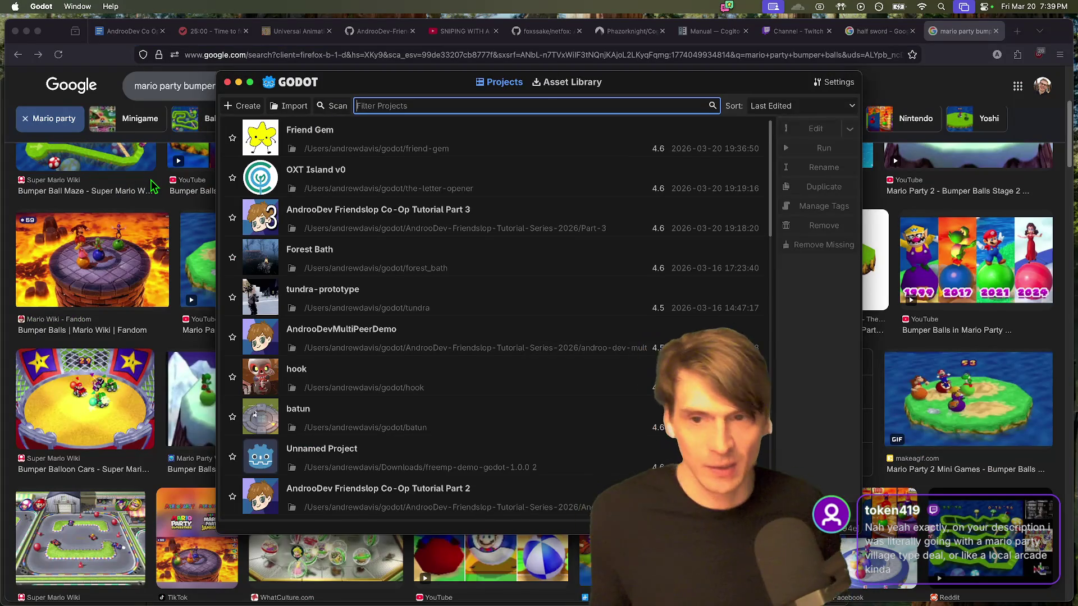
{"action": "key", "text": "super+q"}
{"action": "left_click", "coordinate": [124, 33]}
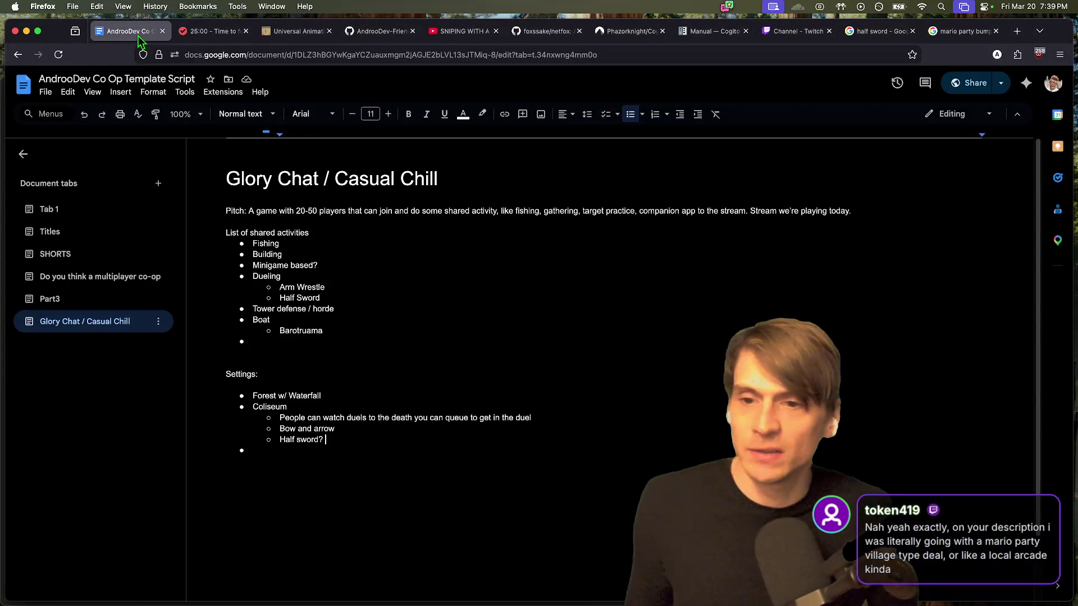
Step: Add 'Webfishing 2' below the title and style it as Heading 2
{"action": "left_click", "coordinate": [585, 173]}
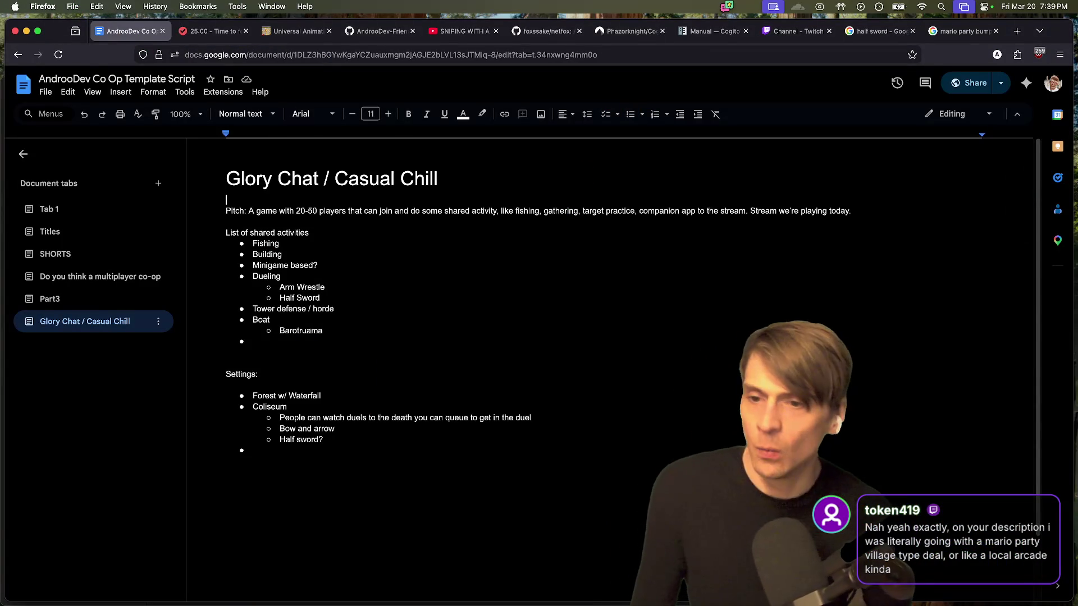
{"action": "key", "text": "Return"}
{"action": "type", "text": "Webfishing 2"}
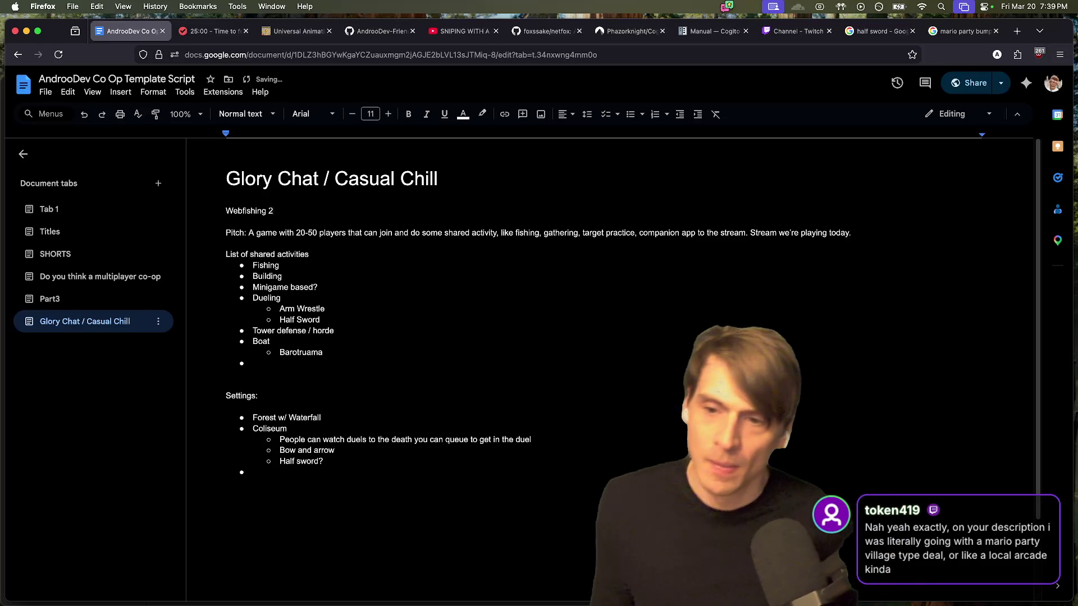
{"action": "triple_click", "coordinate": [466, 210]}
{"action": "left_click", "coordinate": [245, 114]}
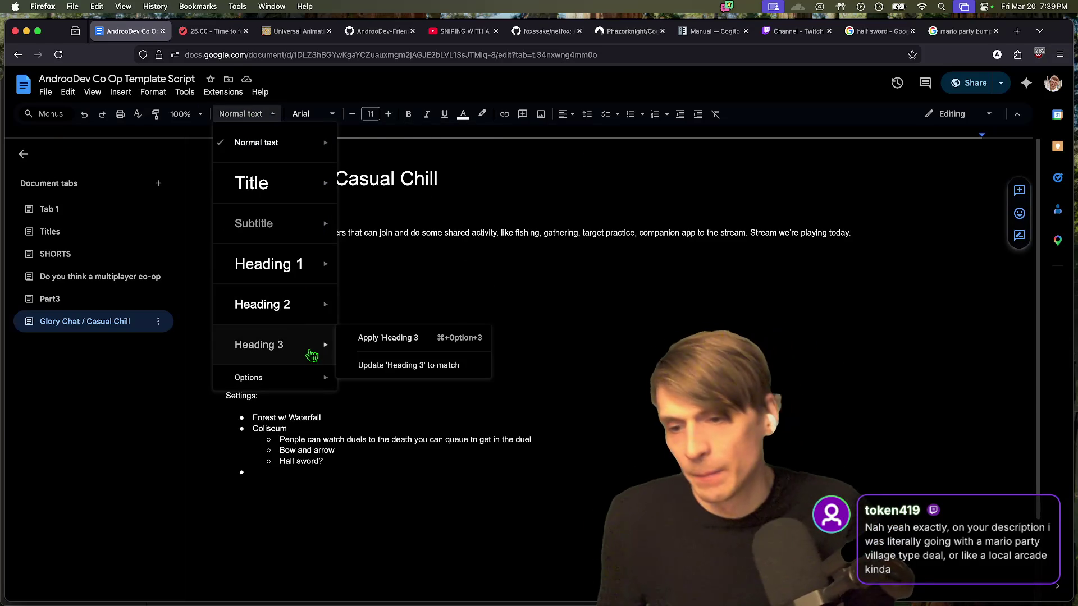
{"action": "mouse_move", "coordinate": [311, 297]}
{"action": "left_click", "coordinate": [458, 302]}
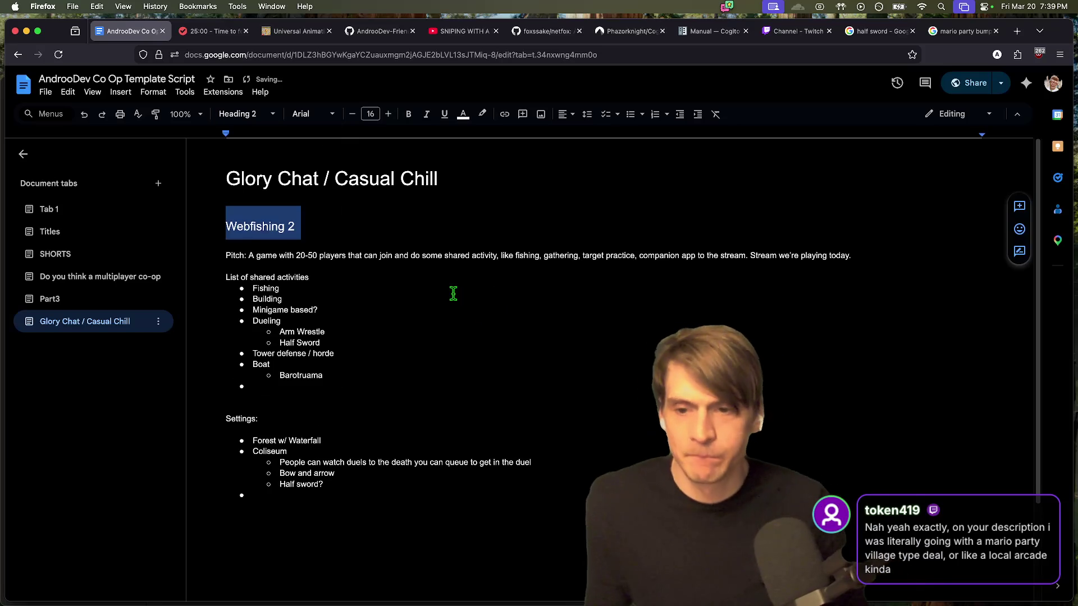
Step: Fill the empty Settings bullet with '3rd place'
{"action": "key", "text": "Down"}
{"action": "key", "text": "Down"}
{"action": "key", "text": "Down"}
{"action": "left_click", "coordinate": [254, 495]}
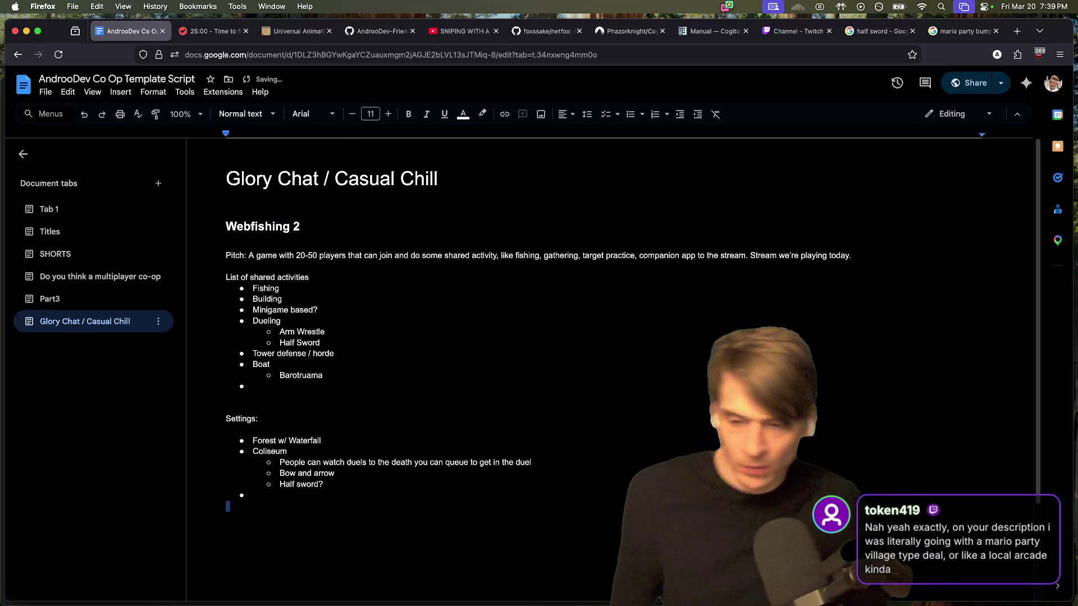
{"action": "type", "text": "3"}
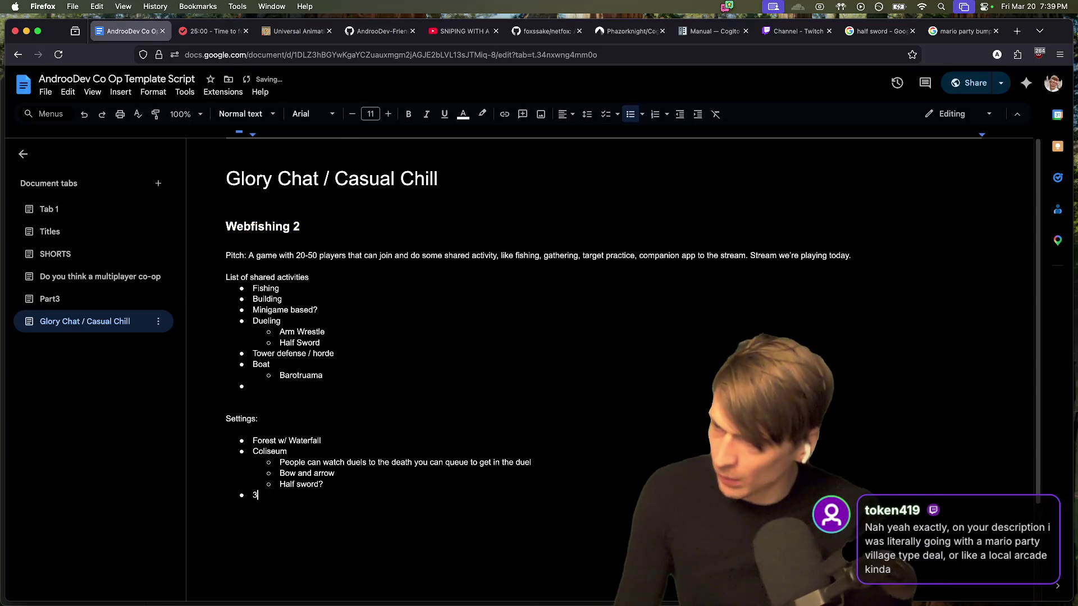
{"action": "type", "text": "rd place"}
{"action": "key", "text": "Return"}
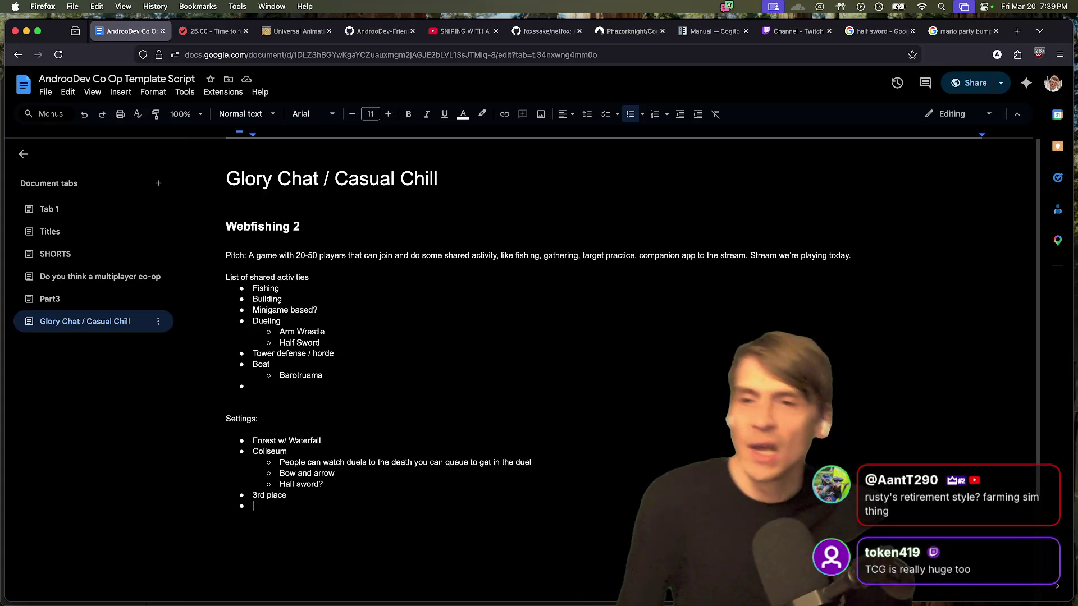
{"action": "key", "text": "super+t"}
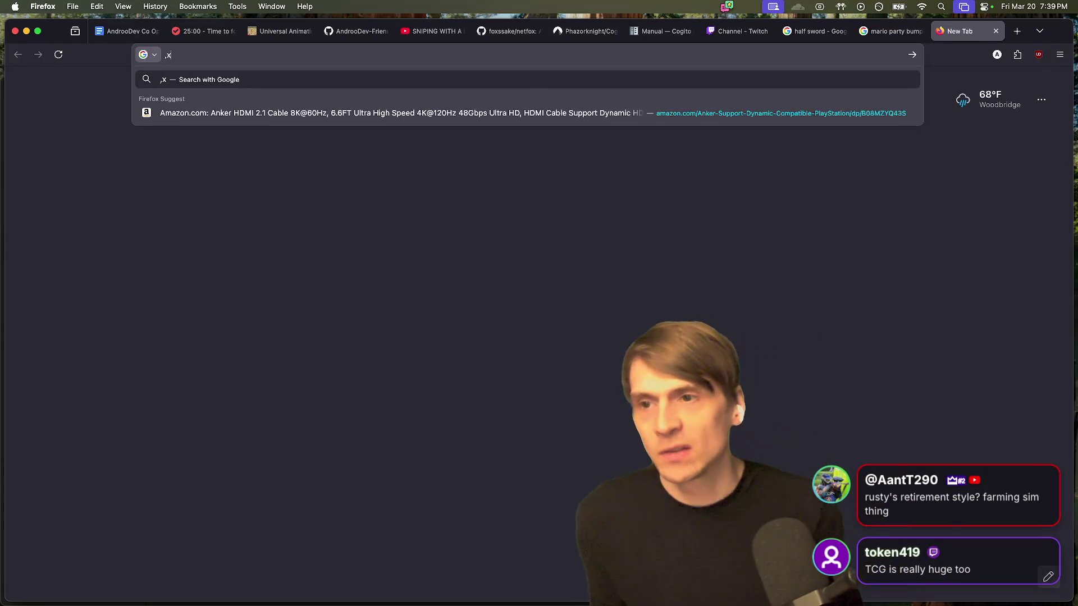
Step: Search images for 'kxko riot', then change the query to 'xko riot arcade'
{"action": "type", "text": "kxko riot"}
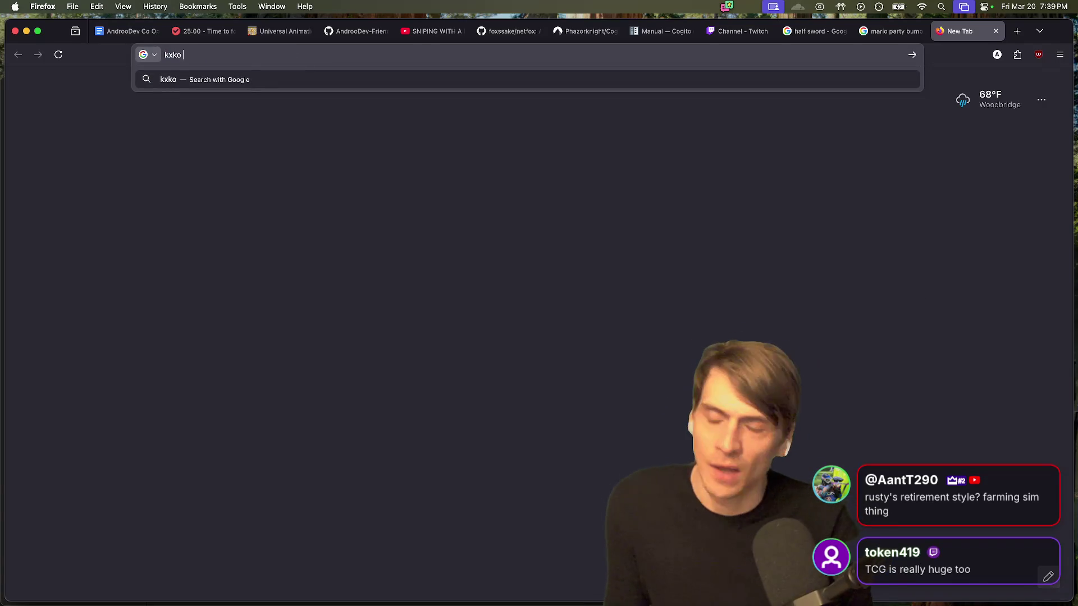
{"action": "key", "text": "Return"}
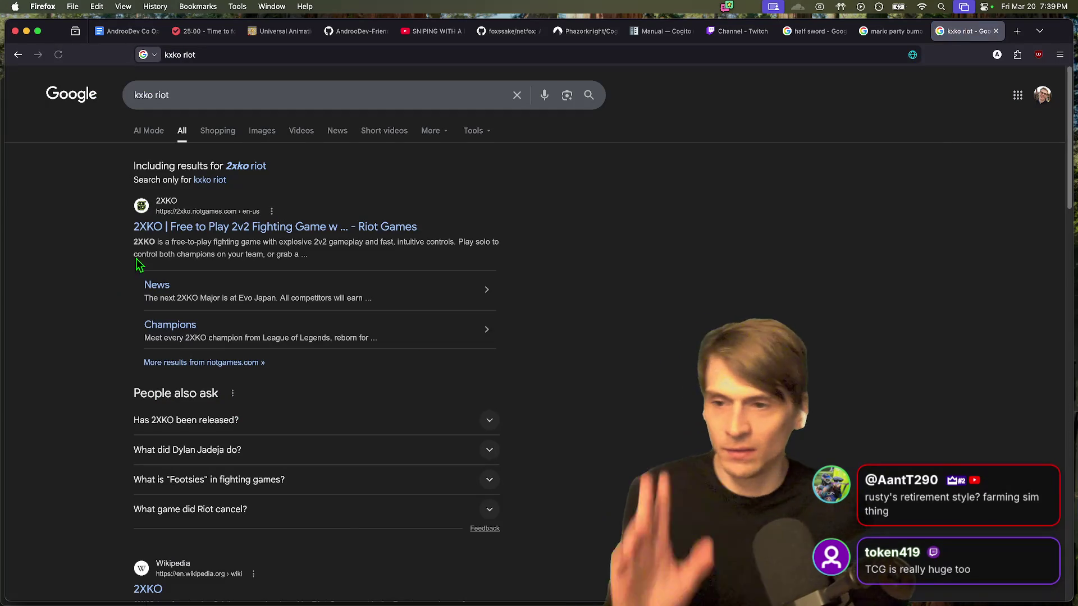
{"action": "left_click", "coordinate": [262, 131]}
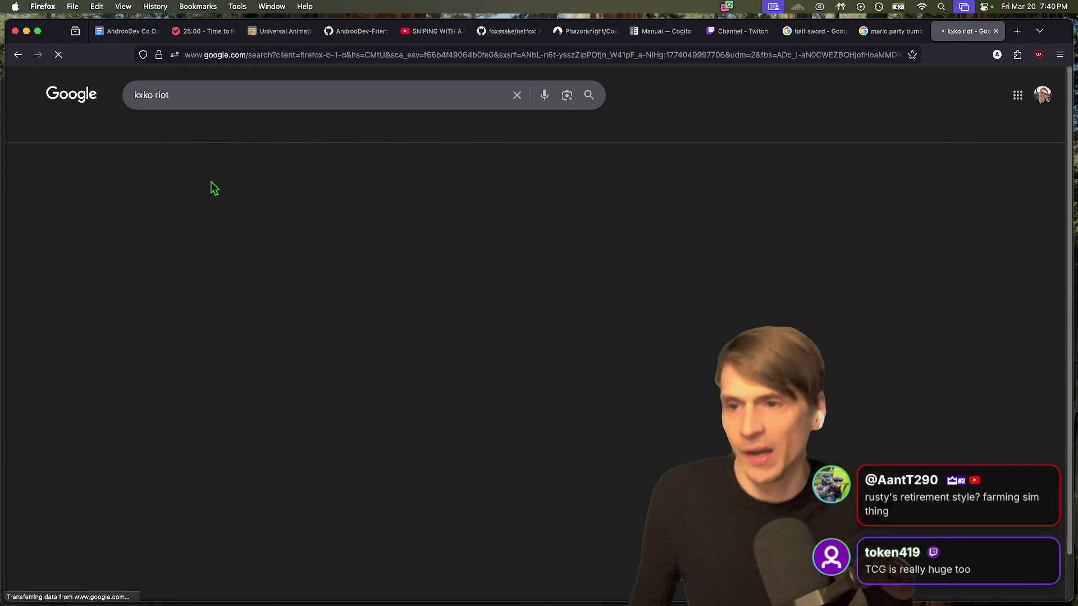
{"action": "scroll", "coordinate": [680, 275], "scroll_direction": "down", "scroll_amount": 1}
{"action": "left_click", "coordinate": [367, 90]}
{"action": "key", "text": "super+a"}
{"action": "key", "text": "BackSpace"}
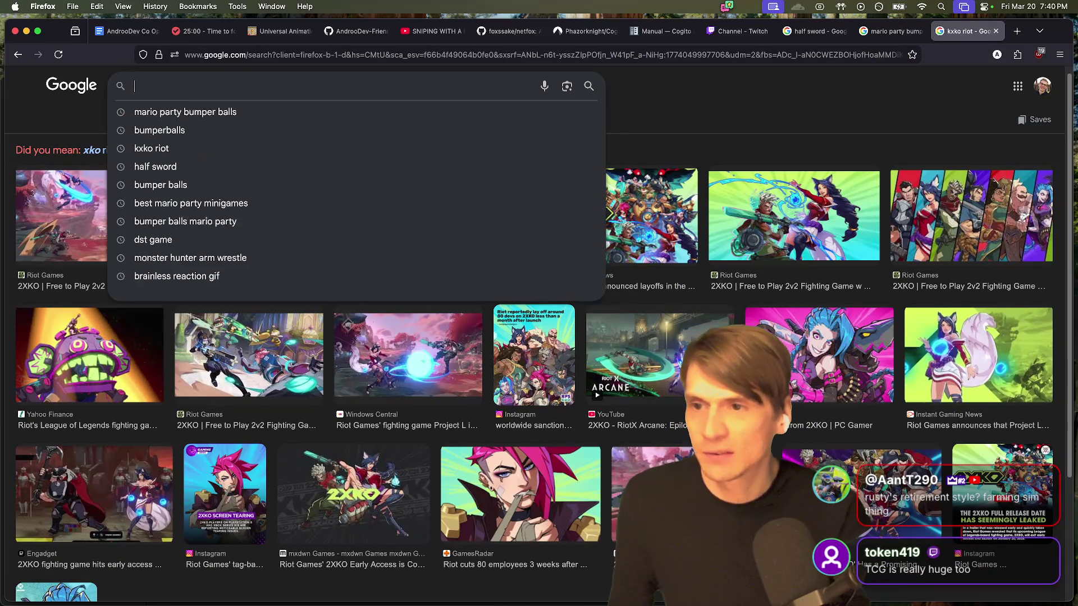
{"action": "type", "text": "xko riot arcade"}
{"action": "key", "text": "Return"}
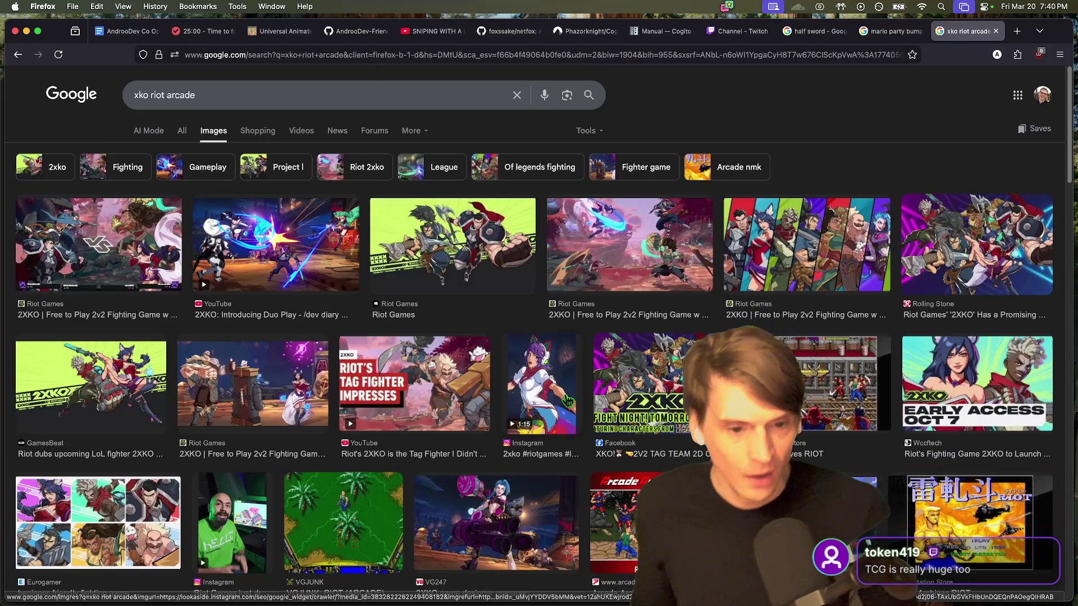
{"action": "scroll", "coordinate": [794, 355], "scroll_direction": "down", "scroll_amount": 3}
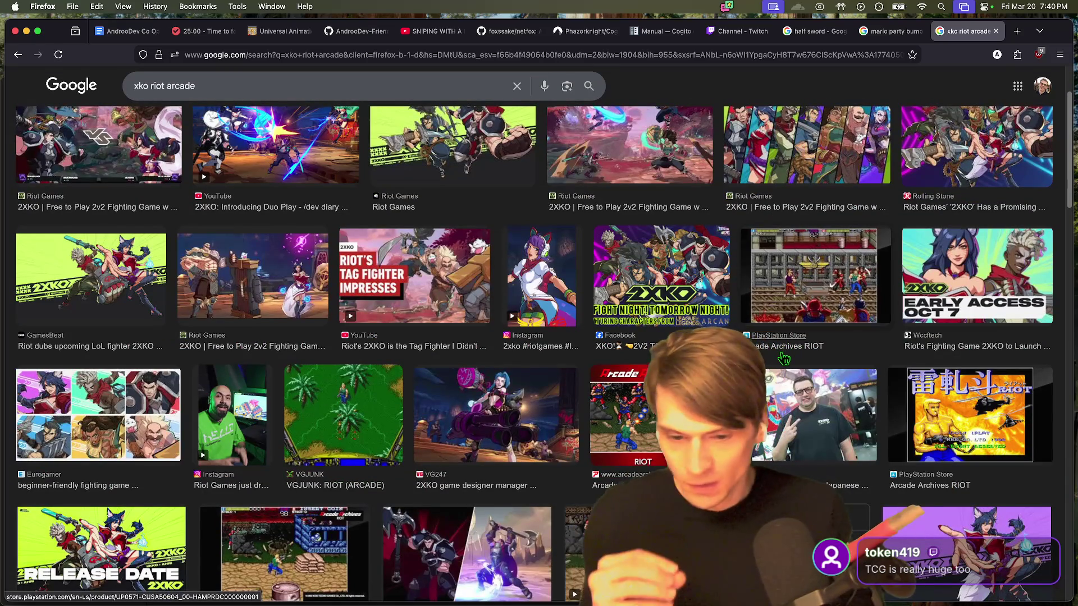
{"action": "scroll", "coordinate": [76, 202], "scroll_direction": "up", "scroll_amount": 3}
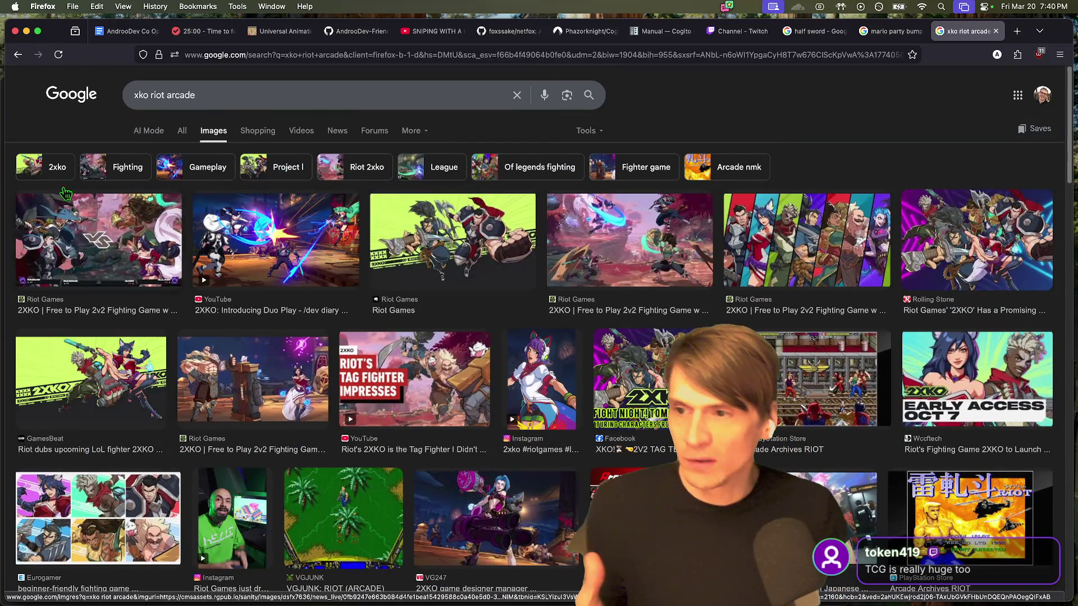
Step: Narrow the results to 2XKO arcade lobby images and preview the 2XKO Alpha Lab lobby image
{"action": "left_click", "coordinate": [56, 167]}
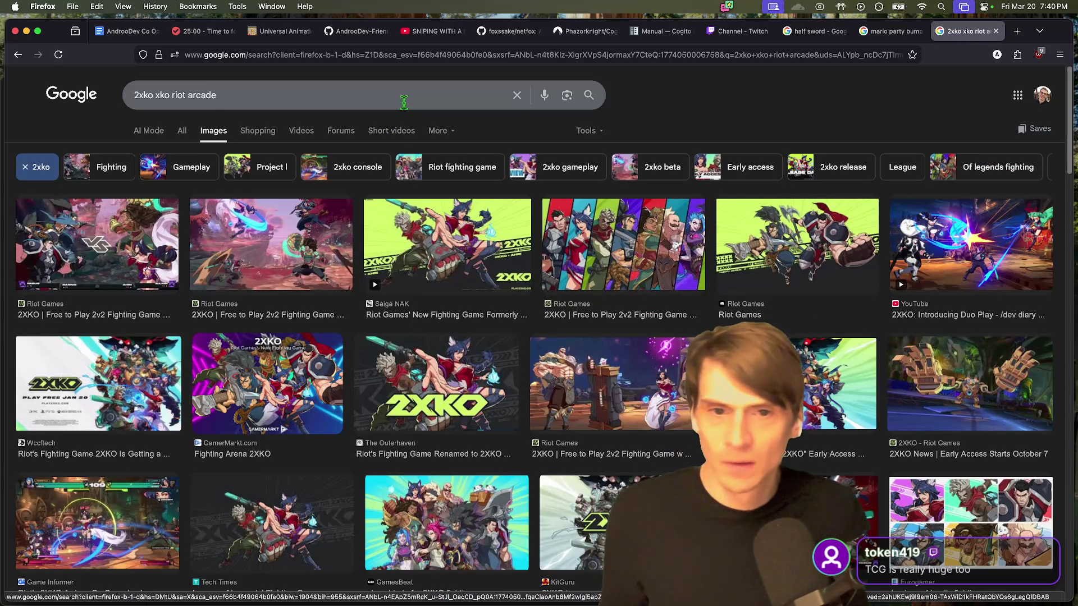
{"action": "left_click", "coordinate": [403, 102]}
{"action": "type", "text": "lobby"}
{"action": "key", "text": "Return"}
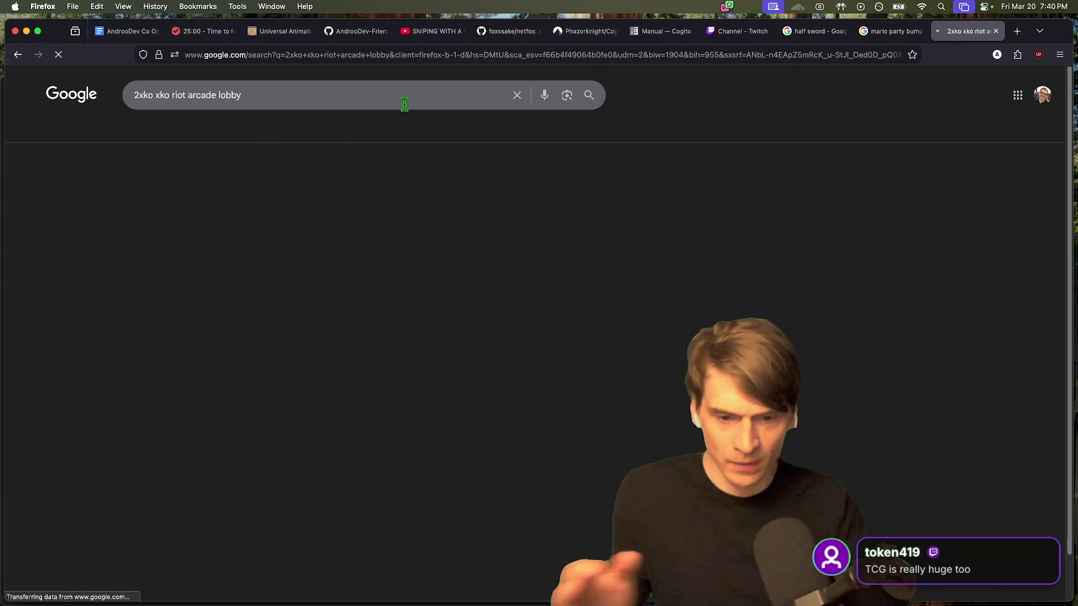
{"action": "left_click", "coordinate": [452, 237]}
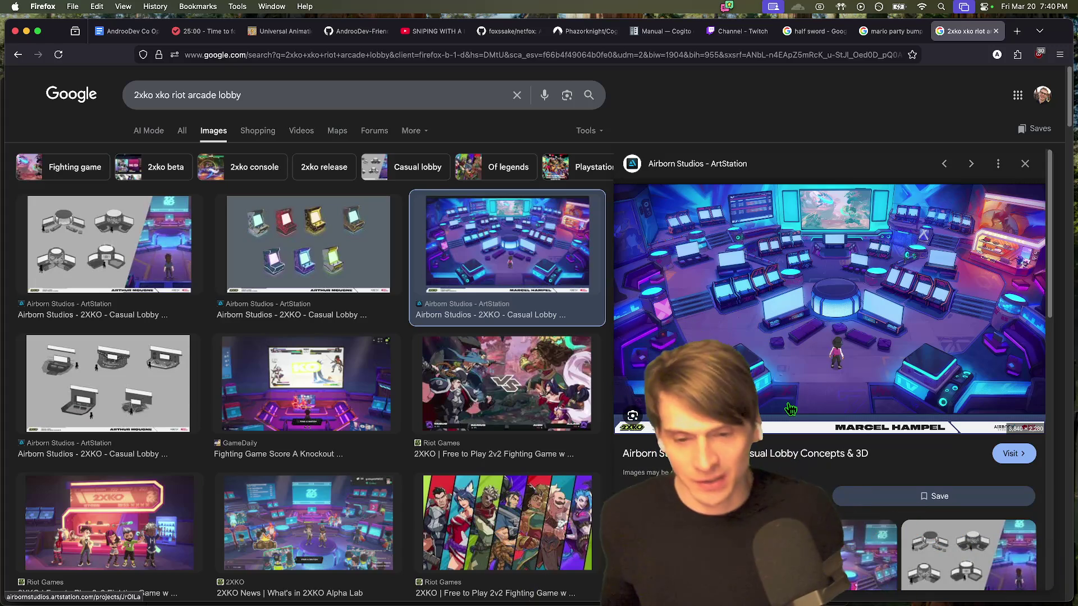
{"action": "left_click", "coordinate": [308, 523]}
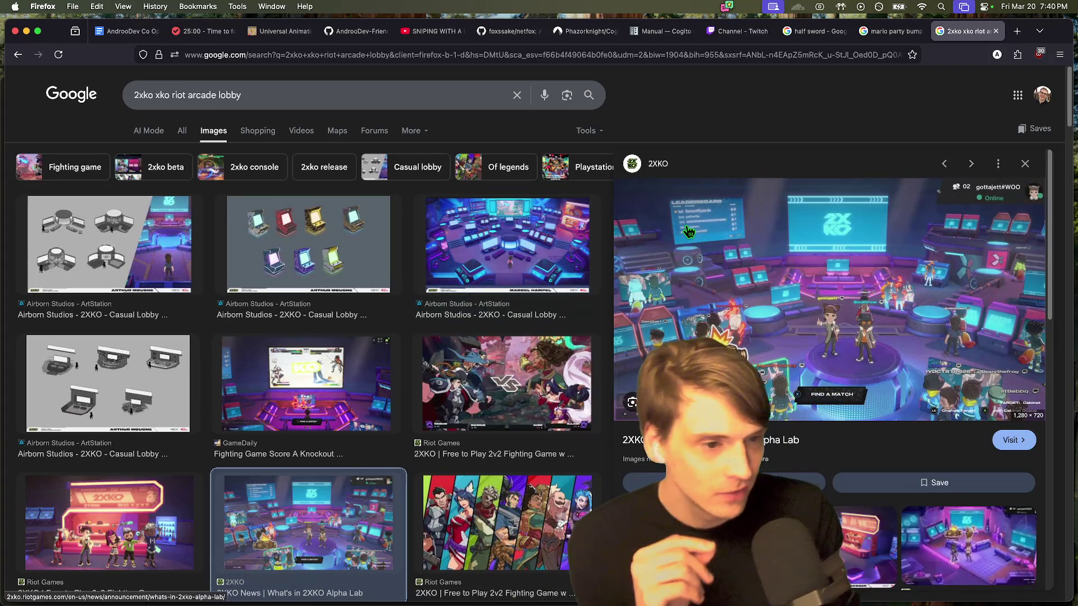
{"action": "key", "text": "super+Tab"}
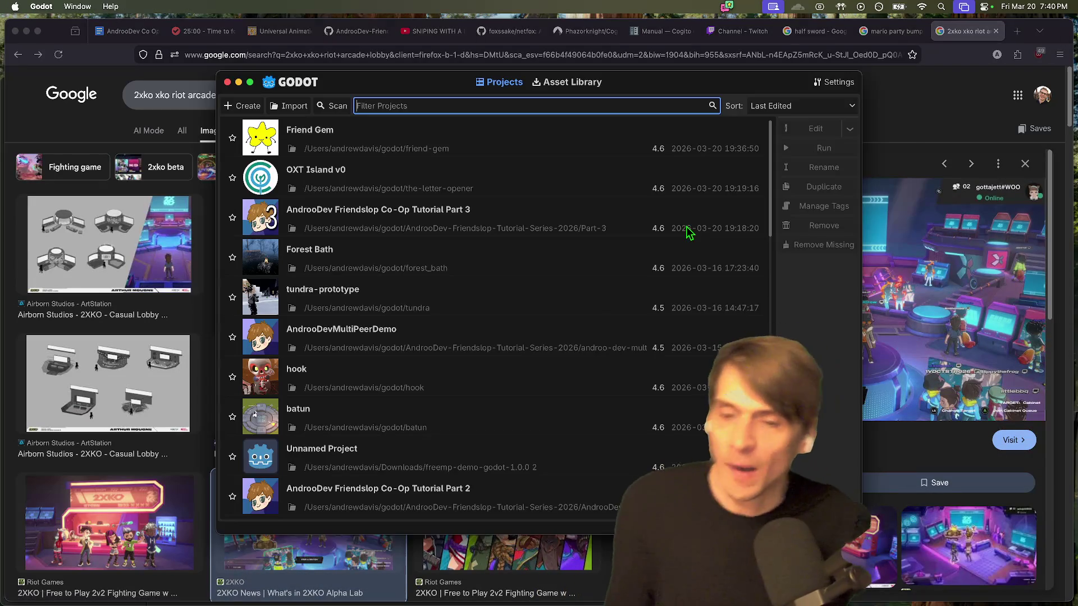
{"action": "left_click", "coordinate": [122, 31]}
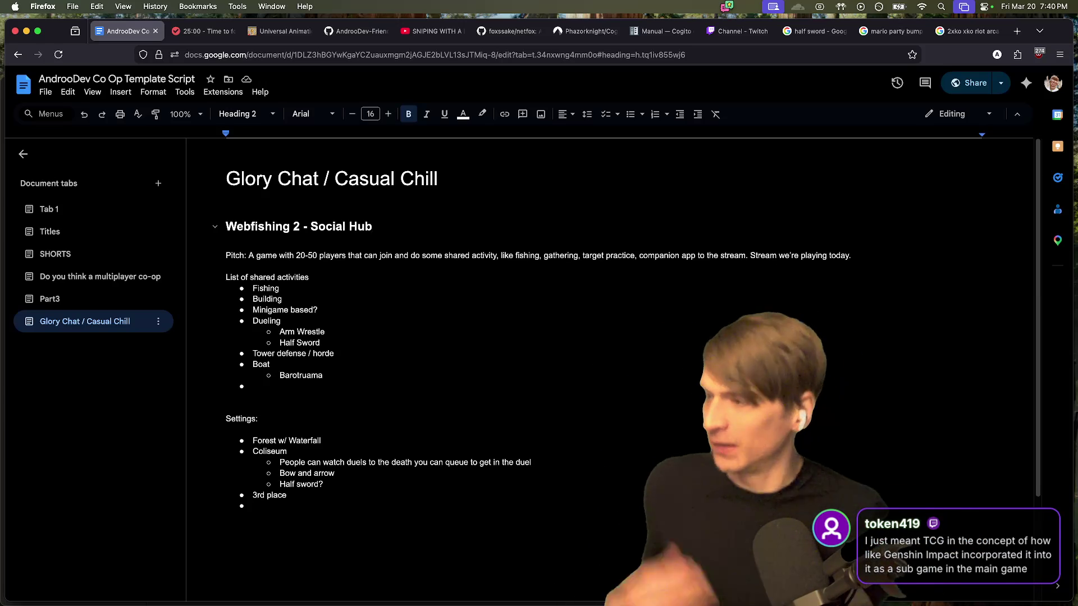
Step: Add 'Sea of theives' and 'Music' items to the activity list under Barotruama
{"action": "mouse_move", "coordinate": [634, 601]}
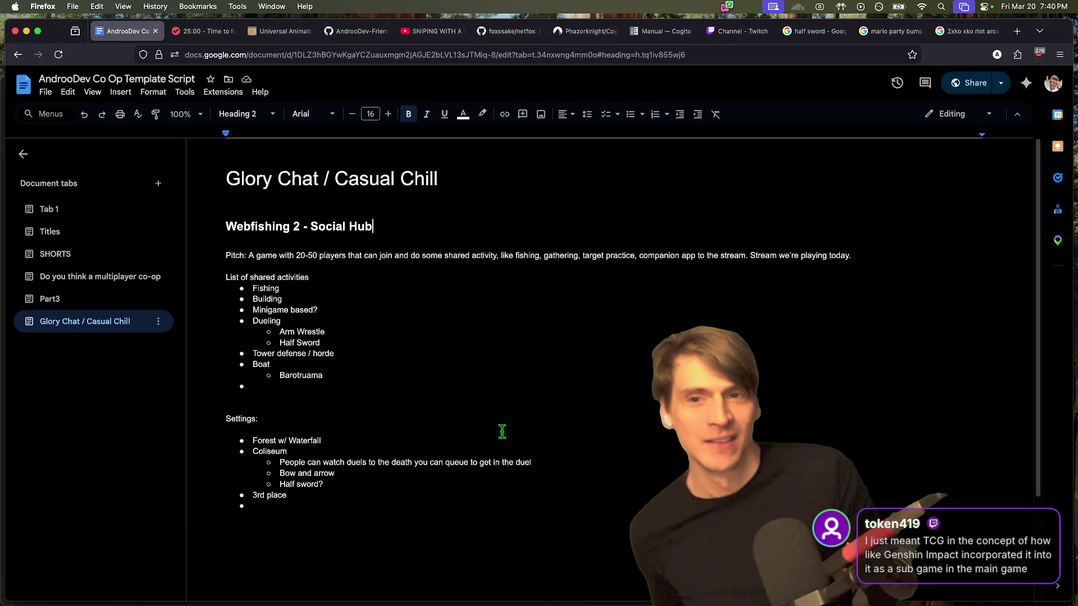
{"action": "left_click", "coordinate": [525, 383]}
{"action": "type", "text": "A"}
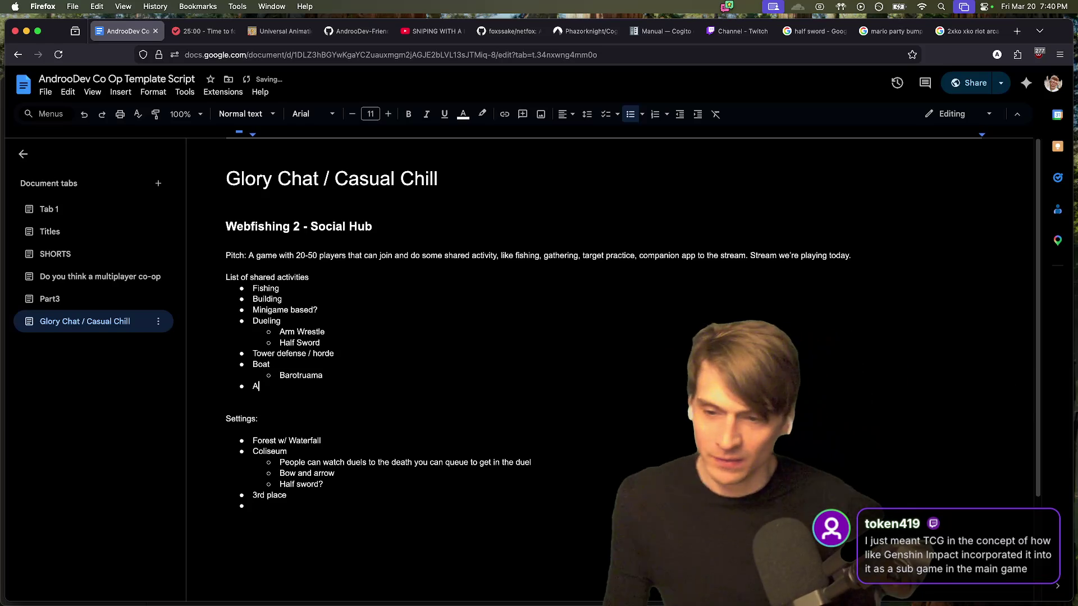
{"action": "key", "text": "Return"}
{"action": "type", "text": "s"}
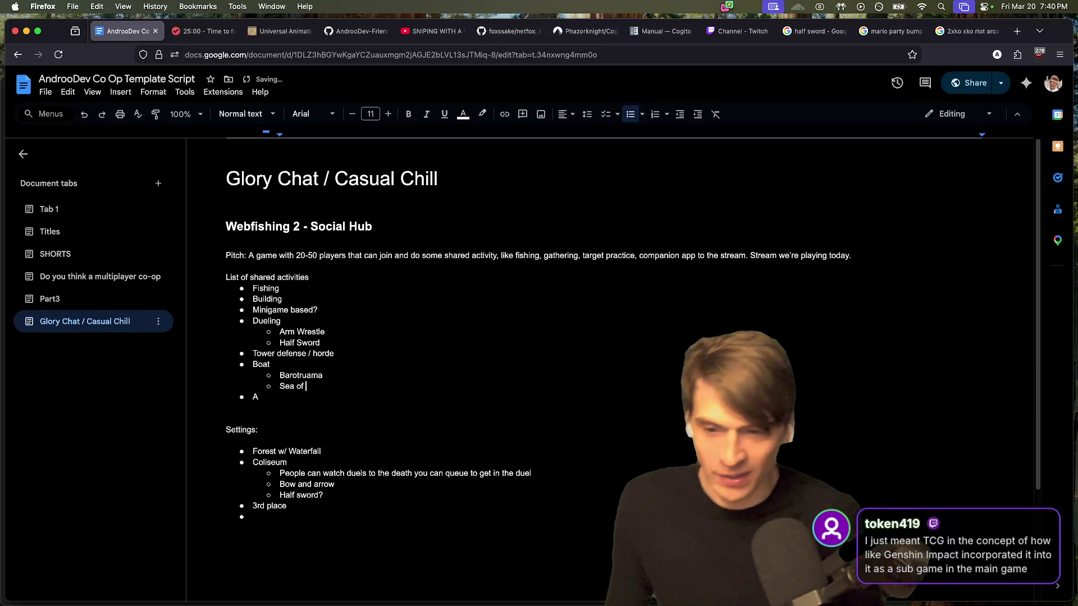
{"action": "type", "text": "s"}
{"action": "key", "text": "Return"}
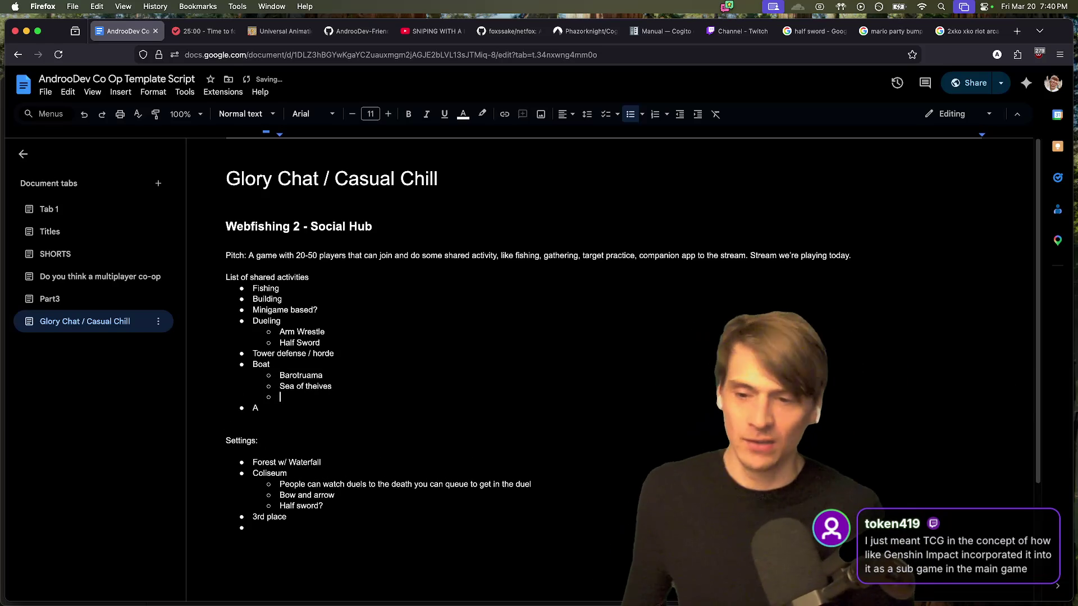
{"action": "type", "text": "music"}
Step: Add an 'Autobattler' bullet with '???' and 'incremental?' sub-items
{"action": "key", "text": "Return"}
{"action": "key", "text": "shift+Tab"}
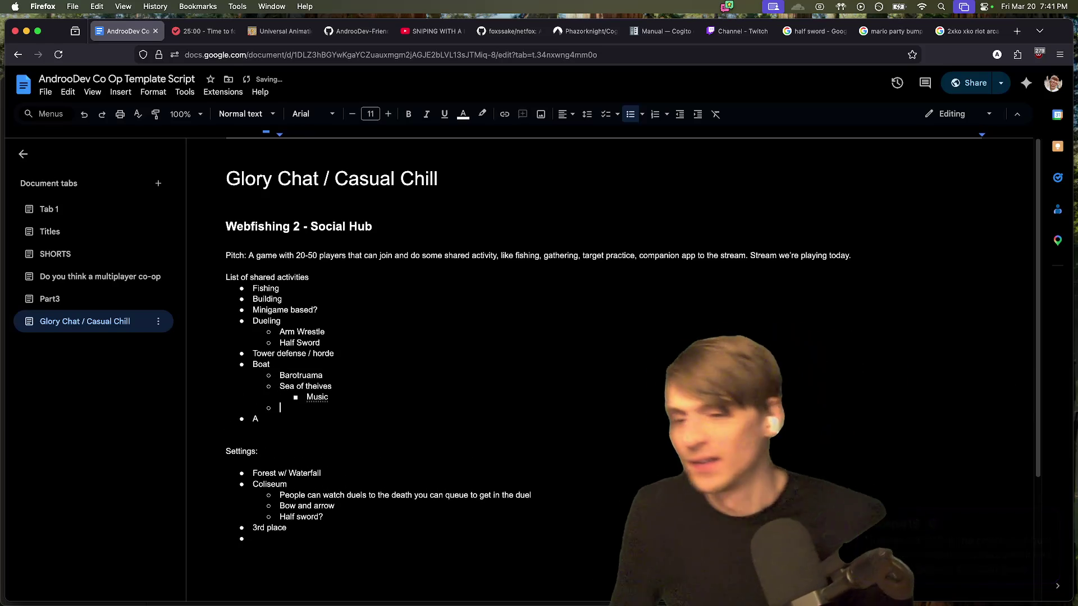
{"action": "type", "text": "auto"}
{"action": "key", "text": "Return"}
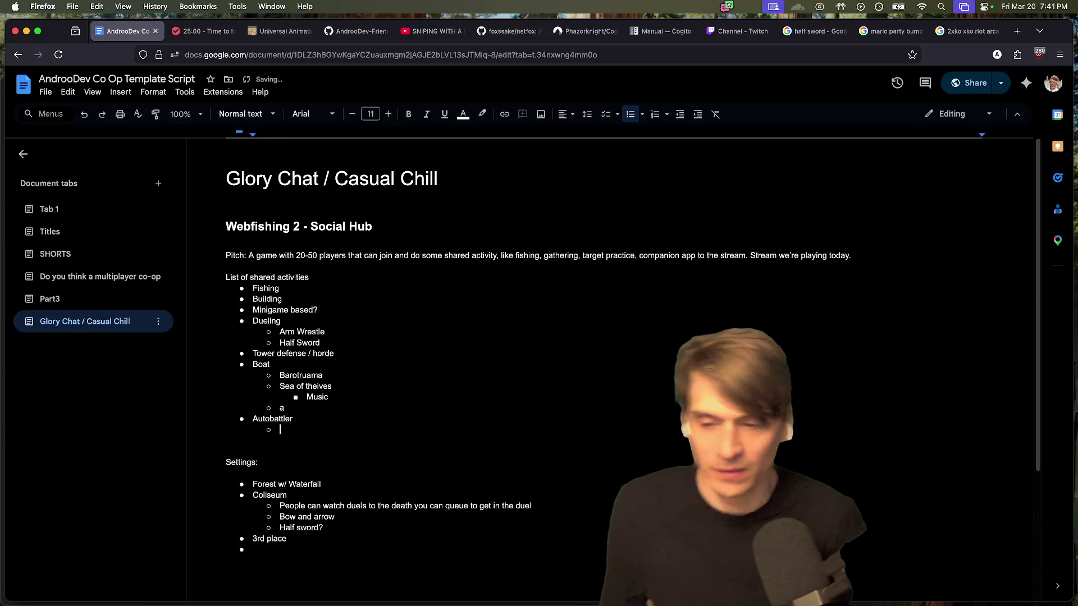
{"action": "key", "text": "Tab"}
{"action": "type", "text": "?"}
{"action": "key", "text": "Return"}
{"action": "type", "text": "incremental?"}
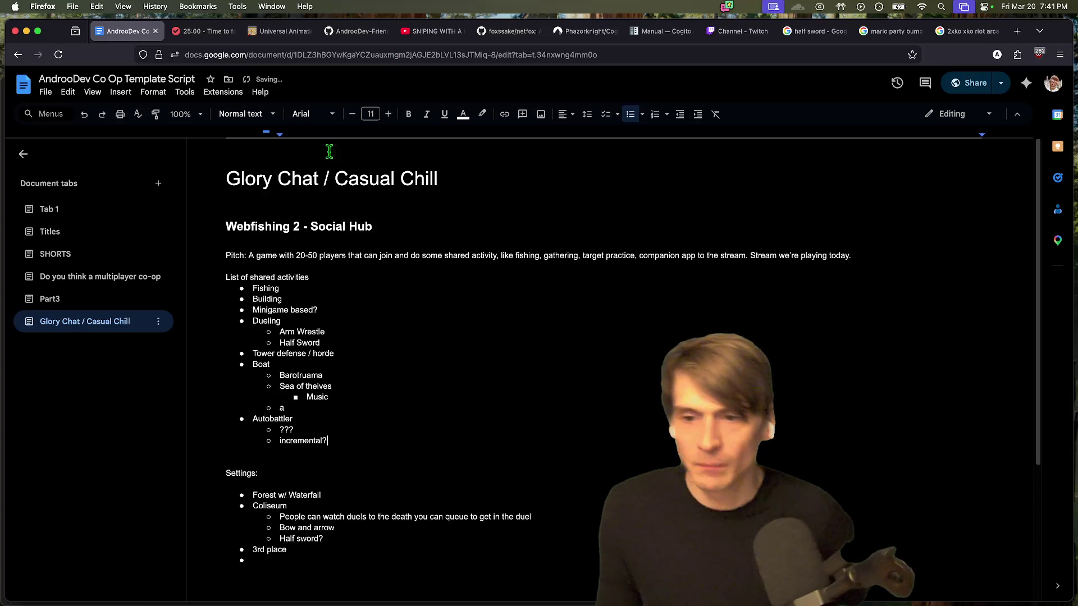
Step: Make the pitch read '20-50 players' in bold, and bold the Arm Wrestle sub-item
{"action": "double_click", "coordinate": [310, 255]}
{"action": "type", "text": "50"}
{"action": "left_click_drag", "start_coordinate": [296, 256], "coordinate": [348, 256]}
{"action": "key", "text": "ctrl+b"}
{"action": "left_click", "coordinate": [602, 267]}
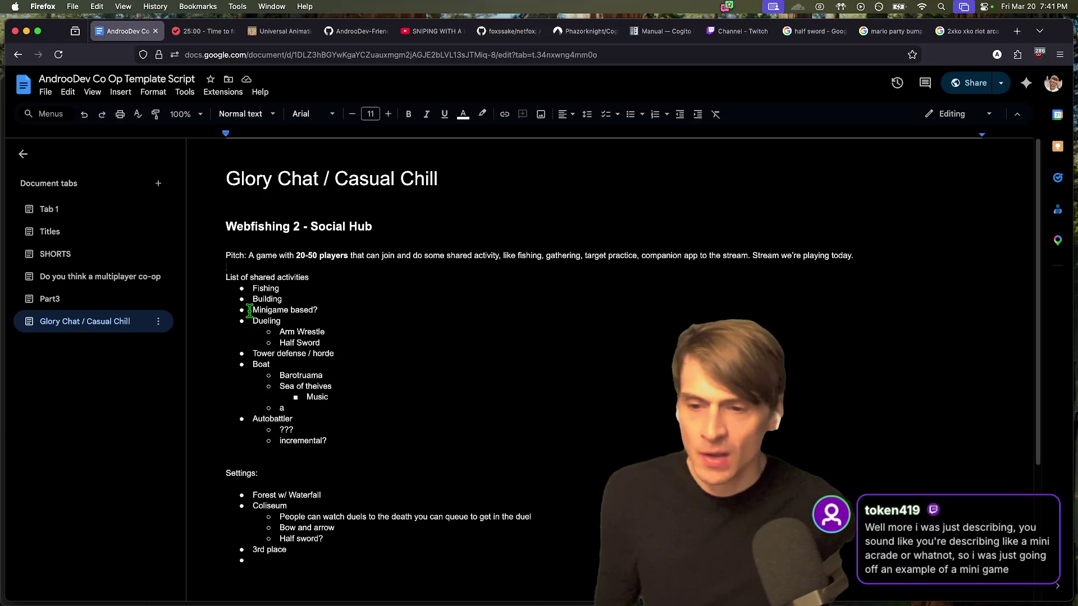
{"action": "mouse_move", "coordinate": [325, 342]}
{"action": "left_mouse_down"}
{"action": "mouse_move", "coordinate": [279, 332]}
{"action": "mouse_move", "coordinate": [327, 332]}
{"action": "left_mouse_up"}
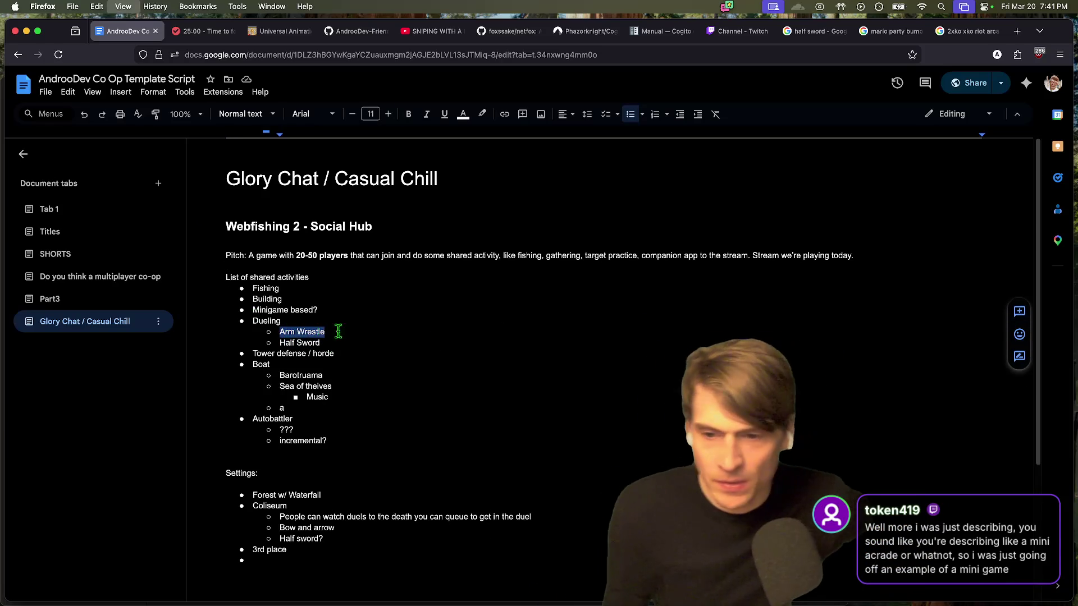
{"action": "key", "text": "ctrl+b"}
{"action": "key", "text": "super+t"}
Step: Search images for 'arm wrestling mini game' and preview the first results, including Monster Hunter
{"action": "type", "text": "arm wres"}
{"action": "type", "text": "ltling mini "}
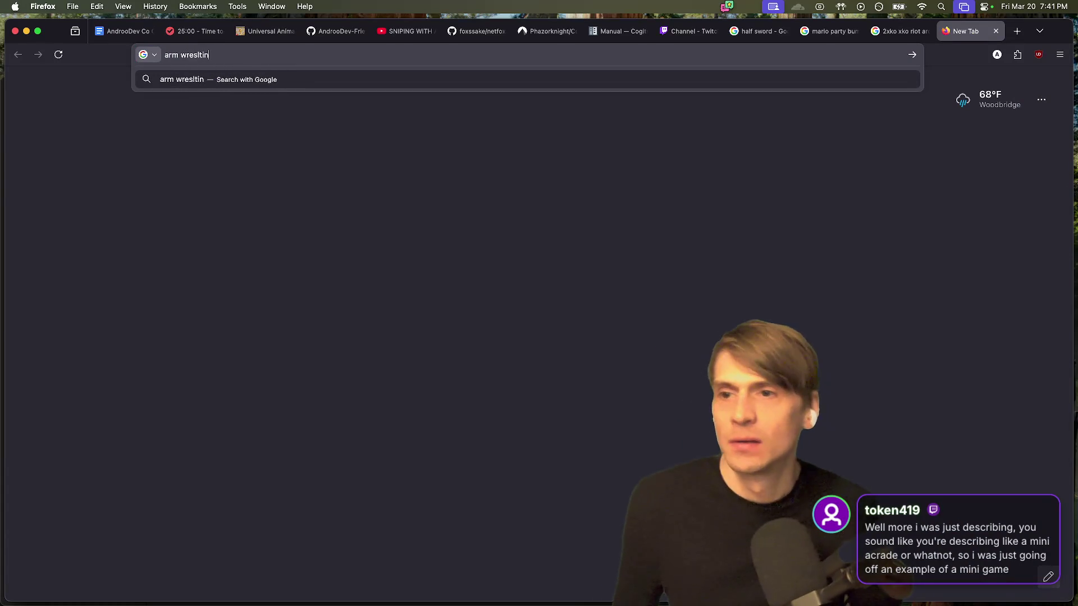
{"action": "type", "text": "game"}
{"action": "key", "text": "Return"}
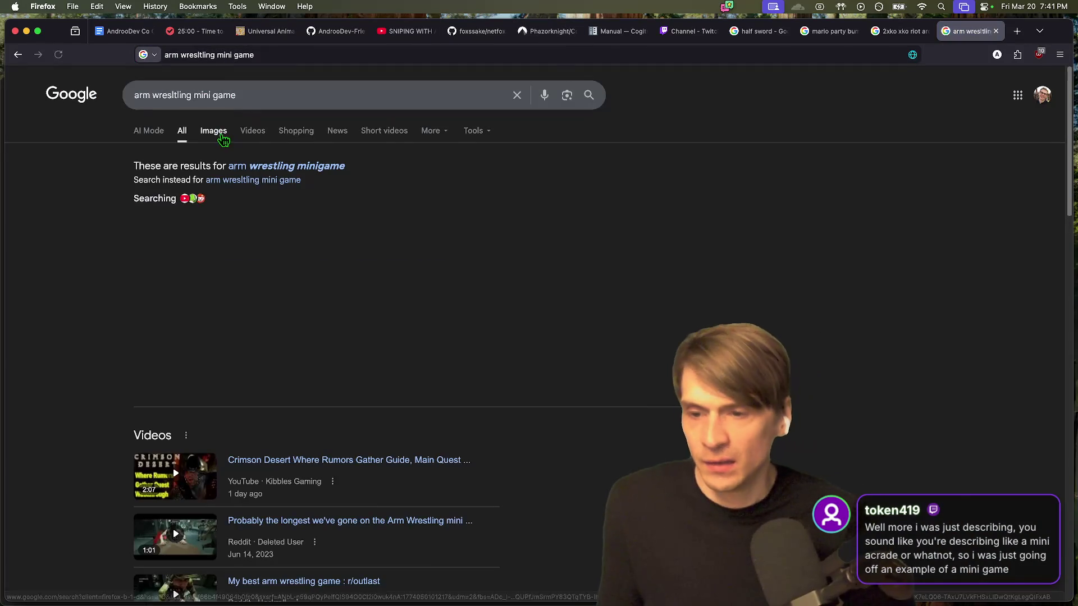
{"action": "left_click", "coordinate": [222, 134]}
{"action": "left_click", "coordinate": [336, 289]}
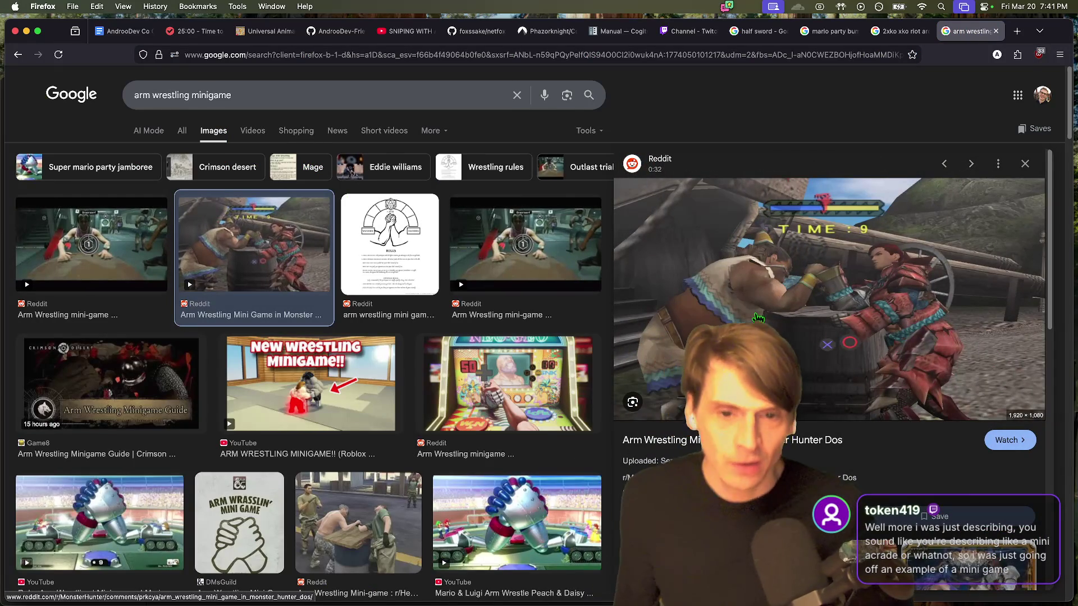
{"action": "key", "text": "Right"}
{"action": "key", "text": "Right"}
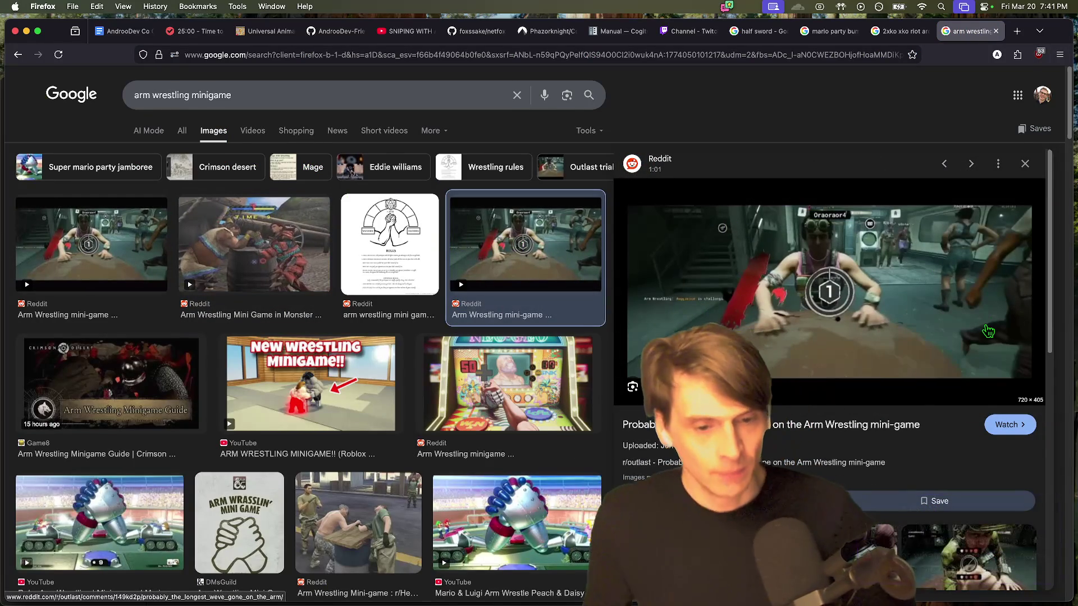
{"action": "scroll", "coordinate": [988, 330], "scroll_direction": "down", "scroll_amount": 5}
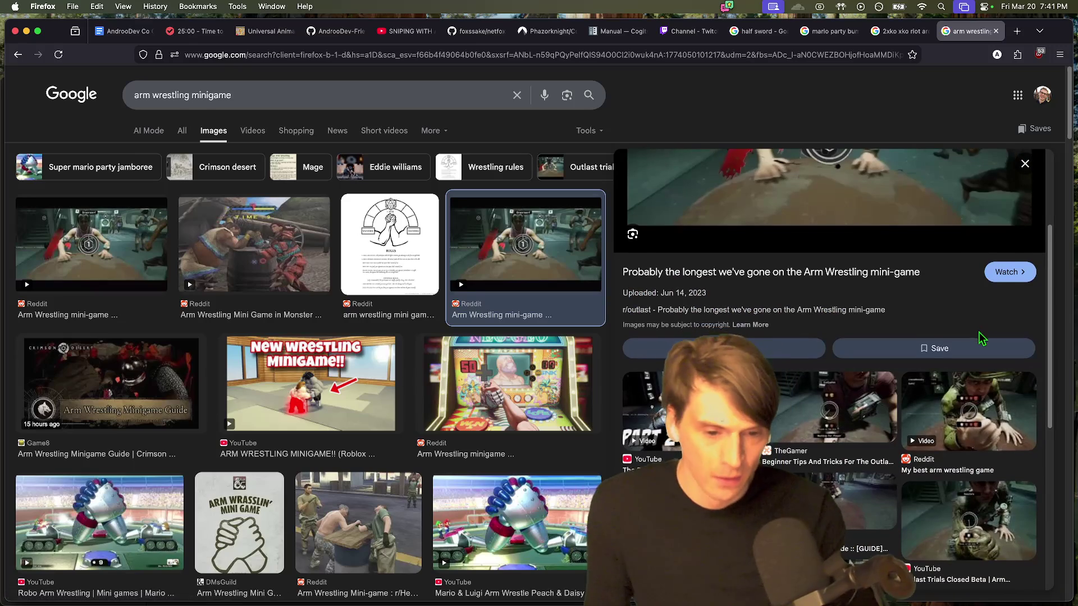
Step: Preview the Outlast Trials results, copy the Part 2 image, and open the Reddit Outlast clip in a new tab
{"action": "left_click", "coordinate": [671, 408]}
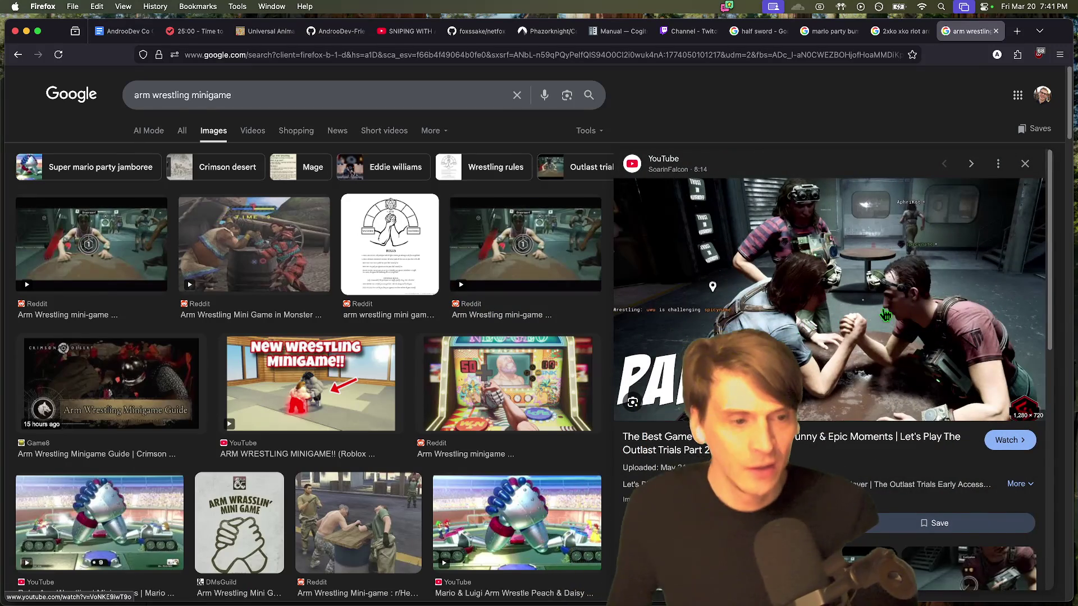
{"action": "right_click", "coordinate": [893, 261]}
{"action": "left_click", "coordinate": [964, 435]}
{"action": "scroll", "coordinate": [943, 461], "scroll_direction": "down", "scroll_amount": 5}
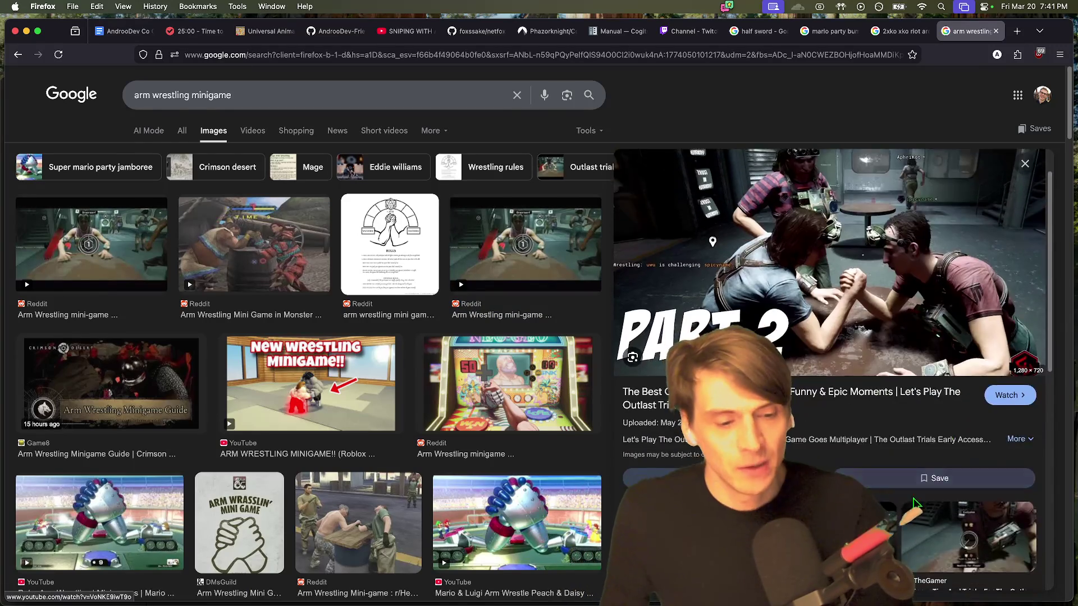
{"action": "left_click", "coordinate": [908, 504]}
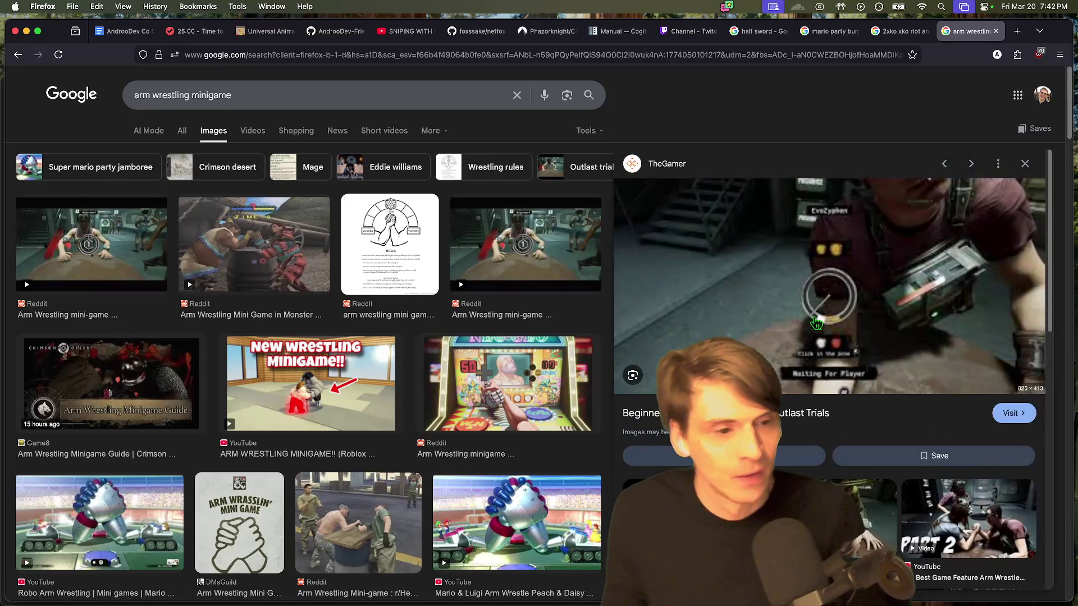
{"action": "right_click", "coordinate": [954, 261]}
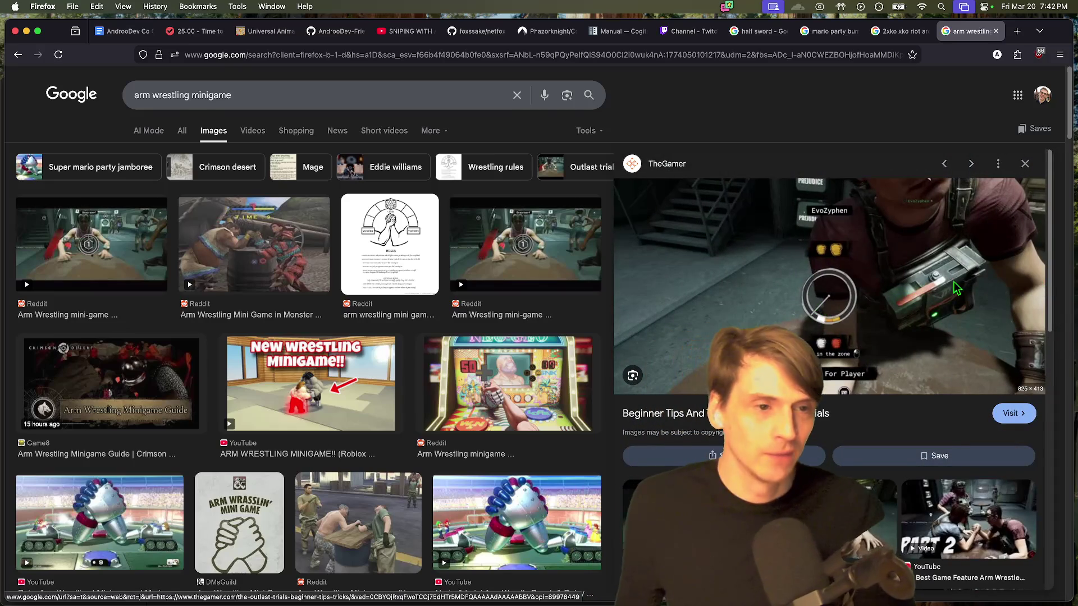
{"action": "left_click", "coordinate": [994, 362]}
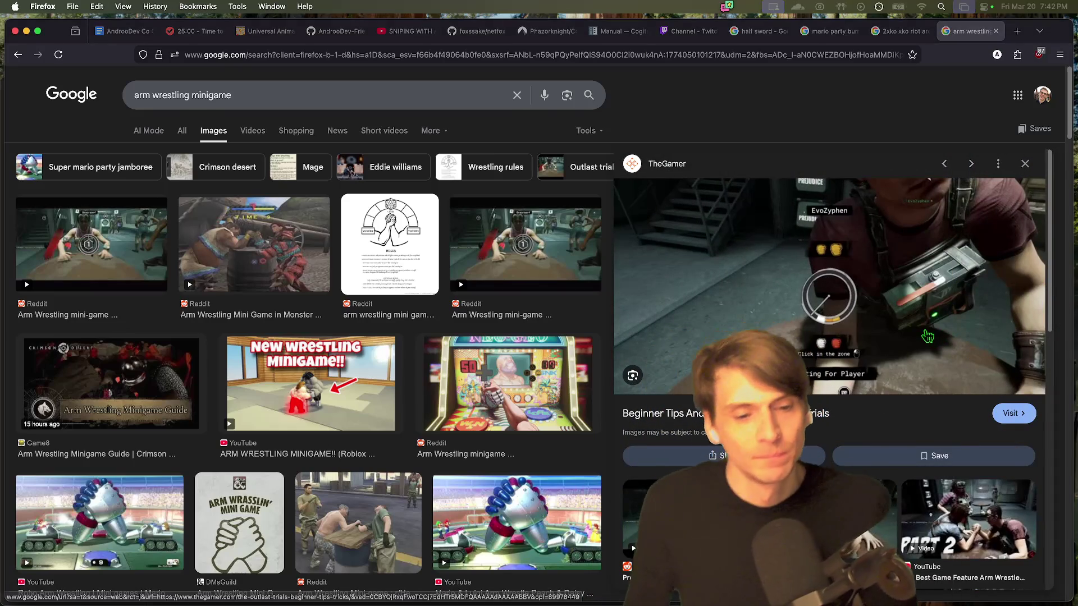
{"action": "scroll", "coordinate": [907, 409], "scroll_direction": "down", "scroll_amount": 5}
{"action": "left_click", "coordinate": [686, 252]}
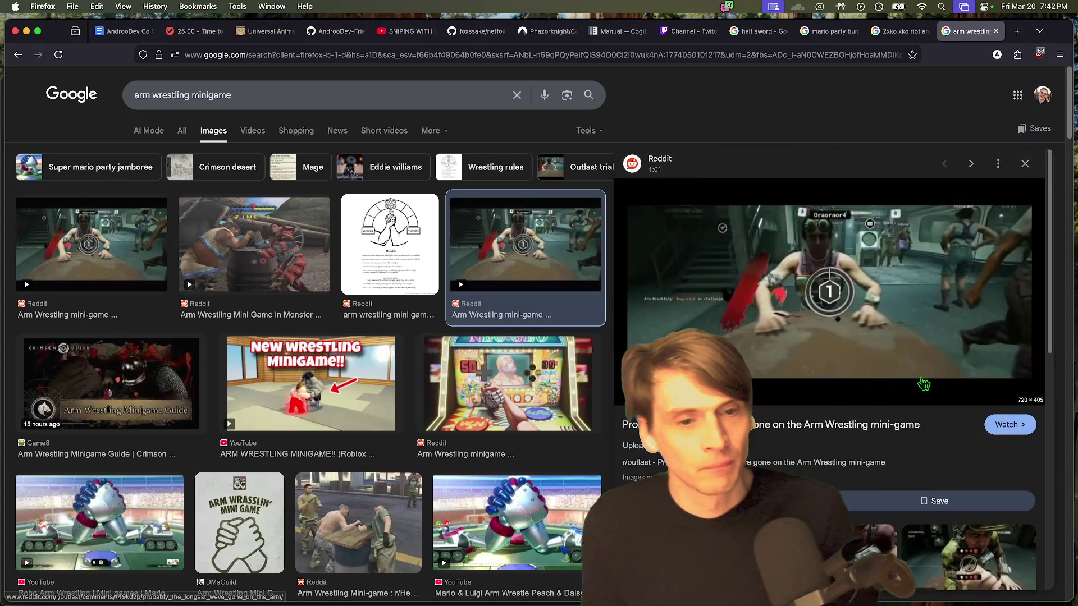
{"action": "left_click", "coordinate": [814, 421]}
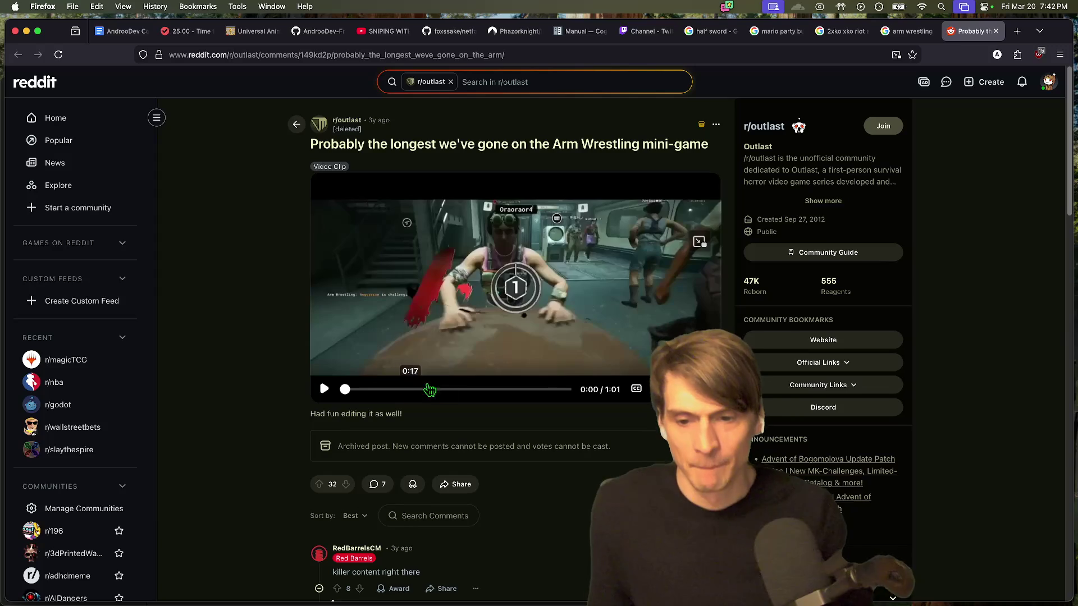
Step: Play the r/outlast Arm Wrestling clip to 0:24, then return to the Google Docs tab
{"action": "left_click", "coordinate": [407, 389]}
{"action": "left_click", "coordinate": [548, 327]}
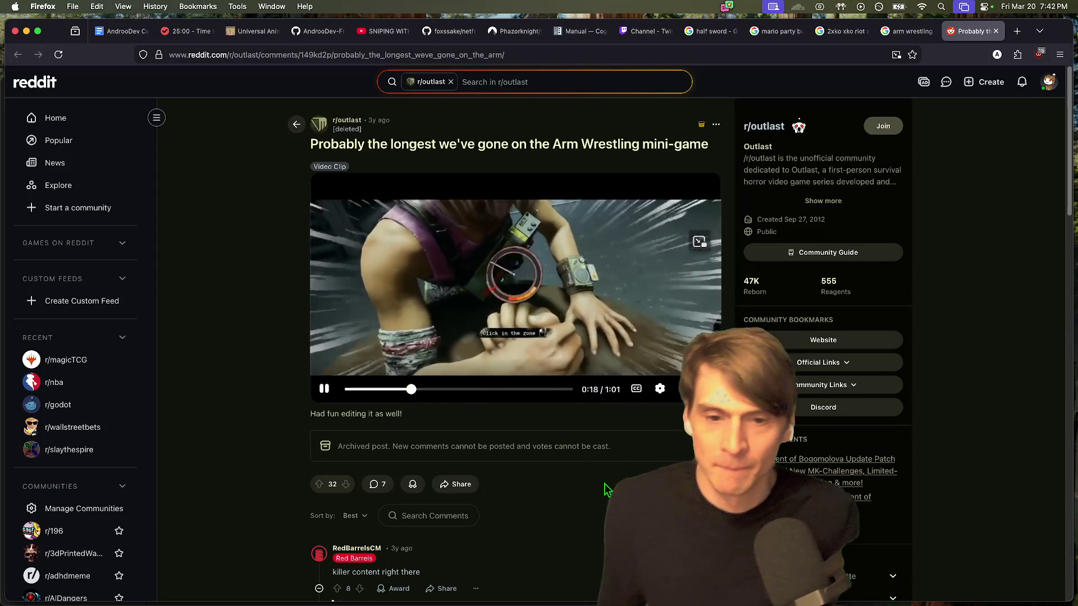
{"action": "key", "text": "super+l"}
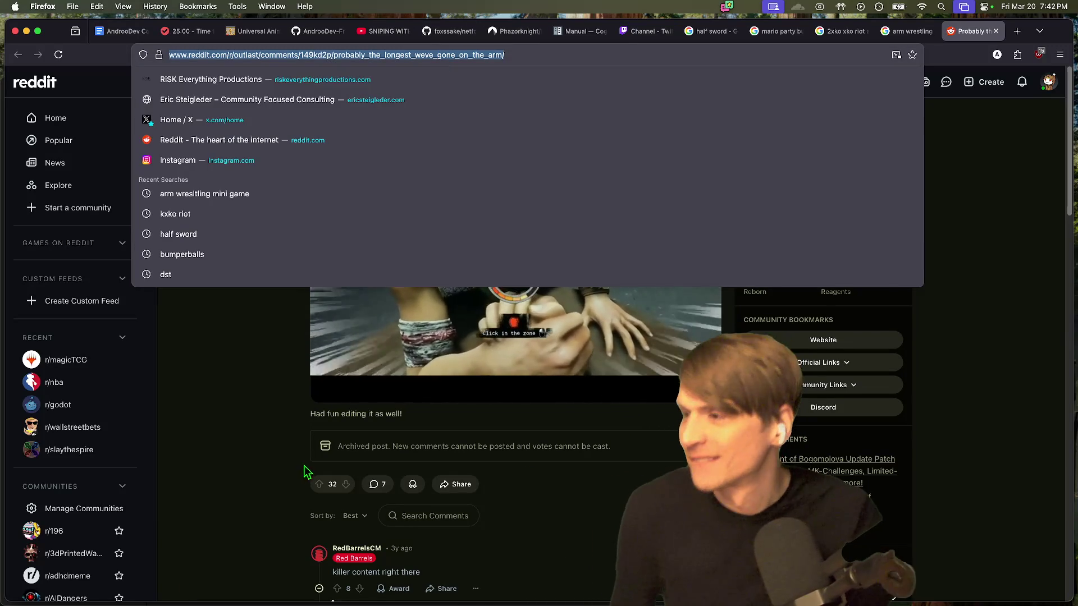
{"action": "key", "text": "Escape"}
{"action": "left_click", "coordinate": [481, 315]}
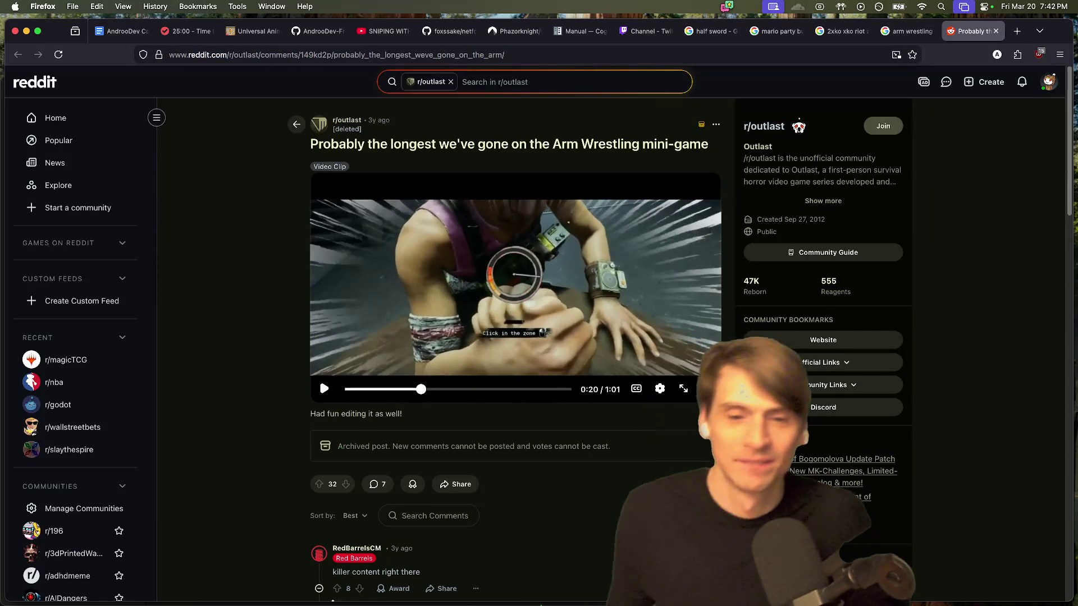
{"action": "left_click", "coordinate": [593, 363]}
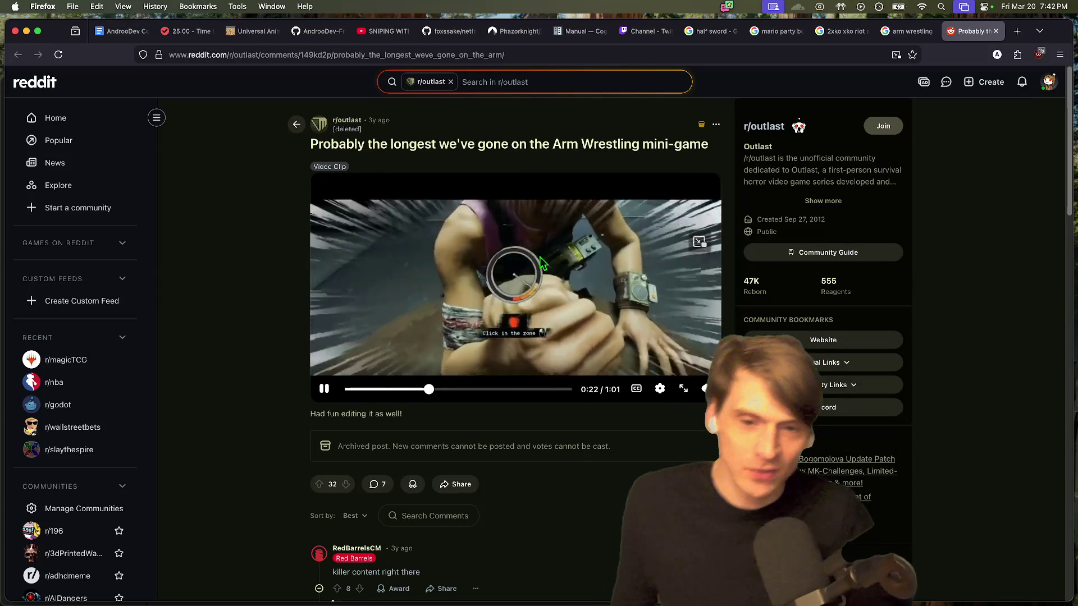
{"action": "key", "text": "space"}
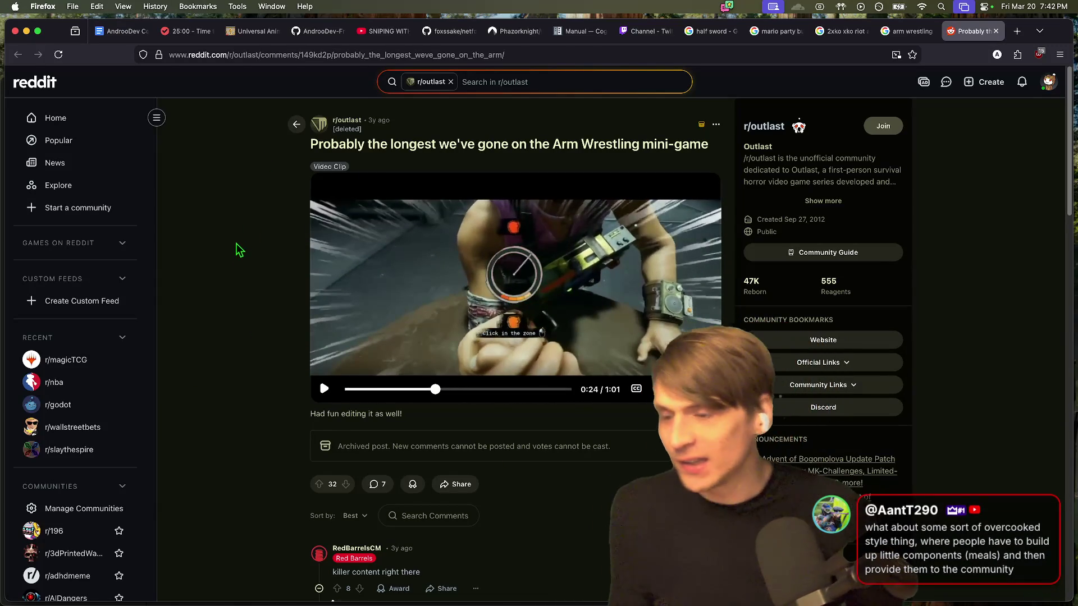
{"action": "key", "text": "super+1"}
{"action": "scroll", "coordinate": [388, 322], "scroll_direction": "down", "scroll_amount": 3}
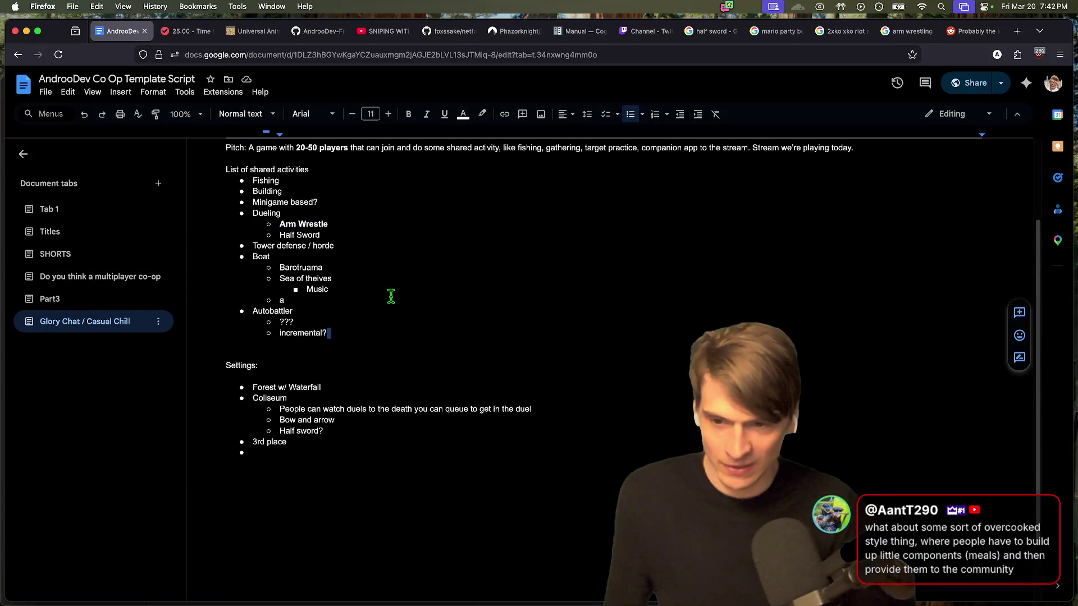
Step: Add 'Overcooked' as a new top-level activity bullet
{"action": "key", "text": "Return"}
{"action": "key", "text": "shift+Tab"}
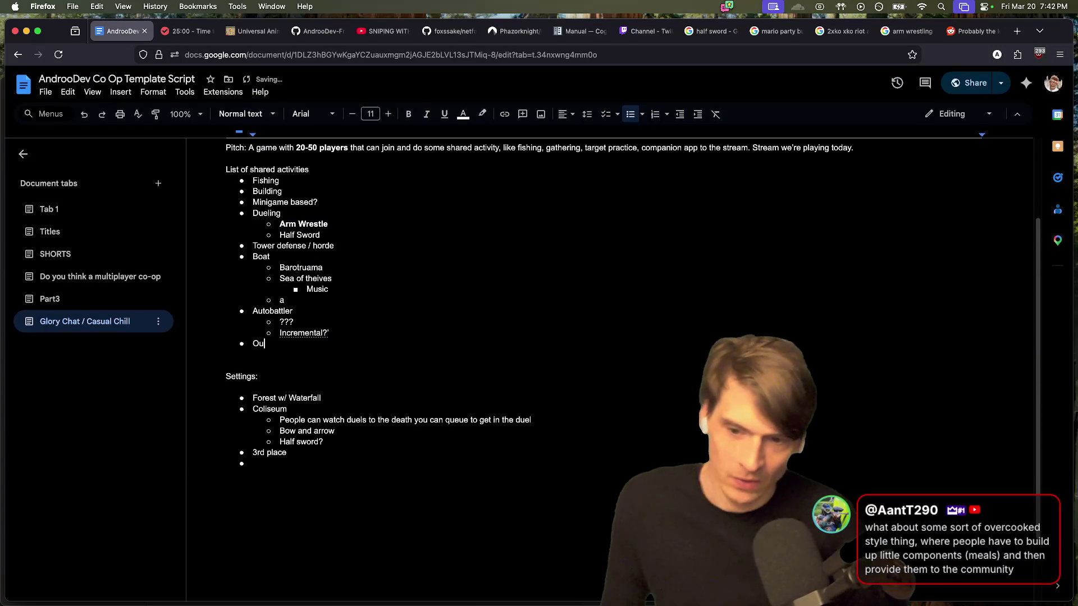
{"action": "type", "text": "vercooked"}
{"action": "key", "text": "Return"}
{"action": "key", "text": "Return"}
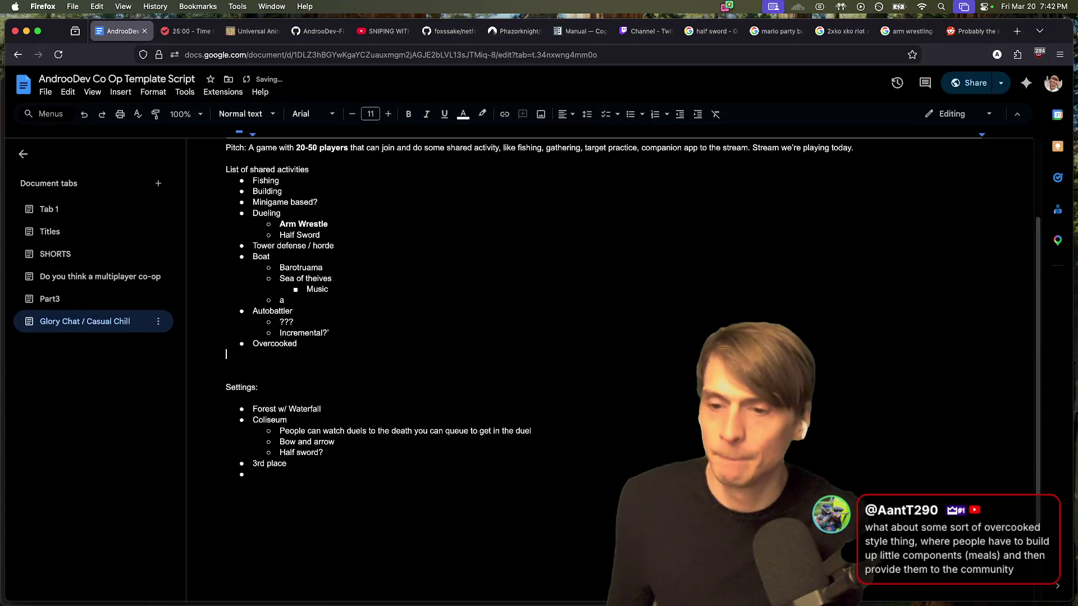
{"action": "key", "text": "super+v"}
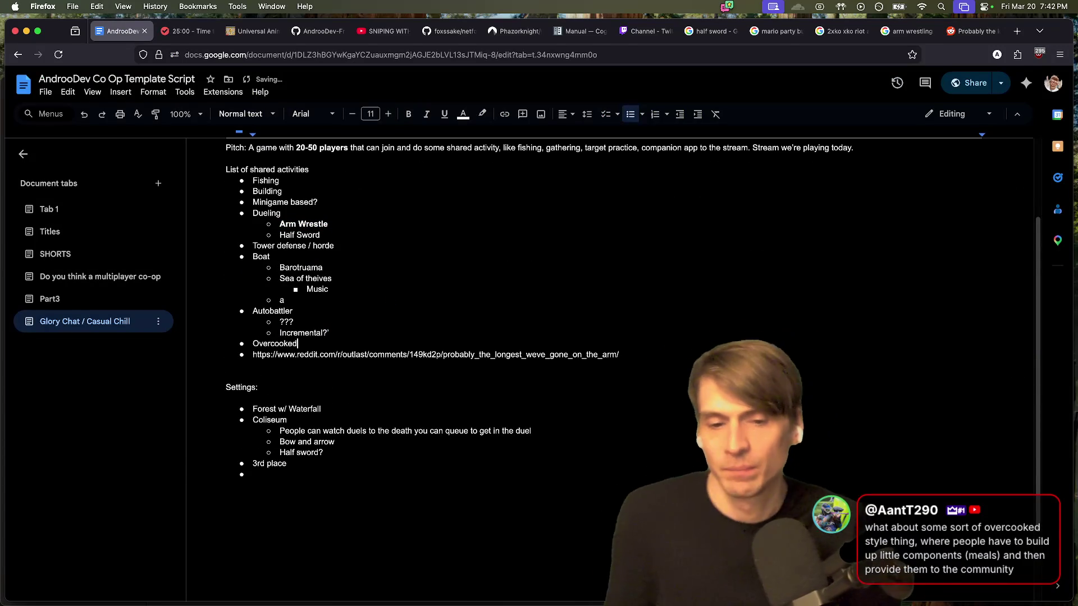
{"action": "key", "text": "Return"}
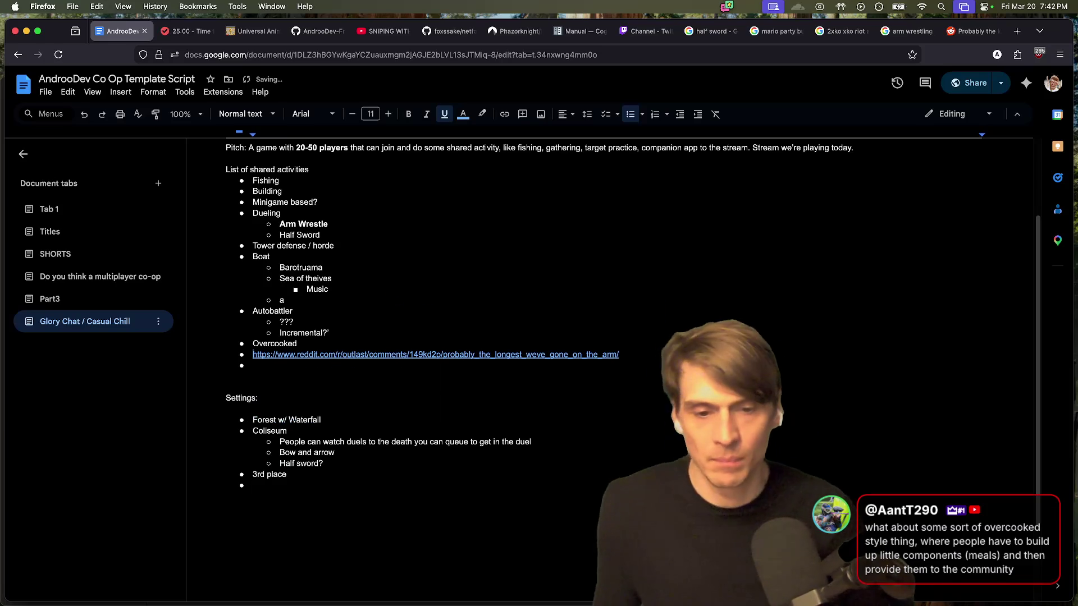
{"action": "key", "text": "super+z"}
{"action": "key", "text": "super+z"}
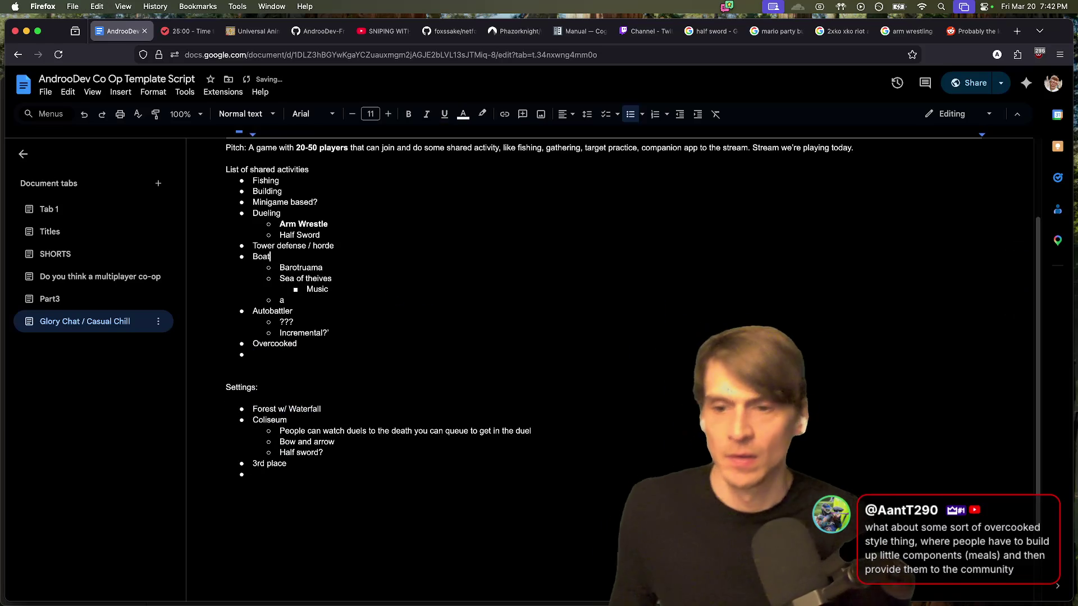
Step: Paste the Reddit arm-wrestling link on a new line under Arm Wrestle
{"action": "key", "text": "Up"}
{"action": "key", "text": "End"}
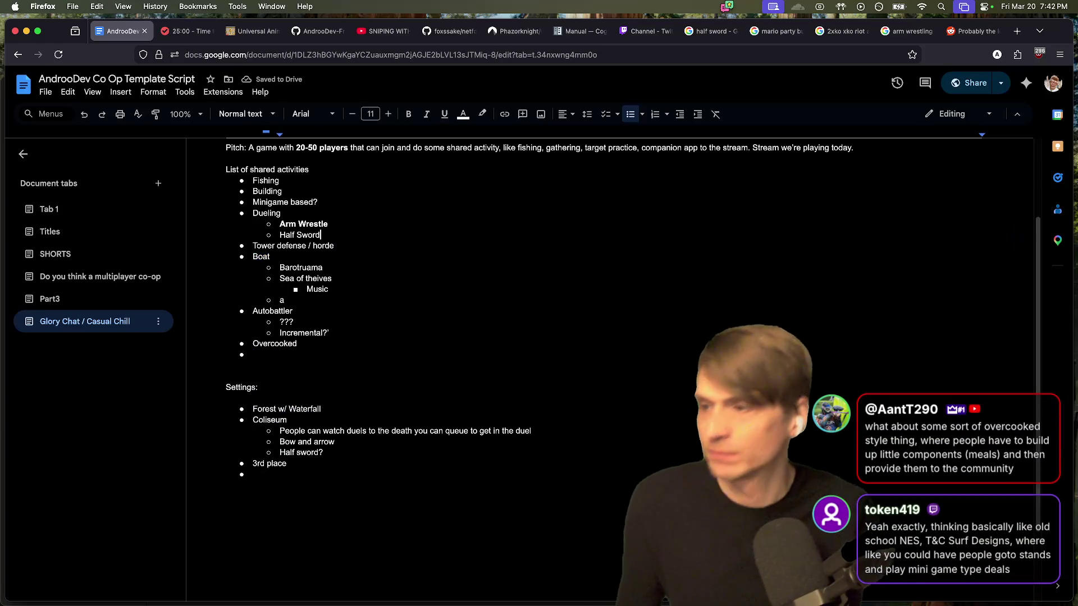
{"action": "key", "text": "Return"}
{"action": "type", "text": "https://www.reddit.com/r/outlast/comments/149kd2p/probably_the_longest_weve_gone_on_the_arm/"}
{"action": "key", "text": "Return"}
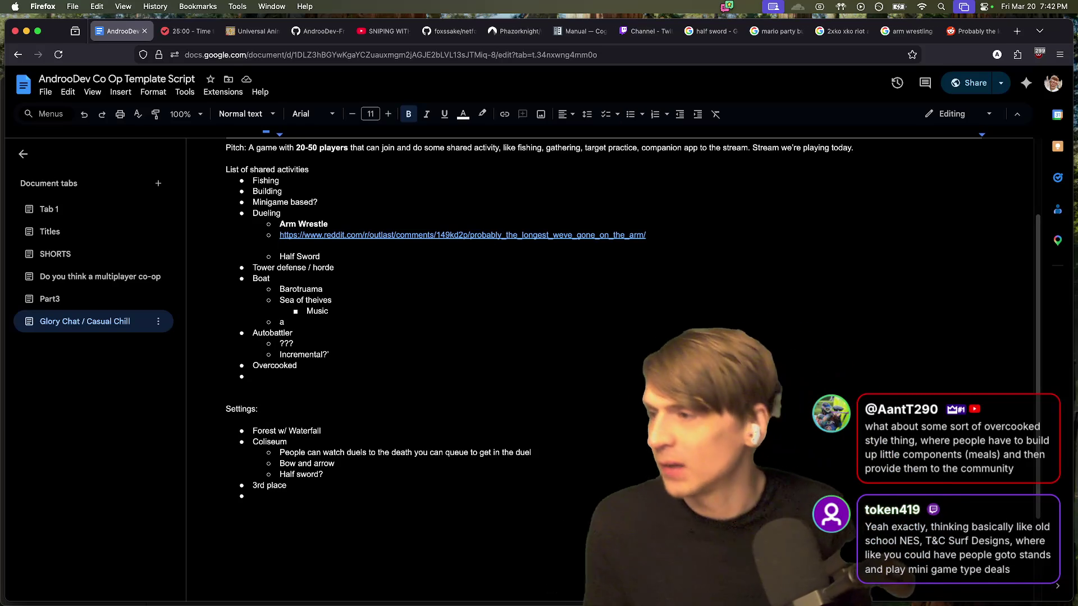
{"action": "key", "text": "super+t"}
{"action": "type", "text": "t&"}
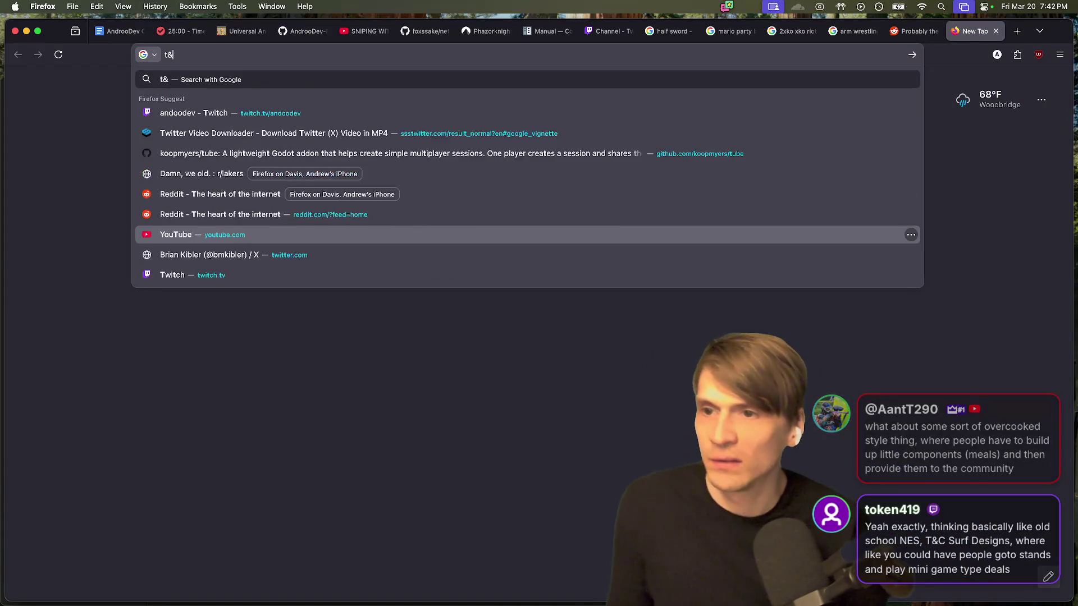
{"action": "type", "text": "c surf"}
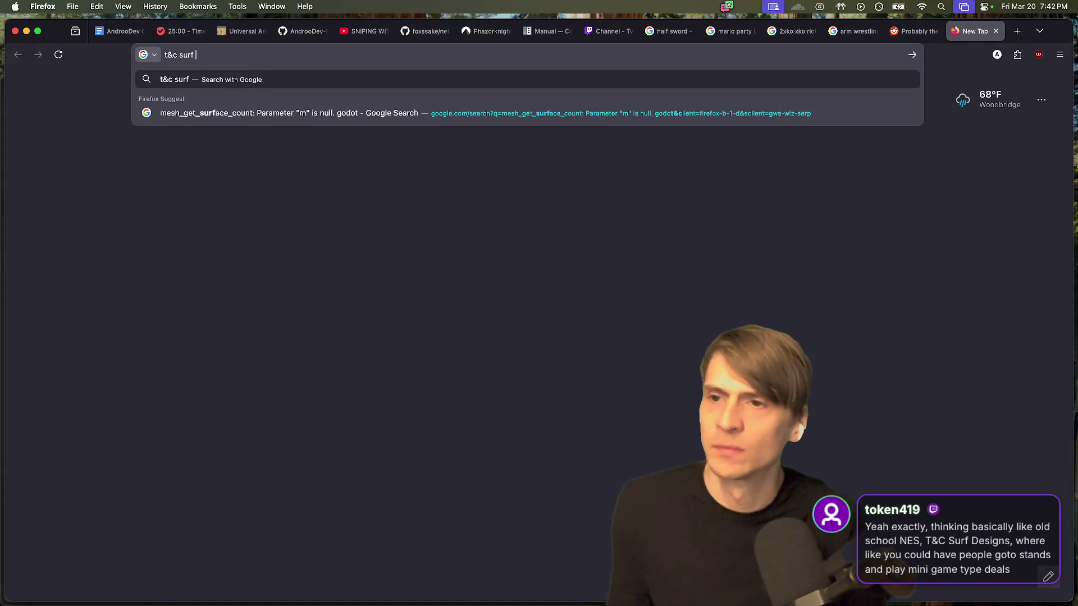
Step: Search 't&c surf game' and scroll the results to find Wood & Water Rage
{"action": "key", "text": "Return"}
{"action": "left_click", "coordinate": [209, 96]}
{"action": "type", "text": "game"}
{"action": "key", "text": "Return"}
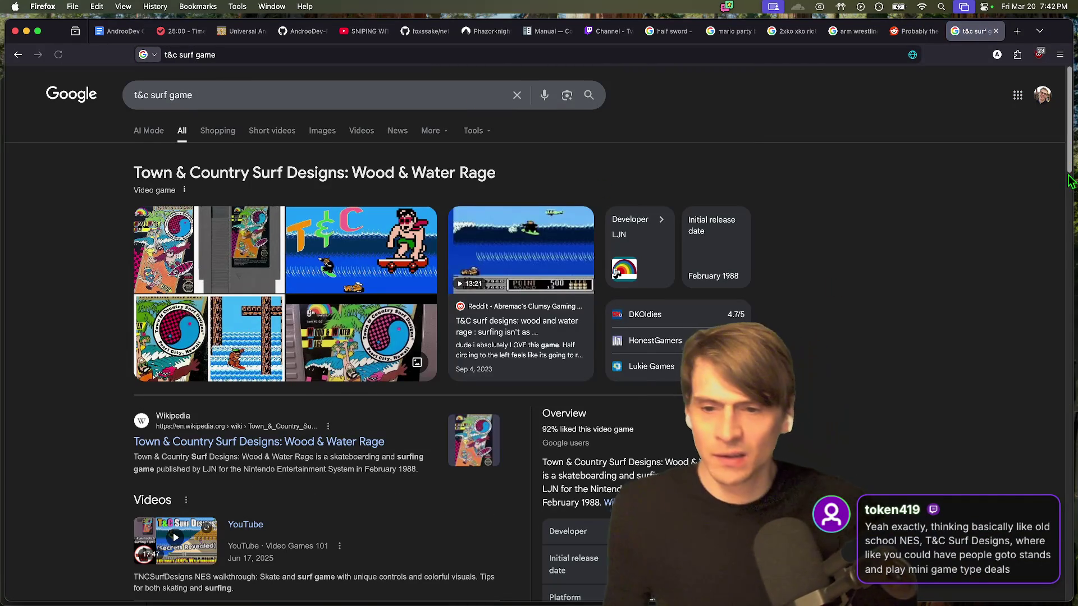
{"action": "scroll", "coordinate": [1067, 214], "scroll_direction": "down", "scroll_amount": 2}
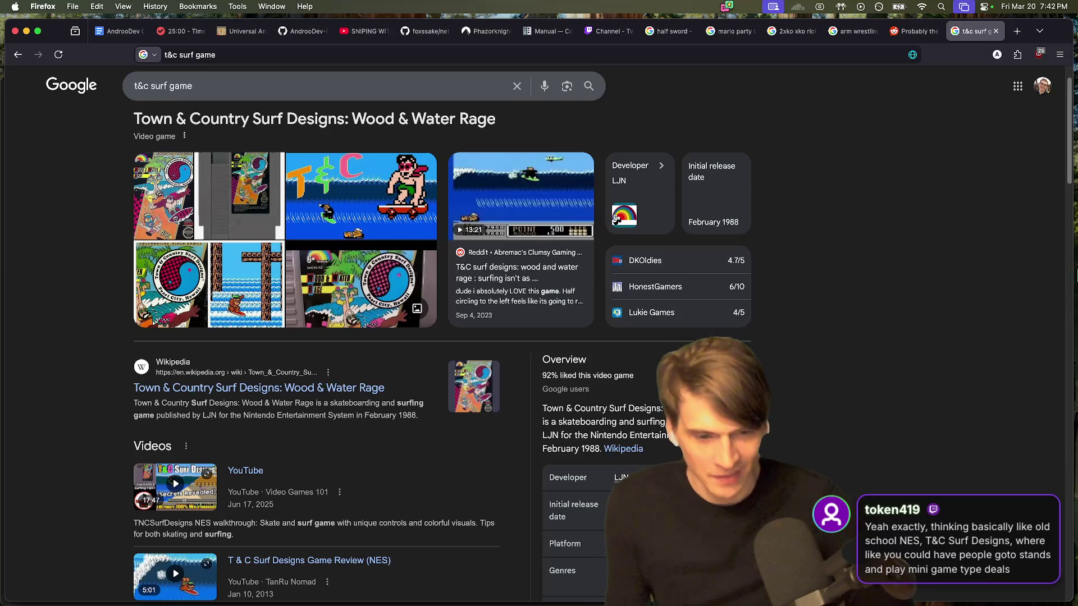
{"action": "scroll", "coordinate": [1050, 275], "scroll_direction": "down", "scroll_amount": 5}
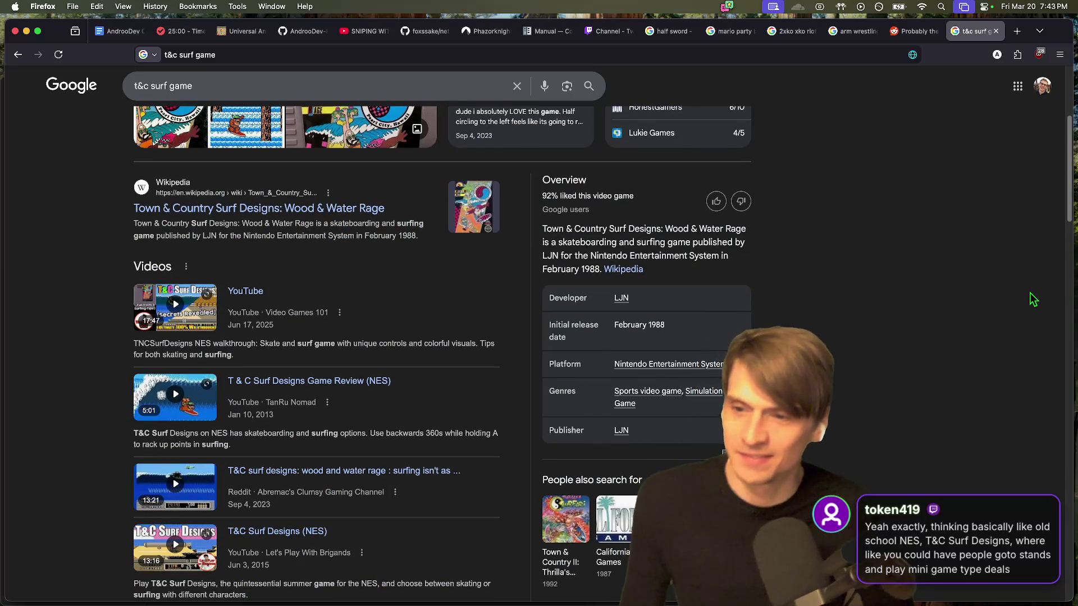
{"action": "scroll", "coordinate": [1045, 277], "scroll_direction": "up", "scroll_amount": 7}
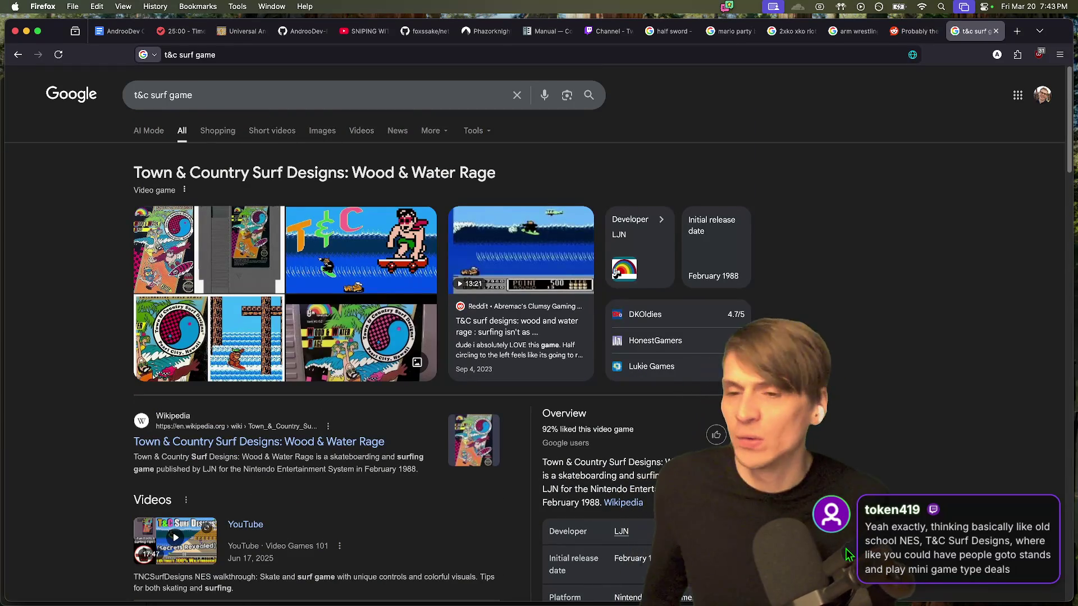
{"action": "scroll", "coordinate": [863, 478], "scroll_direction": "down", "scroll_amount": 20}
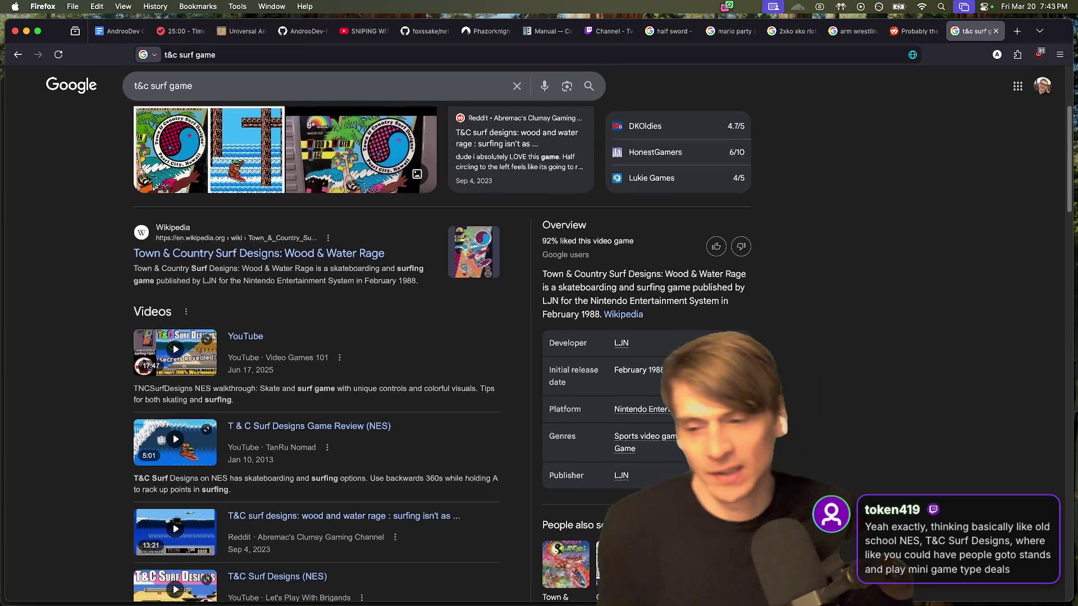
{"action": "scroll", "coordinate": [863, 477], "scroll_direction": "up", "scroll_amount": 6}
{"action": "key", "text": "super+1"}
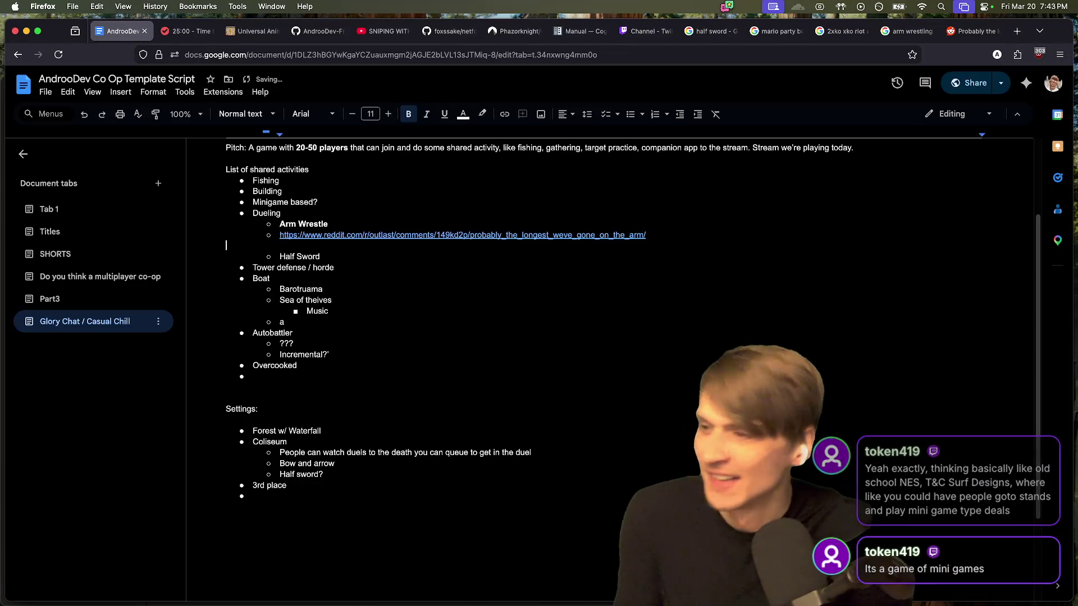
Step: Remove the blank line and stray 'a' item, and add 'Cook food together' under Overcooked
{"action": "key", "text": "BackSpace"}
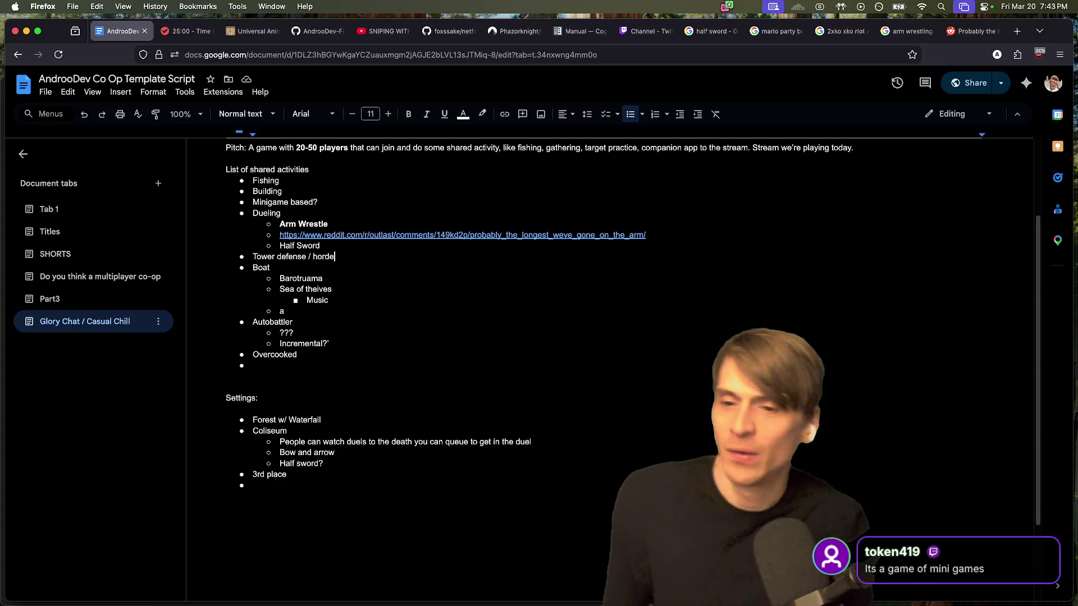
{"action": "key", "text": "BackSpace"}
{"action": "key", "text": "BackSpace"}
{"action": "key", "text": "BackSpace"}
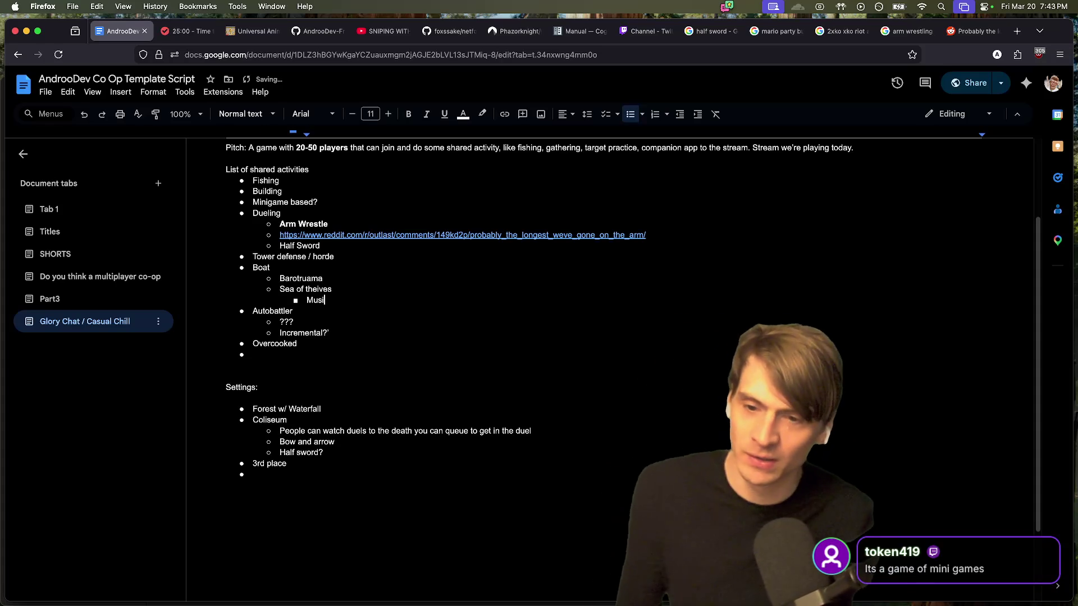
{"action": "key", "text": "Return"}
{"action": "key", "text": "Tab"}
{"action": "type", "text": "Cook food together"}
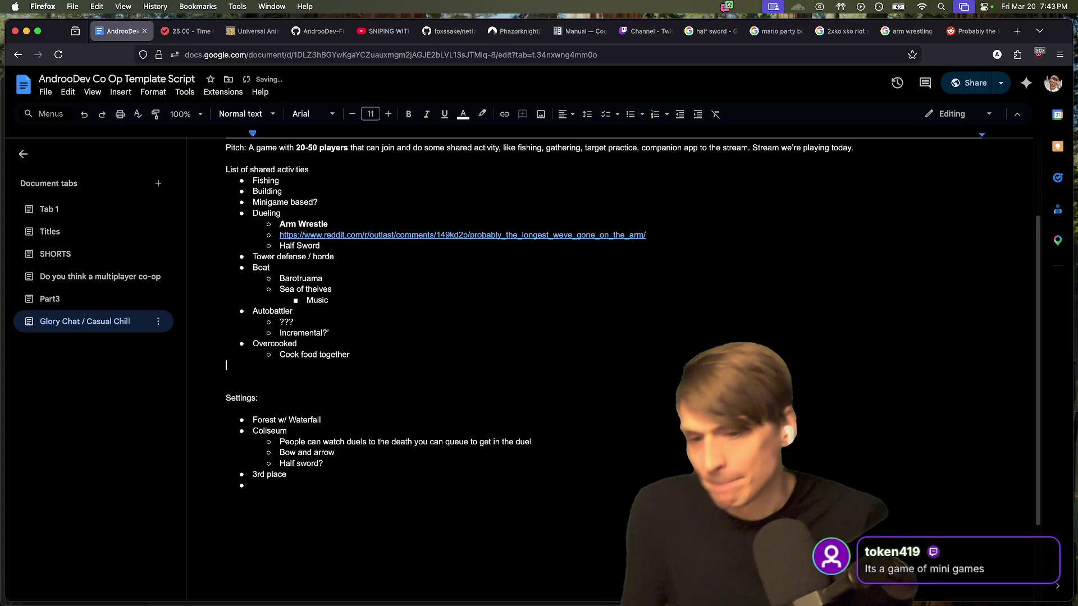
{"action": "key", "text": "BackSpace"}
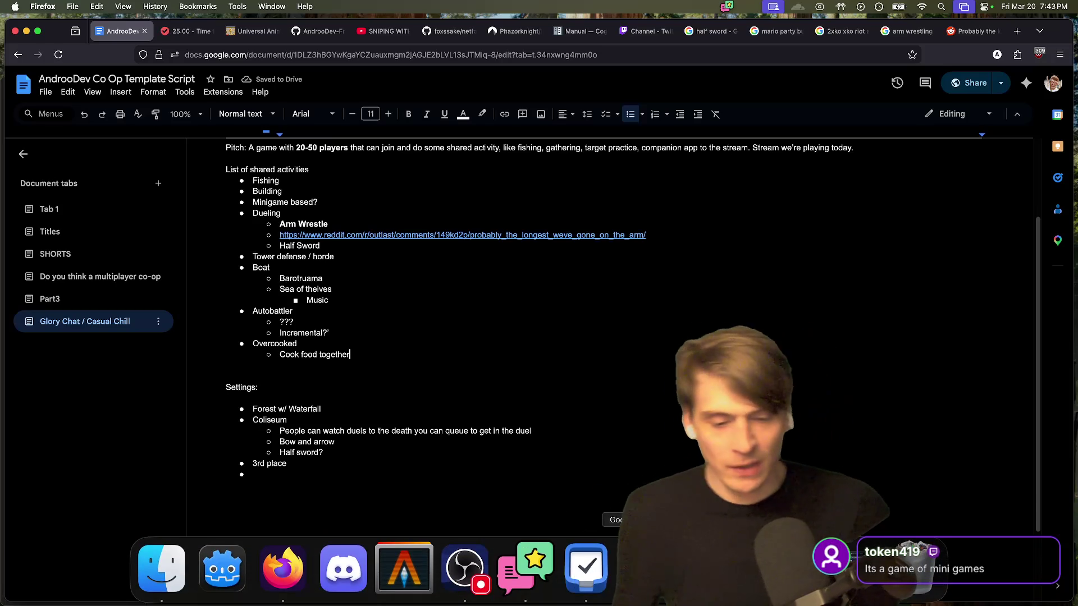
Step: Open the AndrooDev Friendslop Co-Op Tutorial Part 3 project from the Godot project manager
{"action": "left_click", "coordinate": [628, 589]}
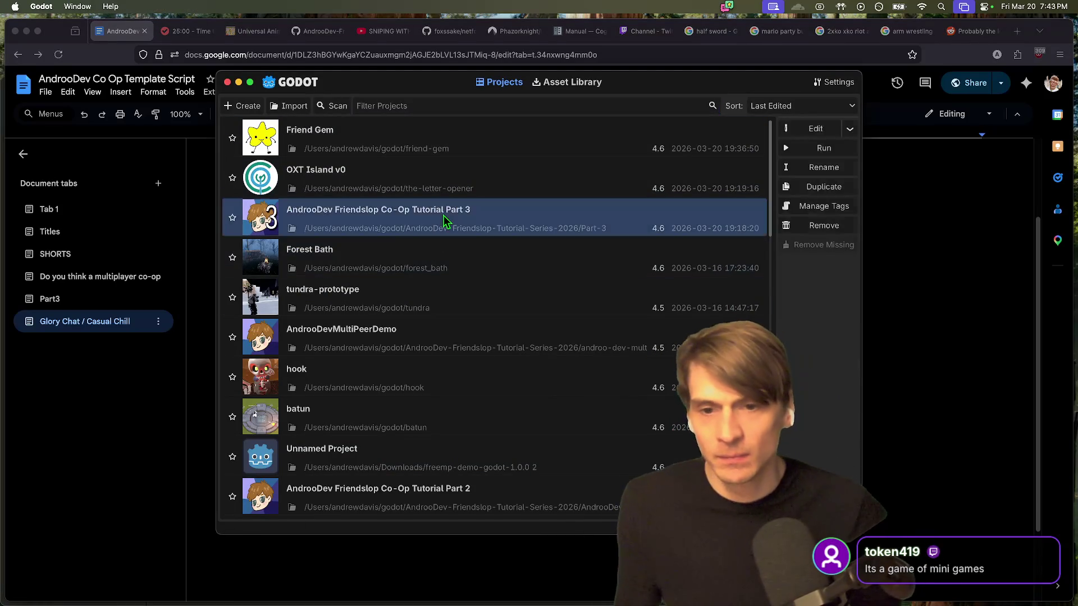
{"action": "double_click", "coordinate": [446, 219]}
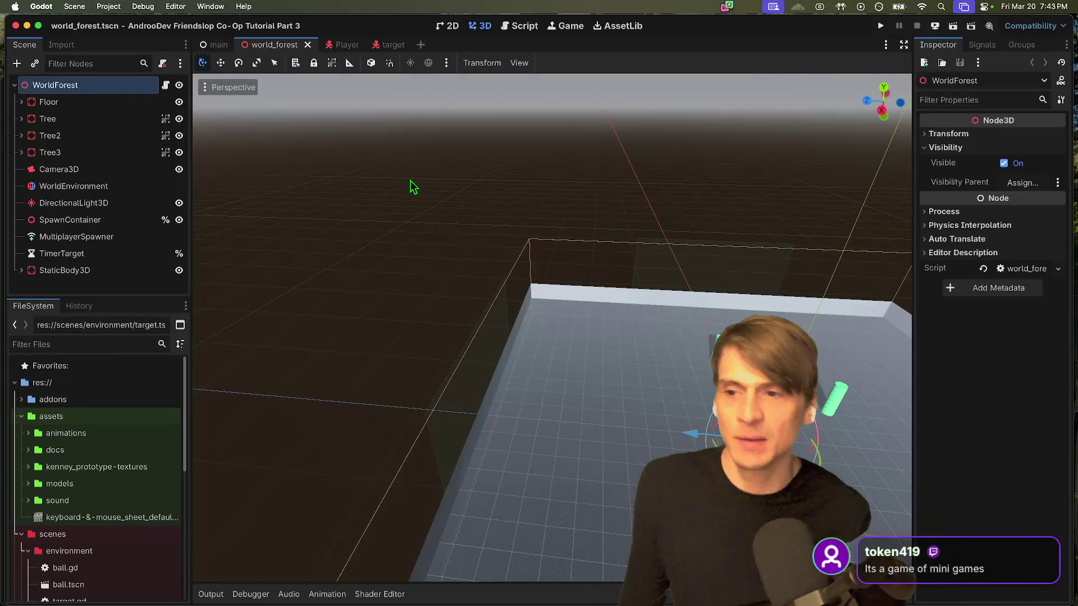
{"action": "scroll", "coordinate": [561, 240], "scroll_direction": "left", "scroll_amount": 10}
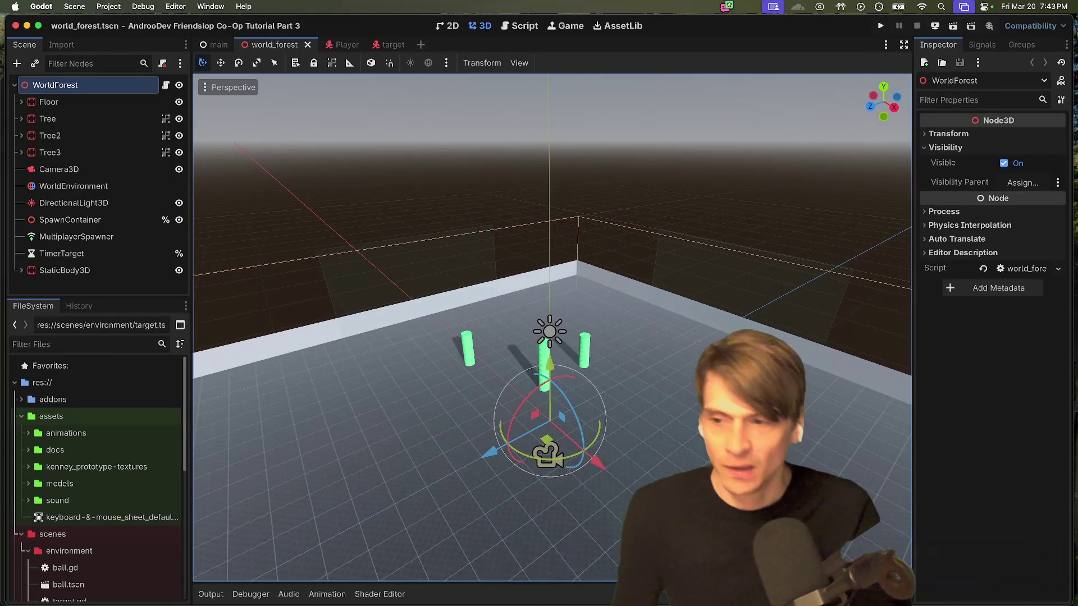
Step: Instance the castle_edited scene into the world_forest level and launch the game
{"action": "right_click", "coordinate": [69, 283]}
{"action": "key", "text": "Escape"}
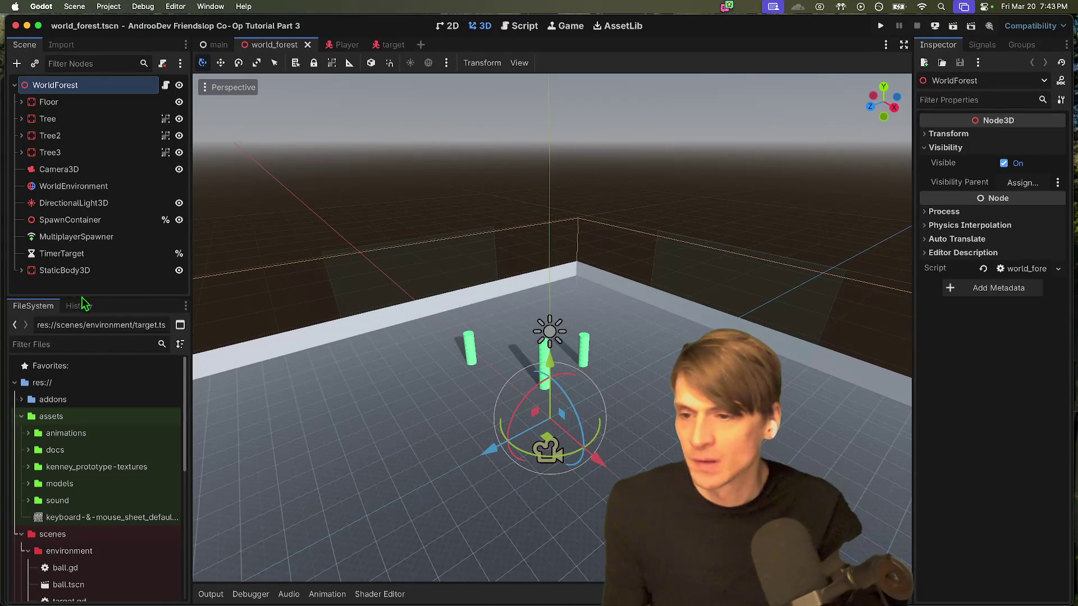
{"action": "left_click_drag", "start_coordinate": [98, 297], "coordinate": [104, 377]}
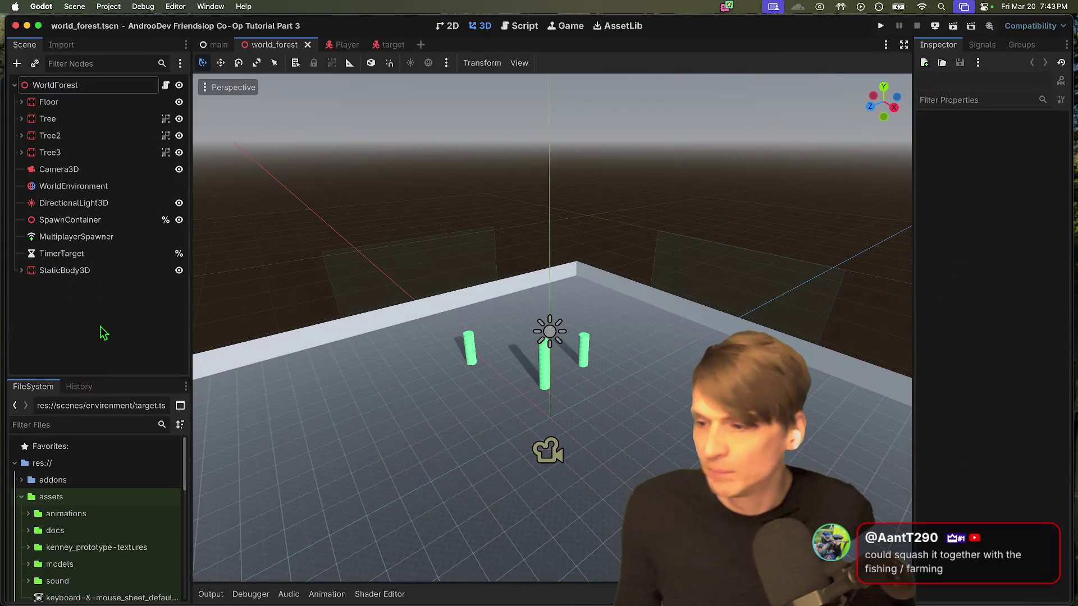
{"action": "left_click", "coordinate": [106, 334]}
{"action": "key", "text": "ctrl+shift+a"}
{"action": "key", "text": "Return"}
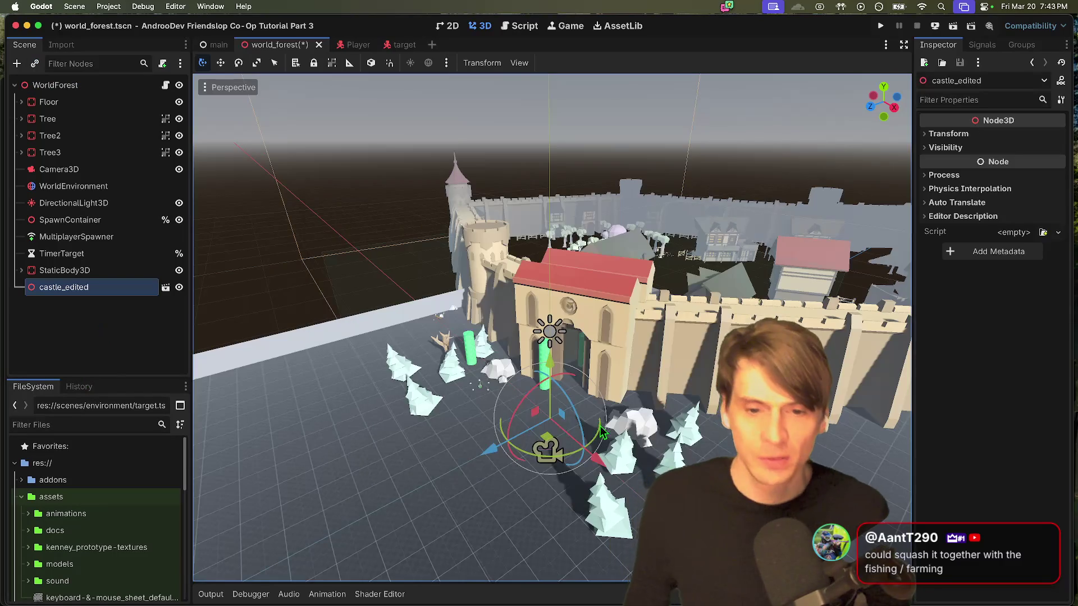
{"action": "scroll", "coordinate": [581, 389], "scroll_direction": "left", "scroll_amount": 5}
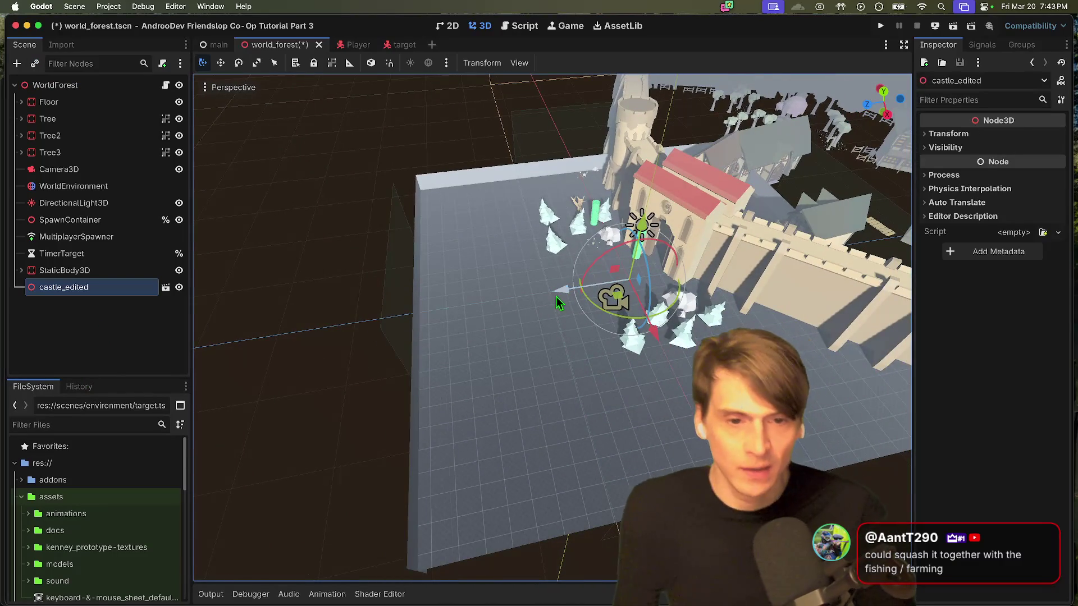
{"action": "scroll", "coordinate": [559, 302], "scroll_direction": "left", "scroll_amount": 5}
{"action": "key", "text": "super+b"}
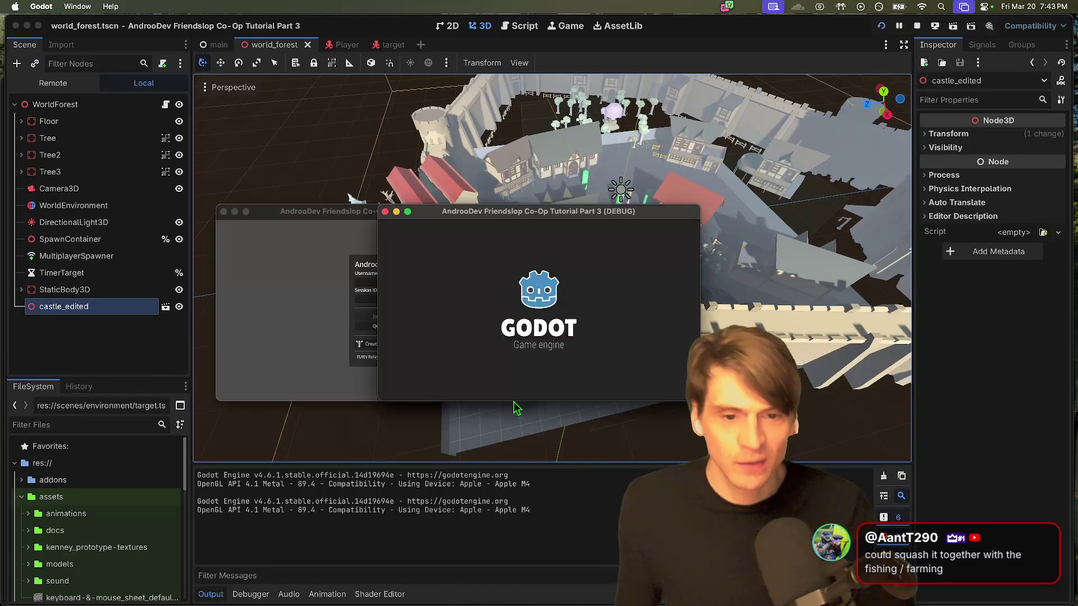
Step: Start sessions in both debug game windows and enter the game world
{"action": "left_click", "coordinate": [400, 346]}
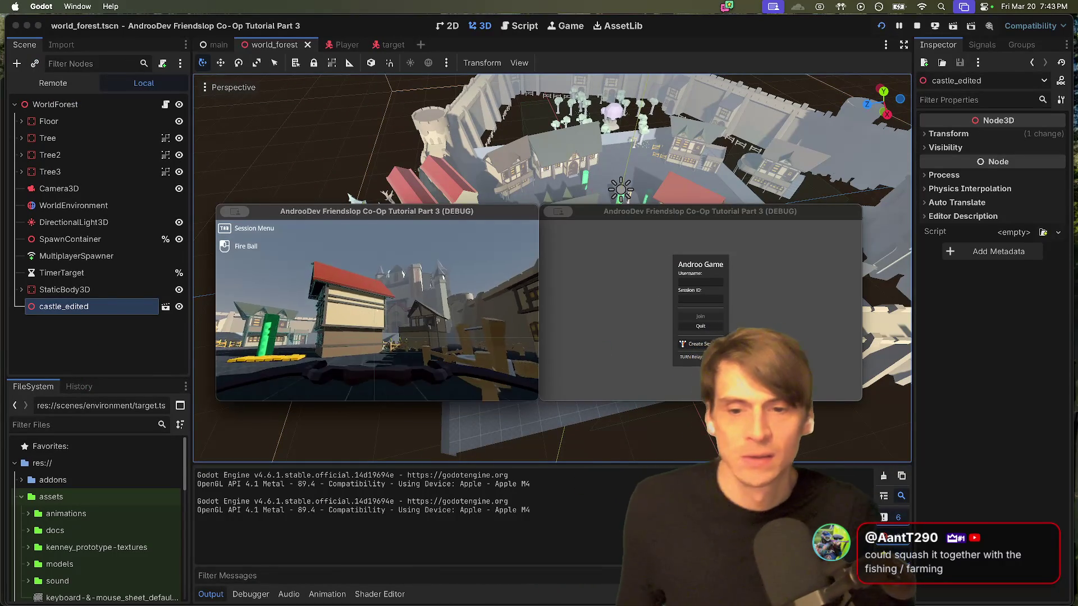
{"action": "mouse_move", "coordinate": [634, 236]}
{"action": "left_mouse_down"}
{"action": "mouse_move", "coordinate": [493, 159]}
{"action": "mouse_move", "coordinate": [227, 72]}
{"action": "left_mouse_up"}
{"action": "double_click", "coordinate": [454, 243]}
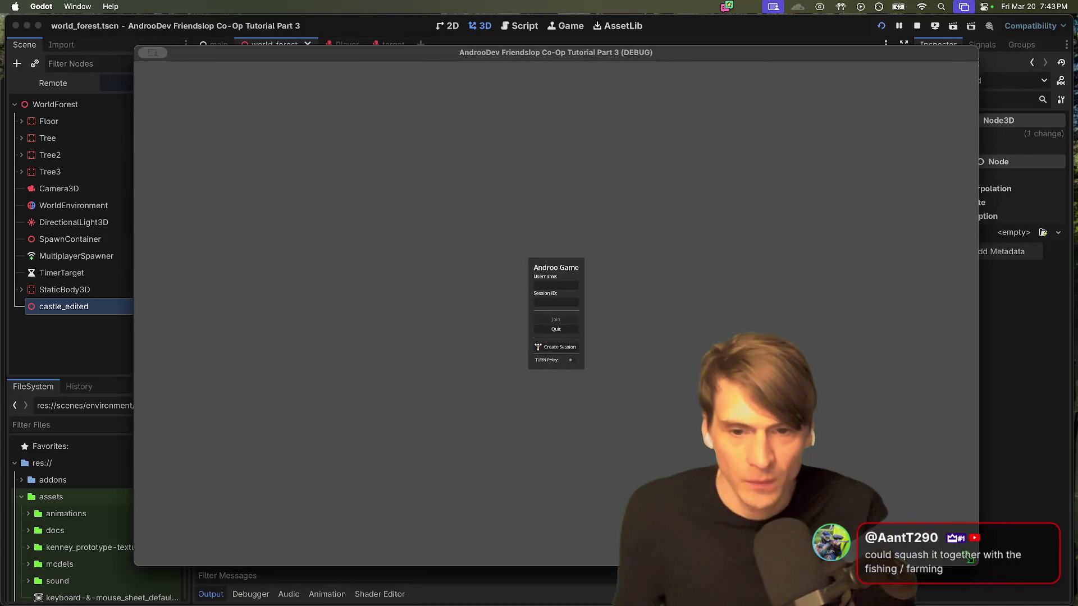
{"action": "left_click", "coordinate": [550, 341]}
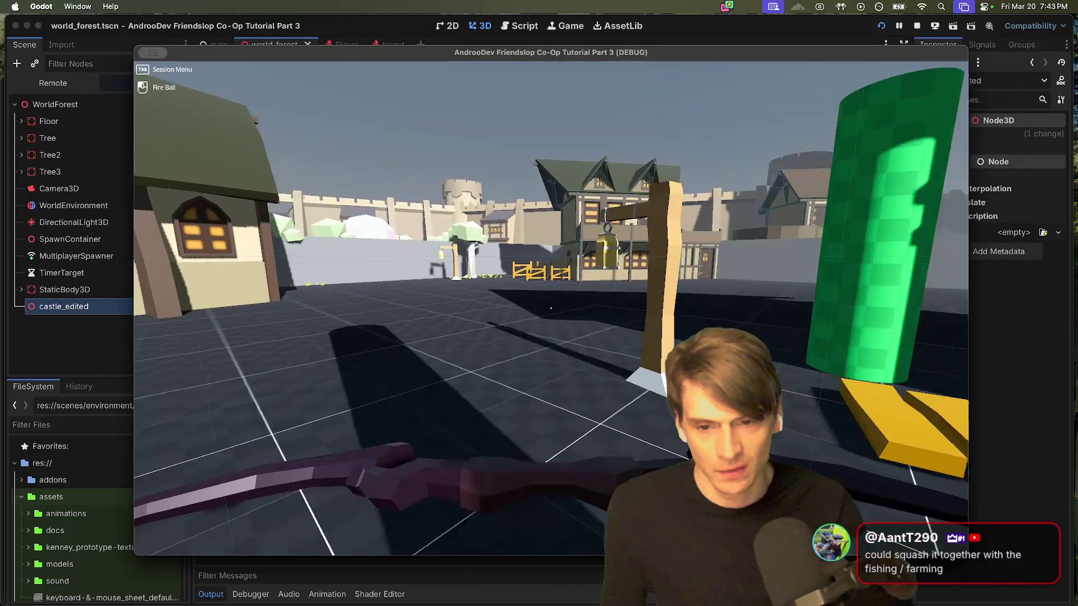
{"action": "mouse_move", "coordinate": [550, 308]}
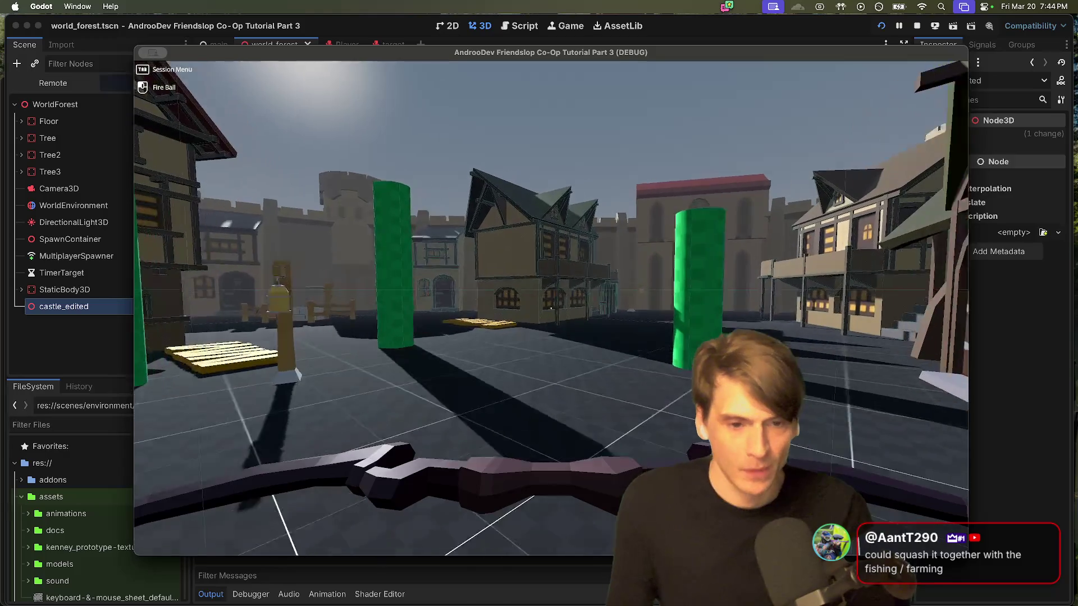
Step: Walk past the green pillar, shoot a fireball at the other player, and enter the castle gateway
{"action": "key", "text": "w"}
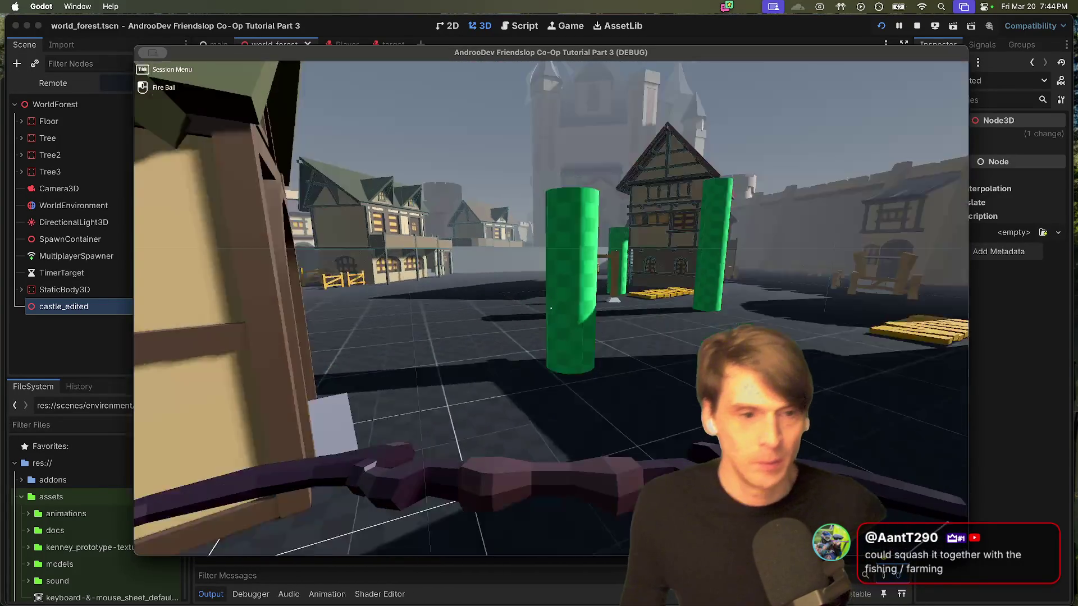
{"action": "key", "text": "w"}
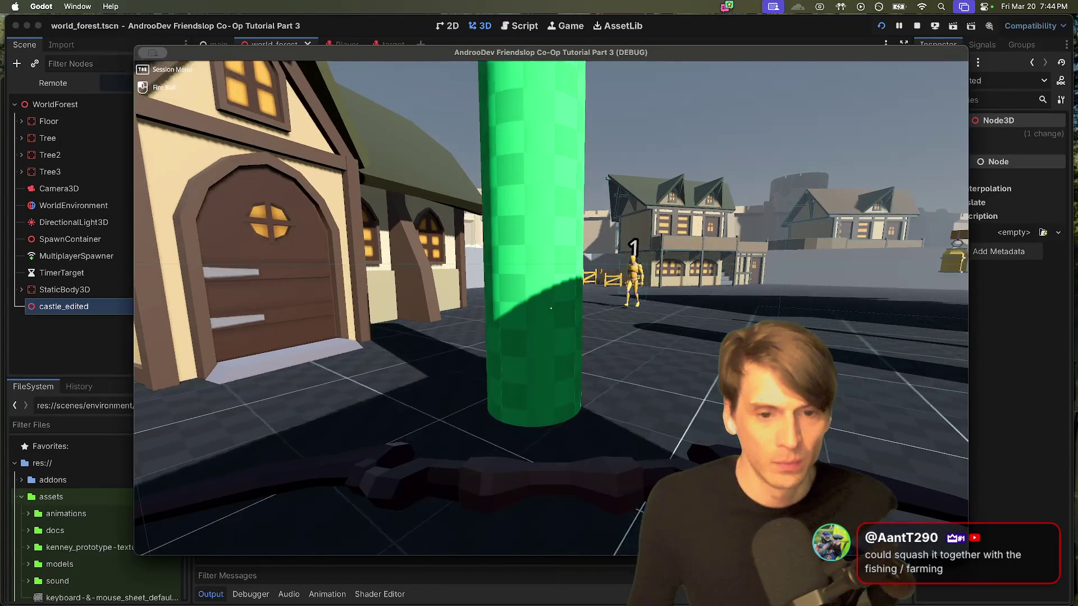
{"action": "key", "text": "w"}
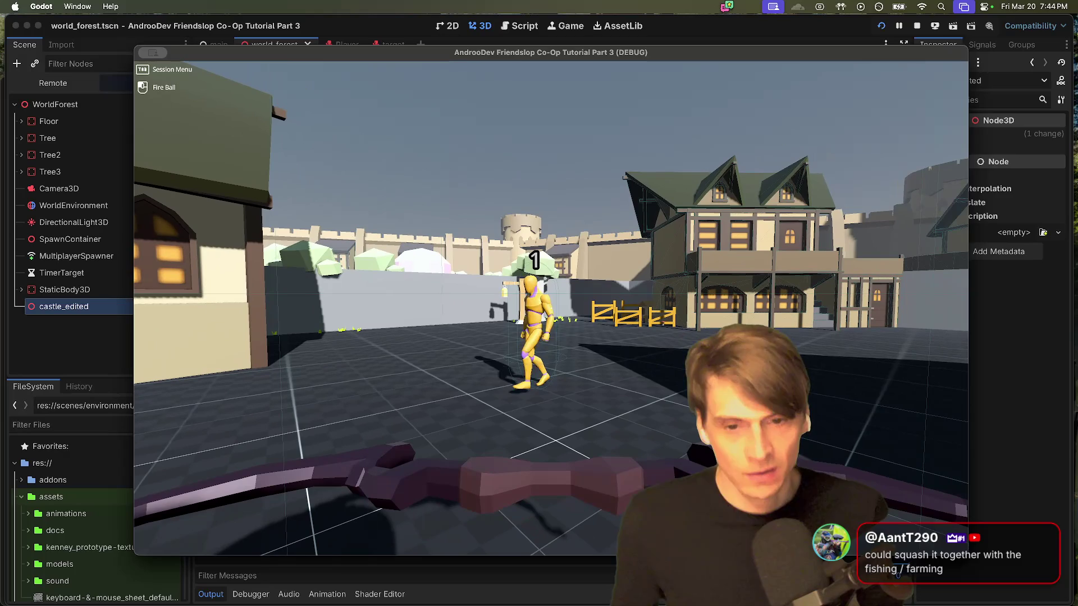
{"action": "left_click", "coordinate": [551, 308]}
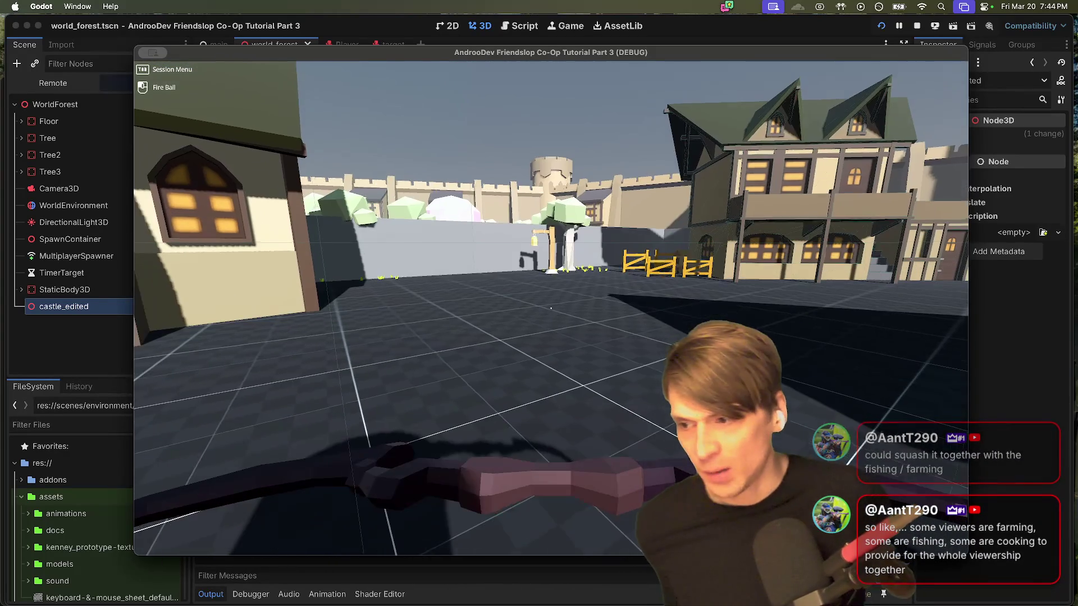
{"action": "mouse_move", "coordinate": [550, 309]}
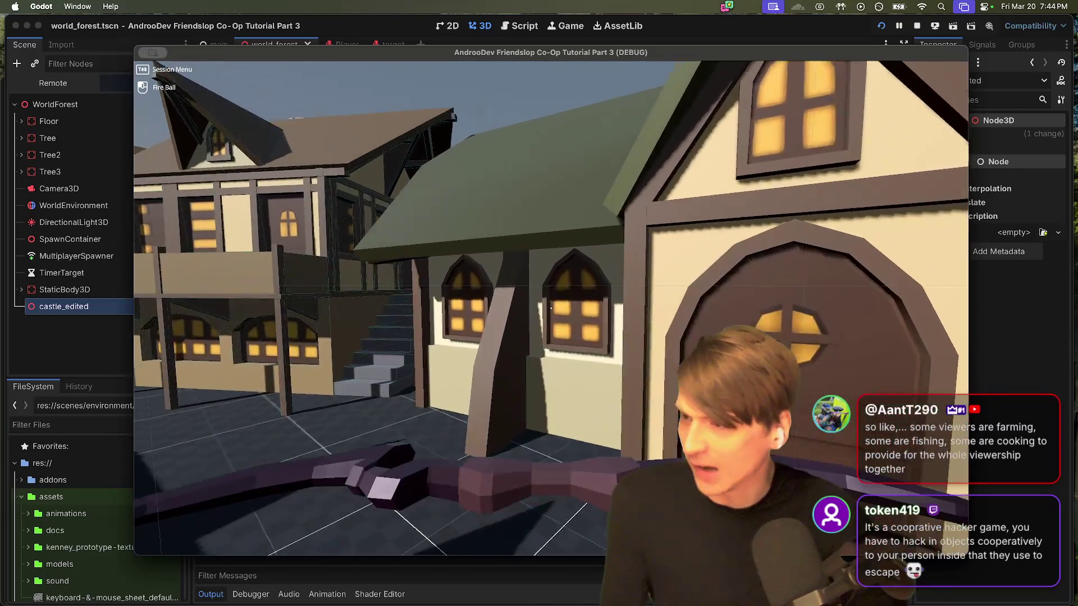
{"action": "key", "text": "w"}
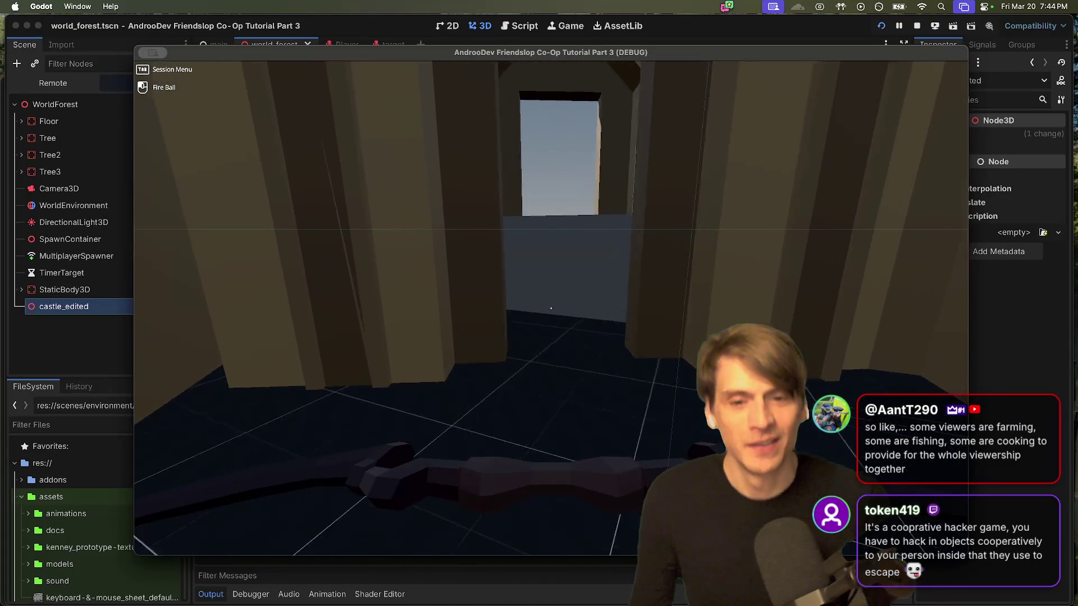
{"action": "key", "text": "w"}
{"action": "key", "text": "w"}
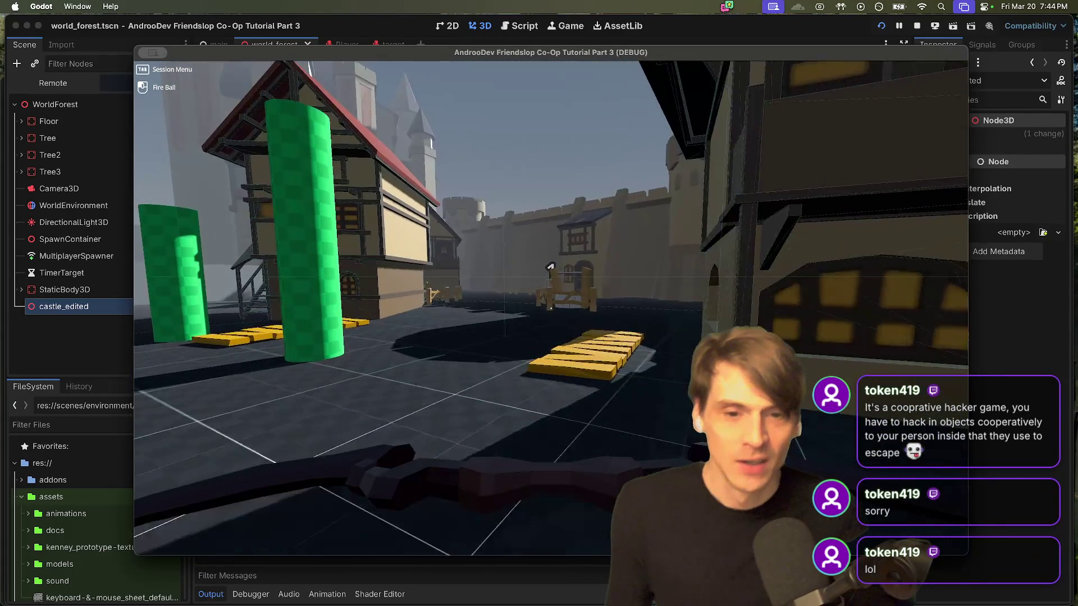
Step: Walk past the well and along the fence, firing fireballs at the castle and green pillars
{"action": "key", "text": "super+Tab"}
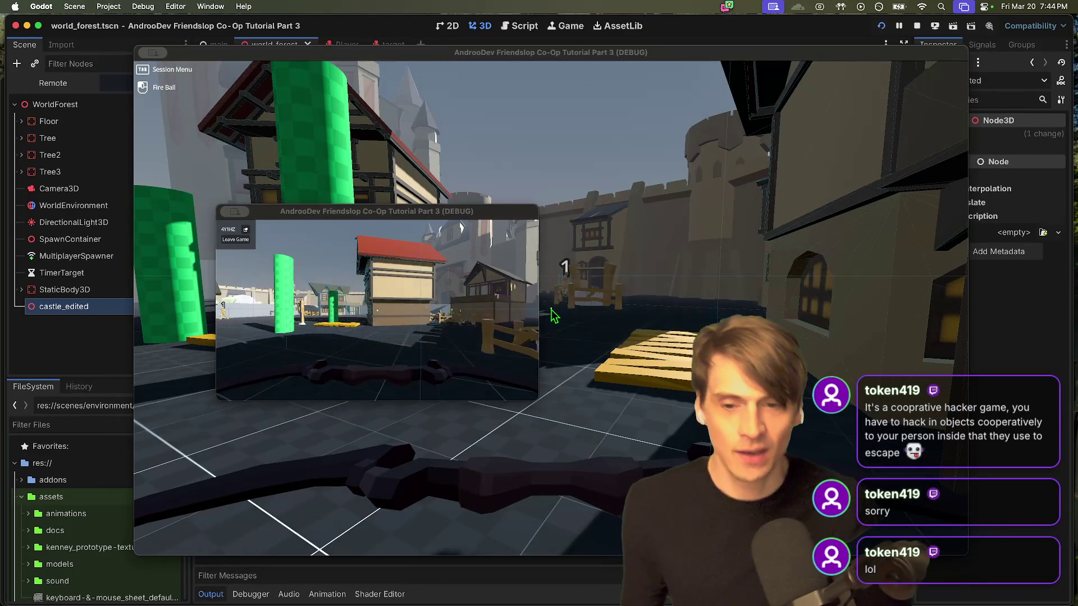
{"action": "key", "text": "super+Tab"}
{"action": "key", "text": "super+Tab"}
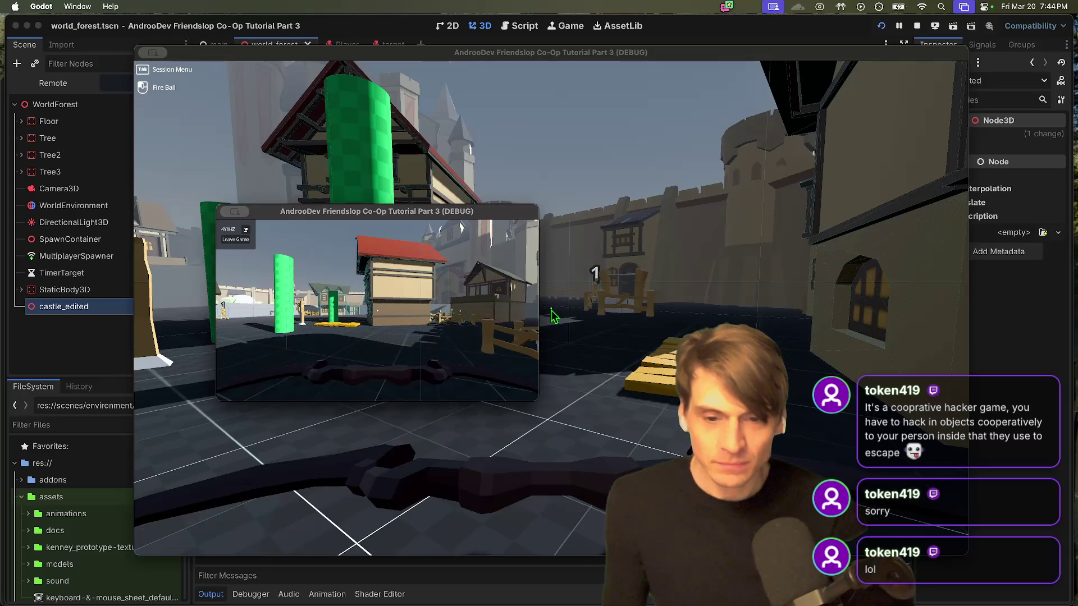
{"action": "left_click", "coordinate": [553, 315]}
{"action": "key", "text": "w"}
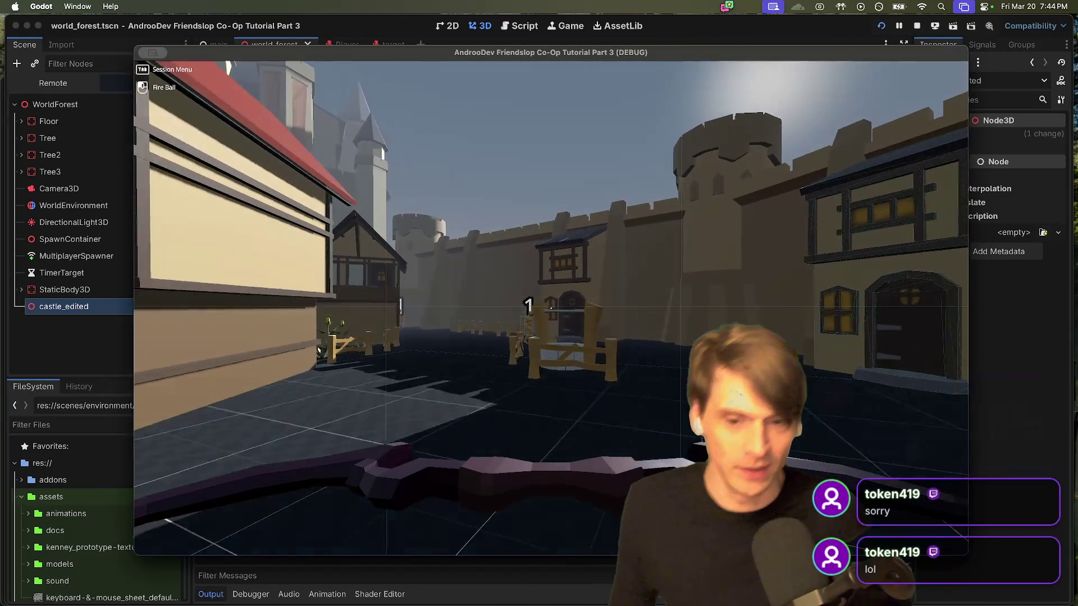
{"action": "key", "text": "w"}
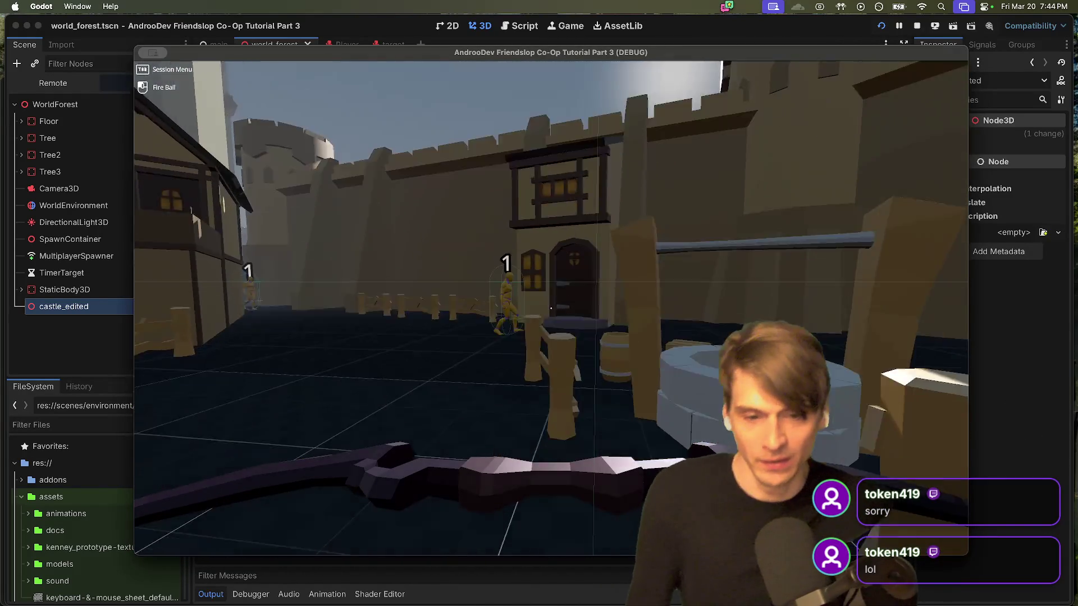
{"action": "key", "text": "w"}
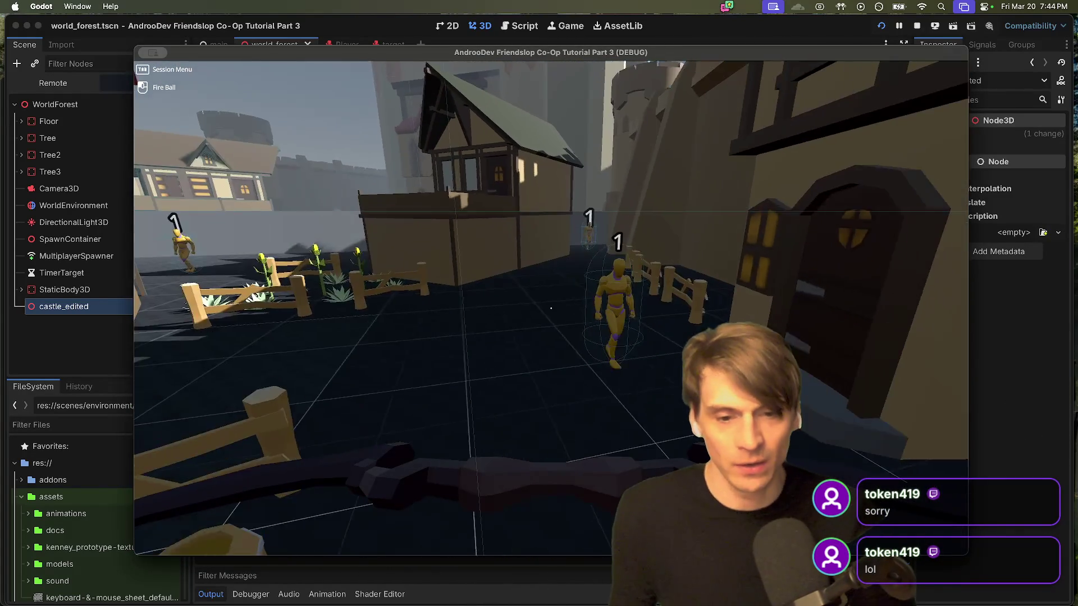
{"action": "left_click", "coordinate": [551, 309]}
{"action": "key", "text": "w"}
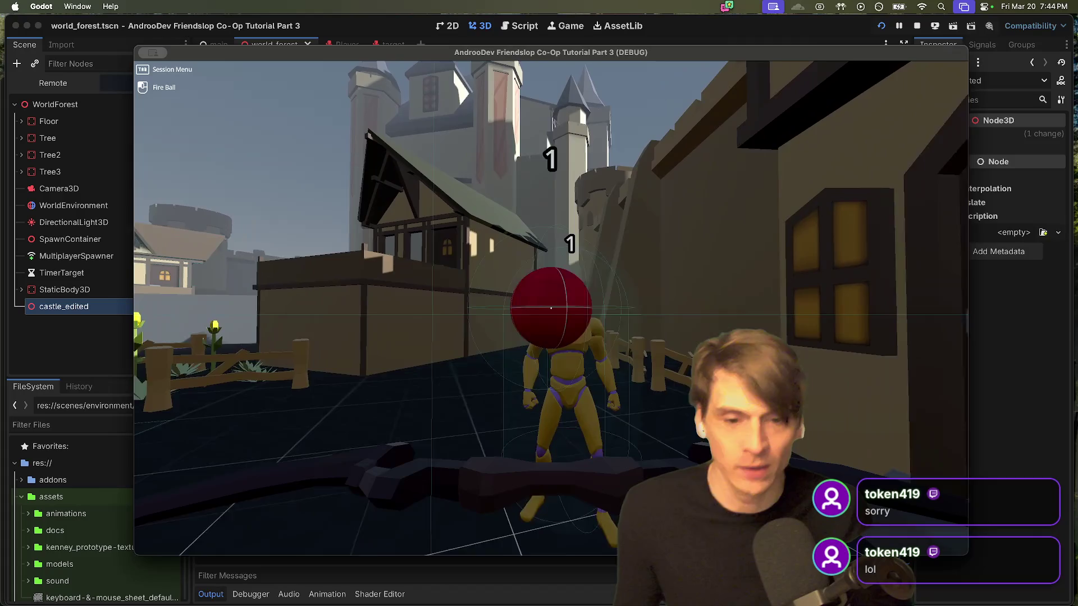
{"action": "key", "text": "w"}
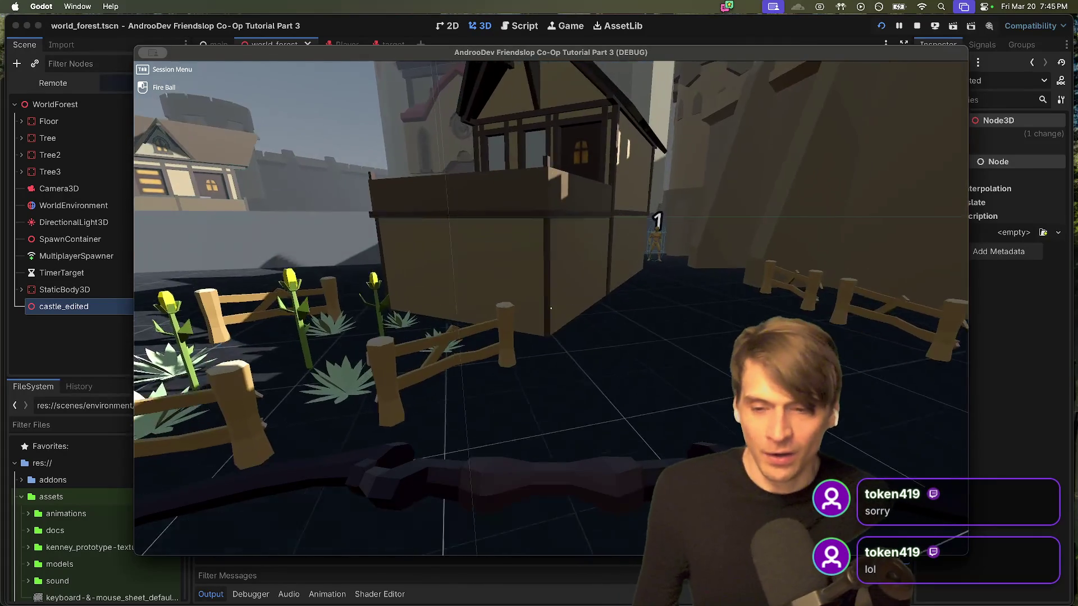
{"action": "key", "text": "w"}
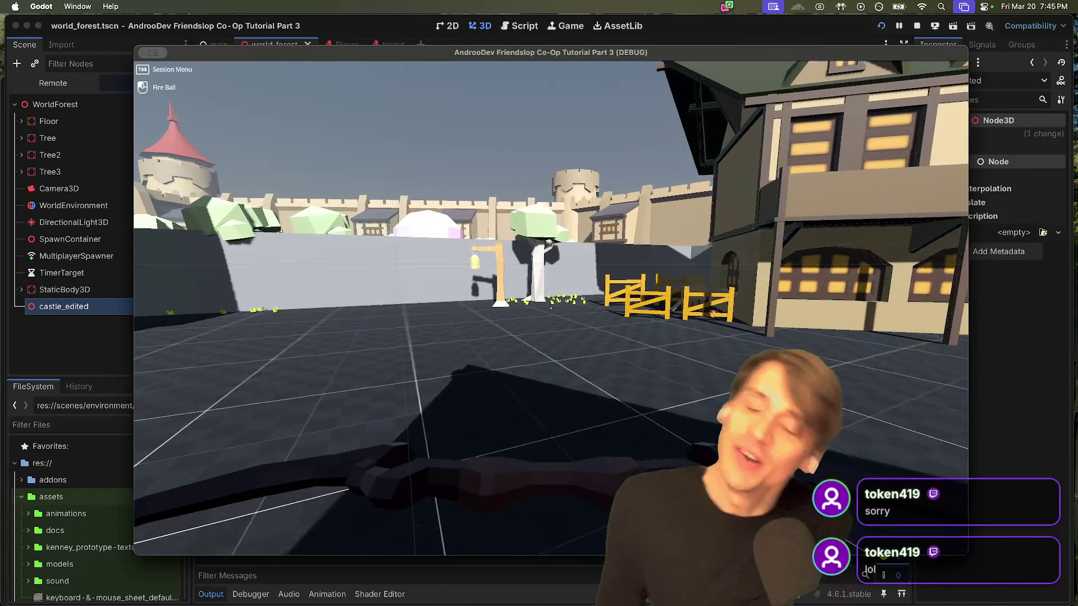
{"action": "key", "text": "w"}
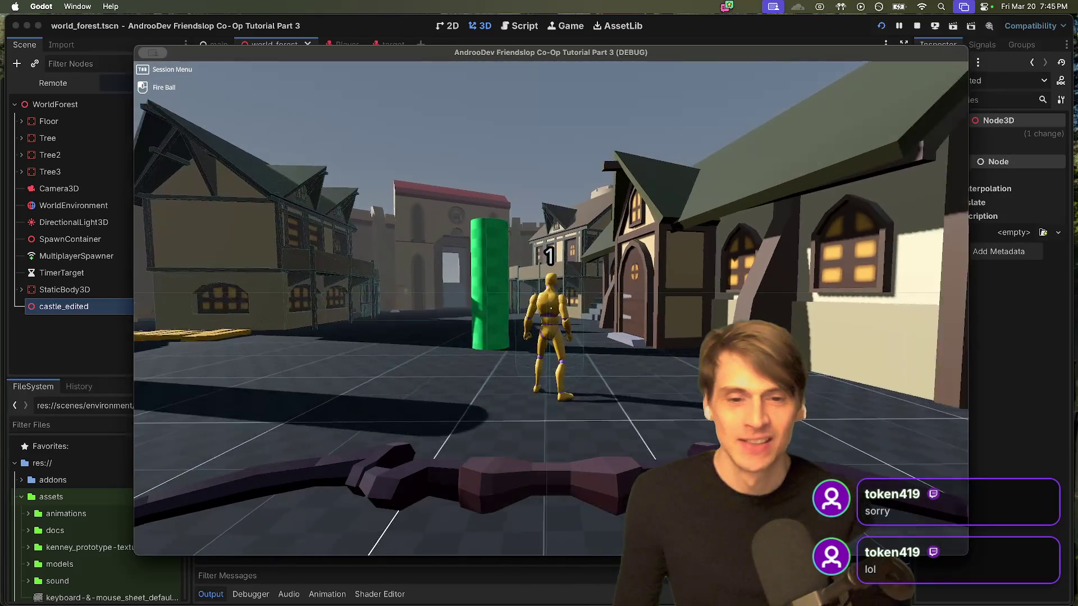
{"action": "left_click", "coordinate": [551, 308]}
{"action": "left_click", "coordinate": [550, 308]}
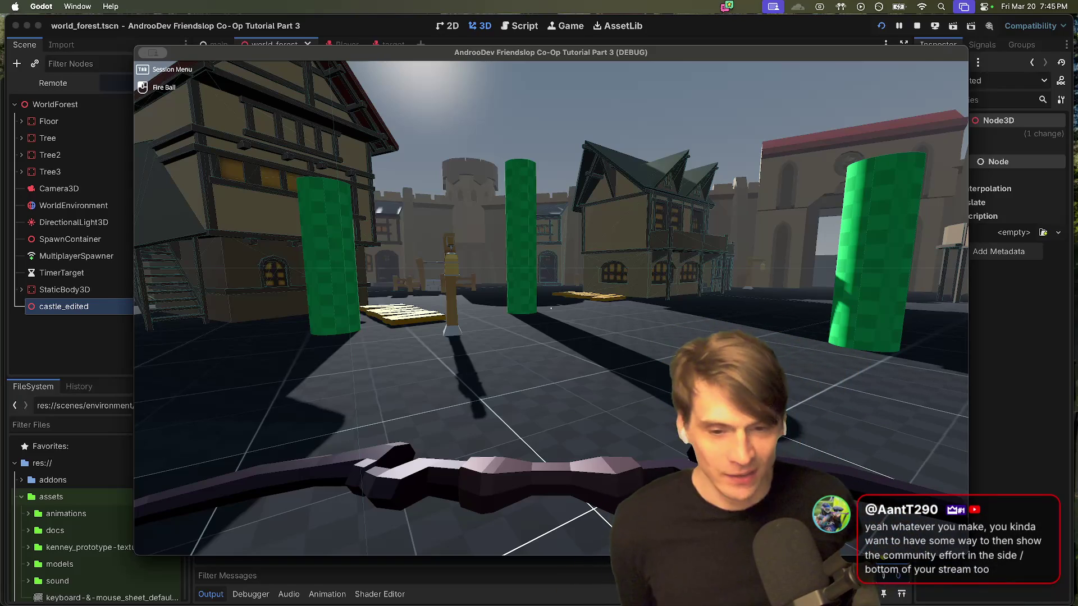
{"action": "key", "text": "super+Tab"}
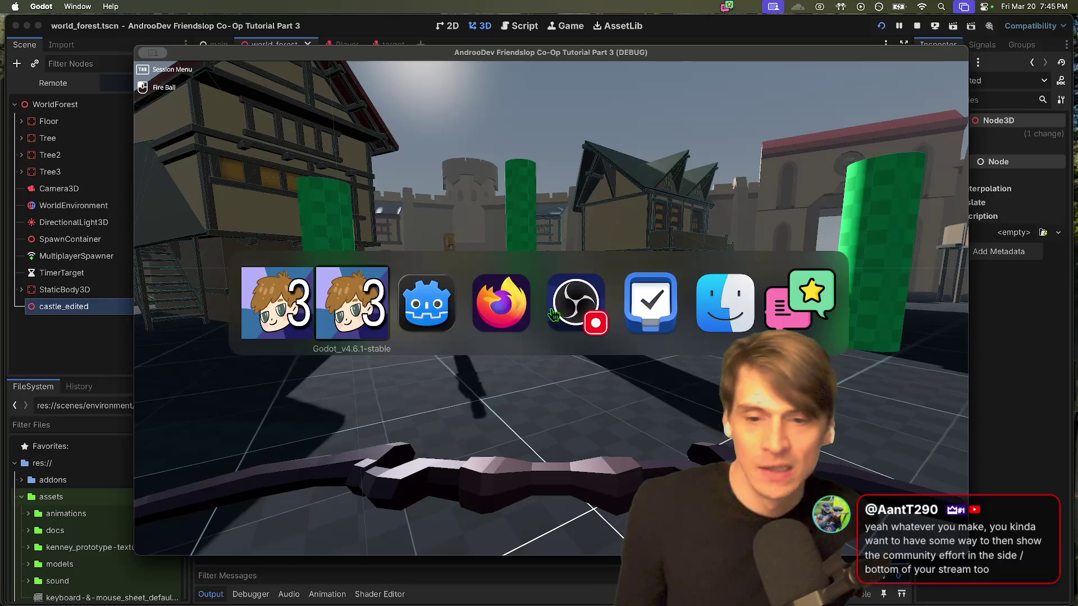
Step: Leave the game and open a Finder window on the home folder
{"action": "key", "text": "super+shift+Tab"}
{"action": "key", "text": "super+shift+Tab"}
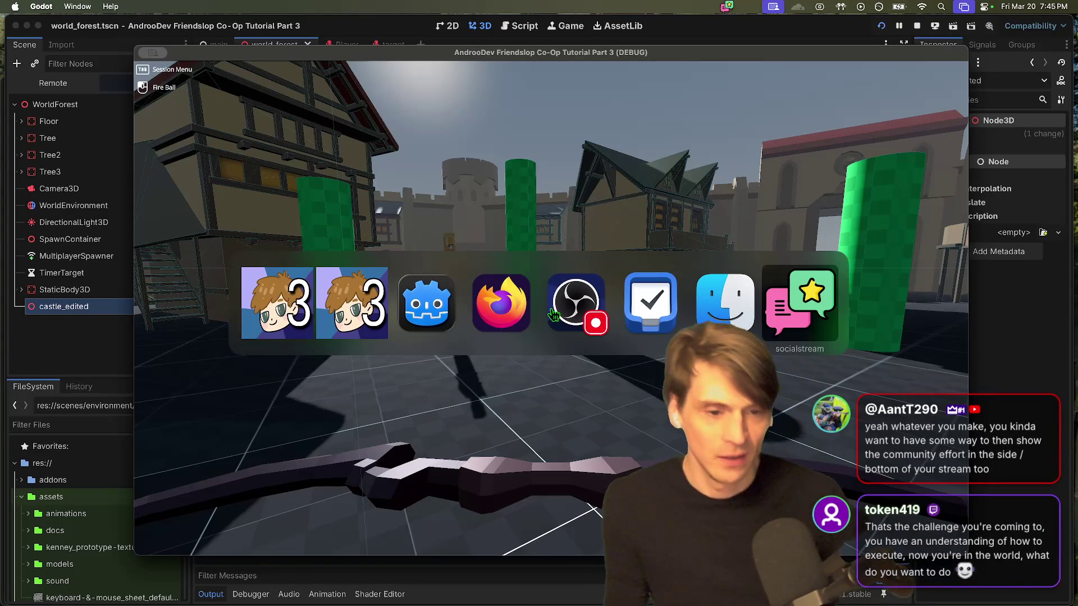
{"action": "key", "text": "super+Tab"}
{"action": "key", "text": "super+Tab"}
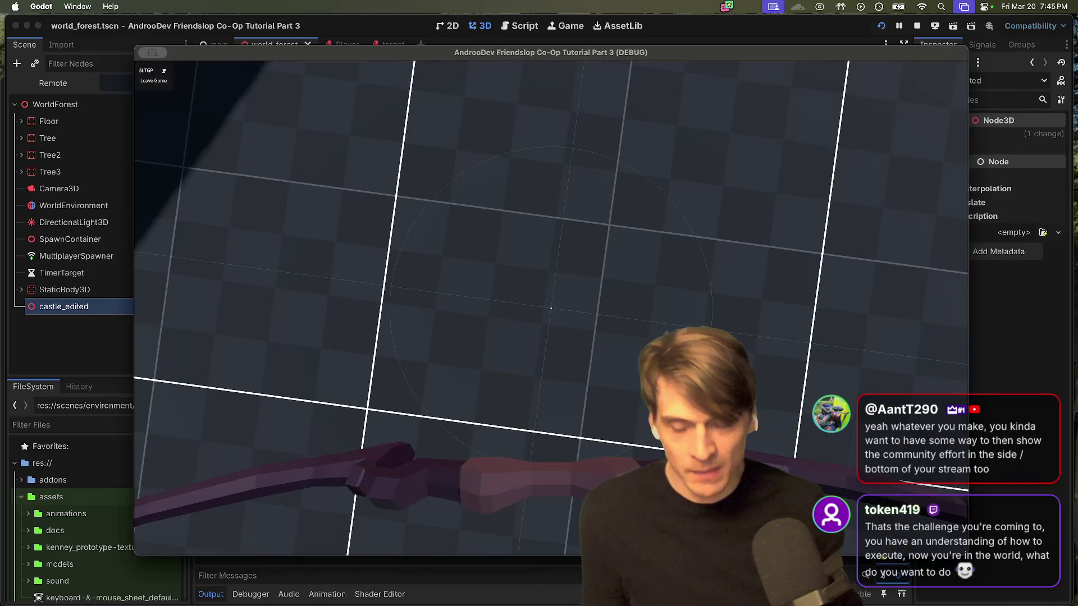
{"action": "mouse_move", "coordinate": [351, 601]}
{"action": "left_click", "coordinate": [101, 573]}
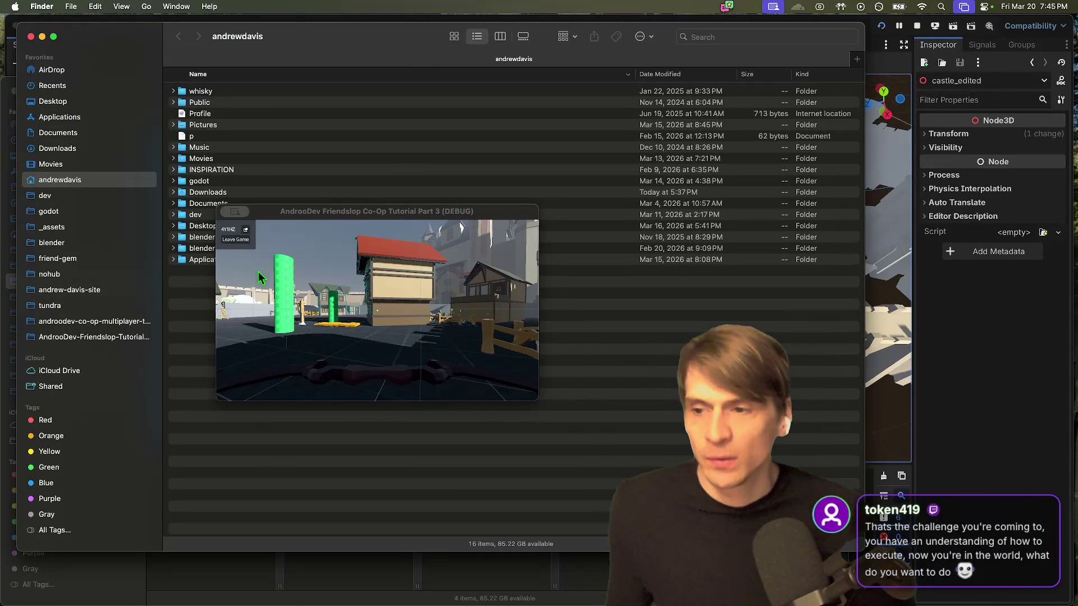
Step: Stop the running game and show the Desktop folder in Finder
{"action": "left_click", "coordinate": [224, 212]}
{"action": "left_click", "coordinate": [126, 85]}
{"action": "left_click", "coordinate": [126, 104]}
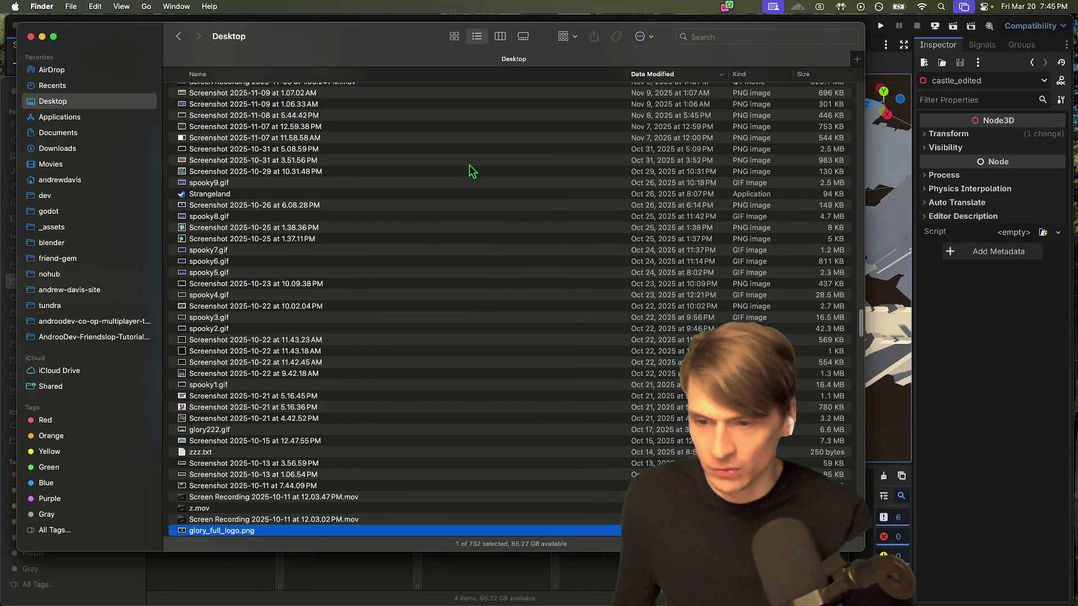
Step: Quick Look 'Screen Recording 2025-10-11 at 12.03.47 PM.mov' from the Desktop list
{"action": "scroll", "coordinate": [294, 336], "scroll_direction": "down", "scroll_amount": 5}
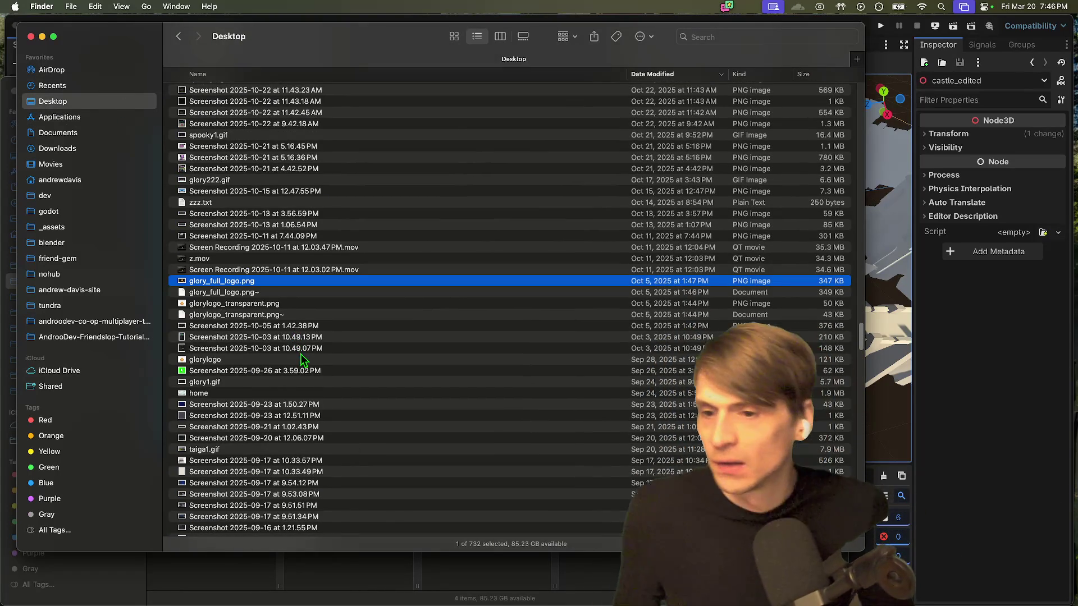
{"action": "scroll", "coordinate": [335, 302], "scroll_direction": "up", "scroll_amount": 2}
{"action": "scroll", "coordinate": [335, 277], "scroll_direction": "up", "scroll_amount": 2}
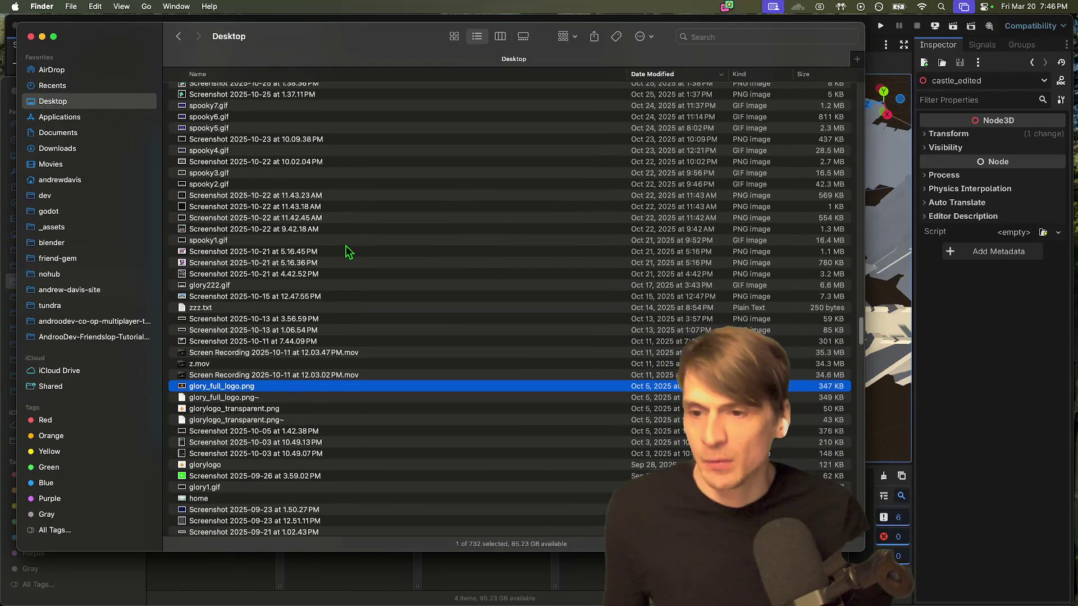
{"action": "scroll", "coordinate": [349, 245], "scroll_direction": "up", "scroll_amount": 10}
{"action": "scroll", "coordinate": [363, 269], "scroll_direction": "up", "scroll_amount": 10}
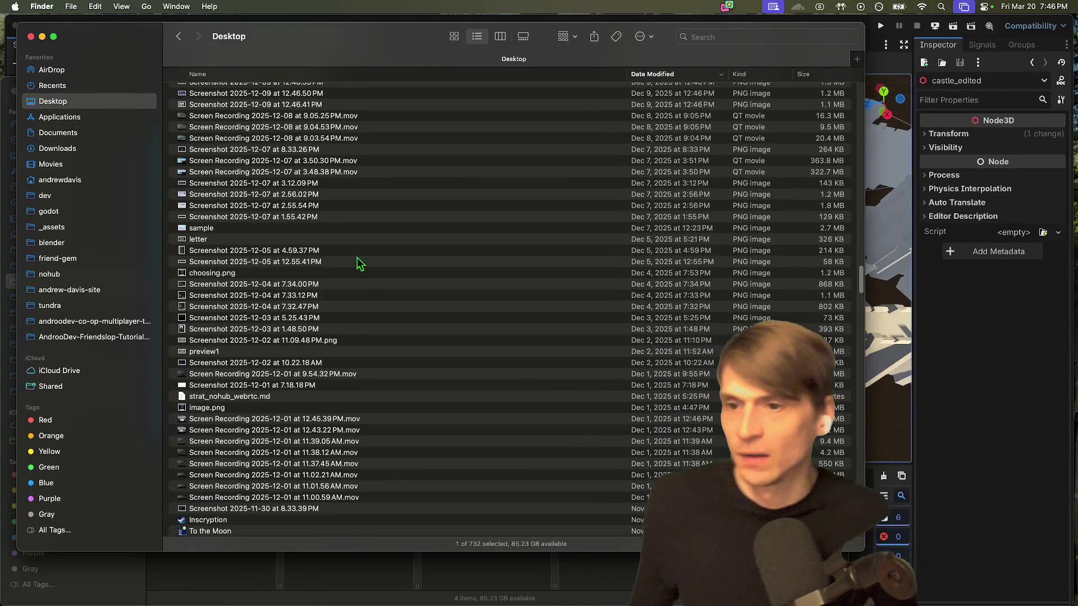
{"action": "scroll", "coordinate": [368, 273], "scroll_direction": "down", "scroll_amount": 15}
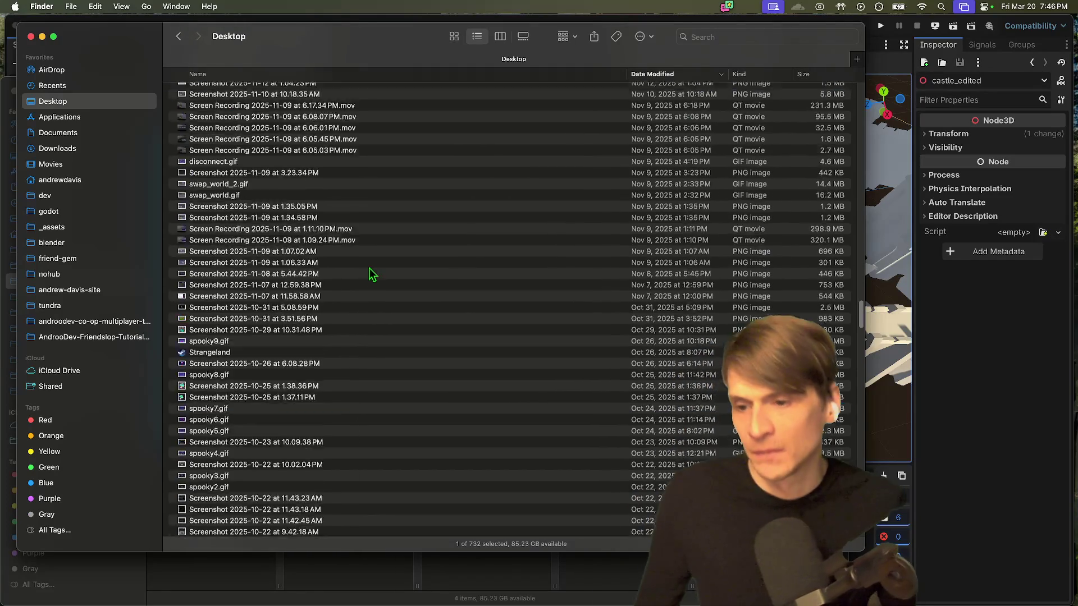
{"action": "scroll", "coordinate": [370, 275], "scroll_direction": "down", "scroll_amount": 10}
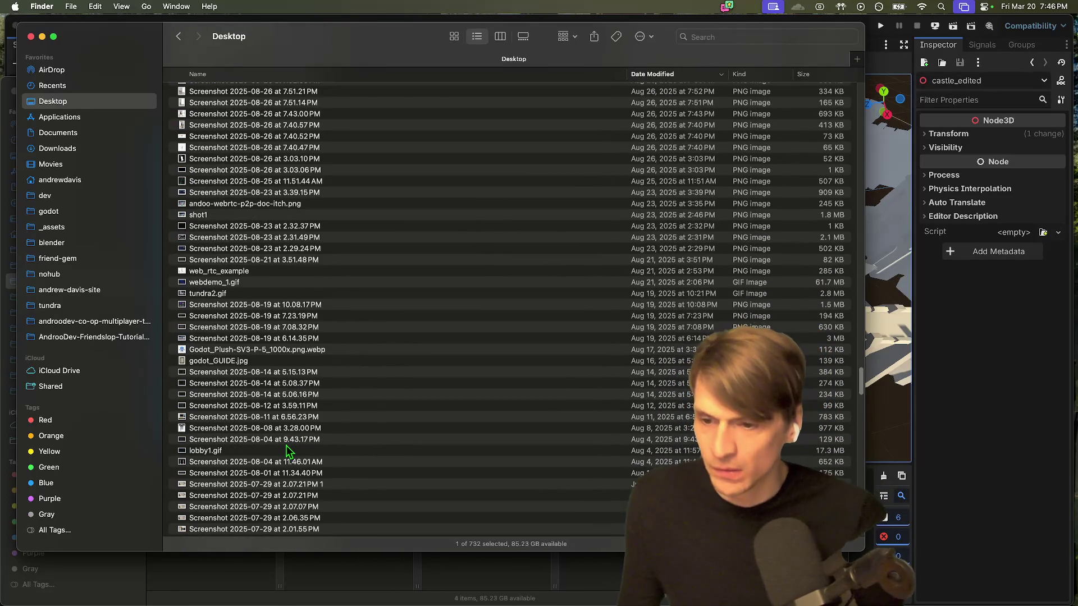
{"action": "scroll", "coordinate": [314, 433], "scroll_direction": "up", "scroll_amount": 5}
{"action": "scroll", "coordinate": [327, 443], "scroll_direction": "up", "scroll_amount": 10}
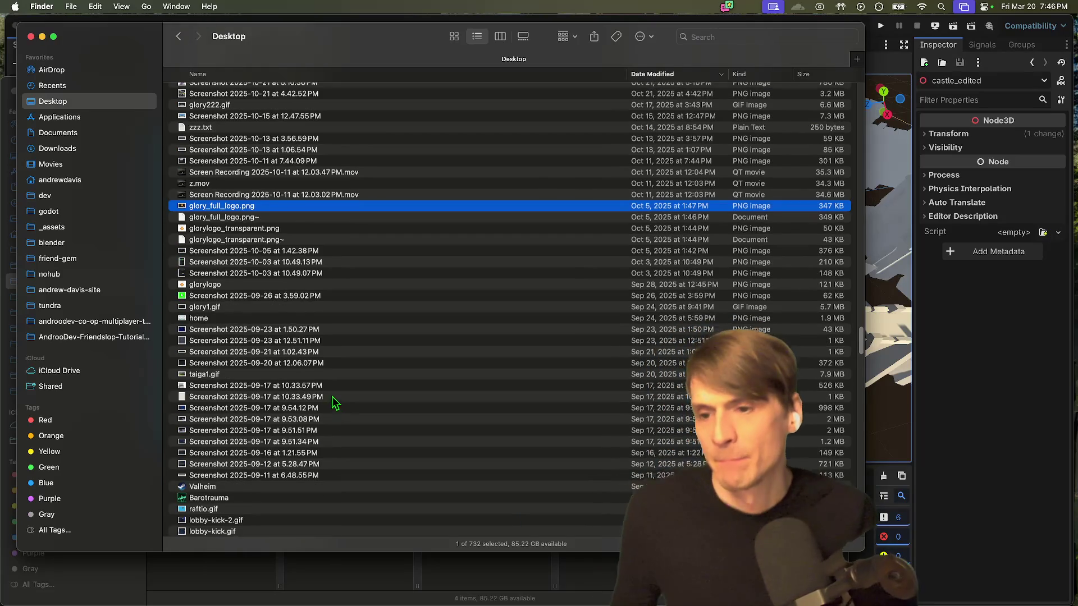
{"action": "scroll", "coordinate": [334, 404], "scroll_direction": "up", "scroll_amount": 5}
{"action": "left_click", "coordinate": [377, 345]}
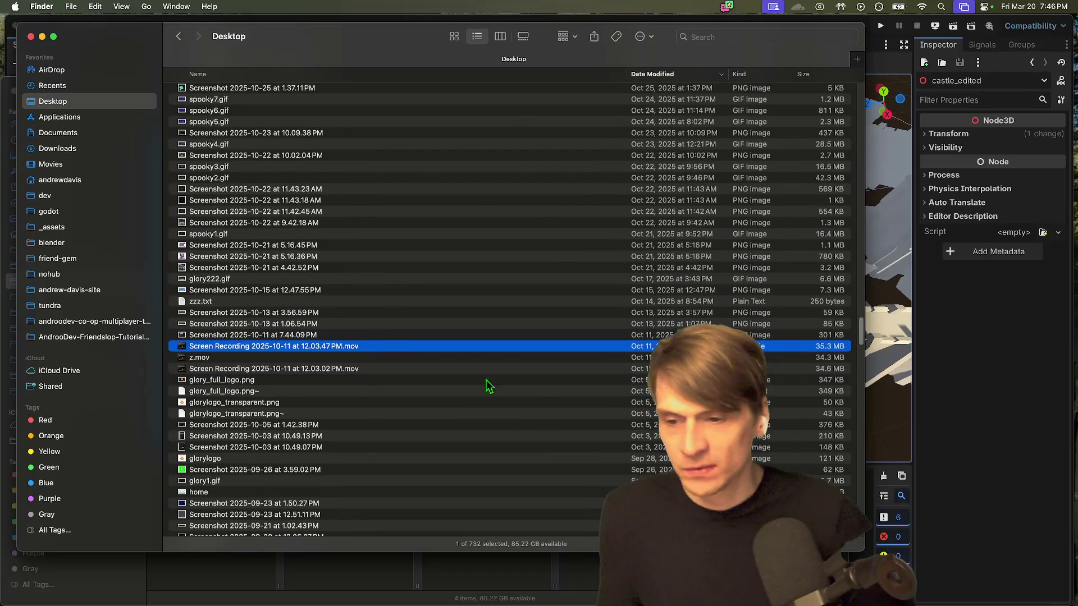
{"action": "key", "text": "space"}
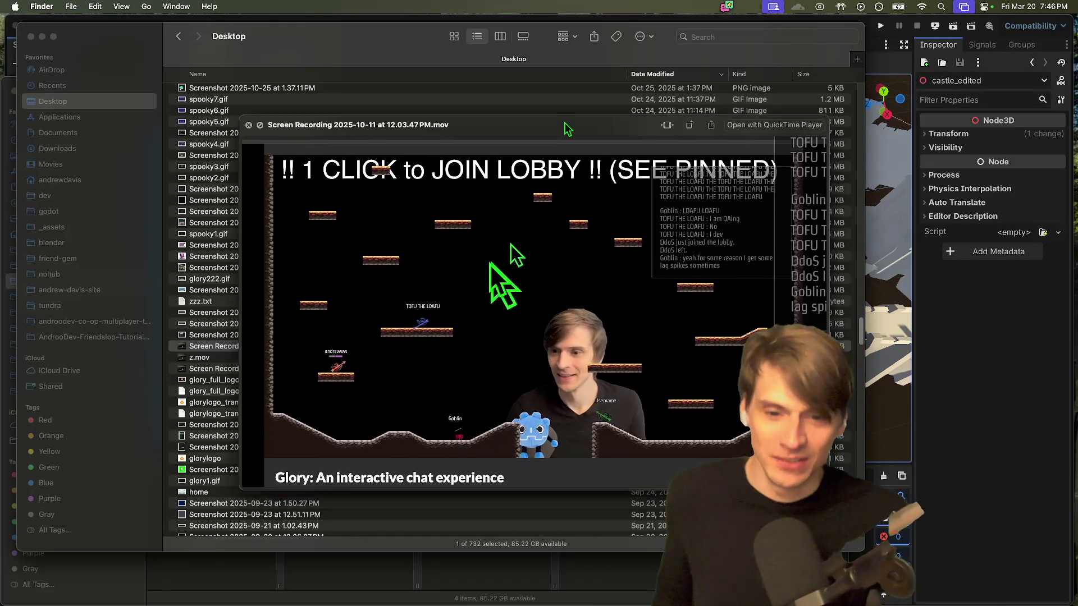
Step: Move and enlarge the October 11 recording preview, then close it
{"action": "left_click_drag", "start_coordinate": [570, 134], "coordinate": [423, 28]}
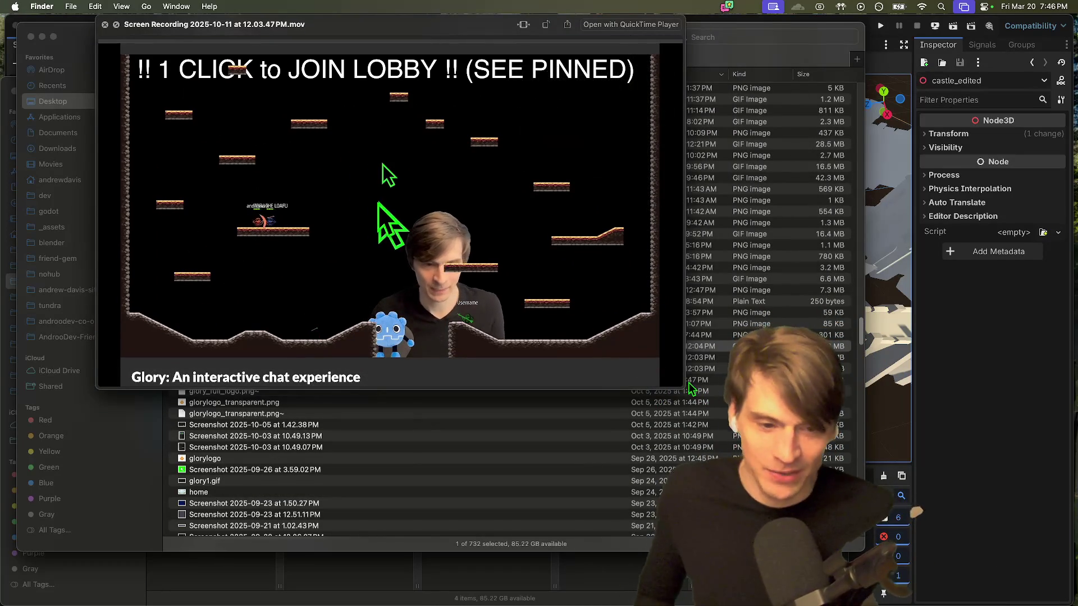
{"action": "mouse_move", "coordinate": [692, 387]}
{"action": "left_mouse_down"}
{"action": "mouse_move", "coordinate": [868, 519]}
{"action": "mouse_move", "coordinate": [994, 547]}
{"action": "left_mouse_up"}
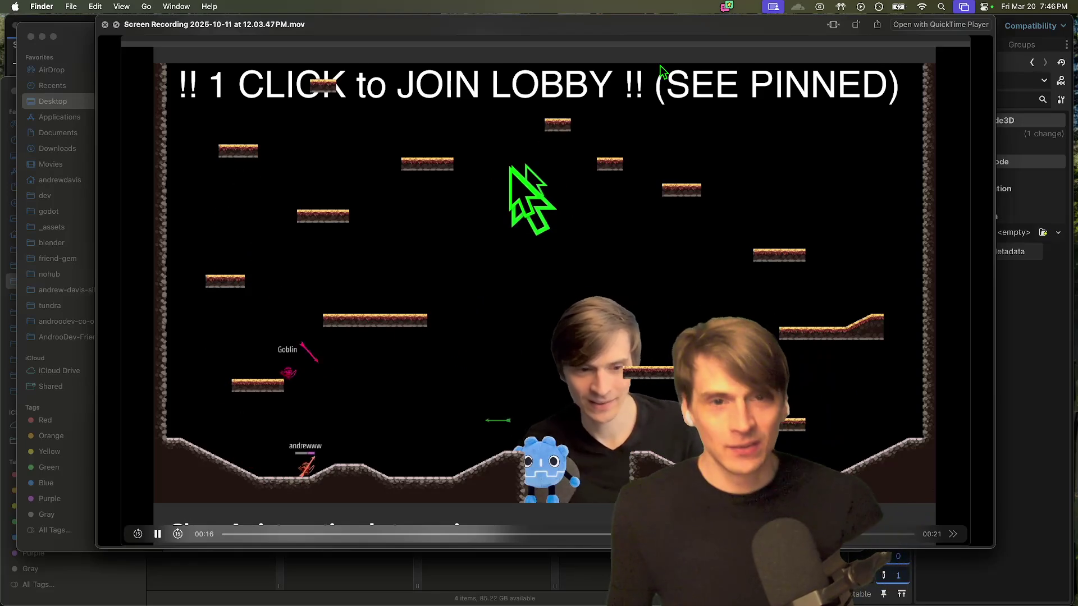
{"action": "mouse_move", "coordinate": [653, 40]}
{"action": "left_mouse_down"}
{"action": "mouse_move", "coordinate": [575, 53]}
{"action": "mouse_move", "coordinate": [543, 92]}
{"action": "left_mouse_up"}
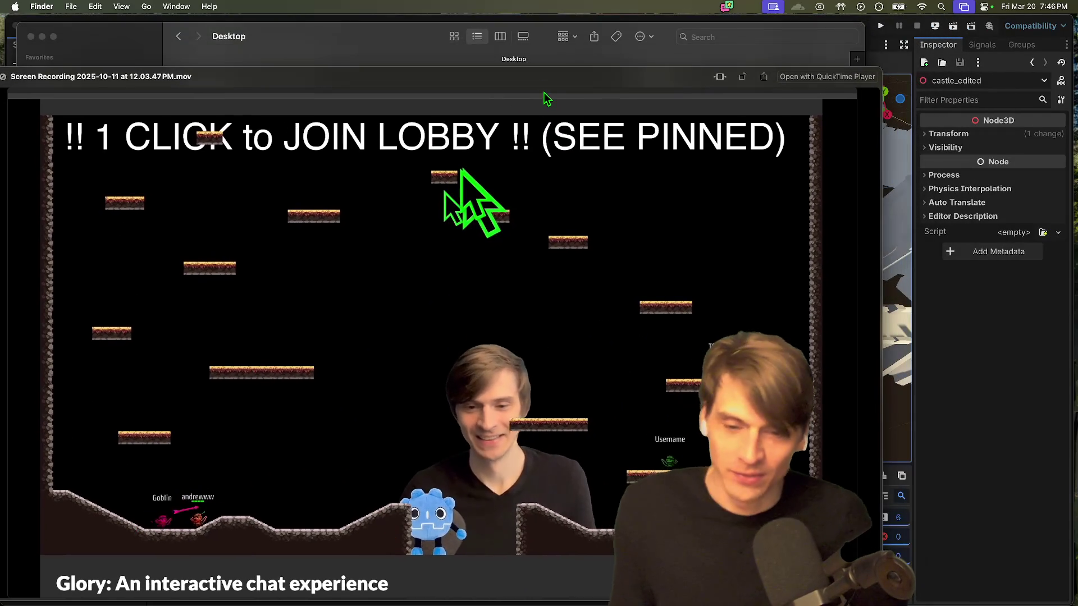
{"action": "key", "text": "space"}
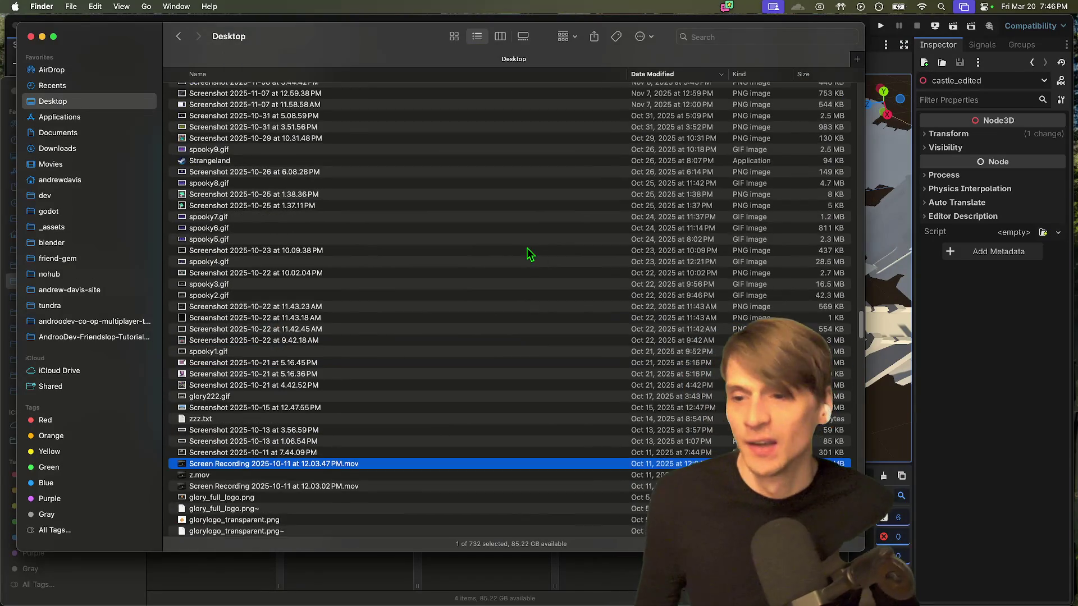
Step: Preview nearby Desktop files, including the November 25 recording and disconnect.gif
{"action": "scroll", "coordinate": [364, 348], "scroll_direction": "up", "scroll_amount": 5}
{"action": "scroll", "coordinate": [256, 352], "scroll_direction": "up", "scroll_amount": 15}
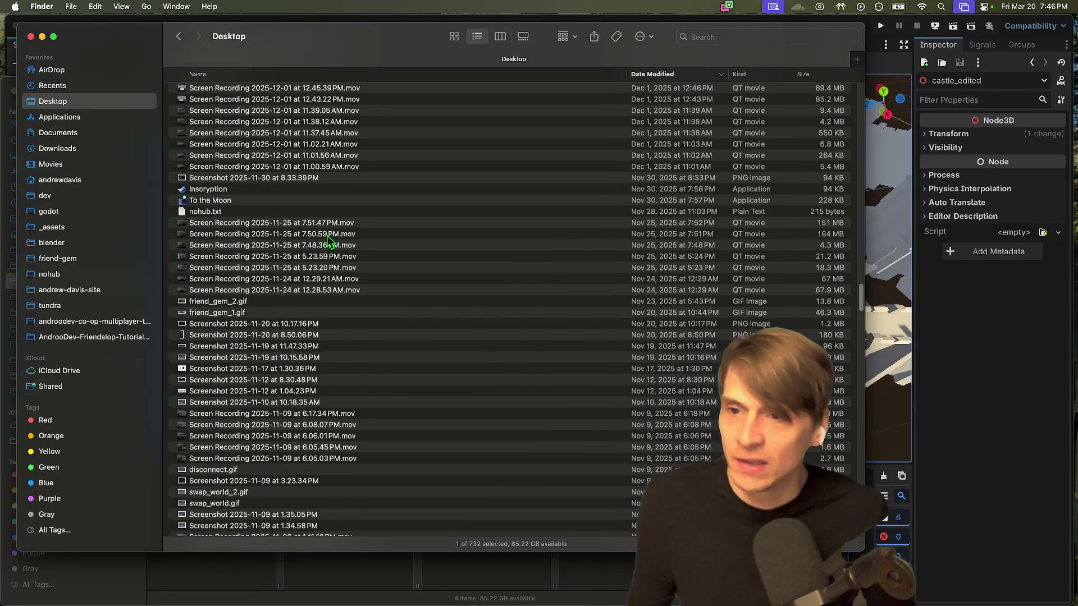
{"action": "left_click", "coordinate": [341, 259]}
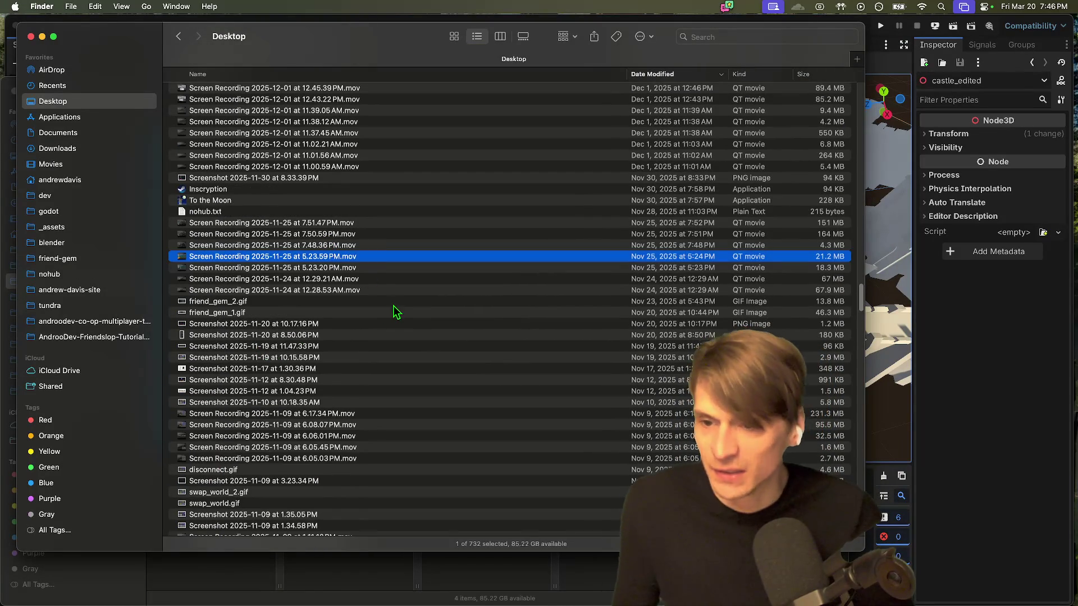
{"action": "key", "text": "space"}
{"action": "key", "text": "space"}
{"action": "scroll", "coordinate": [394, 303], "scroll_direction": "down", "scroll_amount": 5}
{"action": "left_click", "coordinate": [378, 362]}
{"action": "key", "text": "space"}
{"action": "key", "text": "Up"}
{"action": "key", "text": "space"}
Step: Open an enlarged Quick Look preview of glory222.gif
{"action": "scroll", "coordinate": [386, 371], "scroll_direction": "down", "scroll_amount": 5}
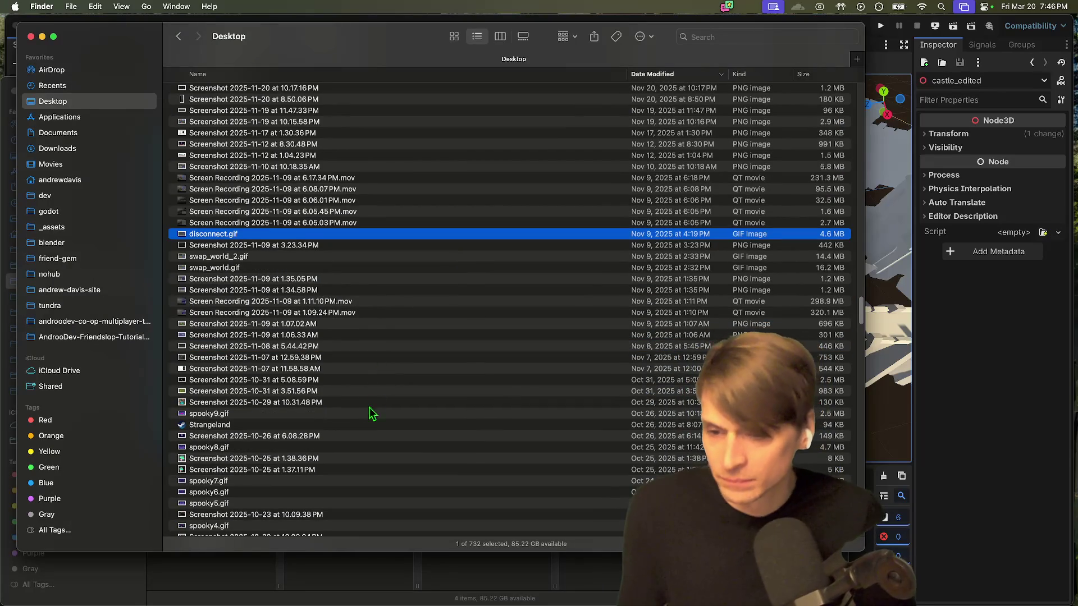
{"action": "scroll", "coordinate": [373, 415], "scroll_direction": "down", "scroll_amount": 10}
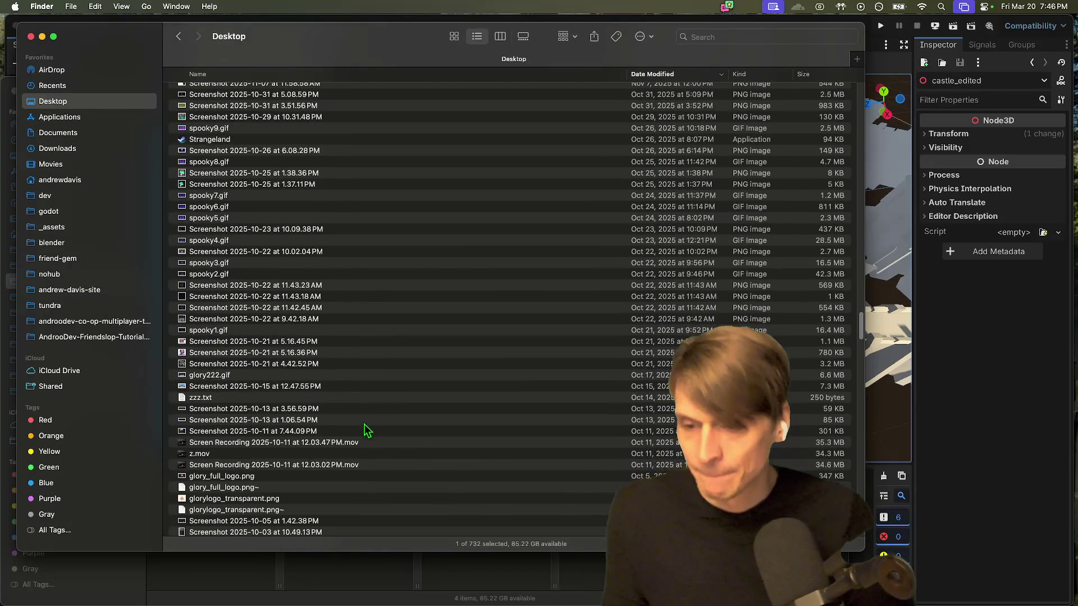
{"action": "left_click", "coordinate": [384, 375]}
{"action": "key", "text": "space"}
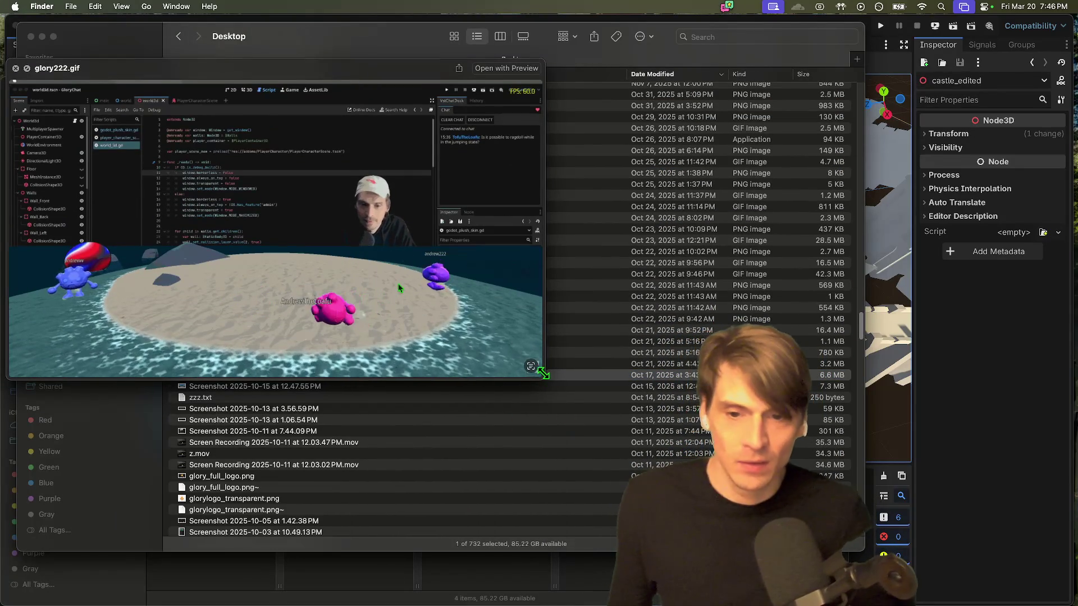
{"action": "left_click_drag", "start_coordinate": [544, 372], "coordinate": [909, 547]}
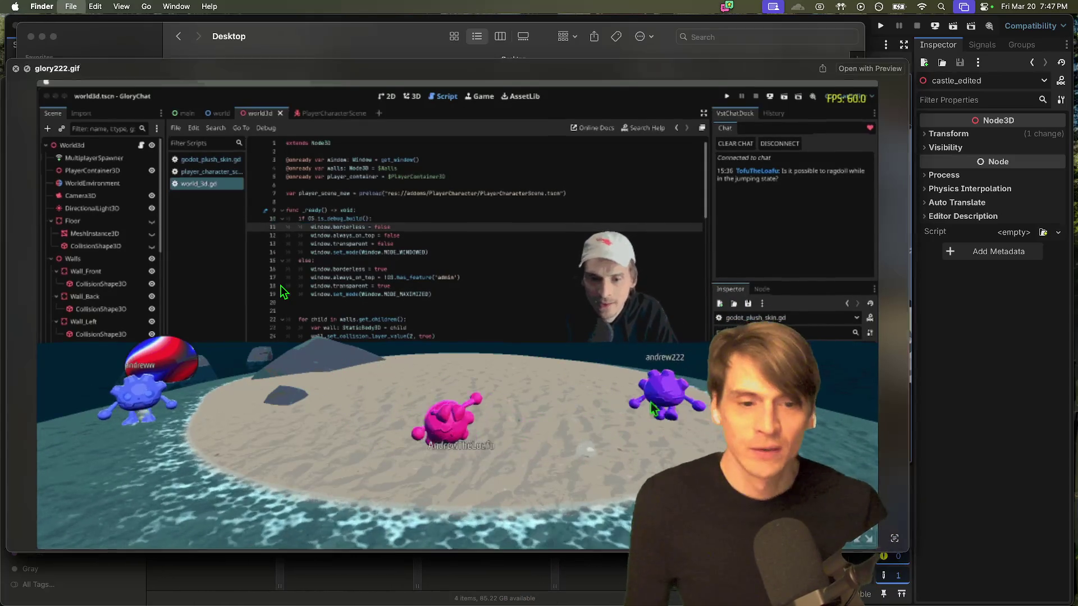
Step: Close the glory222.gif preview and return to the Godot editor
{"action": "key", "text": "space"}
{"action": "key", "text": "super+Tab"}
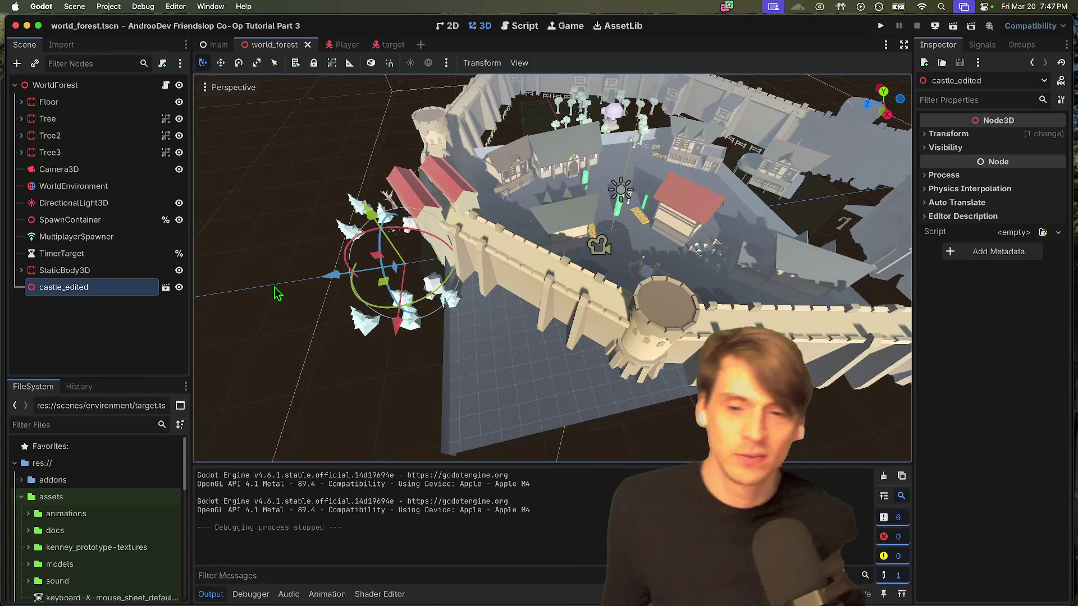
Step: Orbit the castle town viewport, glance at the Debug menu, then switch to the Firefox script
{"action": "scroll", "coordinate": [275, 292], "scroll_direction": "down", "scroll_amount": 10}
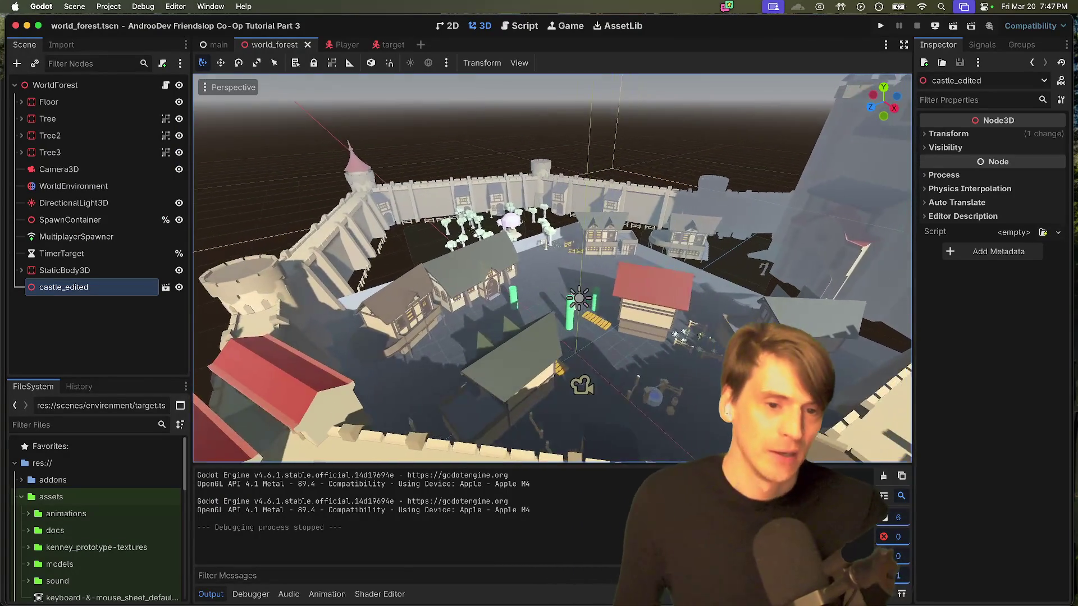
{"action": "scroll", "coordinate": [532, 277], "scroll_direction": "left", "scroll_amount": 5}
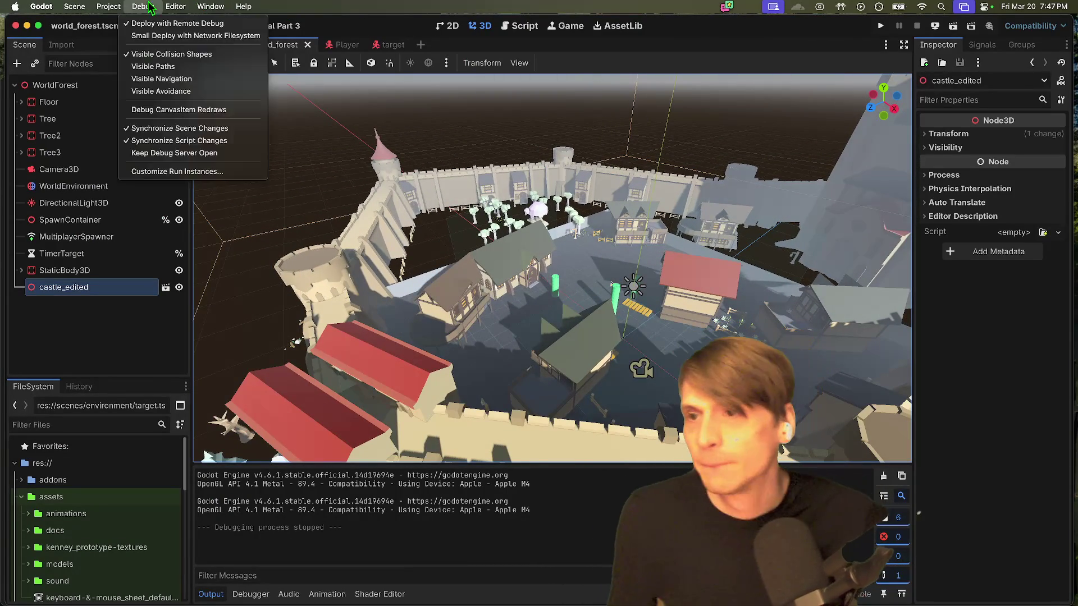
{"action": "left_click", "coordinate": [109, 6]}
{"action": "left_click", "coordinate": [113, 6]}
{"action": "key", "text": "super+Tab"}
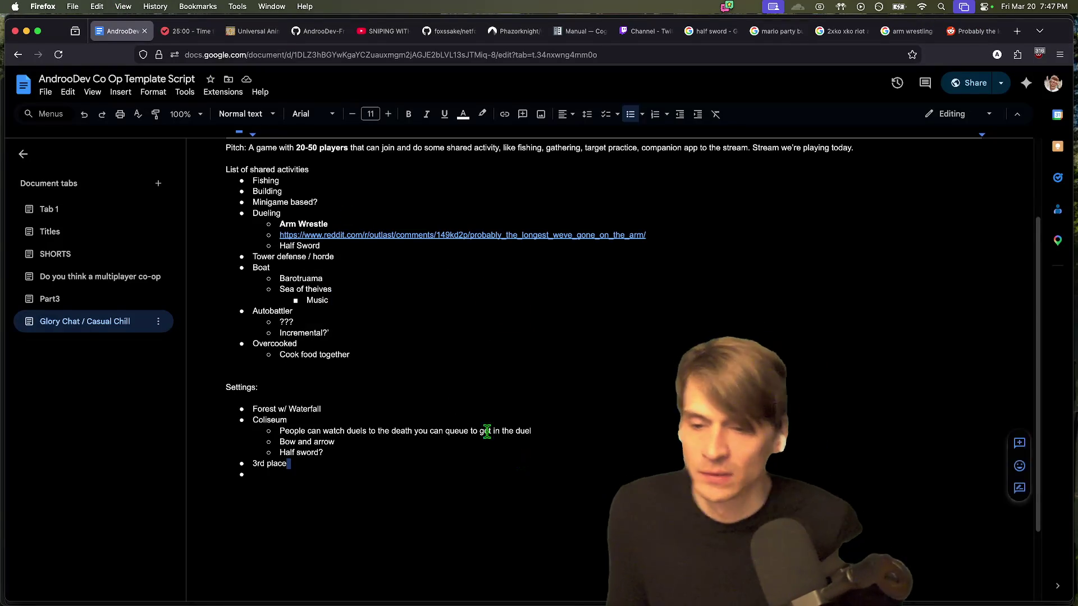
Step: Bold the Forest w/ Waterfall line and start a sub-bullet beneath it
{"action": "left_click", "coordinate": [451, 404]}
{"action": "key", "text": "shift+Home"}
{"action": "key", "text": "ctrl+b"}
{"action": "left_click", "coordinate": [451, 404]}
{"action": "key", "text": "Return"}
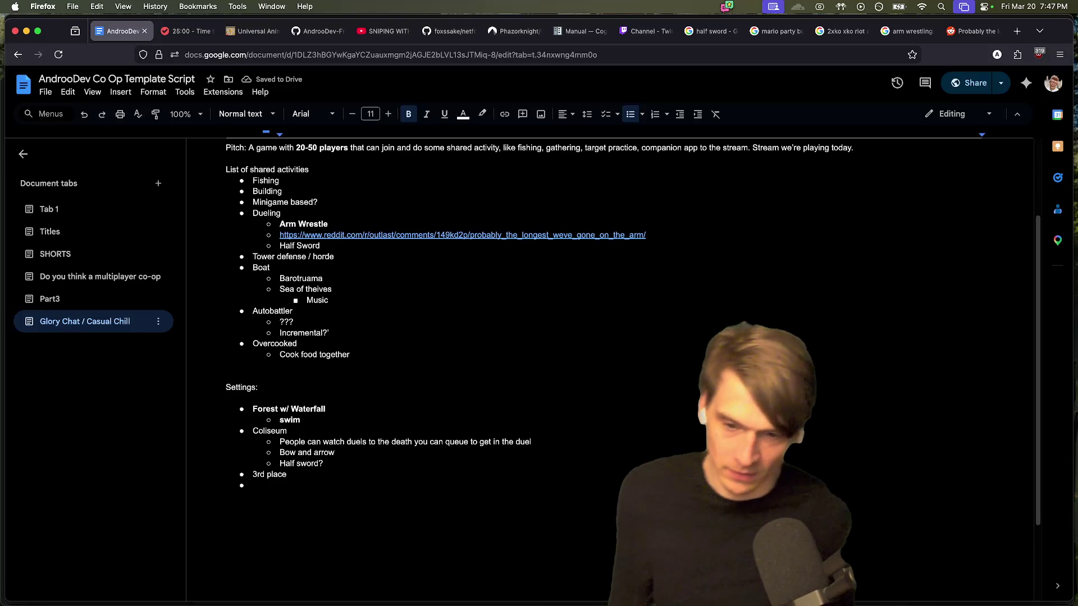
Step: Add sub-bullets about swimming and some people being fishermen, with a third-level note
{"action": "key", "text": "Return"}
{"action": "type", "text": "som"}
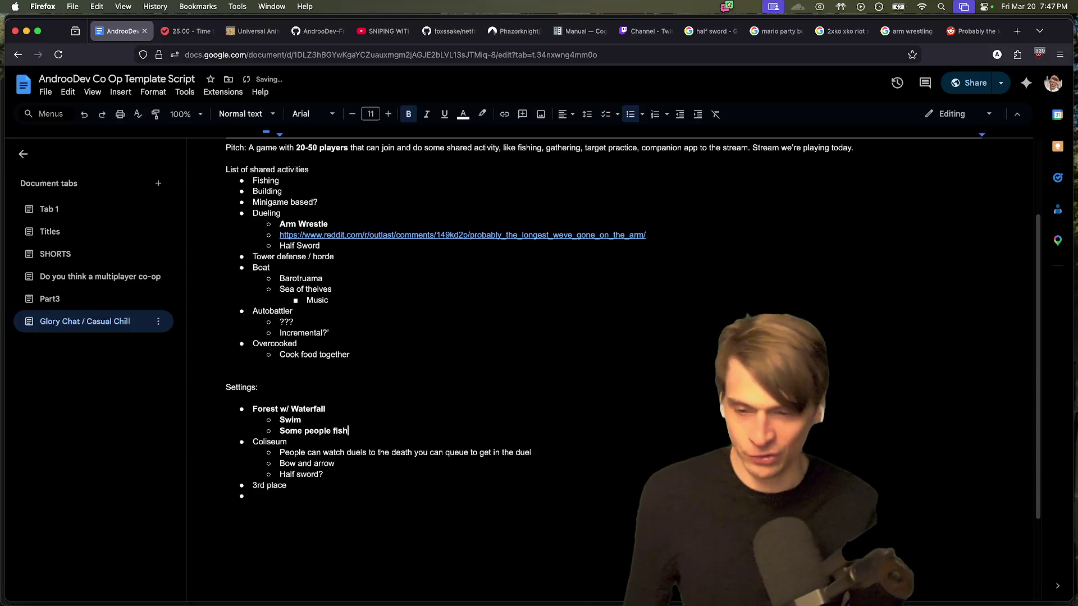
{"action": "key", "text": "Return"}
{"action": "type", "text": "some"}
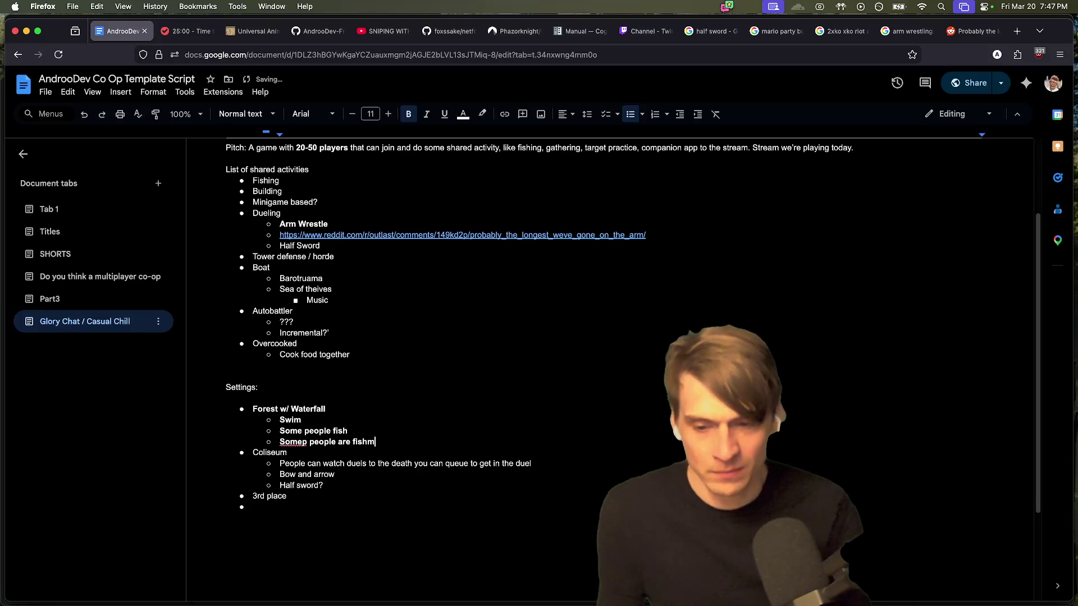
{"action": "key", "text": "BackSpace"}
{"action": "key", "text": "BackSpace"}
{"action": "key", "text": "BackSpace"}
{"action": "type", "text": "erman"}
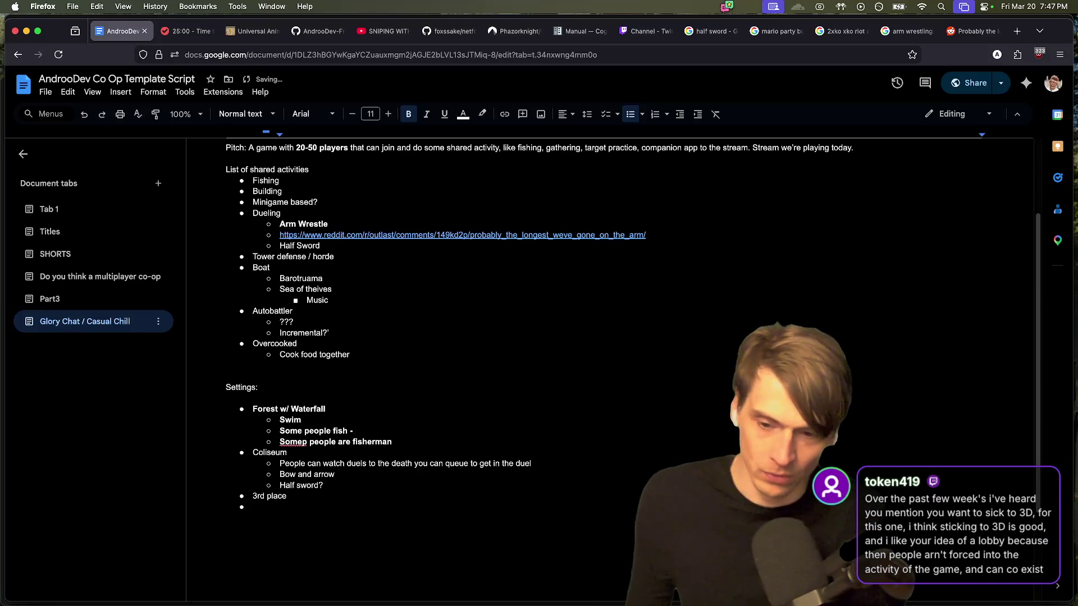
{"action": "key", "text": "Return"}
{"action": "key", "text": "Tab"}
{"action": "type", "text": "c"}
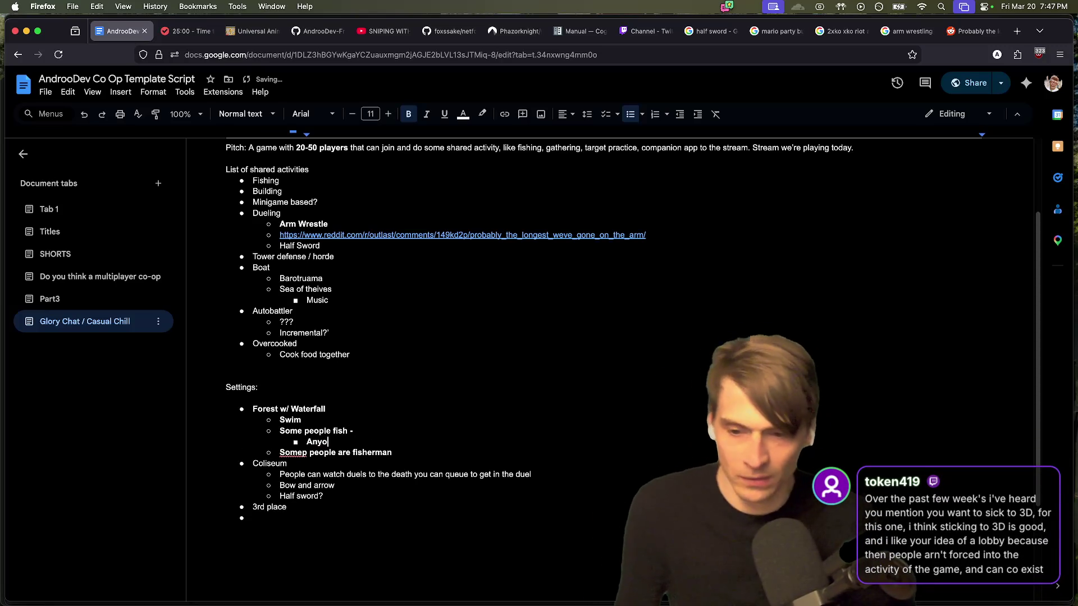
{"action": "type", "text": "ATSX"}
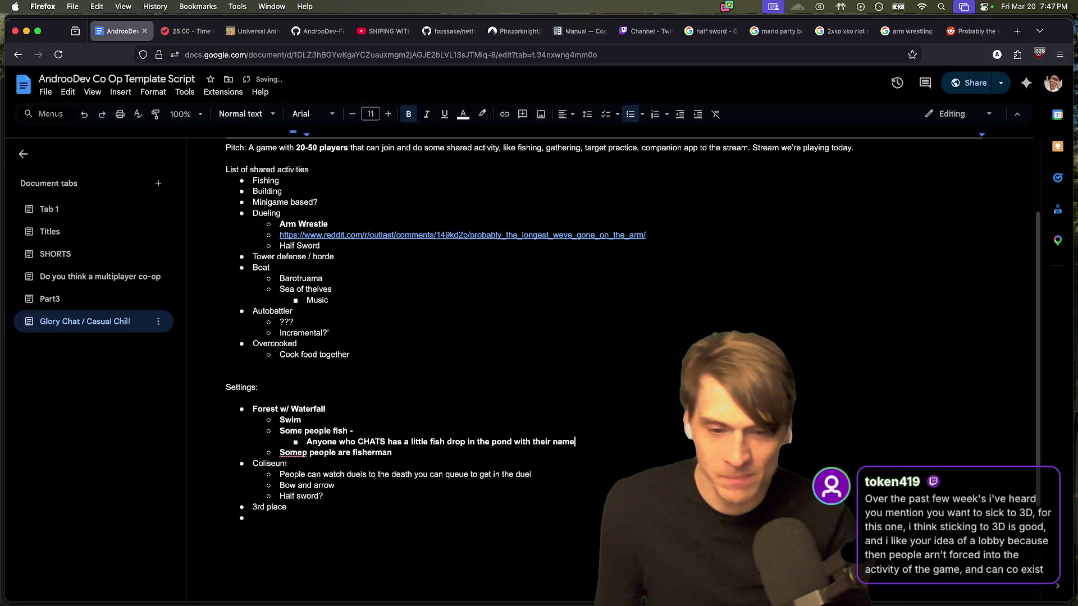
{"action": "key", "text": "Return"}
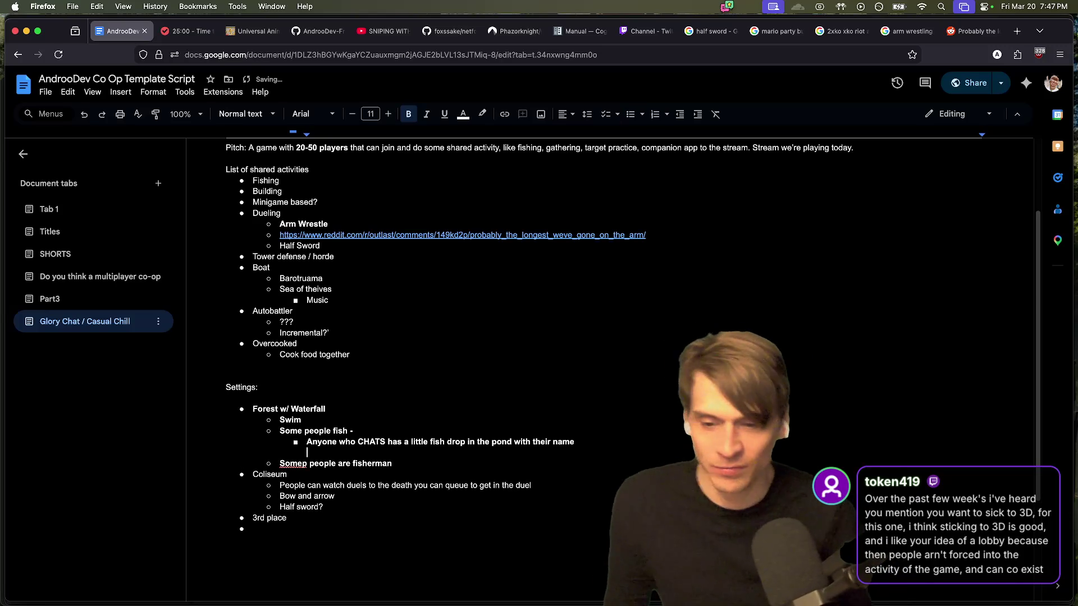
{"action": "key", "text": "BackSpace"}
Step: Reword the bullet to 'You can open the game, join' and add an indented line below
{"action": "key", "text": "alt+BackSpace"}
{"action": "key", "text": "alt+BackSpace"}
{"action": "key", "text": "alt+BackSpace"}
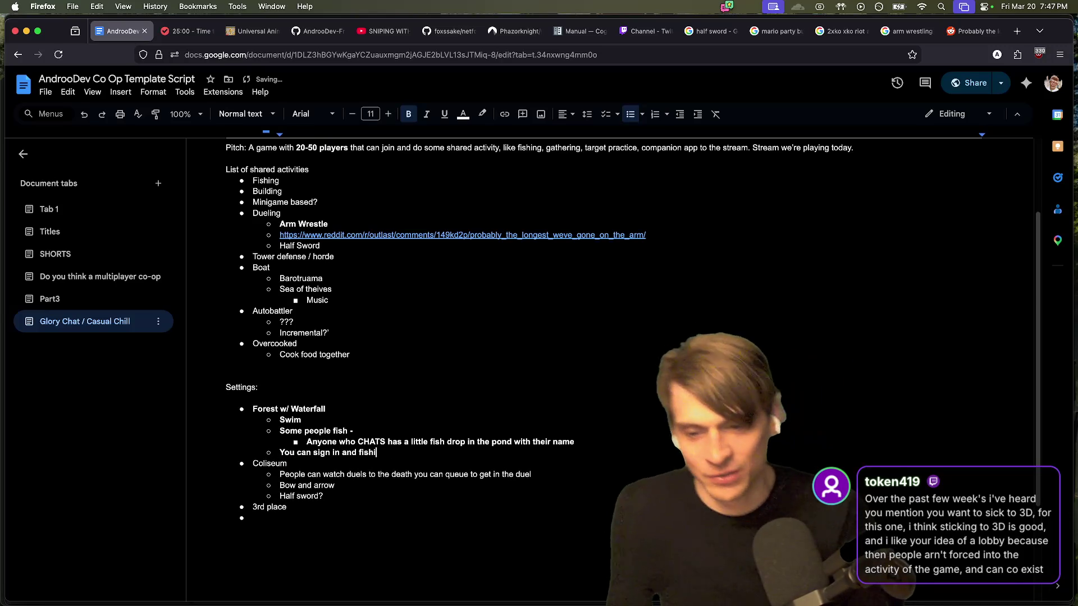
{"action": "key", "text": "alt+BackSpace"}
{"action": "key", "text": "alt+BackSpace"}
{"action": "key", "text": "alt+BackSpace"}
{"action": "type", "text": "open the game, join"}
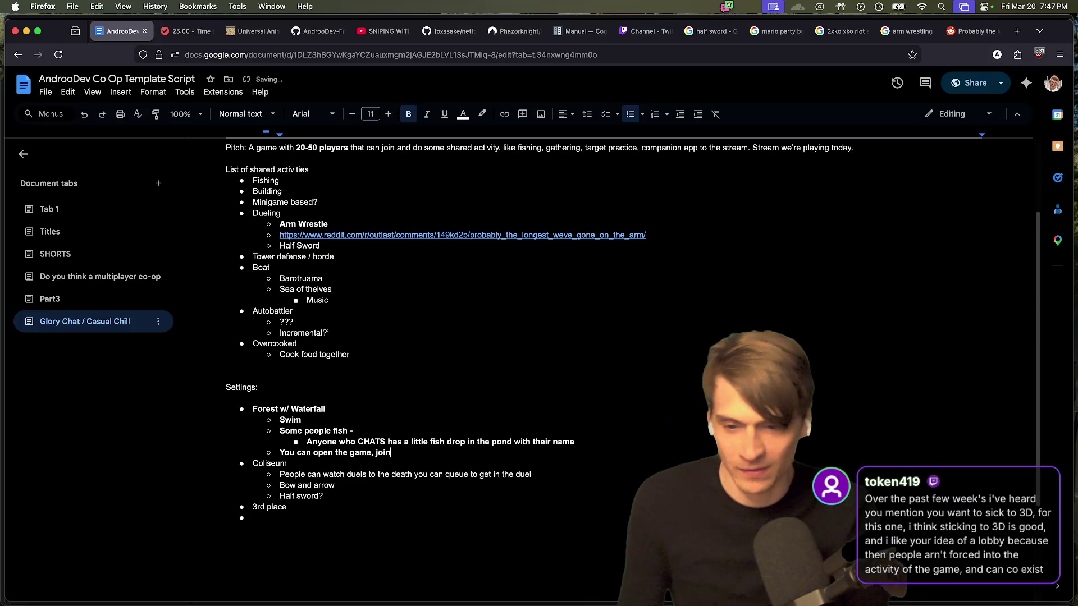
{"action": "key", "text": "Return"}
{"action": "key", "text": "Tab"}
{"action": "type", "text": "a"}
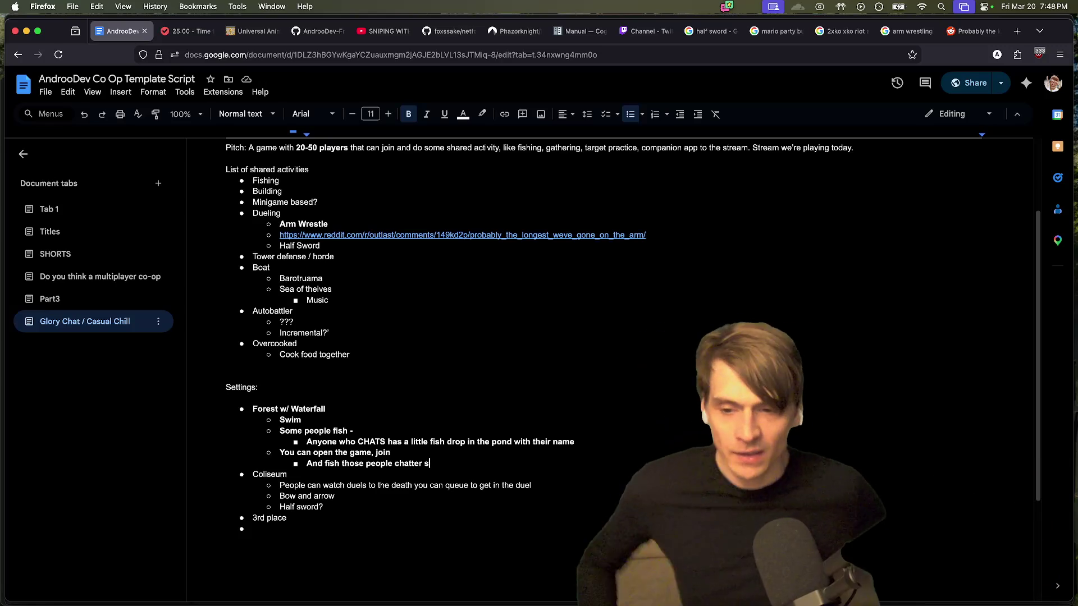
Step: Add a line above Settings:, remove the blank line under the heading, and search 'webfishing' in a new tab
{"action": "left_click", "coordinate": [375, 375]}
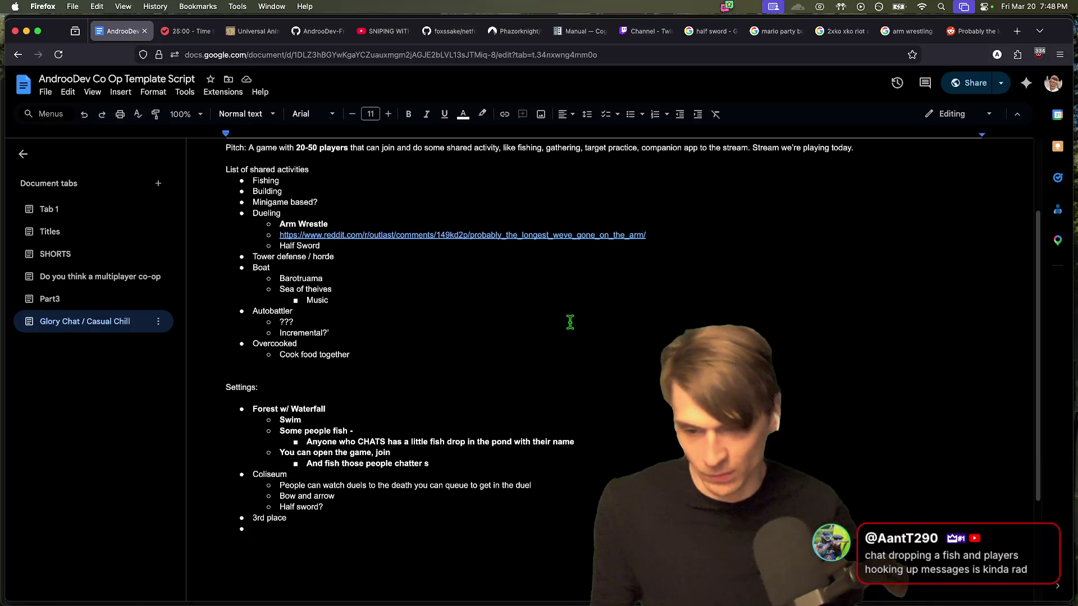
{"action": "key", "text": "Return"}
{"action": "type", "text": "Can I stream my stream into the game?"}
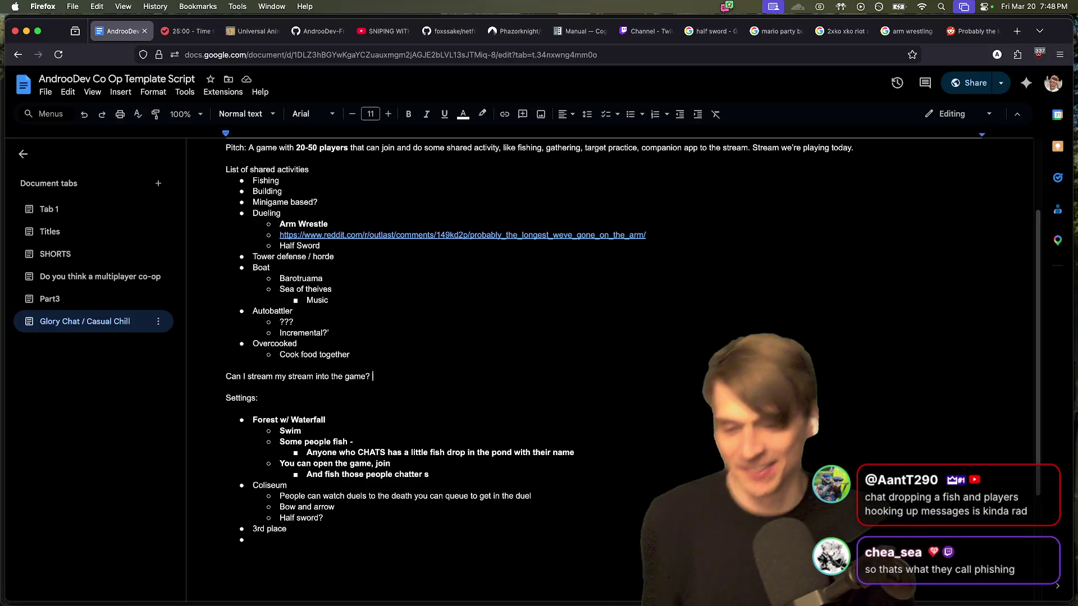
{"action": "scroll", "coordinate": [580, 274], "scroll_direction": "up", "scroll_amount": 3}
{"action": "left_click_drag", "start_coordinate": [373, 226], "coordinate": [226, 227]}
{"action": "key", "text": "Up"}
{"action": "key", "text": "Delete"}
{"action": "key", "text": "Down"}
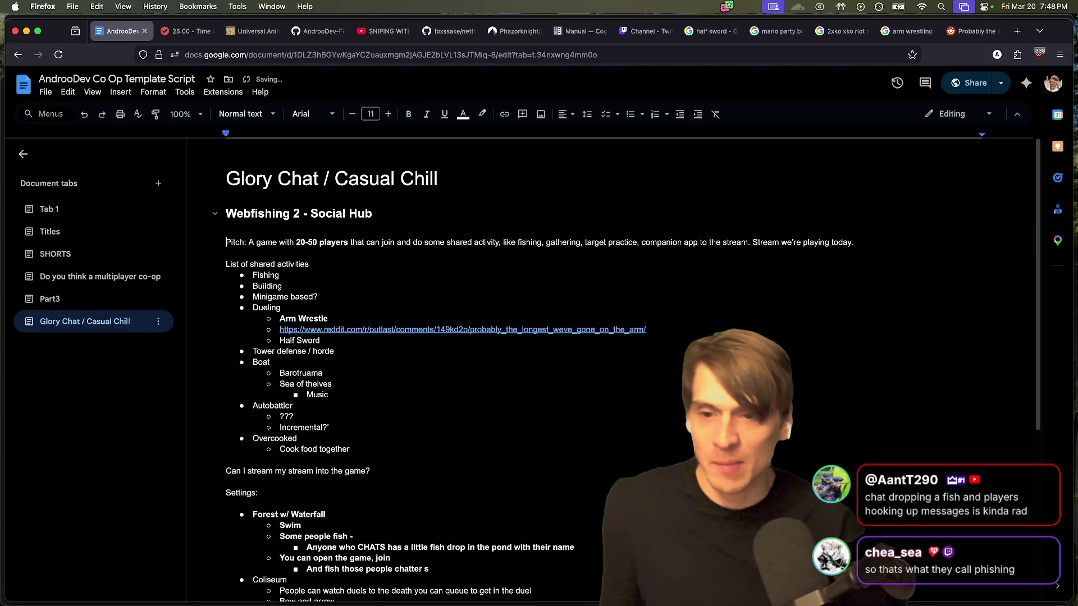
{"action": "key", "text": "cmd+t"}
{"action": "type", "text": "webfis"}
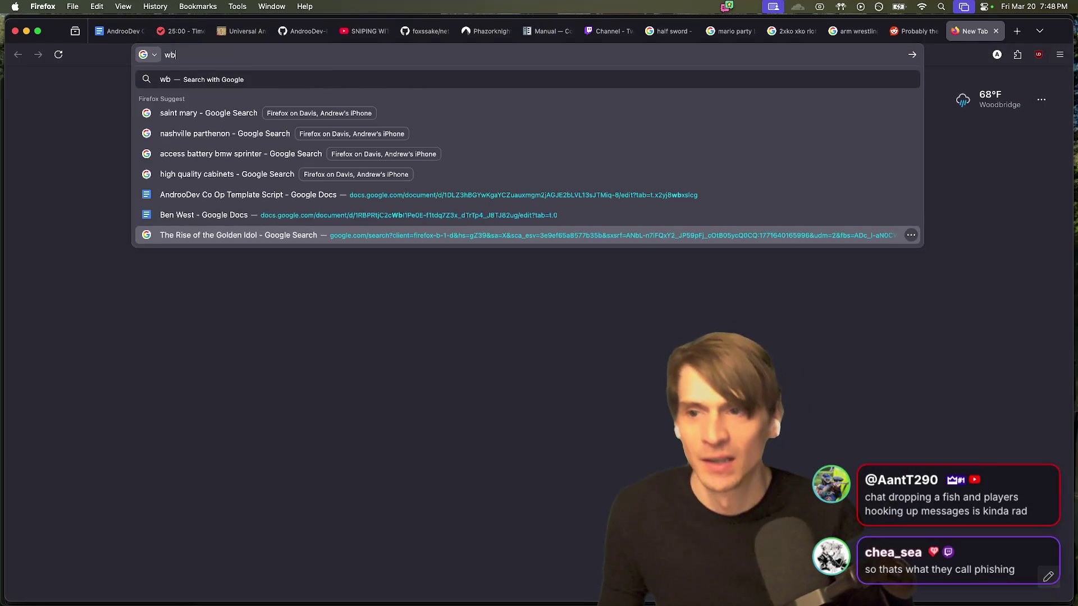
{"action": "type", "text": "hing"}
Step: Load the Google results for 'webfishing' and switch to the Images results
{"action": "key", "text": "Return"}
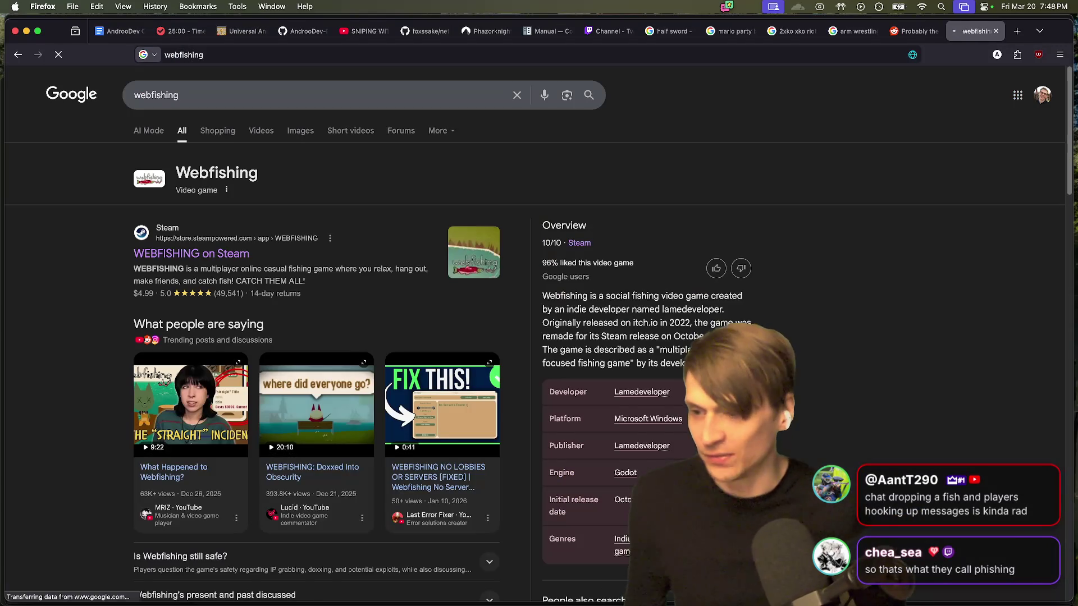
{"action": "left_click", "coordinate": [217, 130]}
{"action": "left_click", "coordinate": [223, 114]}
{"action": "left_click", "coordinate": [260, 131]}
{"action": "left_click", "coordinate": [290, 135]}
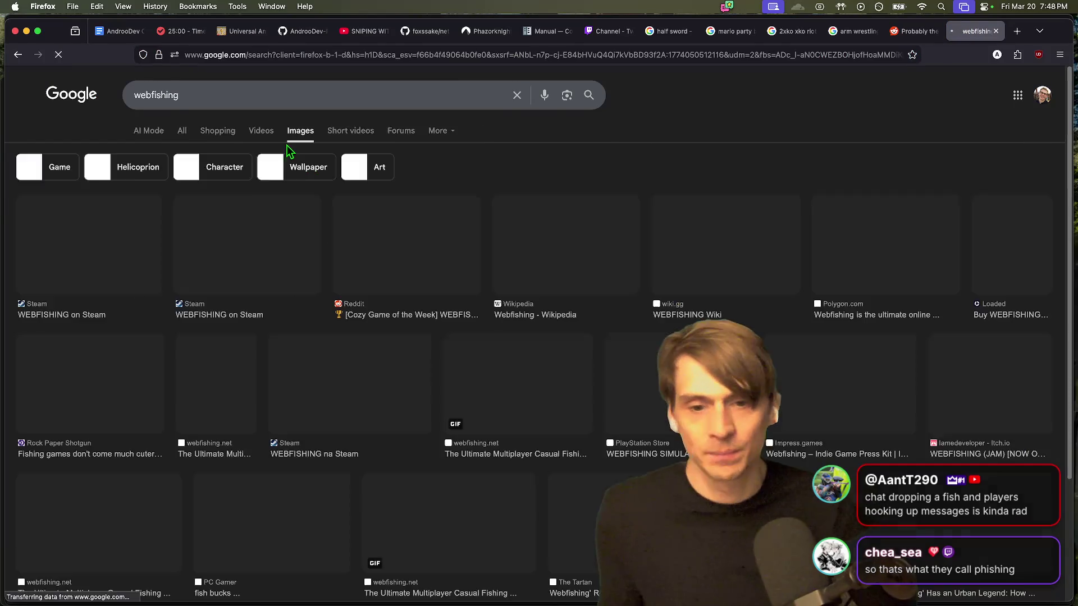
{"action": "scroll", "coordinate": [340, 249], "scroll_direction": "down", "scroll_amount": 5}
{"action": "scroll", "coordinate": [341, 249], "scroll_direction": "up", "scroll_amount": 5}
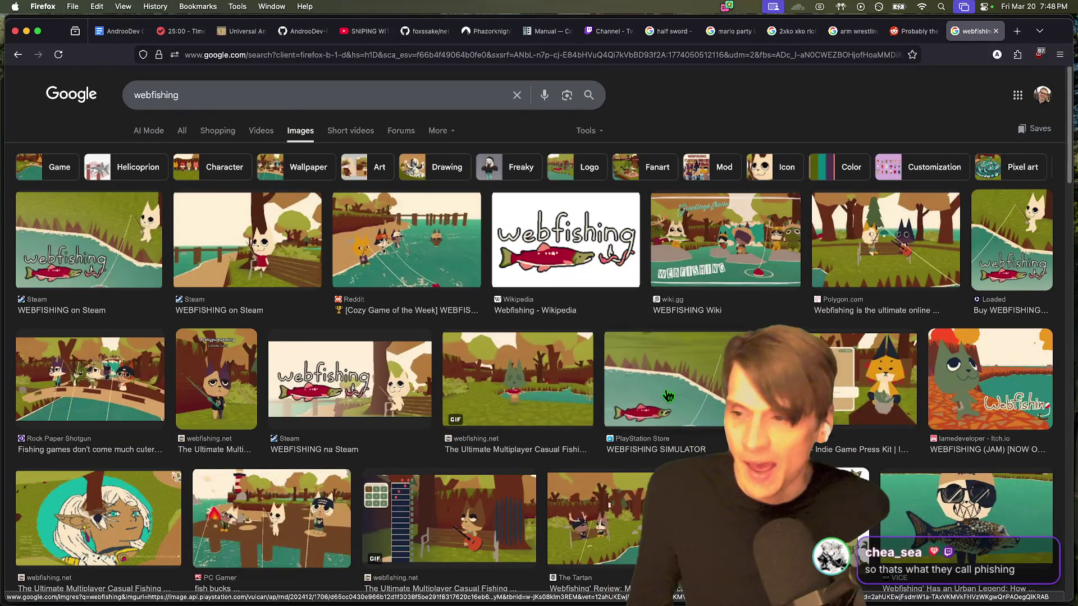
Step: Preview the Steam screenshot of Webfishing in the side panel
{"action": "left_click", "coordinate": [225, 253]}
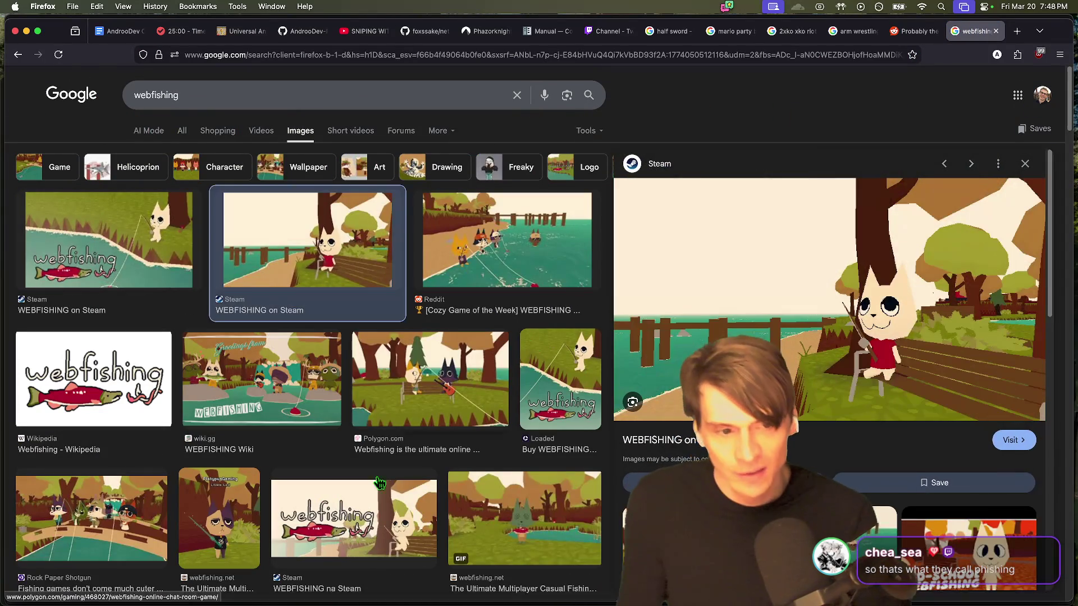
{"action": "scroll", "coordinate": [470, 500], "scroll_direction": "down", "scroll_amount": 2}
{"action": "scroll", "coordinate": [470, 499], "scroll_direction": "up", "scroll_amount": 2}
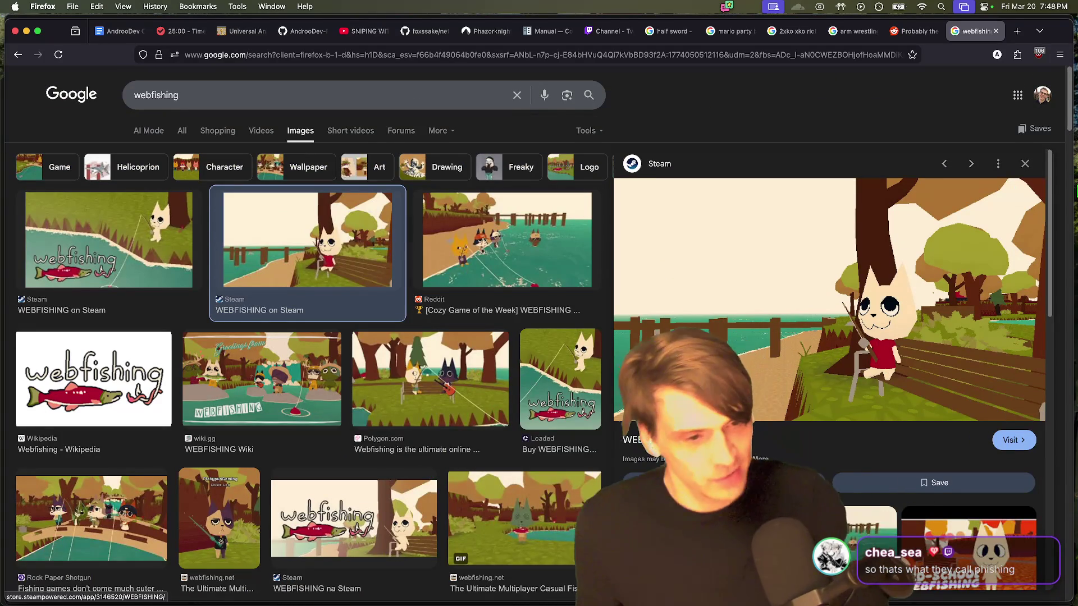
{"action": "scroll", "coordinate": [837, 236], "scroll_direction": "down", "scroll_amount": 5}
{"action": "scroll", "coordinate": [838, 236], "scroll_direction": "up", "scroll_amount": 5}
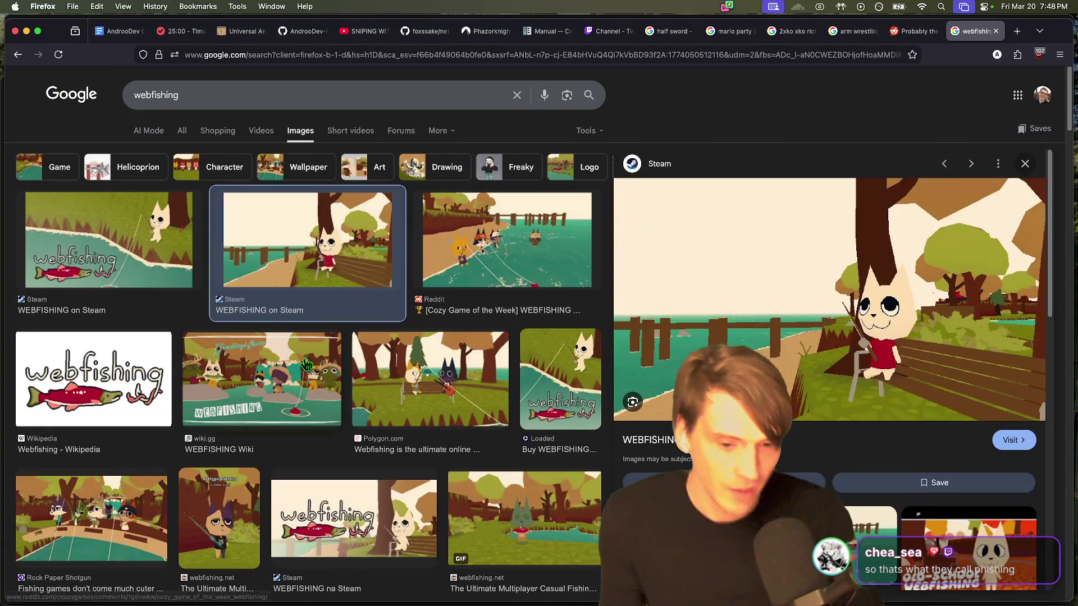
{"action": "key", "text": "super+Tab"}
{"action": "key", "text": "super+Tab"}
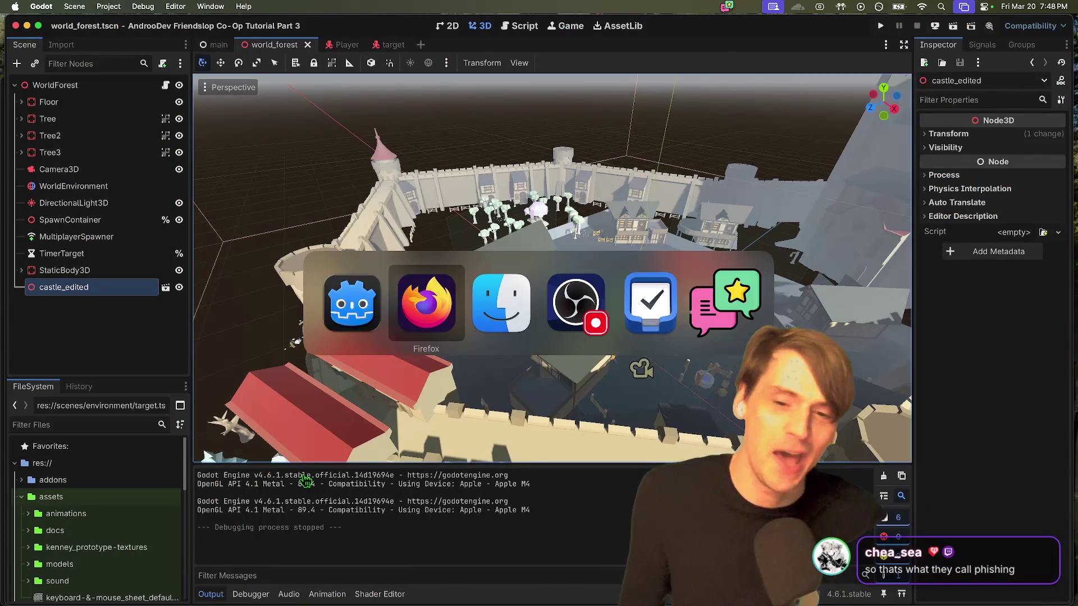
Step: Return to the brief and review the join and fish-drop lines in the Forest and Coliseum notes
{"action": "key", "text": "super+w"}
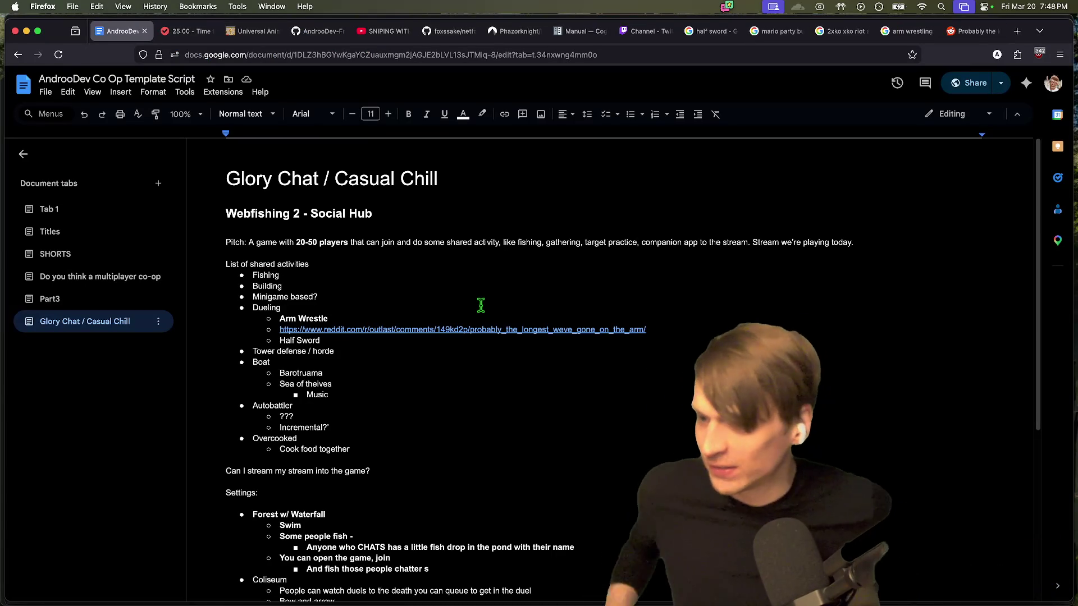
{"action": "scroll", "coordinate": [546, 314], "scroll_direction": "down", "scroll_amount": 5}
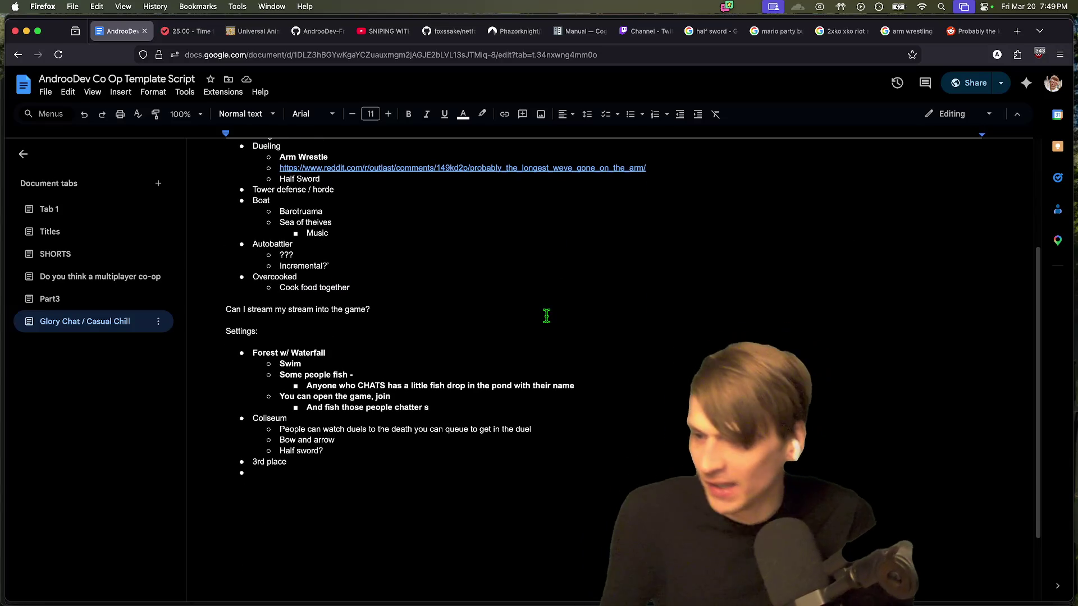
{"action": "scroll", "coordinate": [546, 315], "scroll_direction": "down", "scroll_amount": 2}
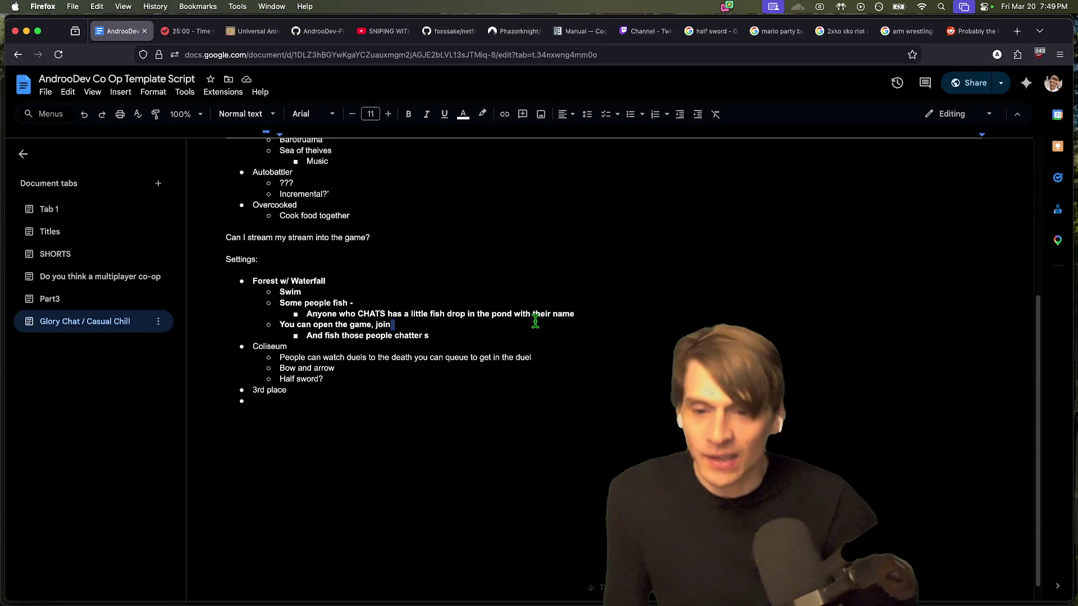
{"action": "left_click", "coordinate": [534, 322]}
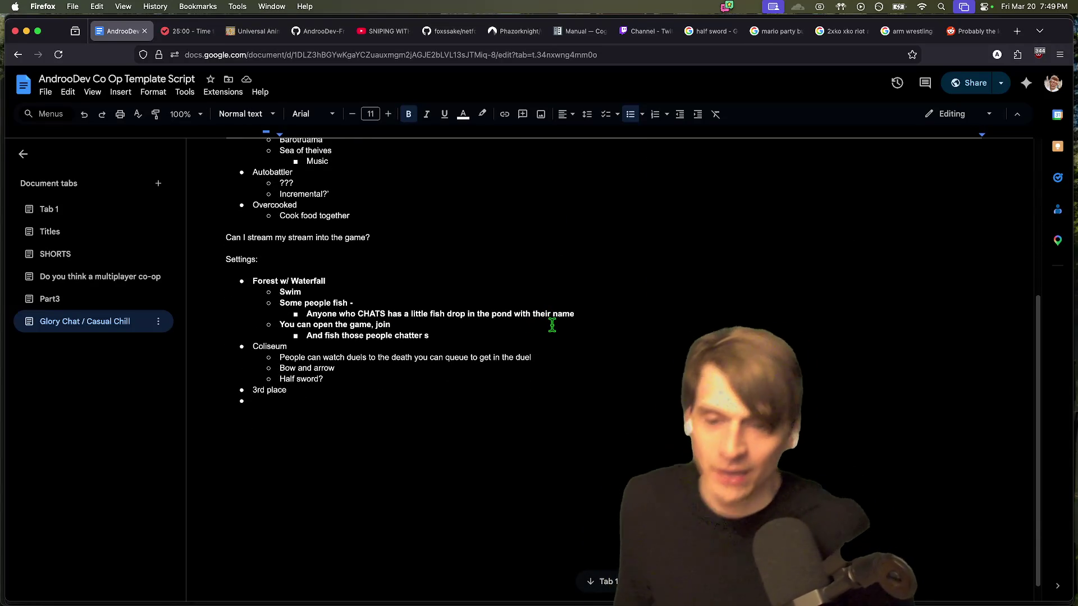
{"action": "left_click", "coordinate": [601, 315]}
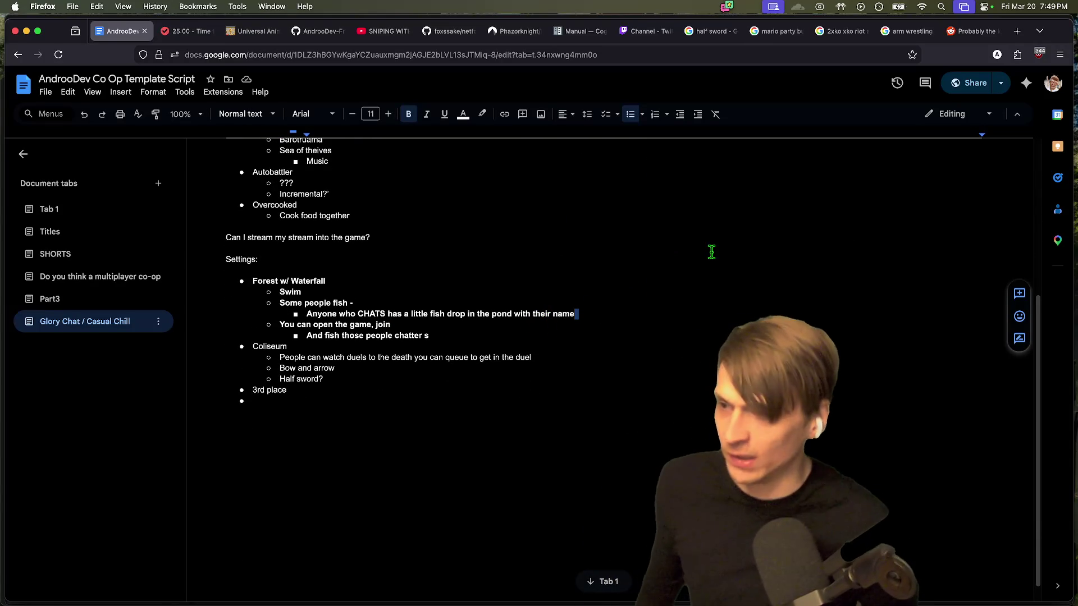
Step: Load the itch.io homepage in a new browser tab
{"action": "key", "text": "super+t"}
{"action": "type", "text": "itch.io"}
{"action": "key", "text": "Return"}
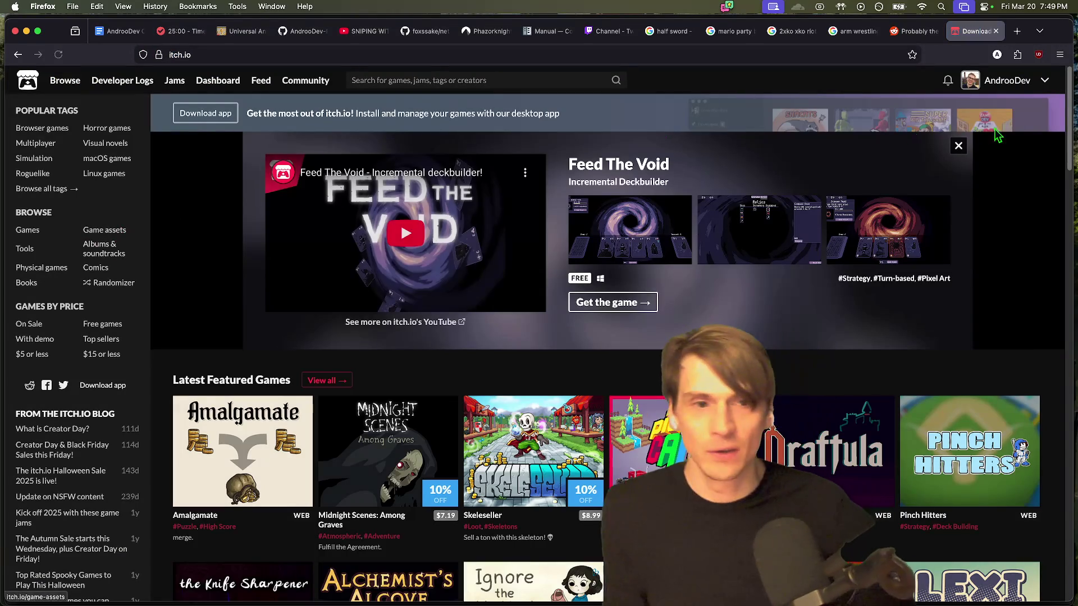
Step: Go to the AndrooDev profile and open the Friendslop Co-Op Sample game page
{"action": "left_click", "coordinate": [1006, 80]}
{"action": "scroll", "coordinate": [399, 207], "scroll_direction": "down", "scroll_amount": 7}
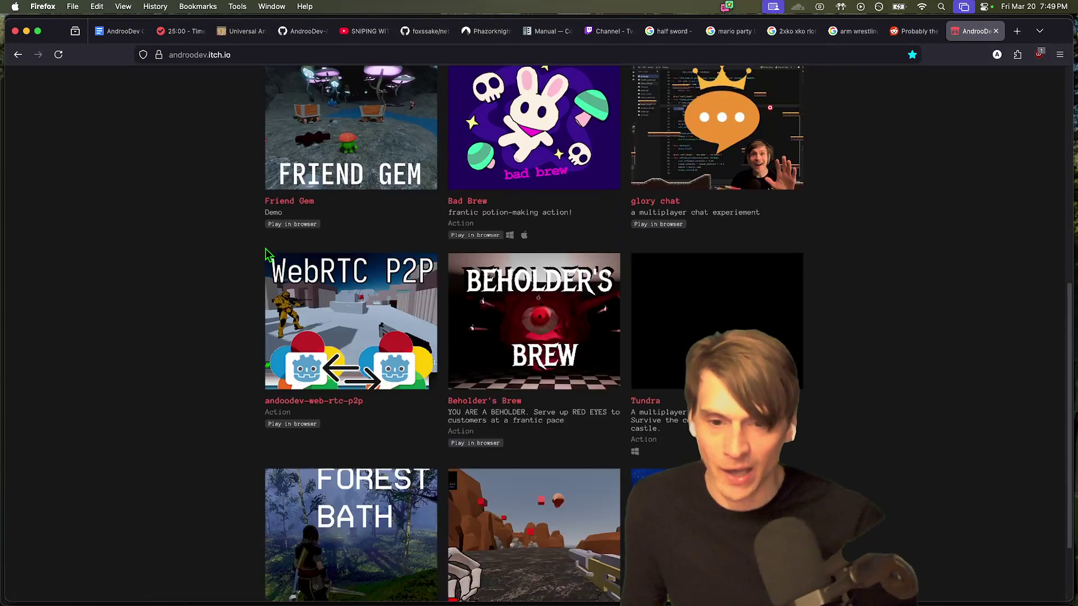
{"action": "scroll", "coordinate": [301, 472], "scroll_direction": "up", "scroll_amount": 7}
{"action": "left_click", "coordinate": [322, 334]}
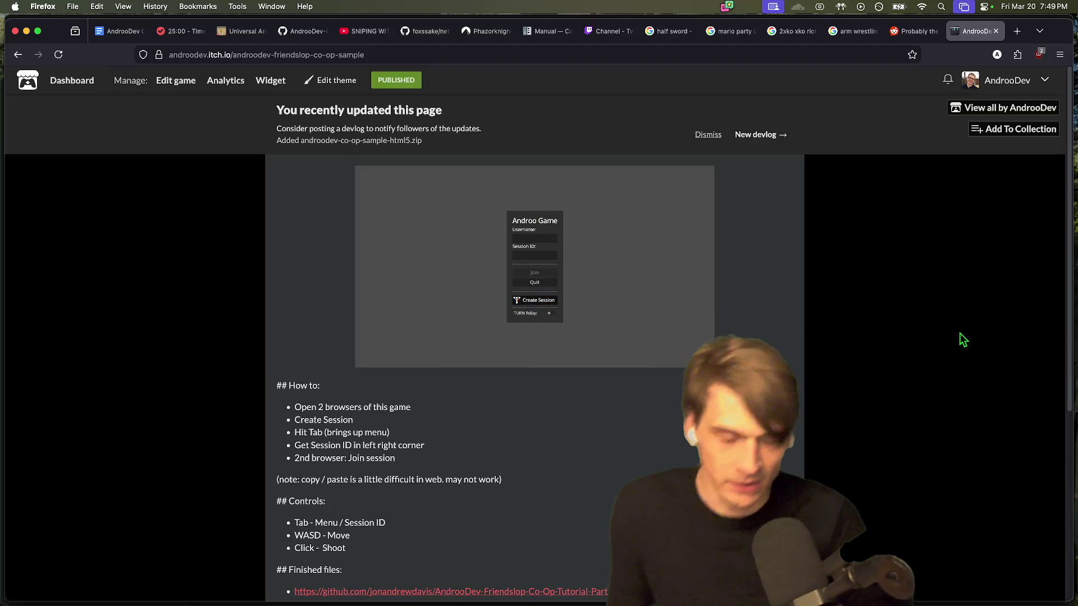
Step: Create a multiplayer session in the browser build and shoot two fireballs
{"action": "left_click", "coordinate": [534, 300]}
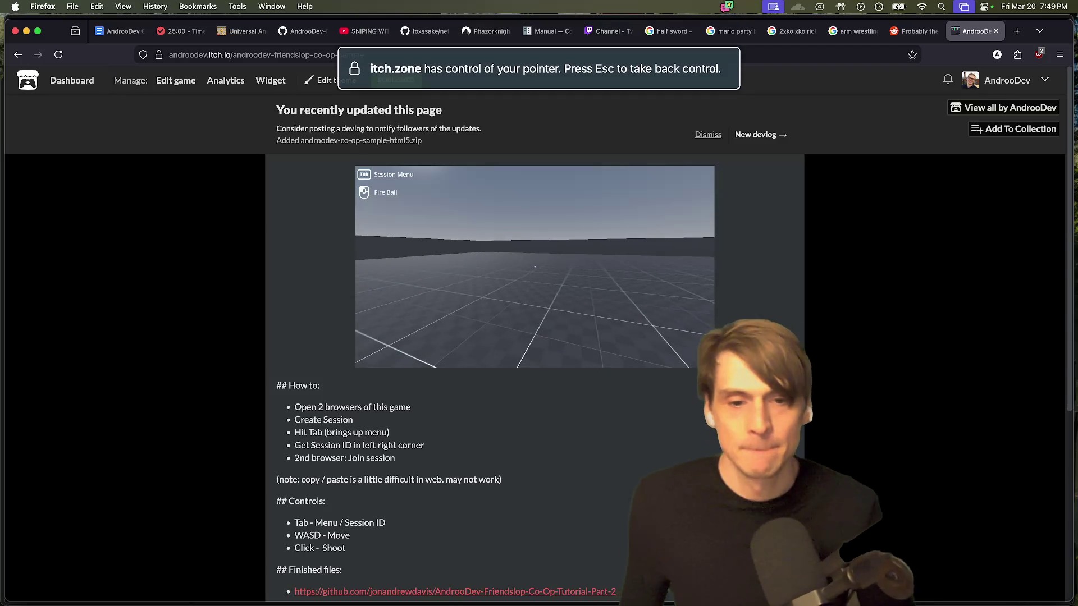
{"action": "left_click", "coordinate": [657, 299]}
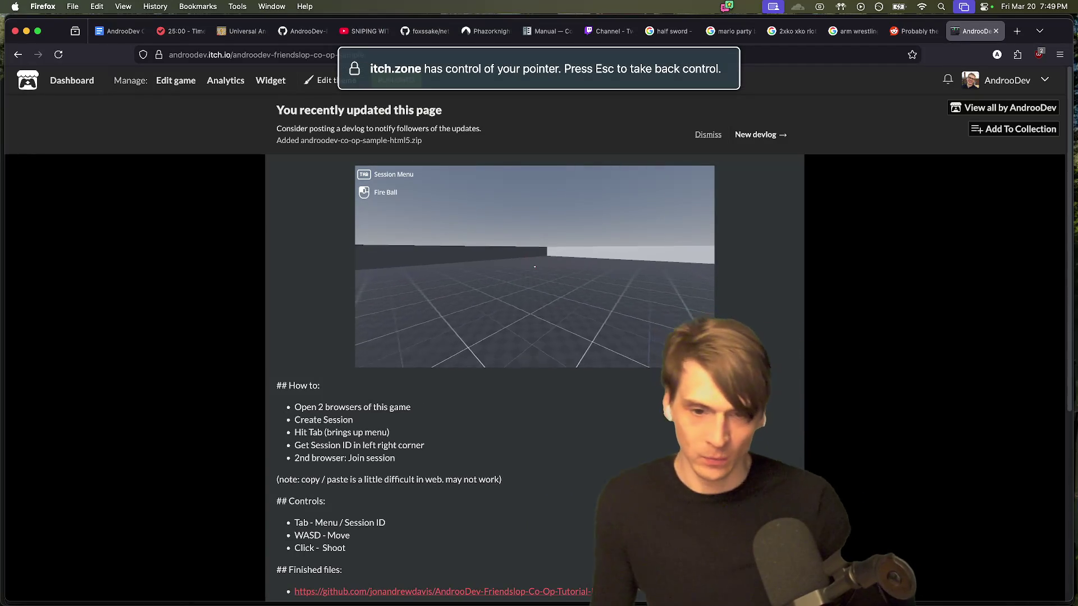
{"action": "left_click", "coordinate": [534, 267]}
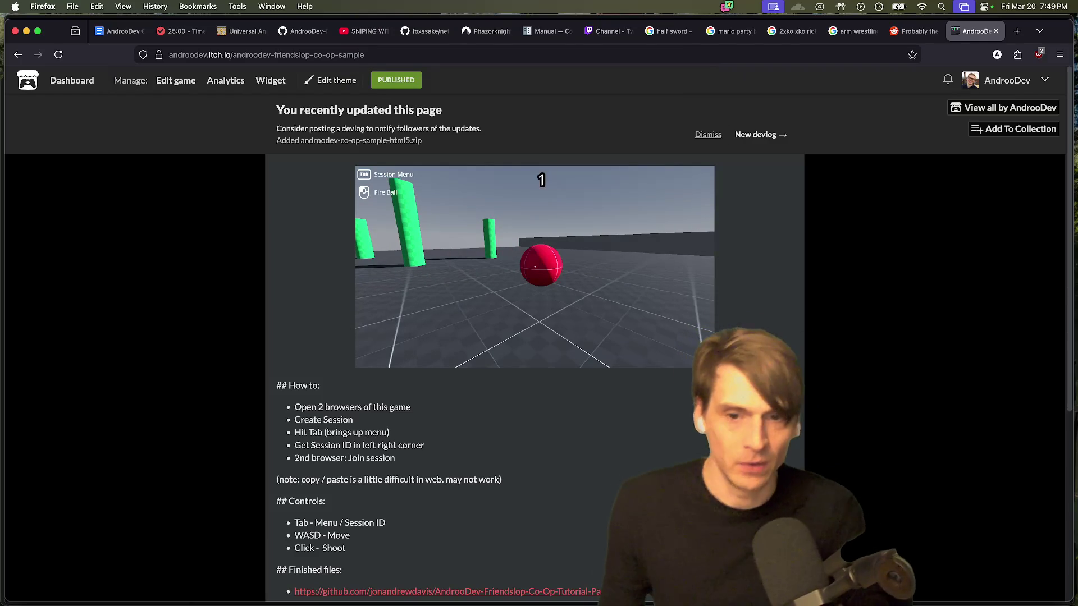
{"action": "left_click", "coordinate": [534, 267]}
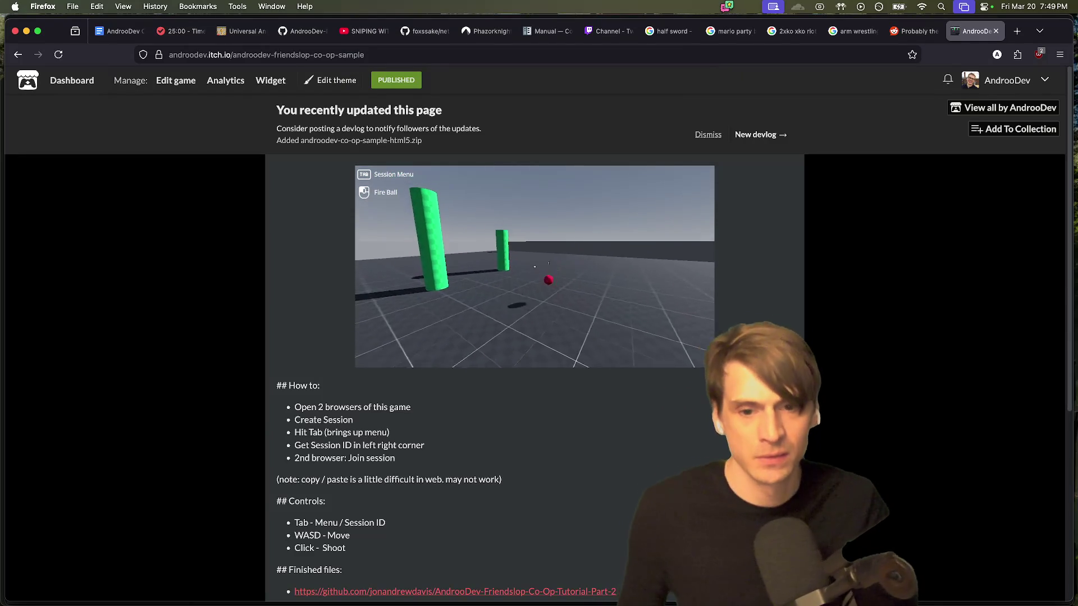
{"action": "key", "text": "super+Tab"}
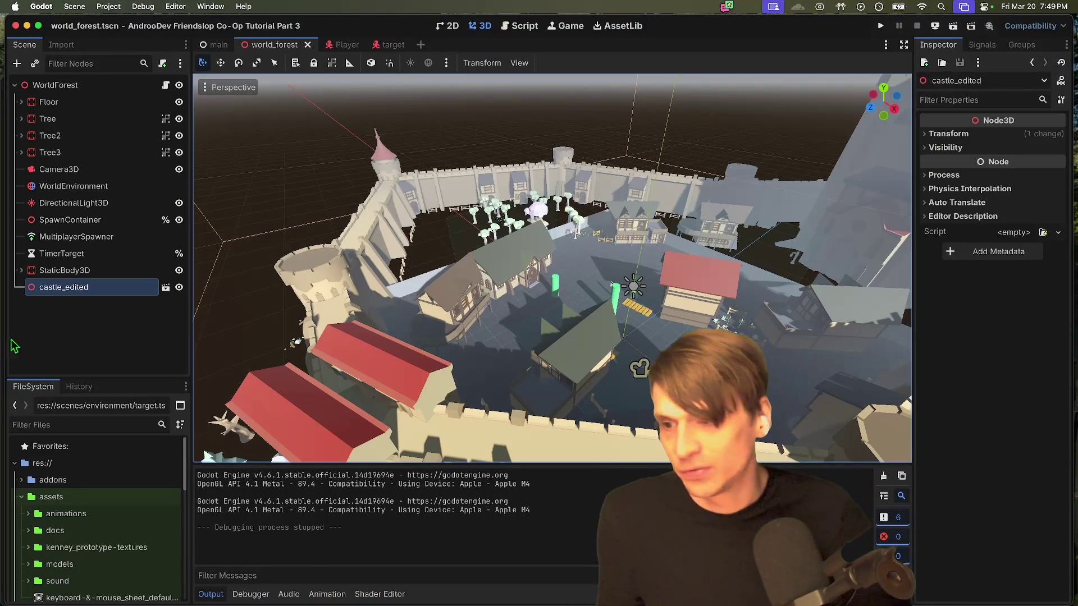
Step: Delete the castle_edited node from the world_forest scene
{"action": "right_click", "coordinate": [105, 287]}
{"action": "left_click", "coordinate": [143, 593]}
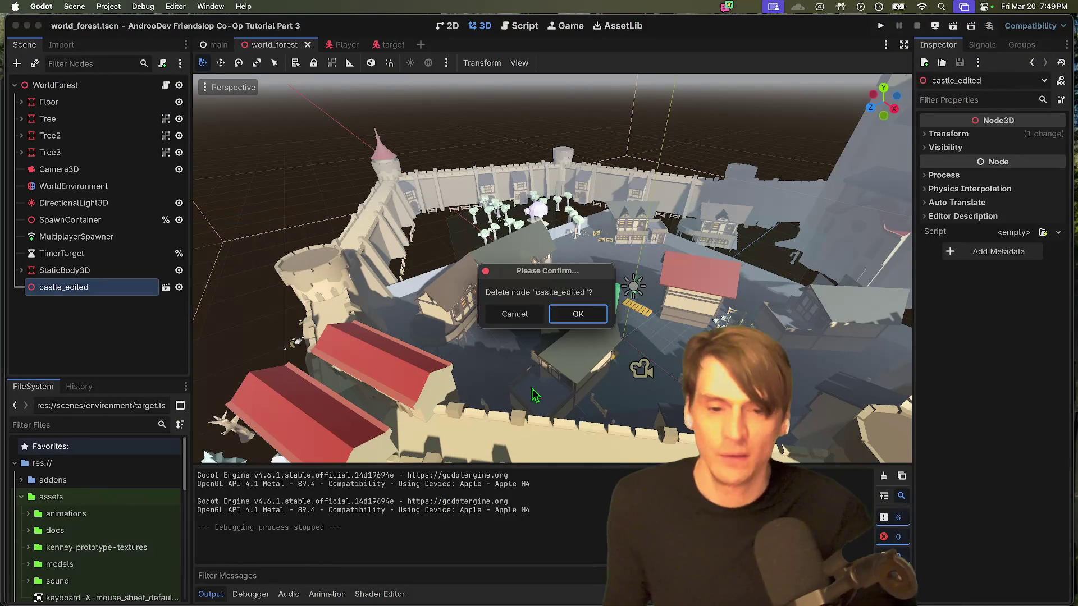
{"action": "left_click", "coordinate": [577, 313]}
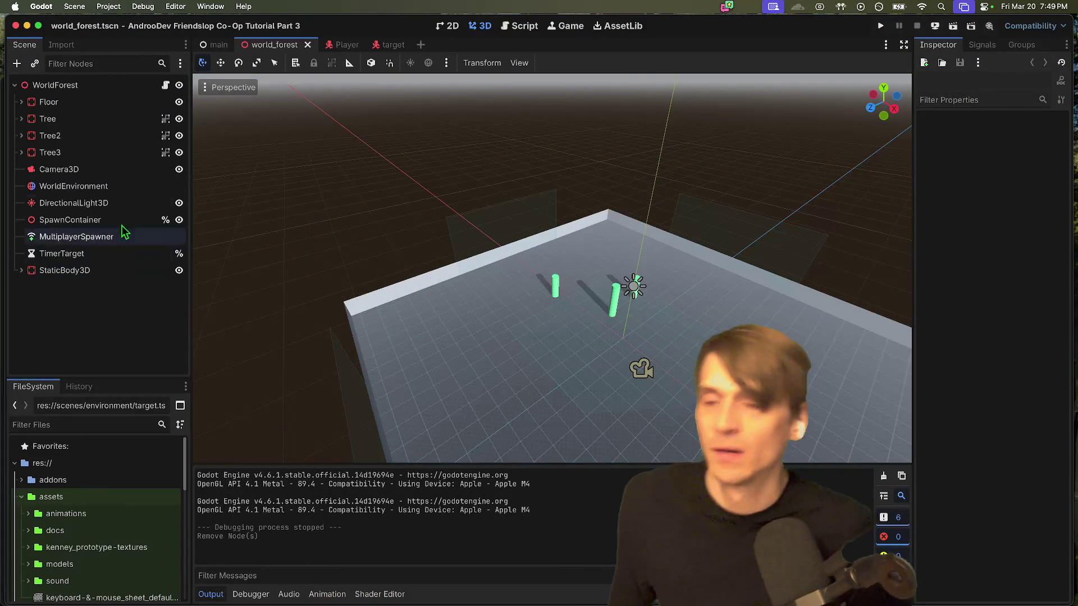
Step: Open the Co-Op Tutorial Part 2 project from the project list and test-run it briefly
{"action": "left_click", "coordinate": [108, 6]}
{"action": "left_click", "coordinate": [162, 156]}
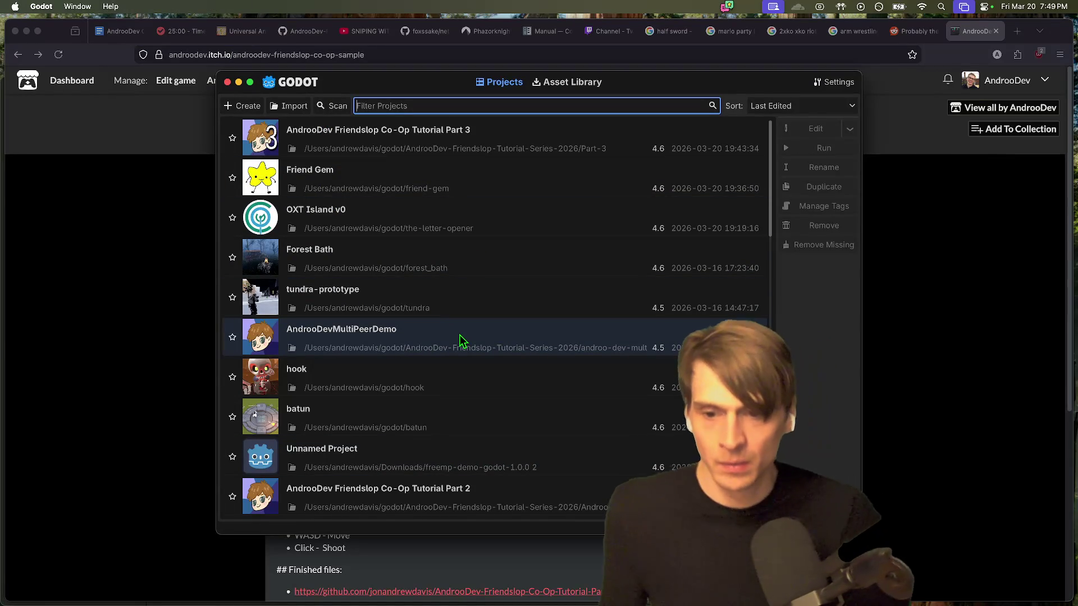
{"action": "double_click", "coordinate": [446, 501]}
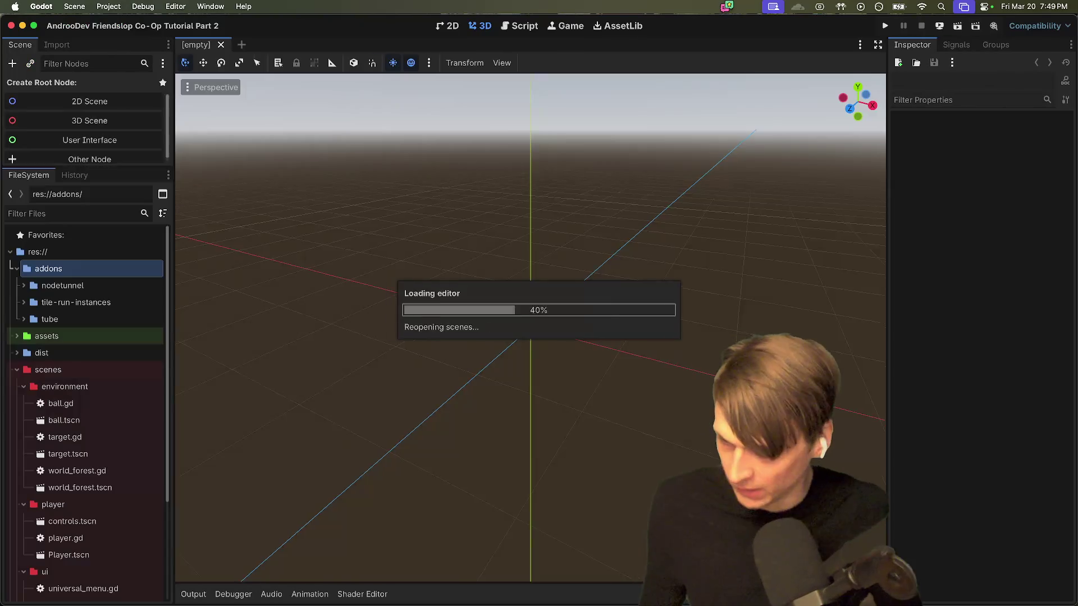
{"action": "key", "text": "super+b"}
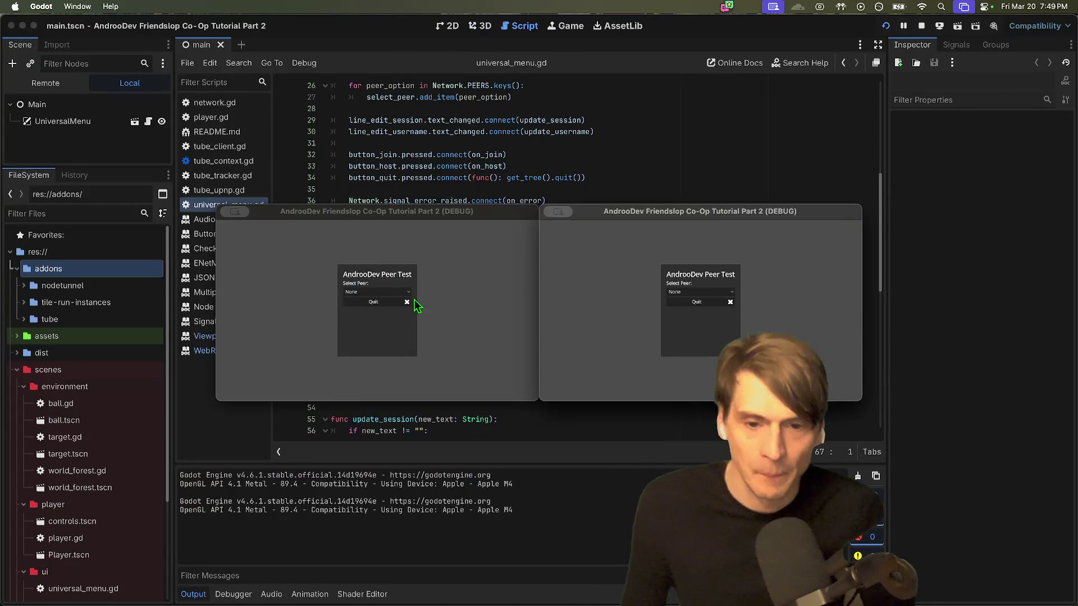
{"action": "left_click", "coordinate": [374, 303]}
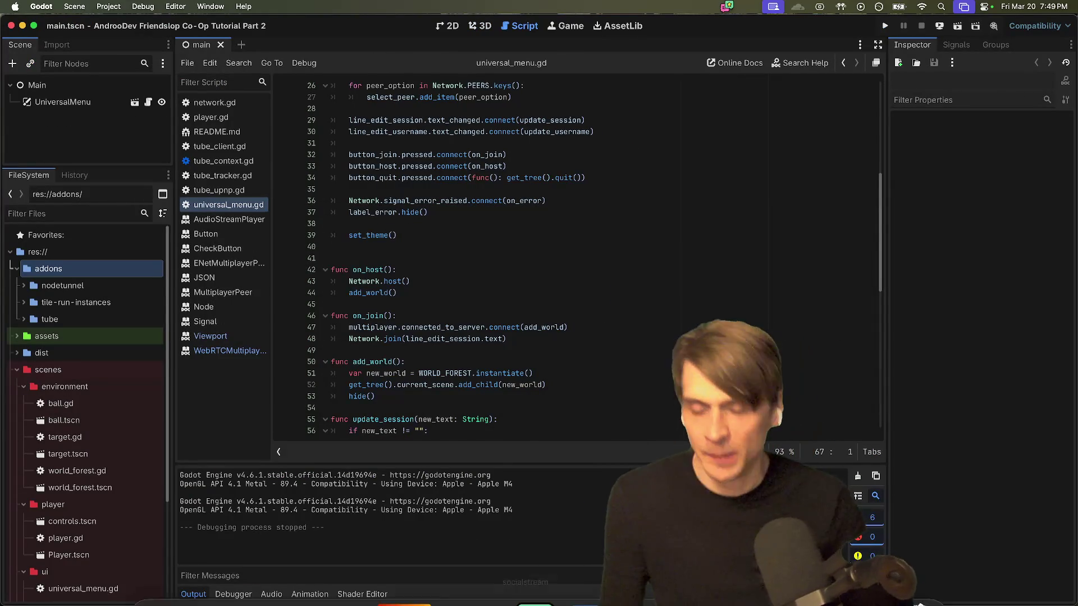
{"action": "mouse_move", "coordinate": [404, 604]}
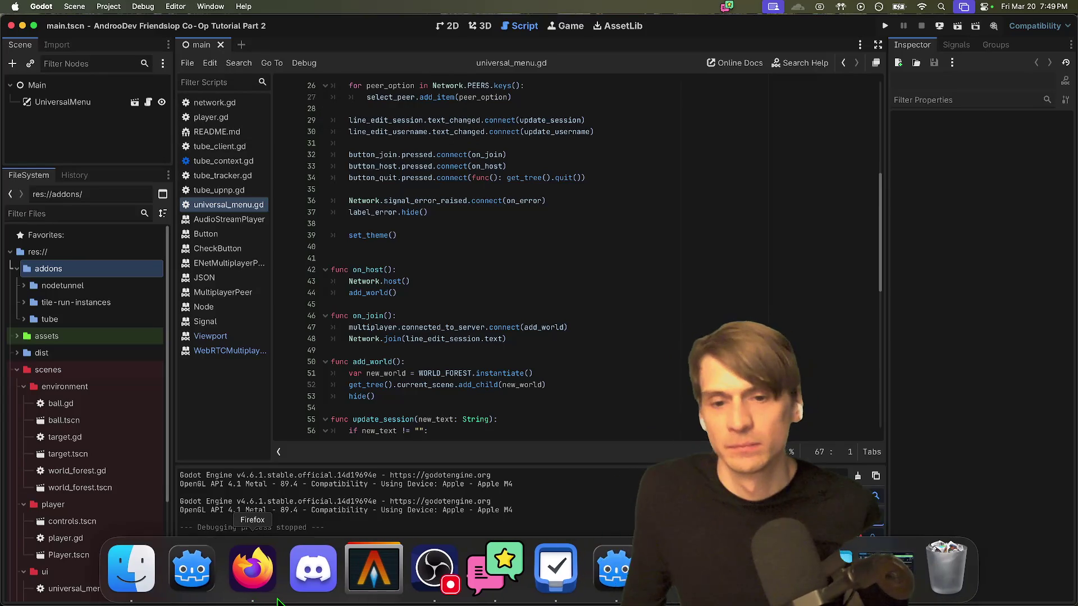
{"action": "left_click", "coordinate": [278, 601]}
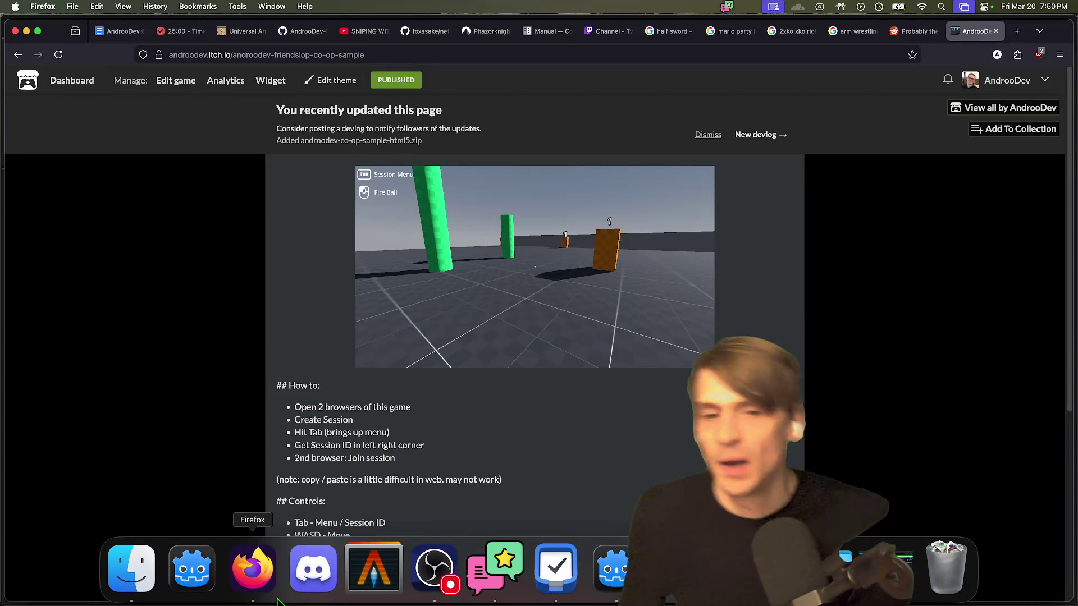
Step: Show the first game's session ID and load the co-op sample in Chrome
{"action": "left_click", "coordinate": [633, 294]}
{"action": "key", "text": "Tab"}
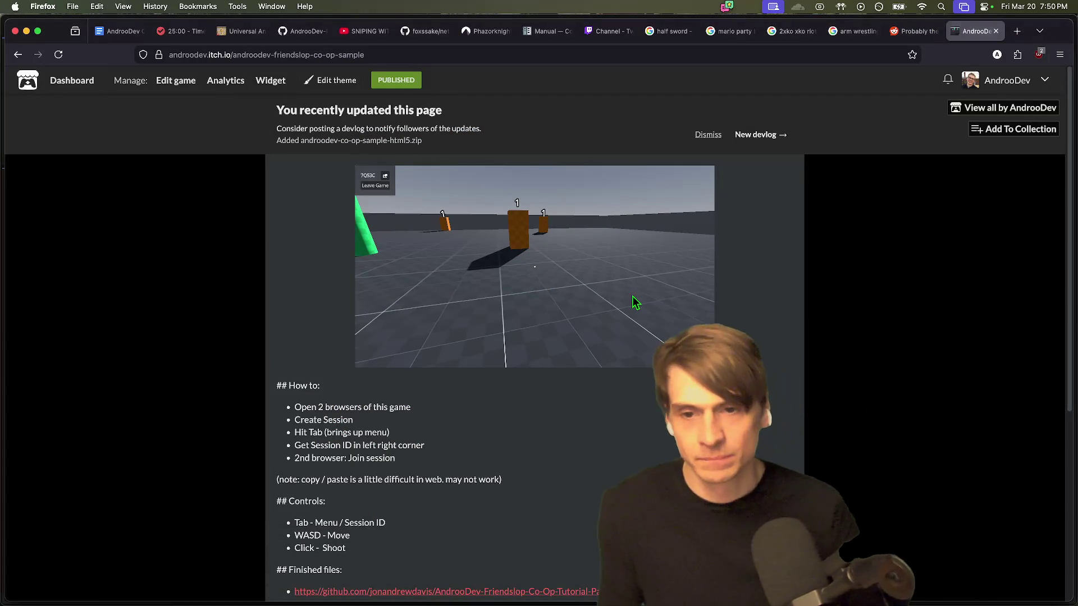
{"action": "key", "text": "super+Tab"}
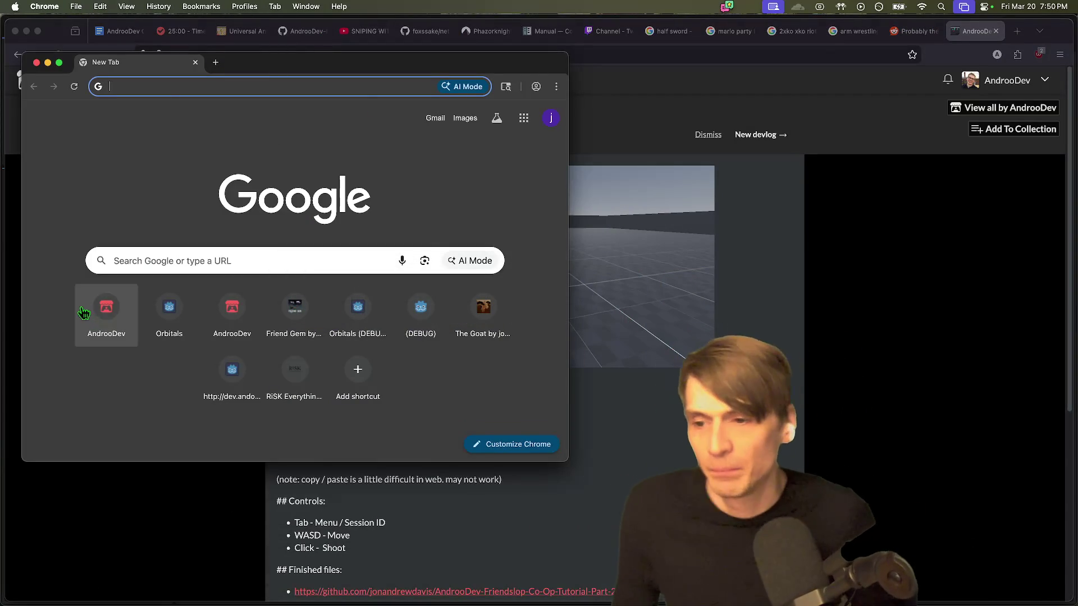
{"action": "left_click", "coordinate": [104, 307]}
{"action": "left_click", "coordinate": [119, 297]}
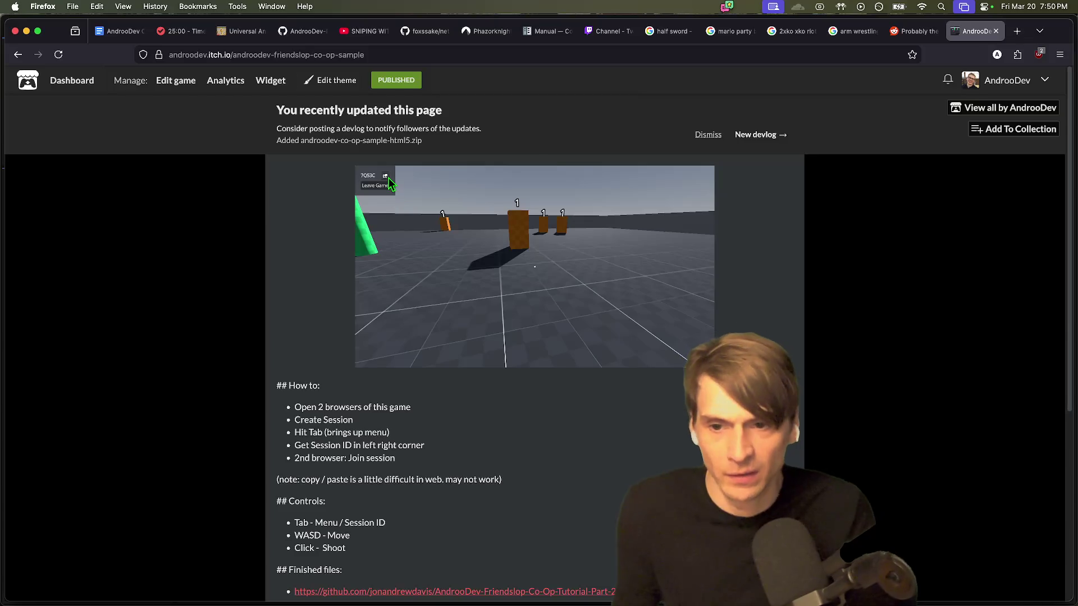
{"action": "right_click", "coordinate": [359, 223]}
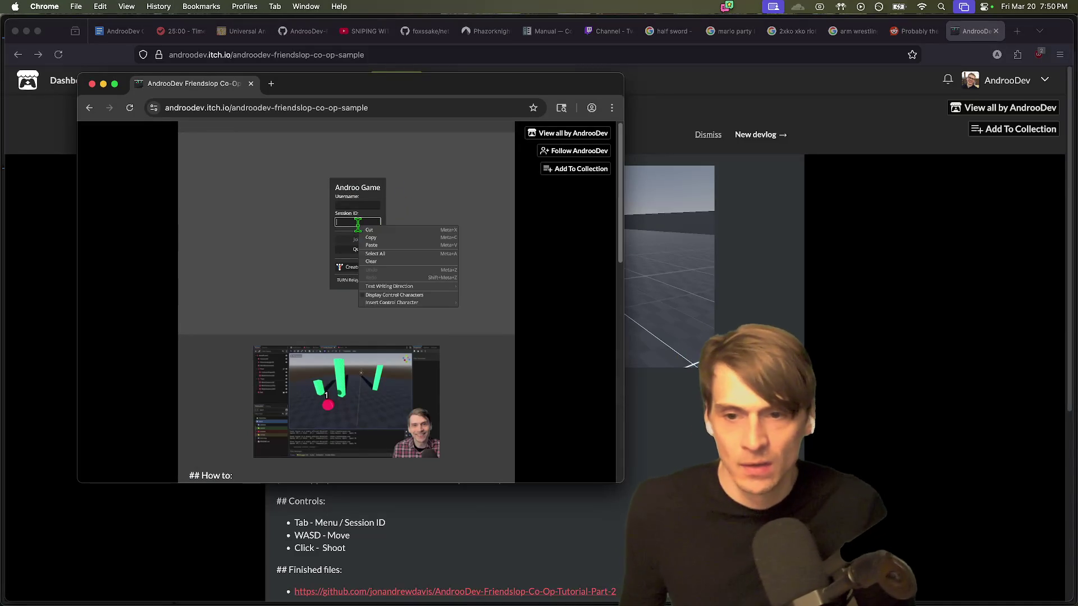
{"action": "left_click", "coordinate": [379, 254]}
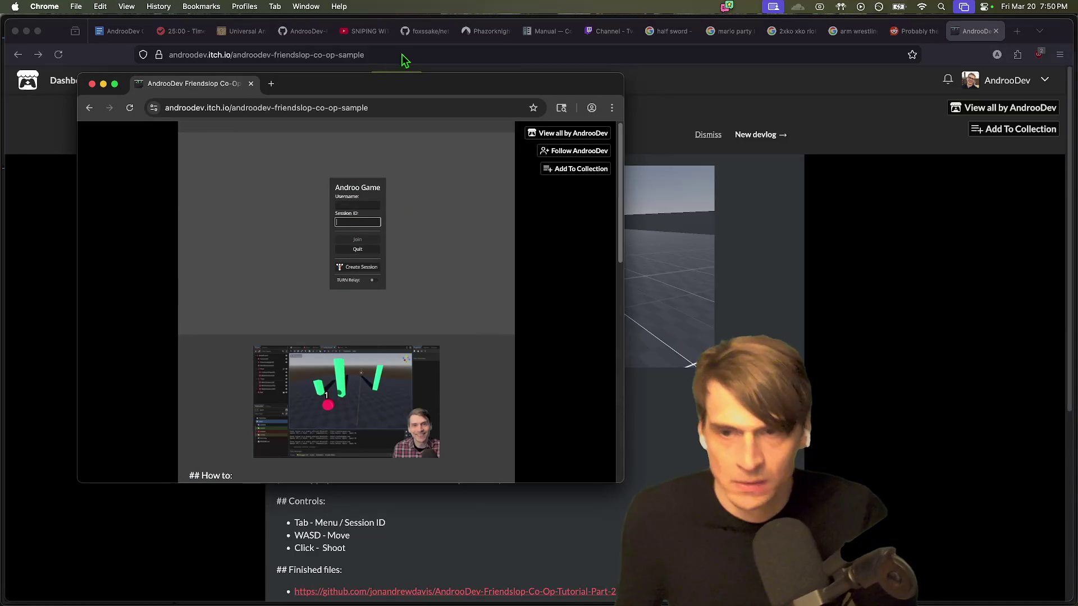
Step: Enter the session ID in Chrome's game, join the session, and move the second player
{"action": "left_click_drag", "start_coordinate": [397, 89], "coordinate": [824, 115]}
{"action": "type", "text": "7"}
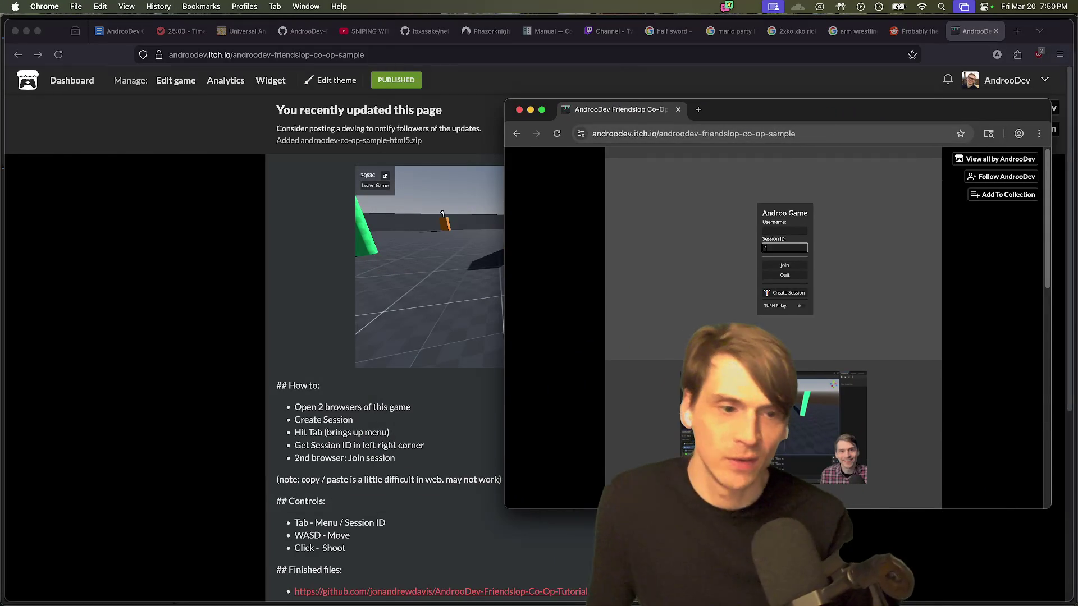
{"action": "type", "text": "Q53C"}
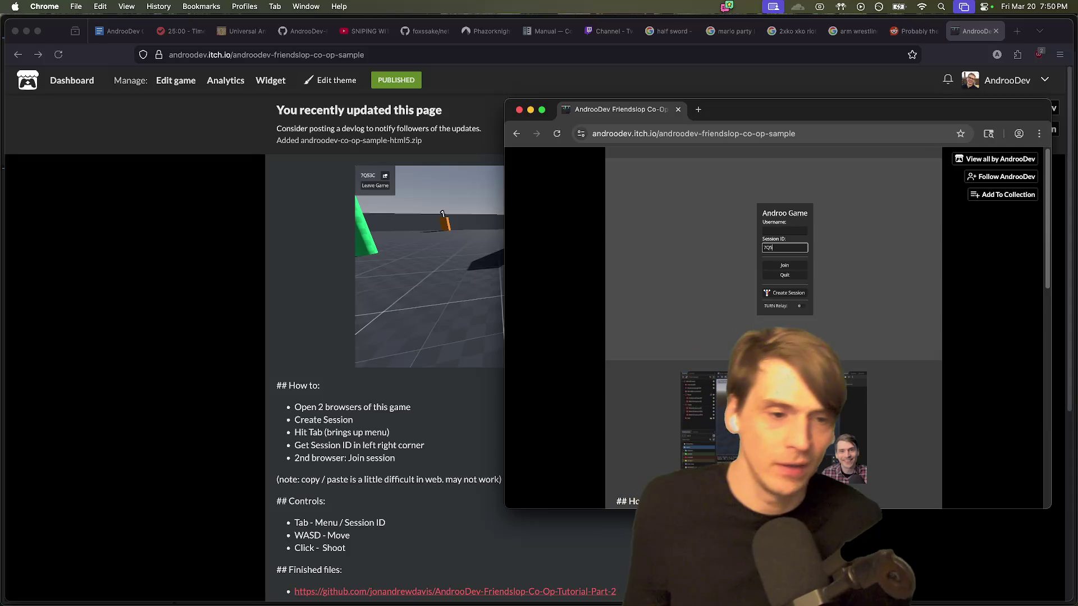
{"action": "left_click", "coordinate": [785, 266]}
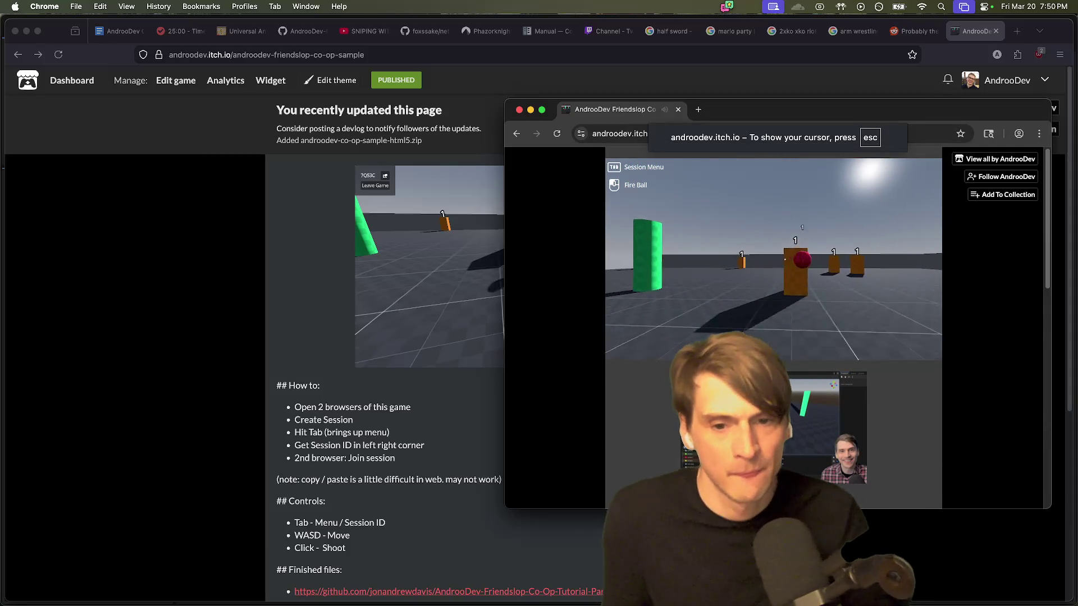
{"action": "key", "text": "w"}
Step: Test moving and firing fireballs across both game windows
{"action": "key", "text": "super+Tab"}
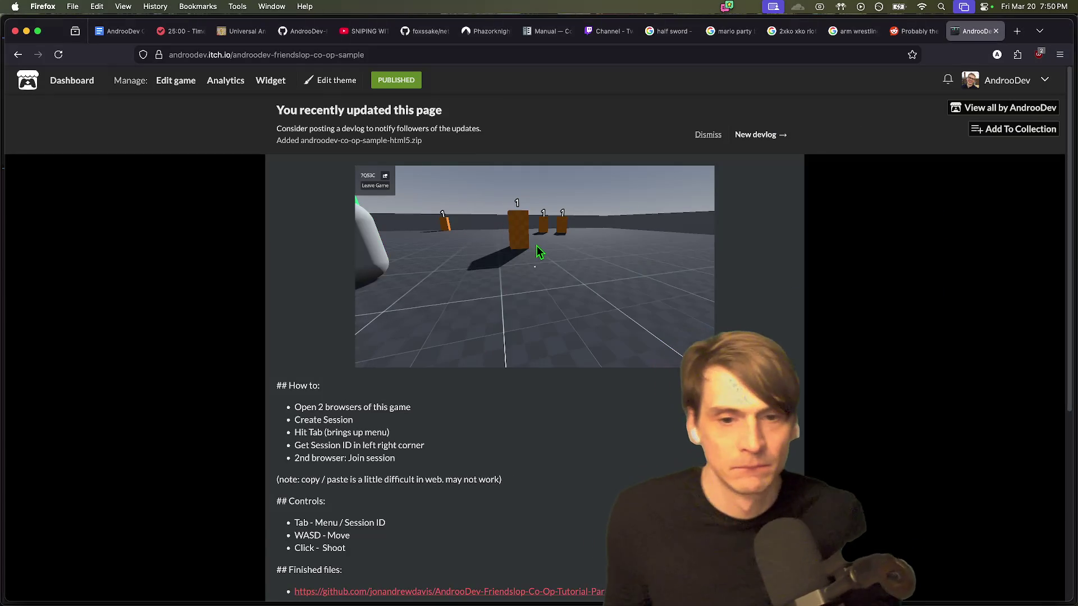
{"action": "left_click", "coordinate": [556, 261]}
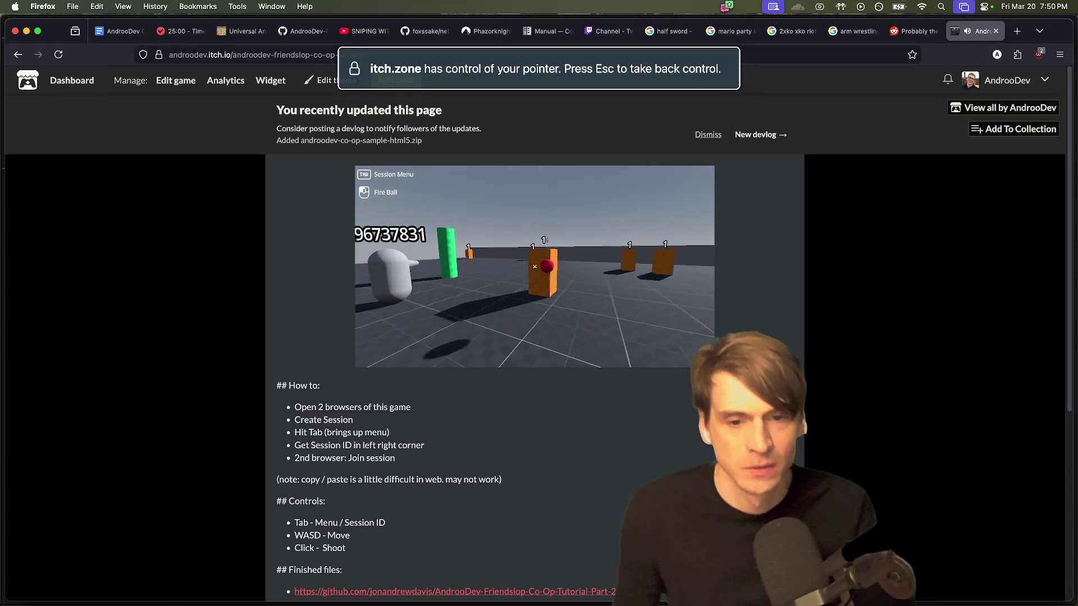
{"action": "key", "text": "Tab"}
{"action": "key", "text": "super+Tab"}
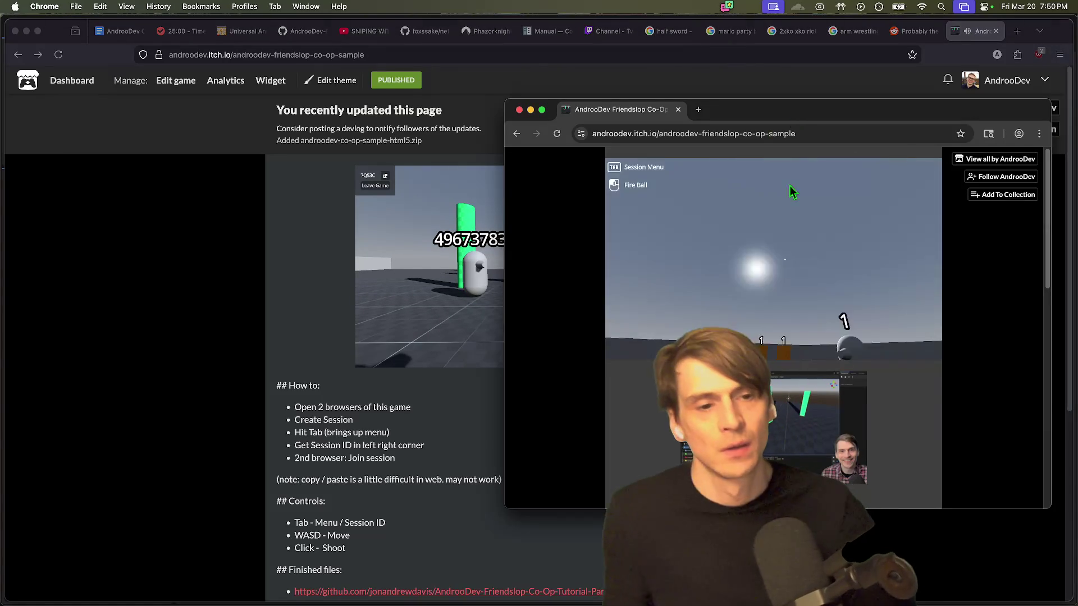
{"action": "left_click", "coordinate": [820, 276]}
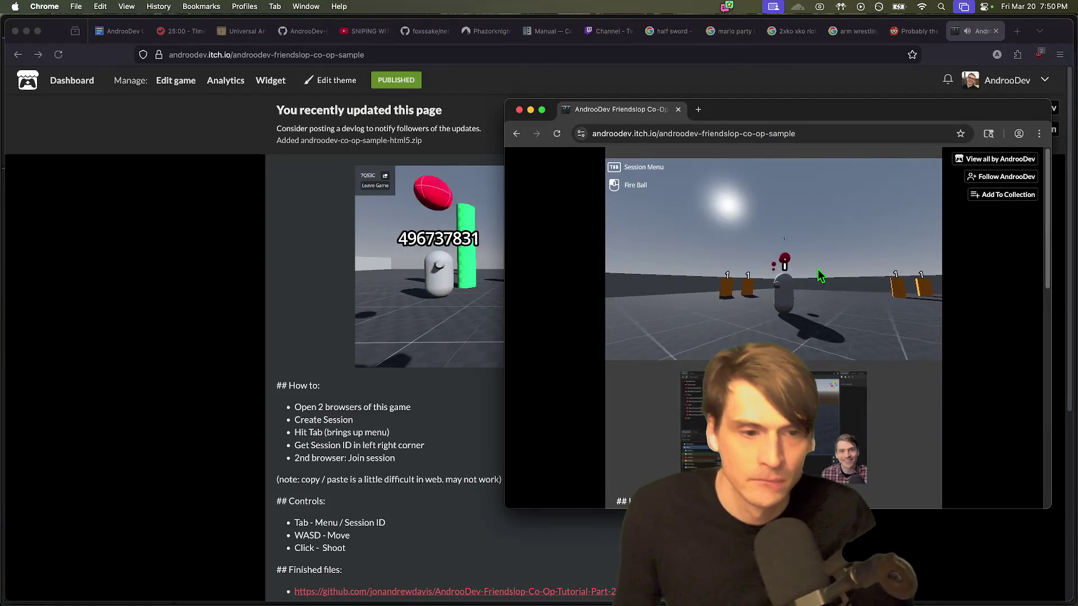
{"action": "key", "text": "super+q"}
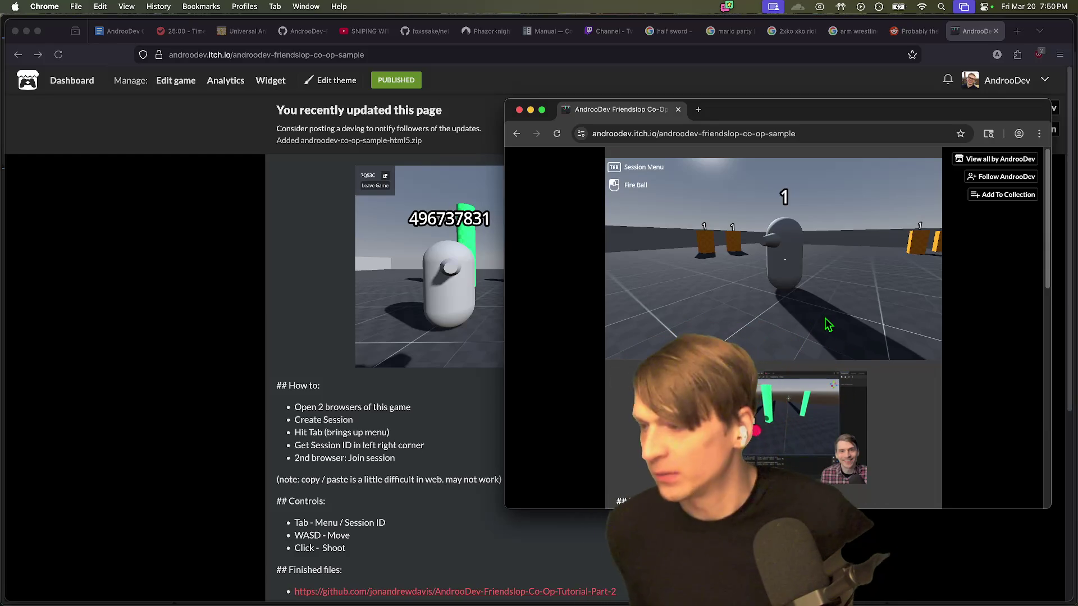
Step: Go back to the Google Docs script document
{"action": "left_click", "coordinate": [99, 152]}
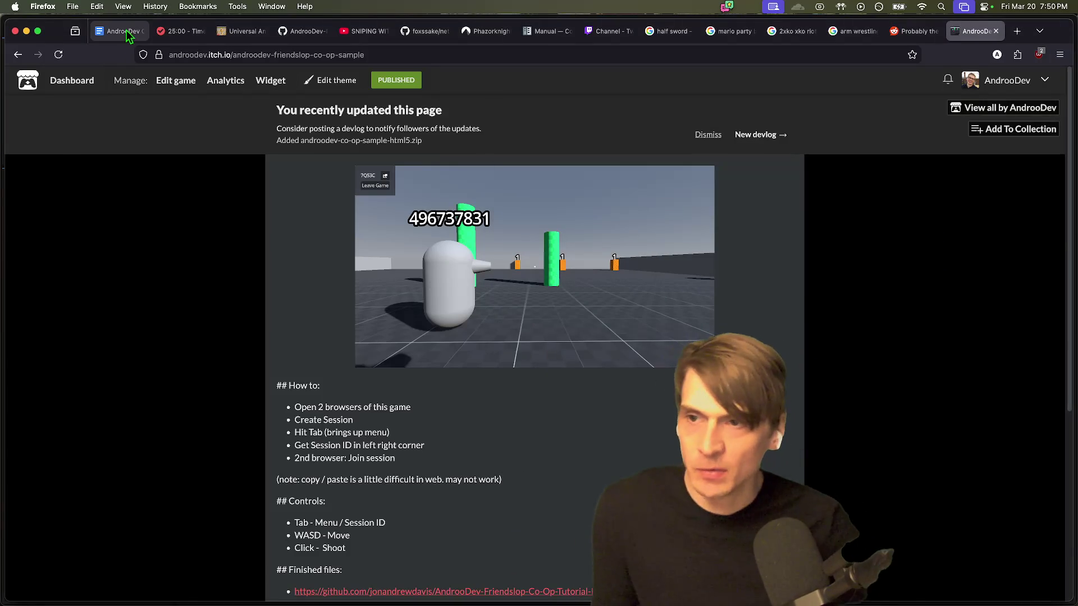
{"action": "left_click", "coordinate": [115, 31]}
{"action": "left_click", "coordinate": [402, 400]}
{"action": "scroll", "coordinate": [676, 315], "scroll_direction": "up", "scroll_amount": 5}
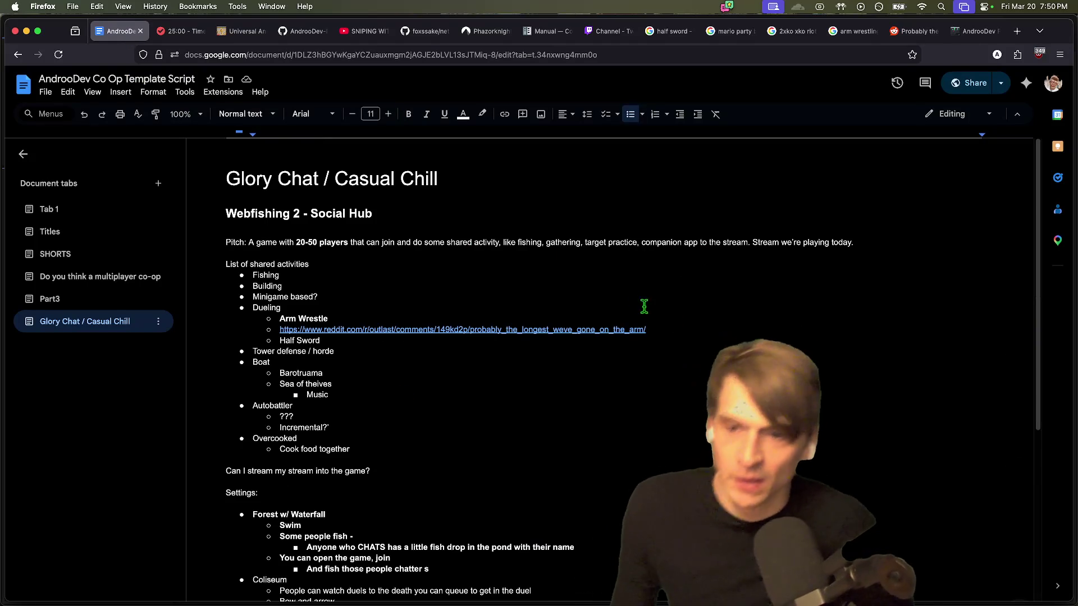
Step: Add blank lines under the Webfishing 2 - Social Hub heading and type FISHING
{"action": "triple_click", "coordinate": [260, 204]}
{"action": "left_click", "coordinate": [245, 114]}
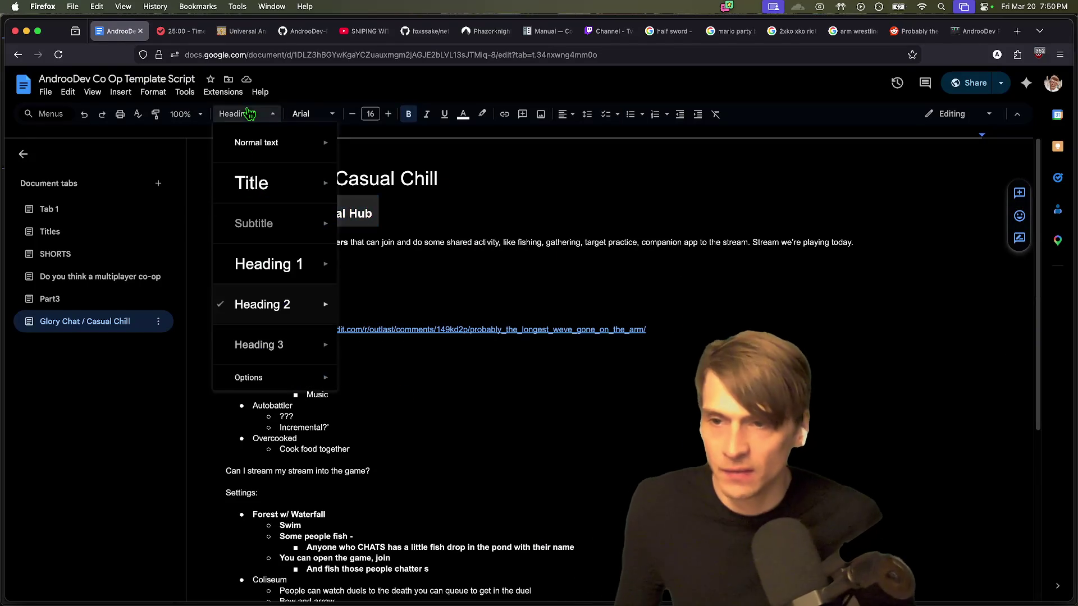
{"action": "mouse_move", "coordinate": [270, 264]}
{"action": "left_click", "coordinate": [654, 232]}
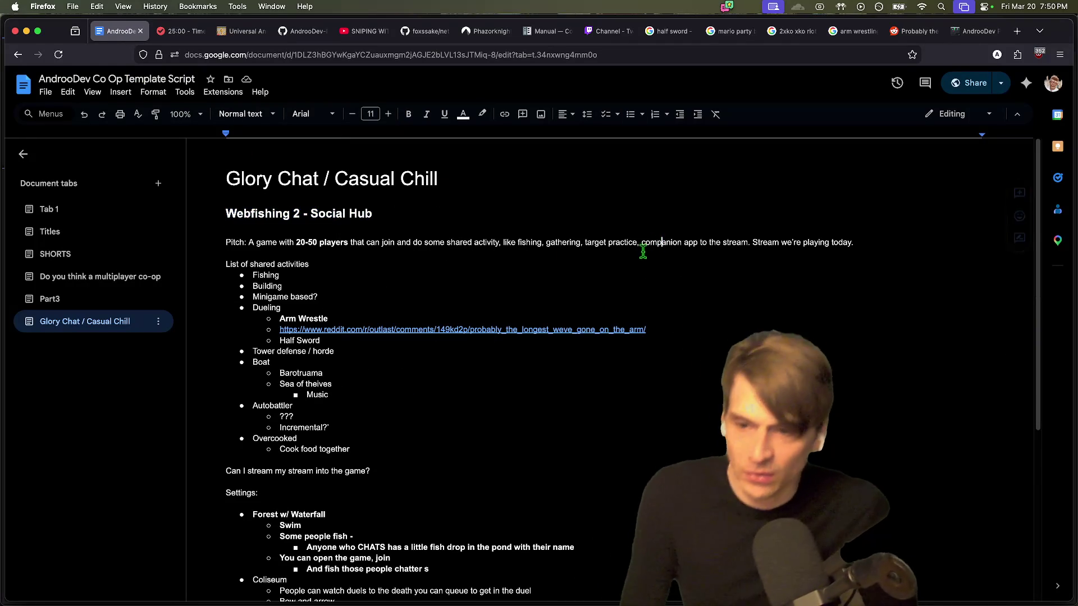
{"action": "key", "text": "Return"}
{"action": "key", "text": "Return"}
{"action": "key", "text": "Return"}
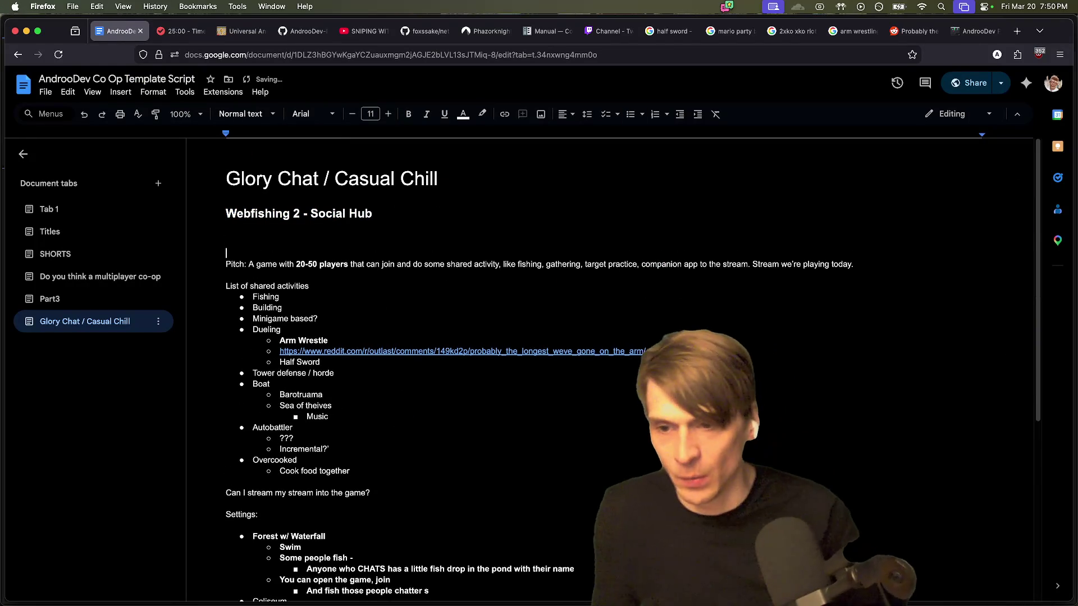
{"action": "key", "text": "Up"}
{"action": "key", "text": "Up"}
{"action": "key", "text": "Up"}
{"action": "key", "text": "Up"}
{"action": "type", "text": "Fl"}
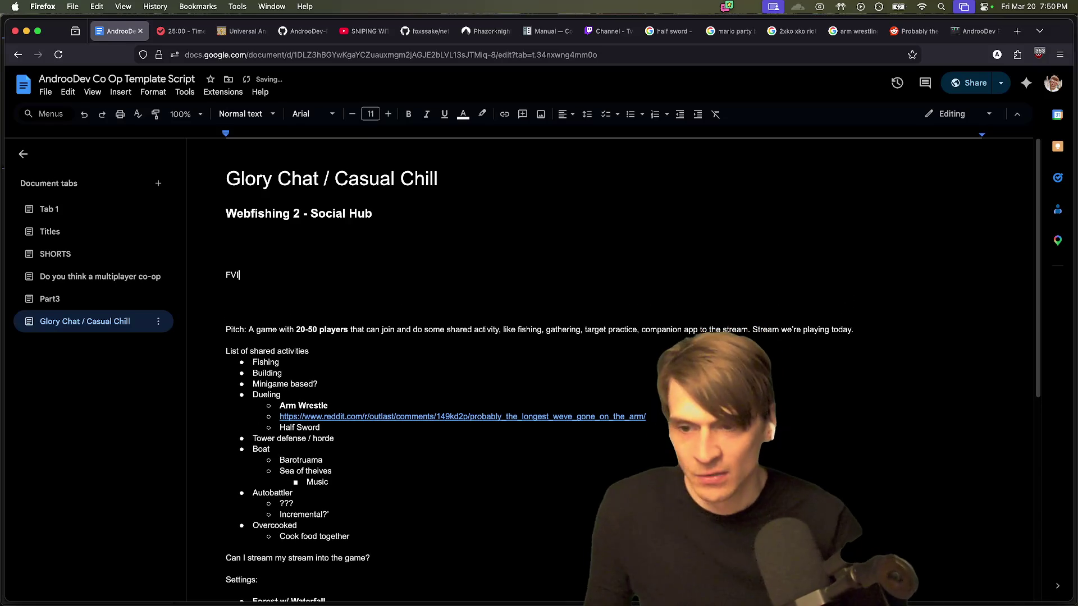
{"action": "type", "text": "SHING"}
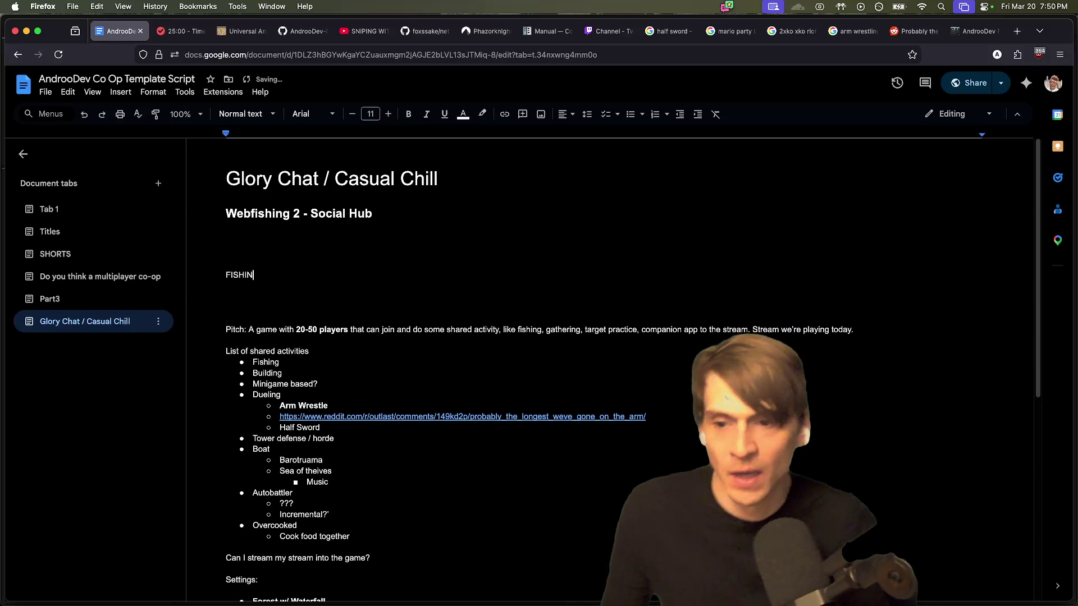
{"action": "key", "text": "Return"}
{"action": "key", "text": "Up"}
Step: Number FISHING and FIGHTING, nesting 'melee or ranged' and 'coliseum?' under FIGHTING
{"action": "key", "text": "ctrl+shift+7"}
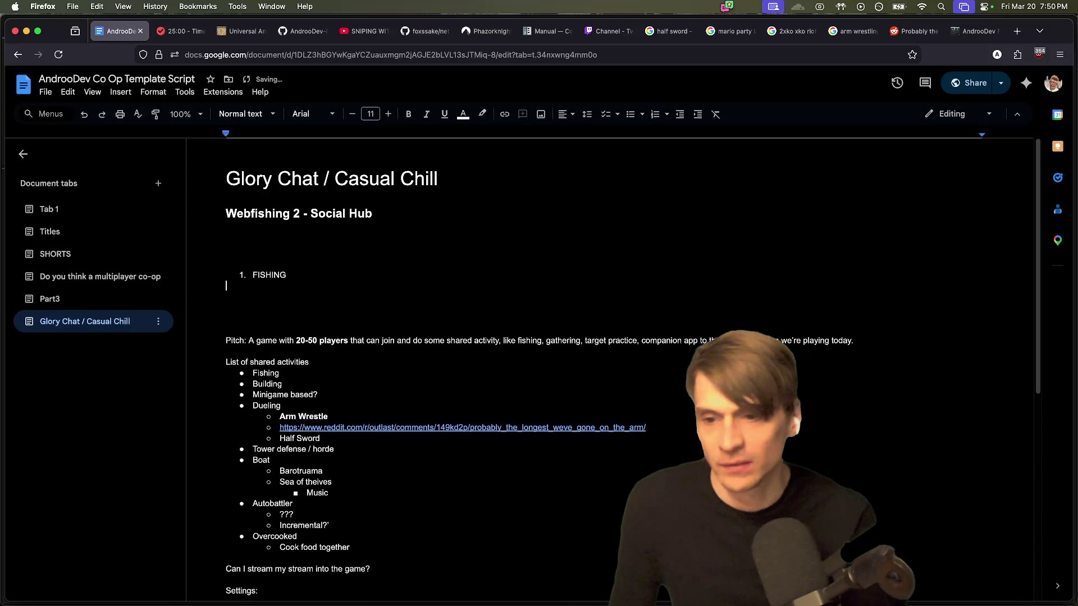
{"action": "key", "text": "End"}
{"action": "key", "text": "Return"}
{"action": "type", "text": "FIGHTING"}
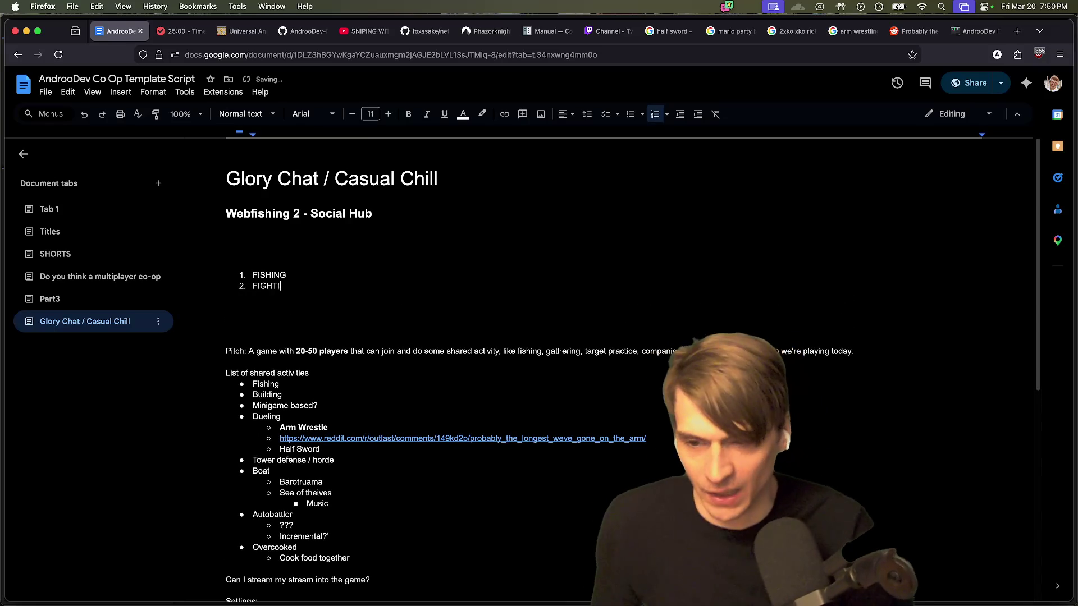
{"action": "key", "text": "Return"}
{"action": "key", "text": "Tab"}
{"action": "type", "text": "melee or ranged"}
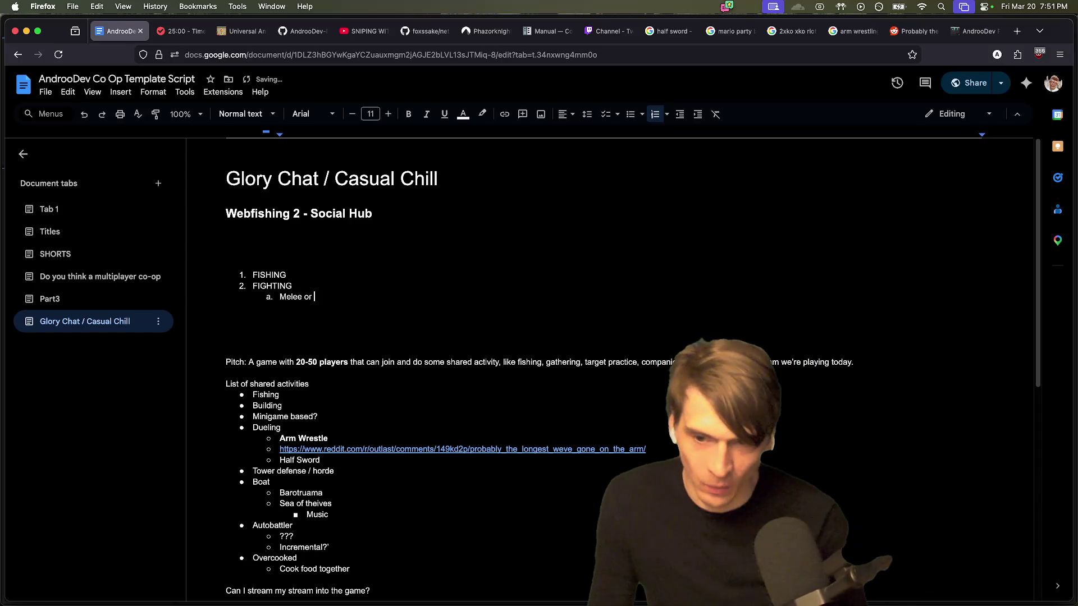
{"action": "key", "text": "Return"}
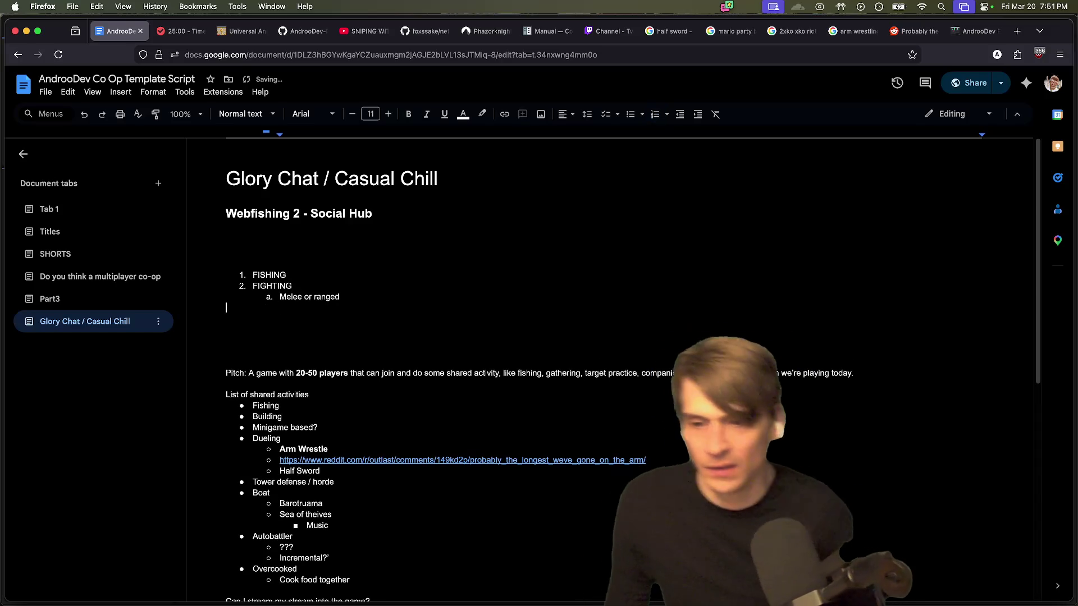
{"action": "type", "text": "coliseum?"}
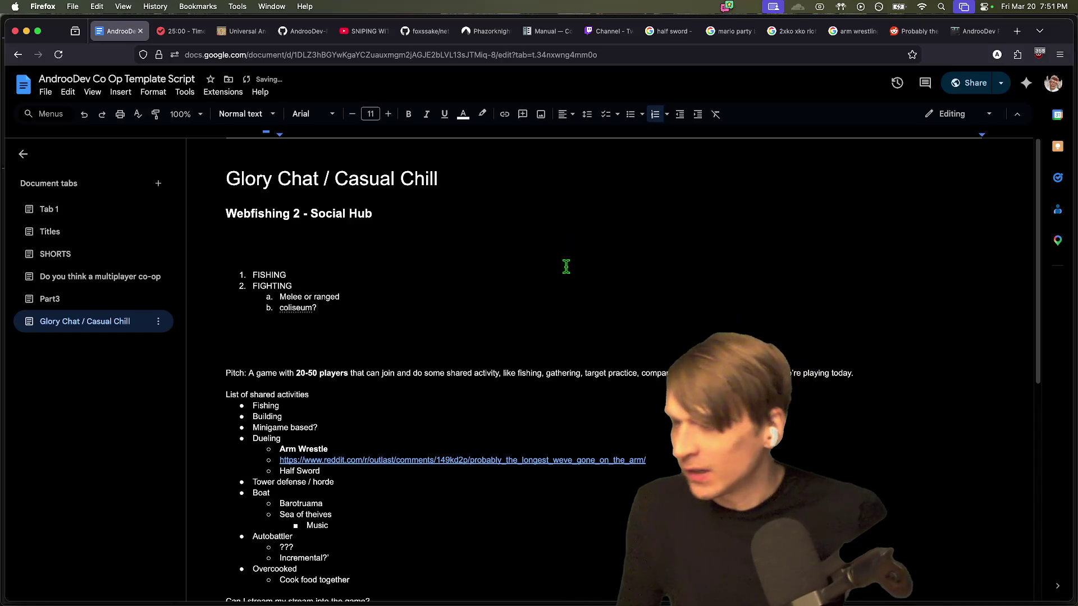
Step: Bold FISHING and FIGHTING and add a 'VOTE:' label directly above the list
{"action": "mouse_move", "coordinate": [518, 271]}
{"action": "left_mouse_down"}
{"action": "mouse_move", "coordinate": [517, 303]}
{"action": "mouse_move", "coordinate": [524, 286]}
{"action": "left_mouse_up"}
{"action": "key", "text": "super+b"}
{"action": "left_click", "coordinate": [536, 257]}
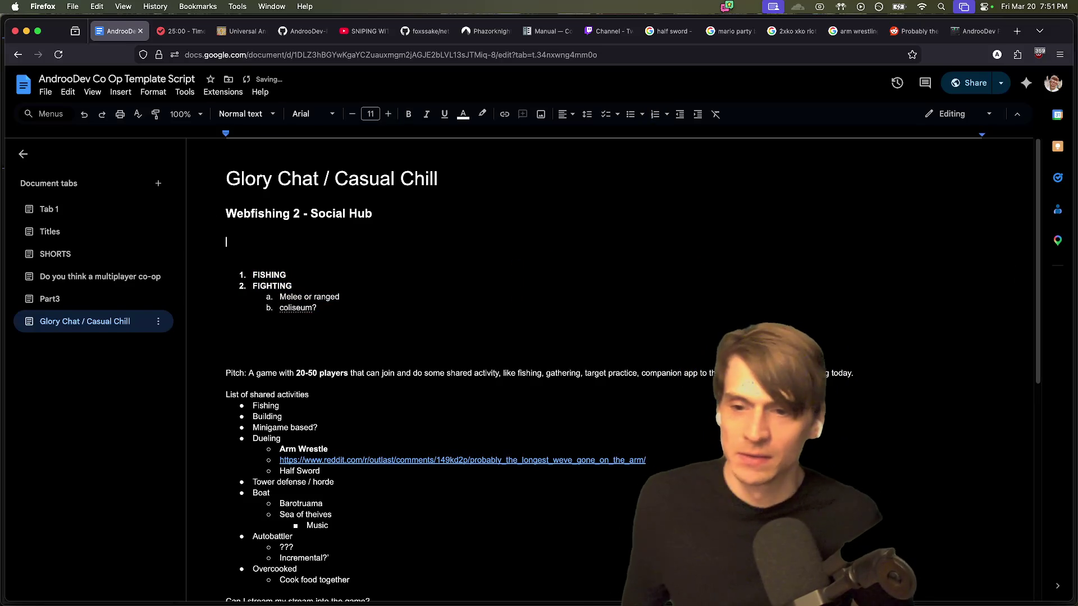
{"action": "type", "text": "VOTE:"}
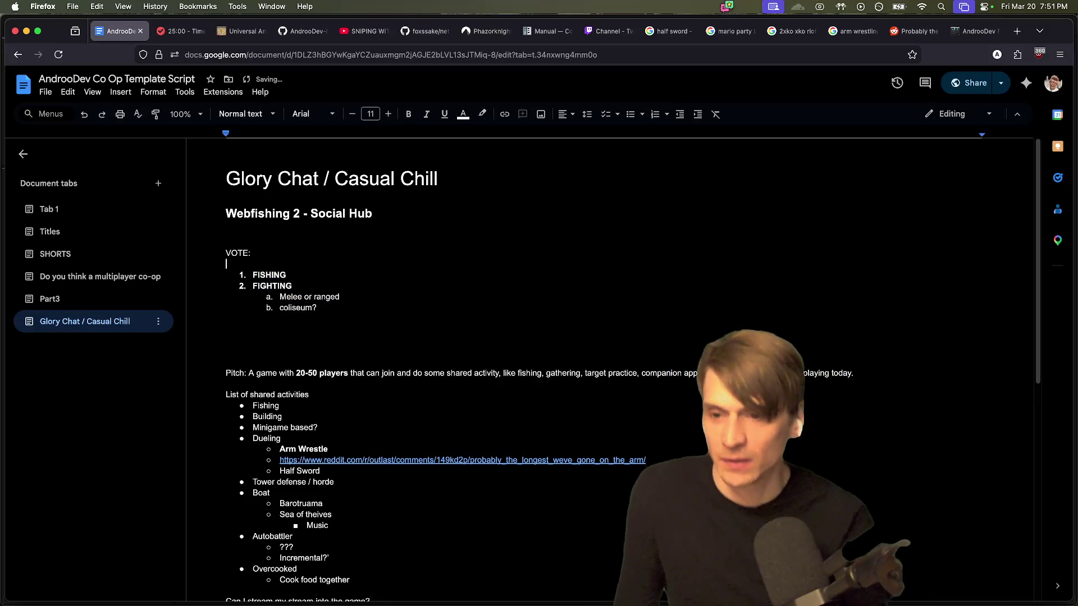
{"action": "key", "text": "Delete"}
{"action": "left_click", "coordinate": [226, 307]}
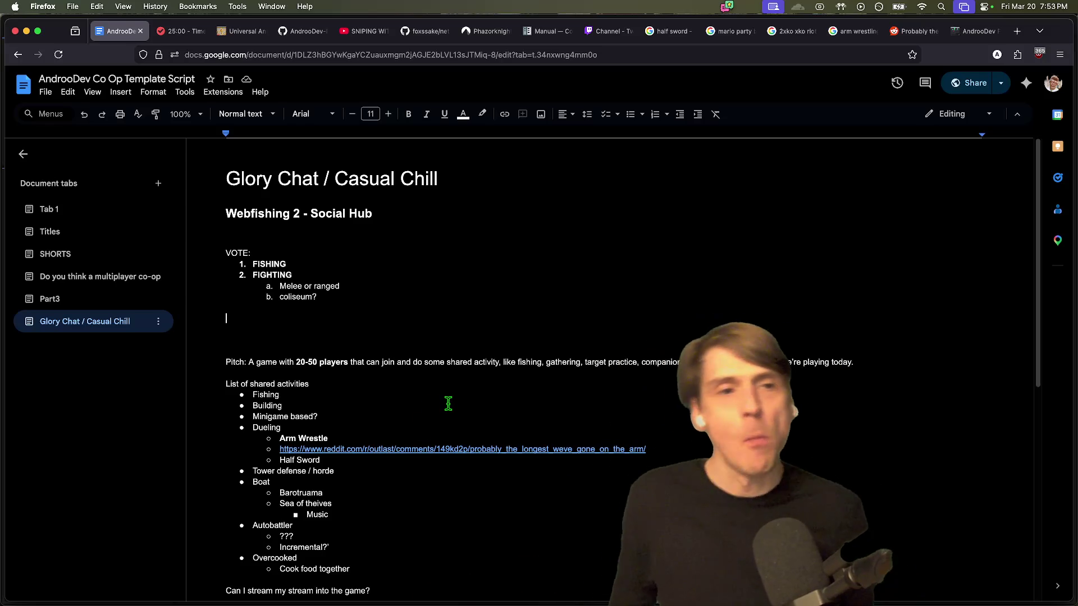
Step: Open a new blank Firefox tab with Cmd+T
{"action": "key", "text": "cmd+t"}
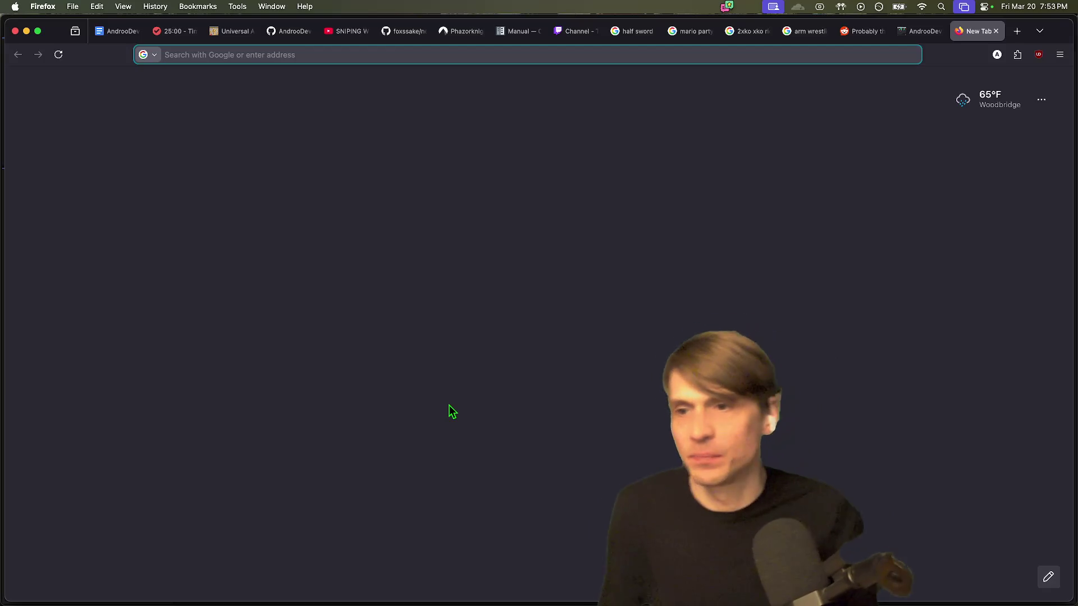
Step: Search poly.pizza for 'colliseum' models and browse the results
{"action": "type", "text": "poly.pizza"}
{"action": "key", "text": "Return"}
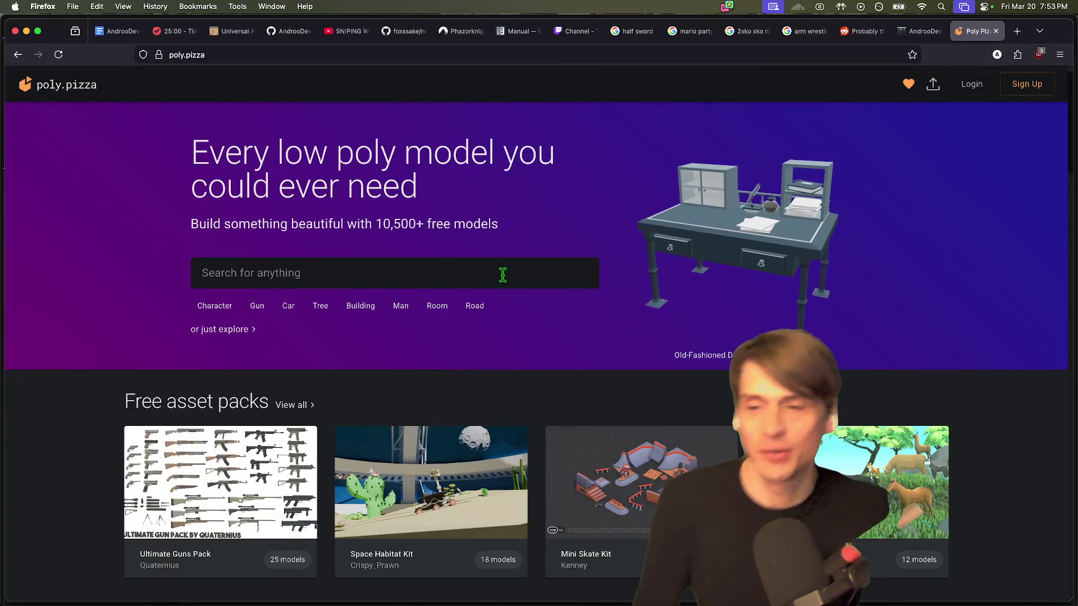
{"action": "type", "text": "colli"}
{"action": "key", "text": "BackSpace"}
{"action": "key", "text": "BackSpace"}
{"action": "key", "text": "BackSpace"}
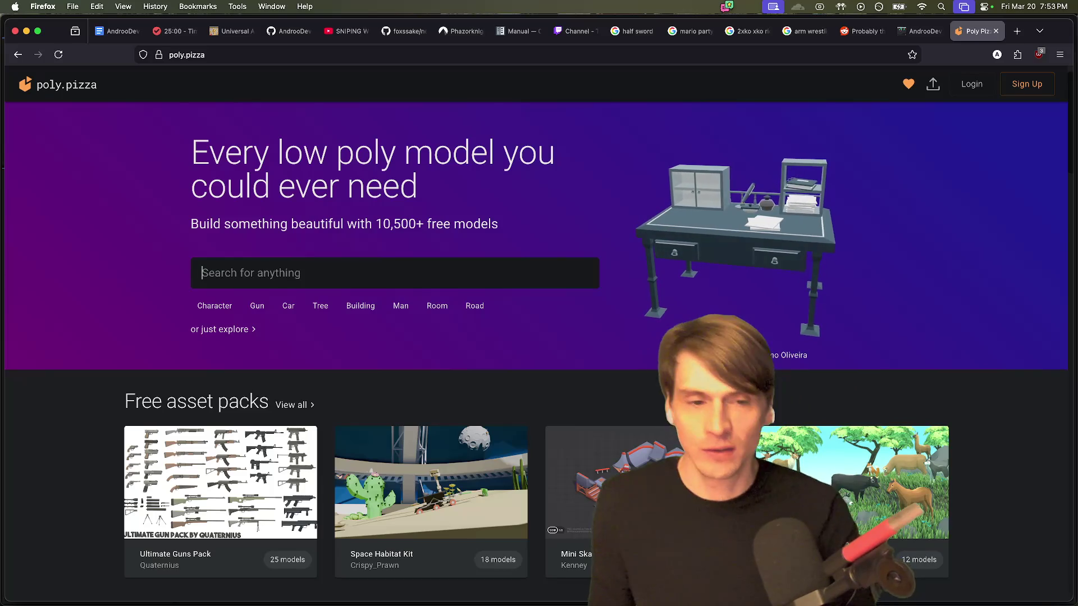
{"action": "type", "text": "colliseum"}
{"action": "key", "text": "Return"}
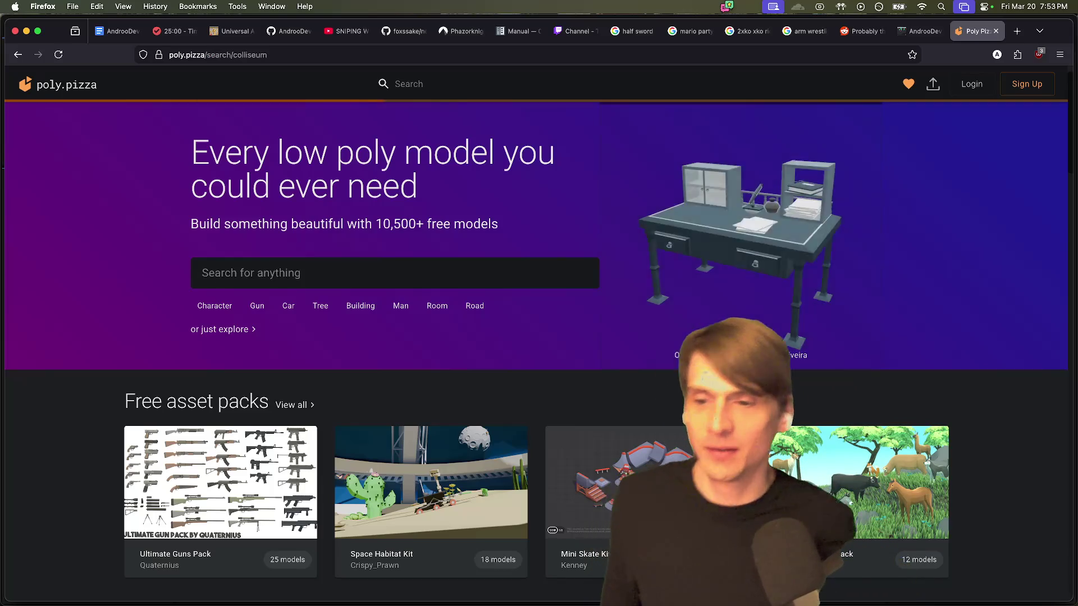
{"action": "scroll", "coordinate": [898, 475], "scroll_direction": "down", "scroll_amount": 5}
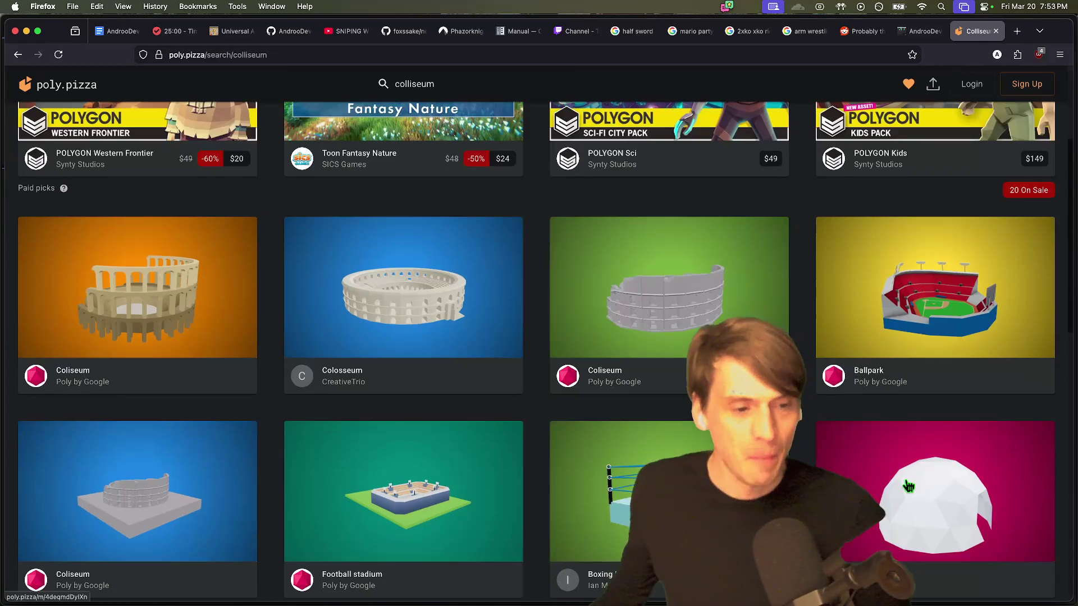
{"action": "scroll", "coordinate": [899, 475], "scroll_direction": "down", "scroll_amount": 2}
{"action": "scroll", "coordinate": [419, 407], "scroll_direction": "down", "scroll_amount": 2}
{"action": "scroll", "coordinate": [637, 467], "scroll_direction": "down", "scroll_amount": 3}
{"action": "scroll", "coordinate": [636, 393], "scroll_direction": "up", "scroll_amount": 8}
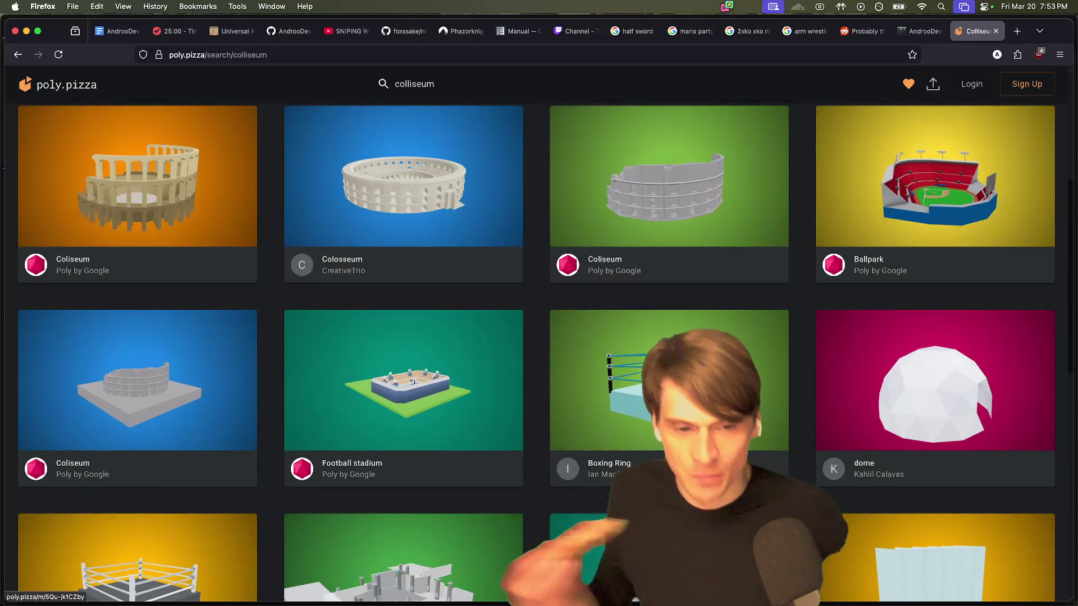
{"action": "scroll", "coordinate": [637, 351], "scroll_direction": "up", "scroll_amount": 5}
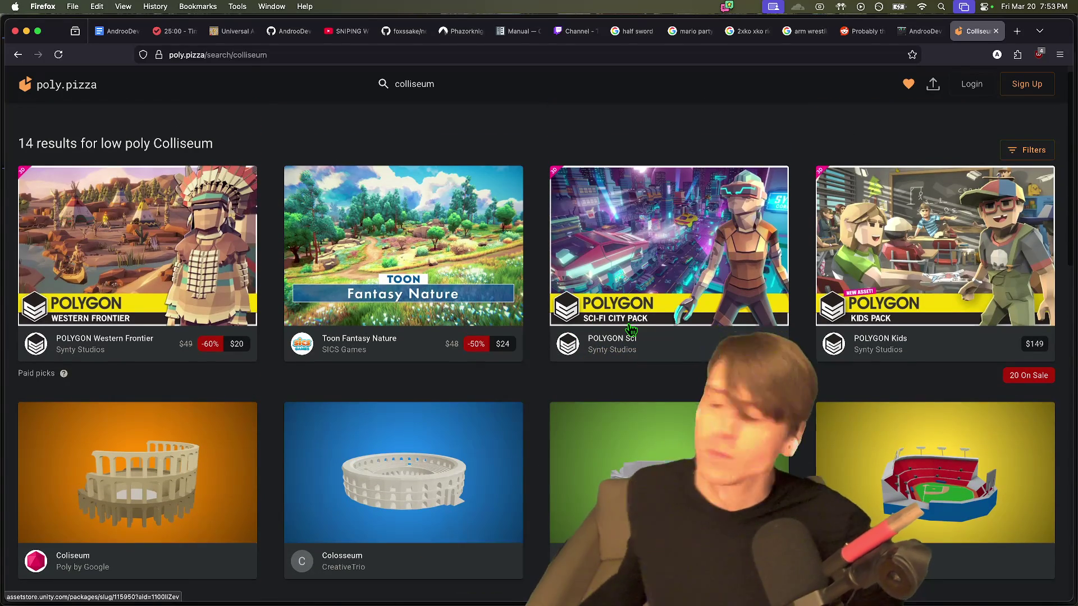
{"action": "scroll", "coordinate": [648, 348], "scroll_direction": "down", "scroll_amount": 2}
Step: Open the CreativeTrio Colosseum model and orbit and zoom around it
{"action": "left_click", "coordinate": [489, 340]}
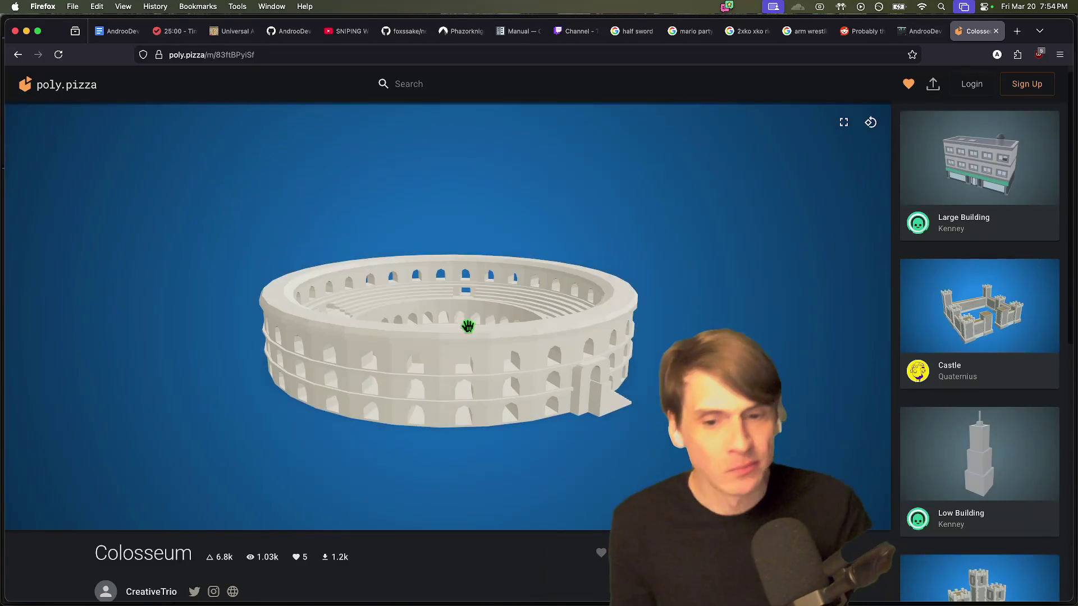
{"action": "mouse_move", "coordinate": [468, 326]}
{"action": "left_mouse_down"}
{"action": "mouse_move", "coordinate": [498, 373]}
{"action": "mouse_move", "coordinate": [469, 303]}
{"action": "left_mouse_up"}
{"action": "scroll", "coordinate": [482, 360], "scroll_direction": "up", "scroll_amount": 5}
{"action": "scroll", "coordinate": [481, 320], "scroll_direction": "down", "scroll_amount": 5}
{"action": "scroll", "coordinate": [482, 315], "scroll_direction": "up", "scroll_amount": 5}
{"action": "scroll", "coordinate": [484, 310], "scroll_direction": "down", "scroll_amount": 5}
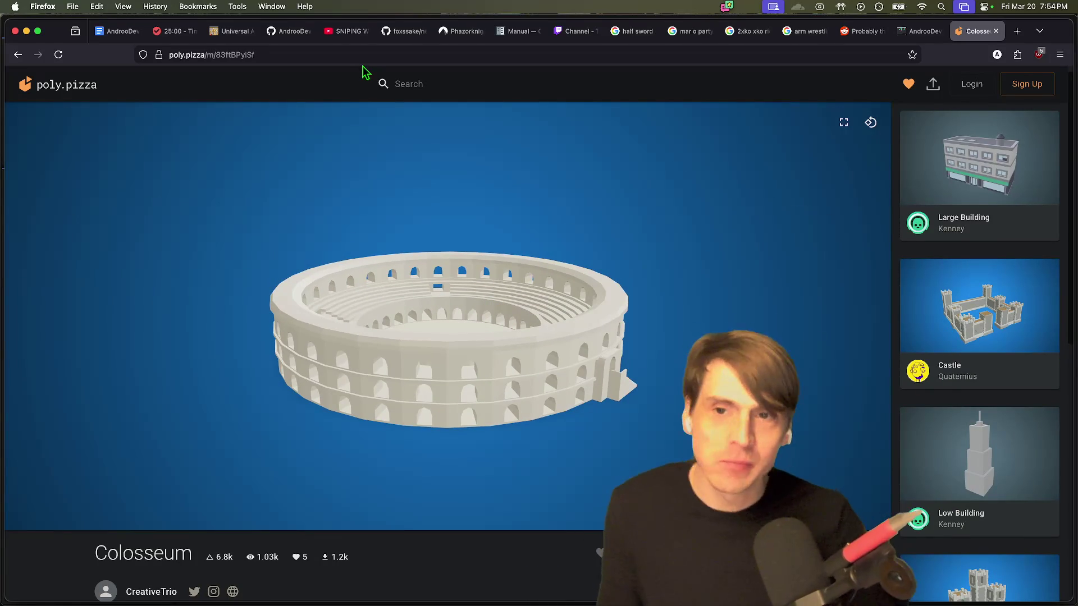
{"action": "left_click", "coordinate": [533, 73]}
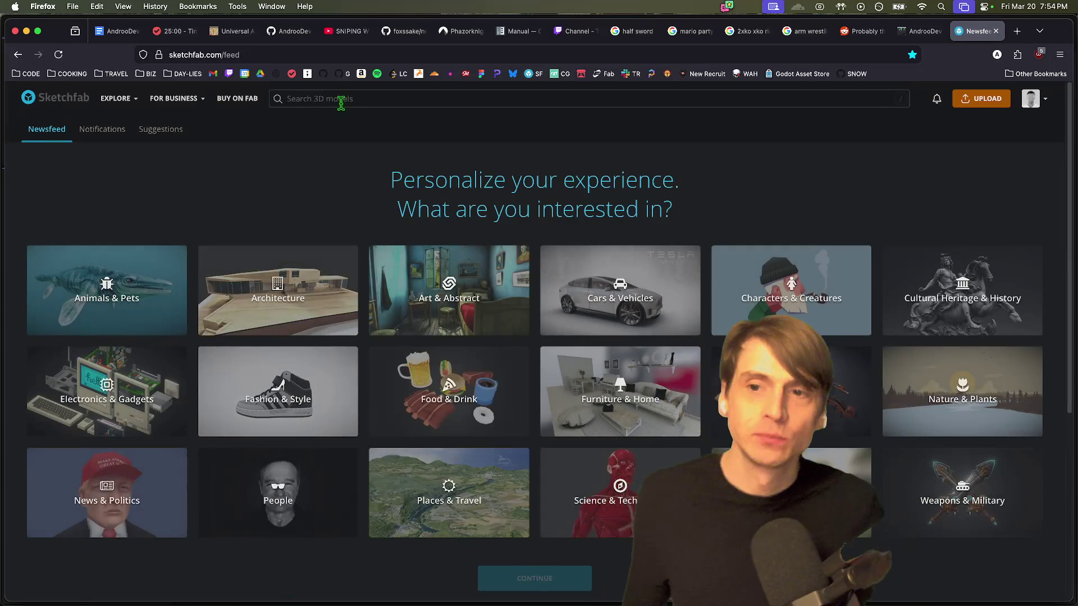
Step: Copy the misspelled Sketchfab query 'collisuem' and search Google for the correct spelling
{"action": "left_click", "coordinate": [349, 103]}
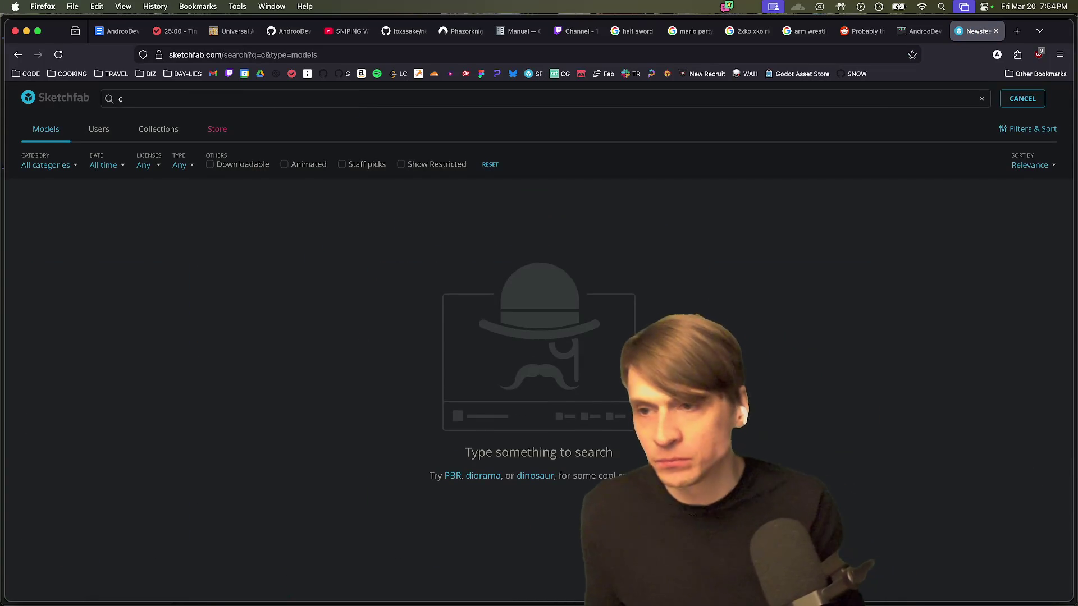
{"action": "type", "text": "ollisuem"}
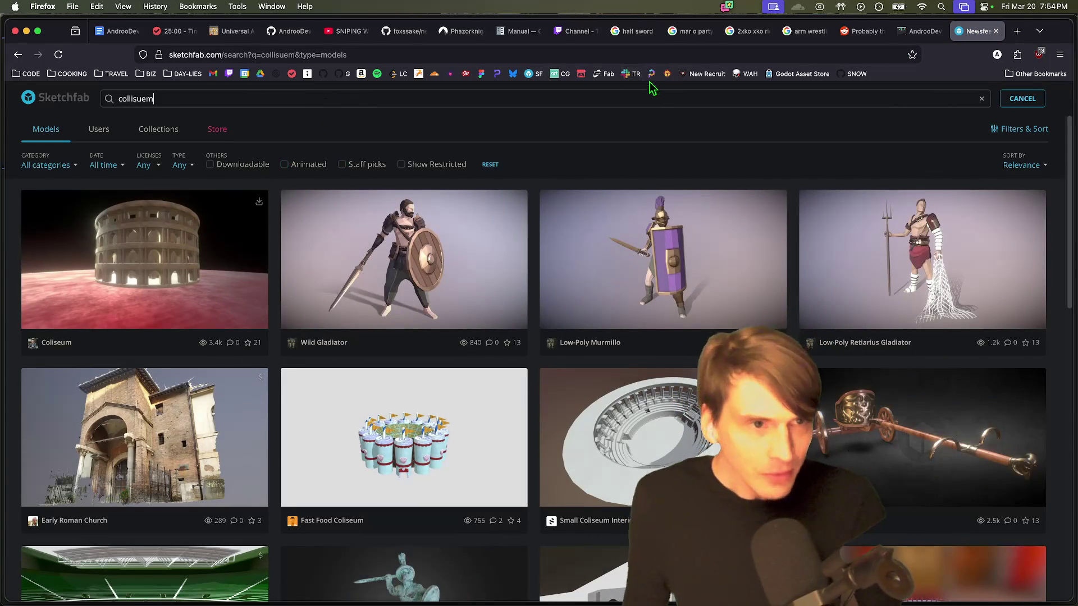
{"action": "left_click", "coordinate": [295, 100]}
{"action": "key", "text": "super+c"}
{"action": "key", "text": "super+t"}
{"action": "key", "text": "super+v"}
{"action": "key", "text": "Return"}
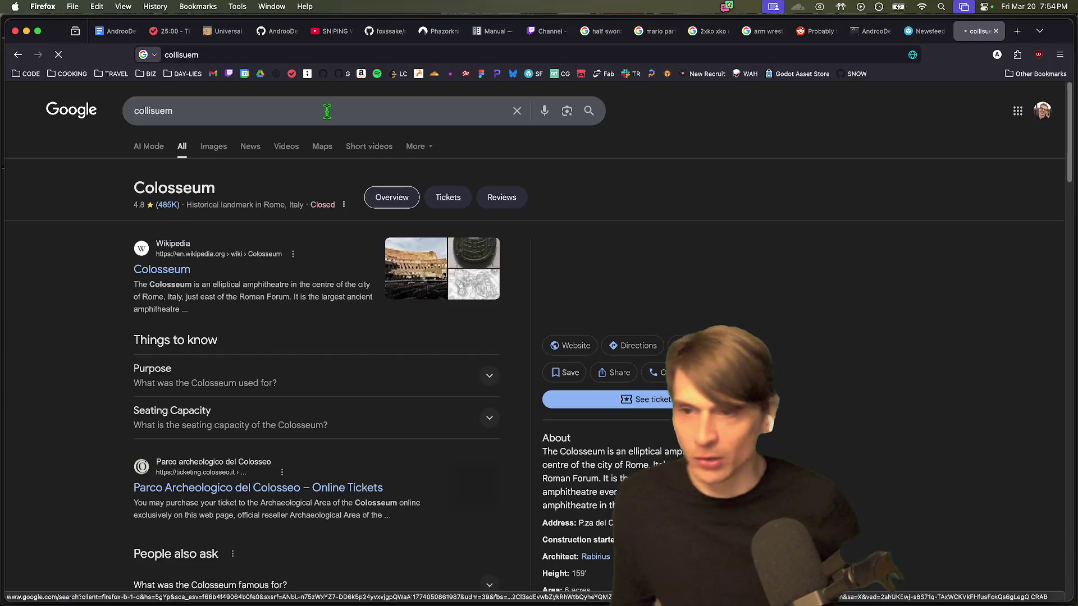
Step: Search Sketchfab for 'Colosseum' and open the Previz-Lowpoly Colosseum model
{"action": "double_click", "coordinate": [187, 186]}
{"action": "key", "text": "super+c"}
{"action": "key", "text": "super+w"}
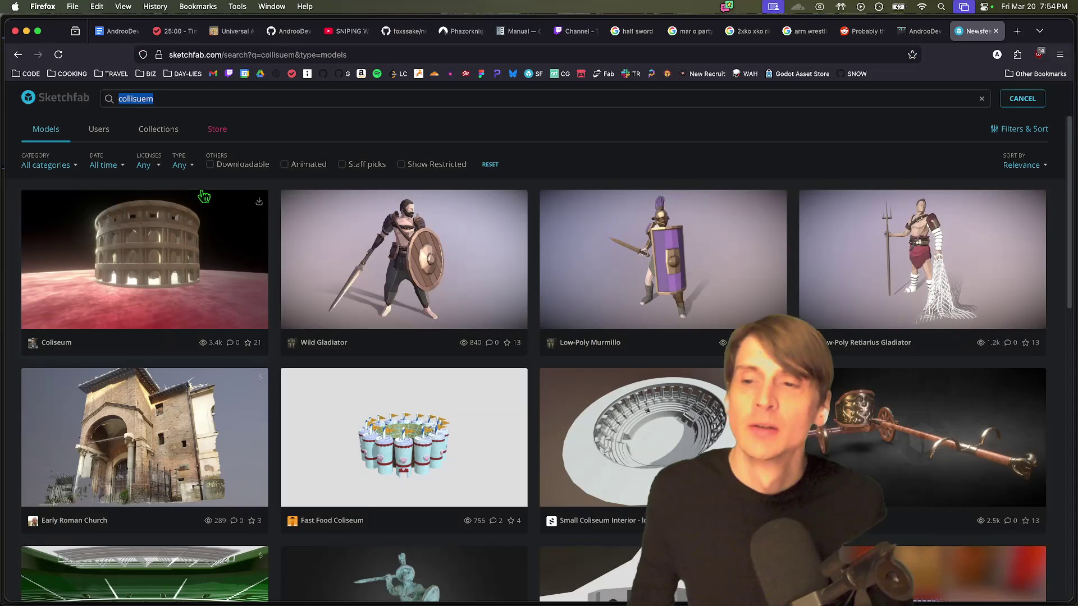
{"action": "key", "text": "super+v"}
{"action": "key", "text": "Return"}
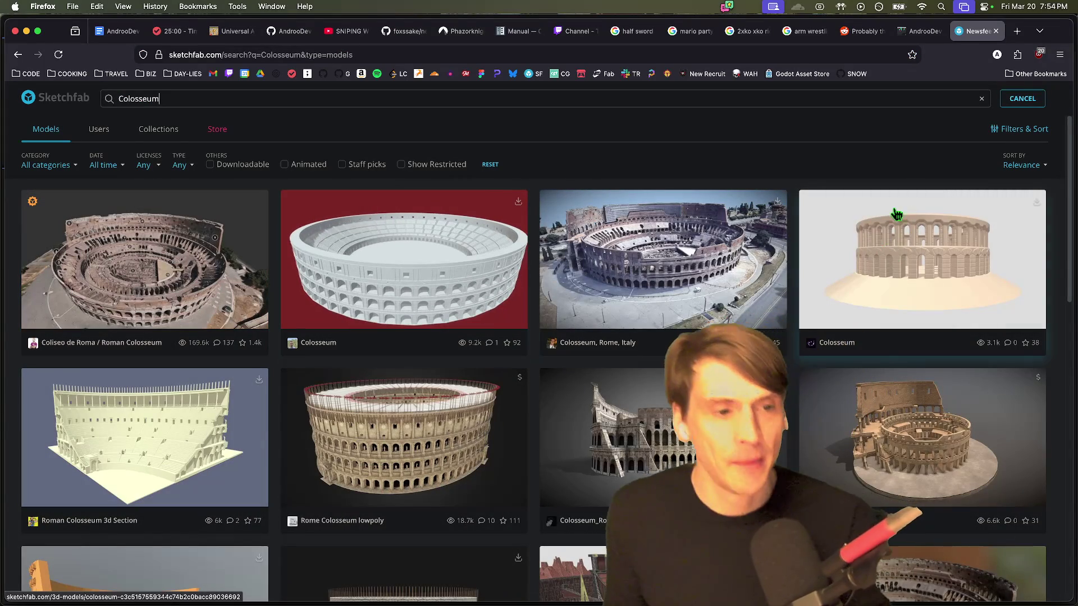
{"action": "scroll", "coordinate": [712, 261], "scroll_direction": "down", "scroll_amount": 8}
{"action": "scroll", "coordinate": [724, 325], "scroll_direction": "up", "scroll_amount": 4}
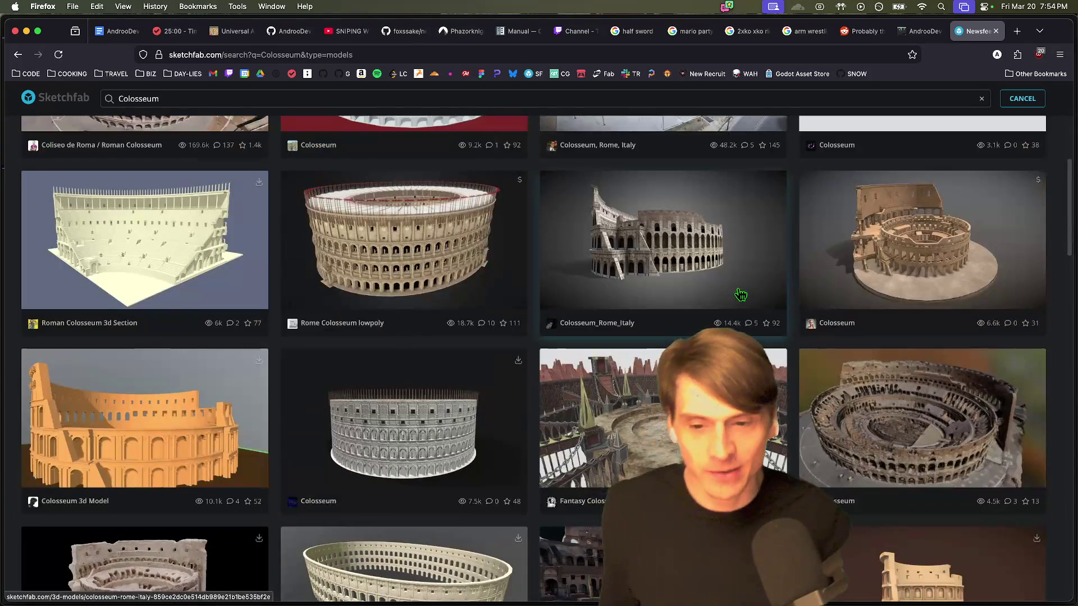
{"action": "scroll", "coordinate": [724, 329], "scroll_direction": "down", "scroll_amount": 6}
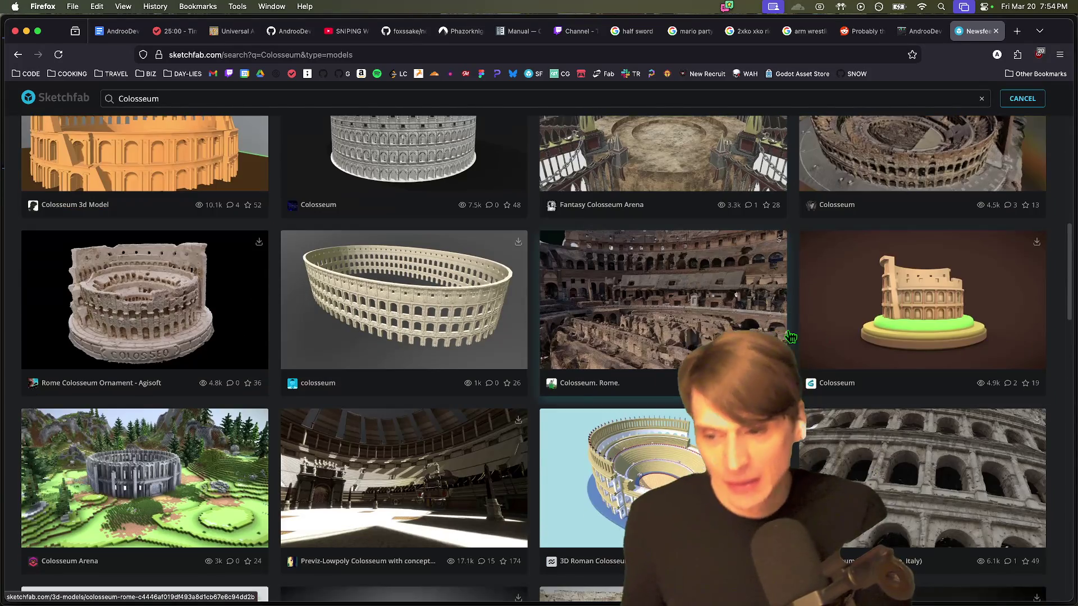
{"action": "scroll", "coordinate": [797, 352], "scroll_direction": "down", "scroll_amount": 2}
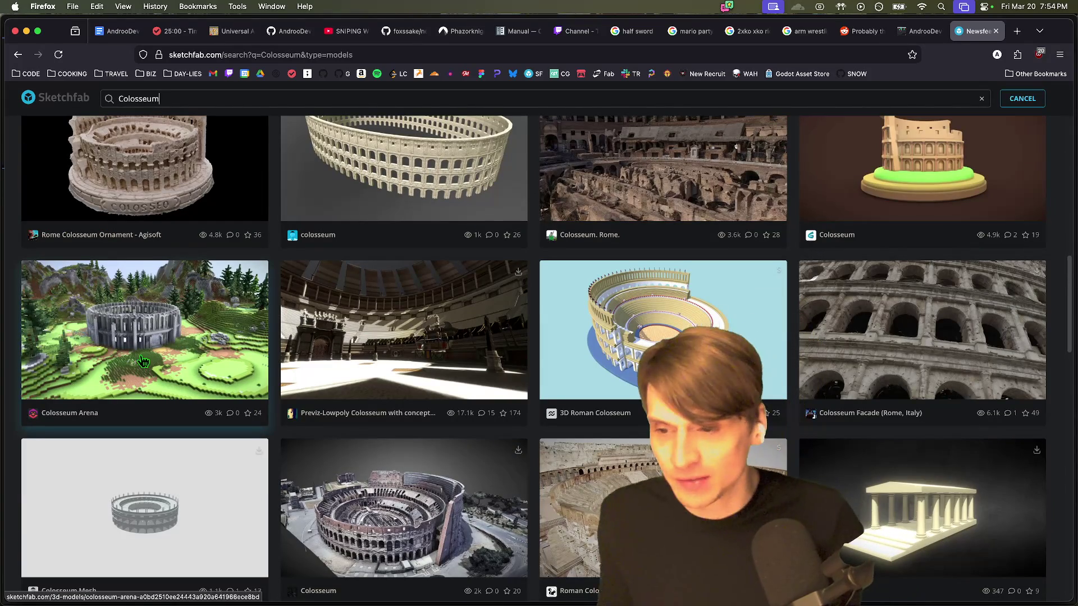
{"action": "left_click", "coordinate": [408, 305]}
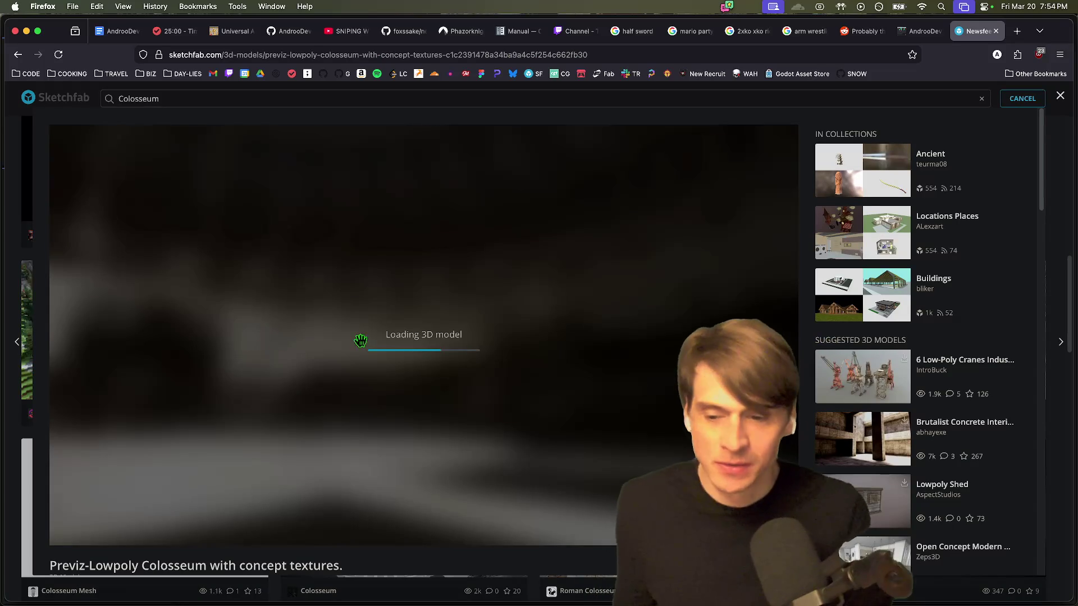
Step: Orbit the Previz-Lowpoly Colosseum from the arena floor up to a steep overhead view
{"action": "scroll", "coordinate": [258, 533], "scroll_direction": "down", "scroll_amount": 5}
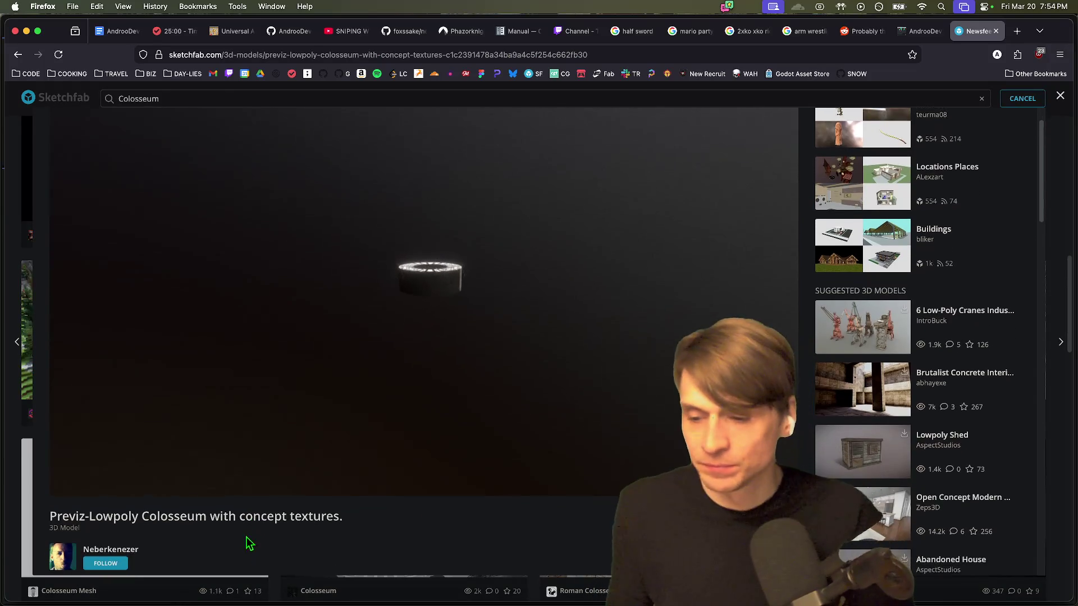
{"action": "scroll", "coordinate": [608, 489], "scroll_direction": "up", "scroll_amount": 5}
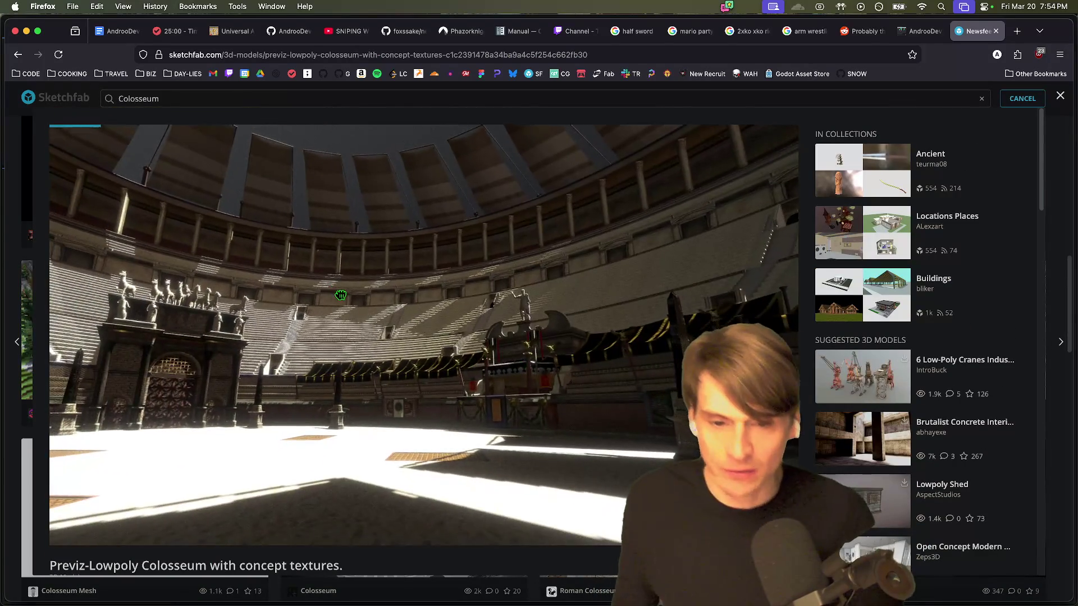
{"action": "scroll", "coordinate": [383, 323], "scroll_direction": "down", "scroll_amount": 10}
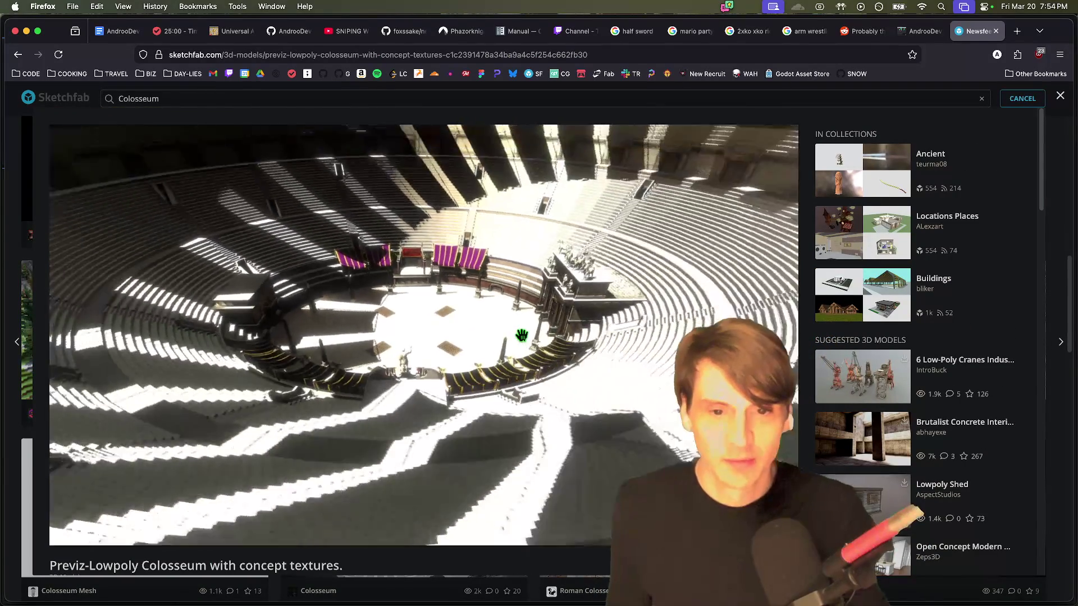
{"action": "scroll", "coordinate": [481, 353], "scroll_direction": "up", "scroll_amount": 10}
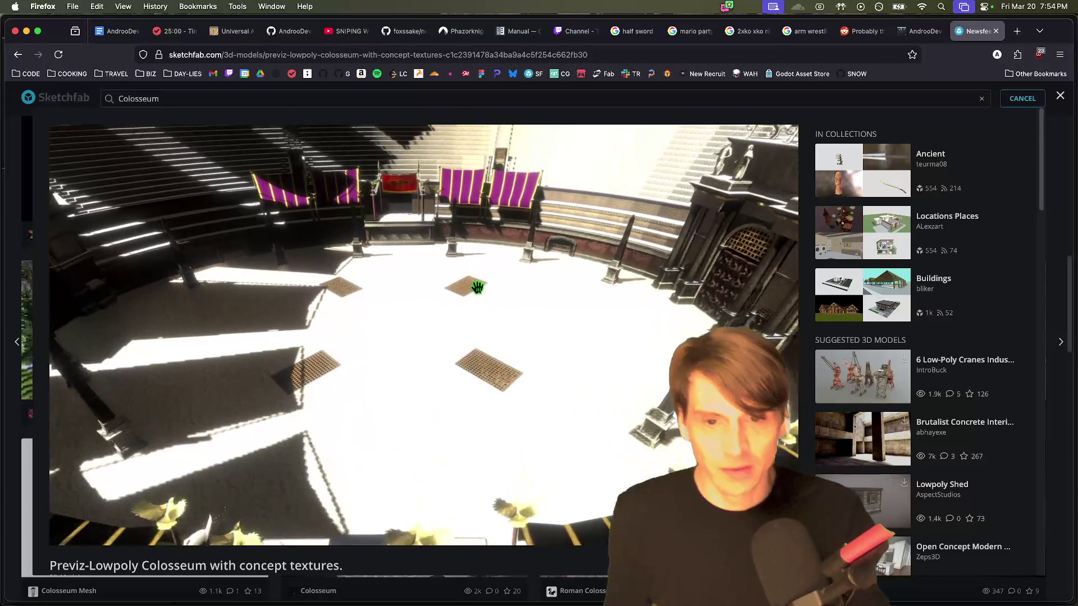
{"action": "mouse_move", "coordinate": [481, 285]}
{"action": "left_mouse_down"}
{"action": "mouse_move", "coordinate": [373, 301]}
{"action": "mouse_move", "coordinate": [525, 349]}
{"action": "mouse_move", "coordinate": [457, 320]}
{"action": "mouse_move", "coordinate": [489, 365]}
{"action": "mouse_move", "coordinate": [463, 312]}
{"action": "left_mouse_up"}
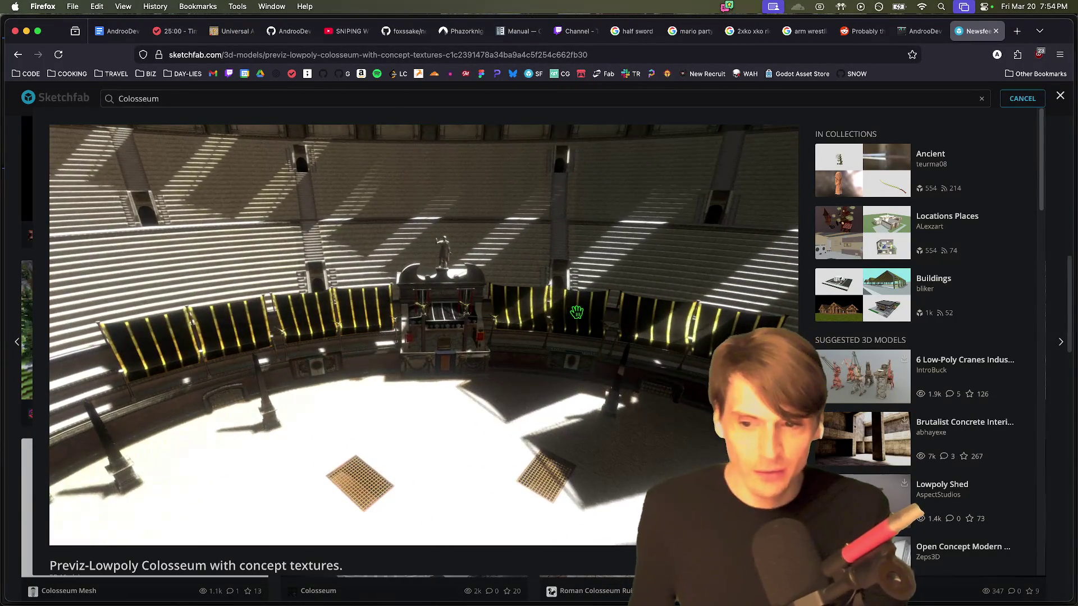
{"action": "mouse_move", "coordinate": [576, 312]}
{"action": "left_mouse_down"}
{"action": "mouse_move", "coordinate": [367, 316]}
{"action": "mouse_move", "coordinate": [410, 313]}
{"action": "mouse_move", "coordinate": [433, 337]}
{"action": "left_mouse_up"}
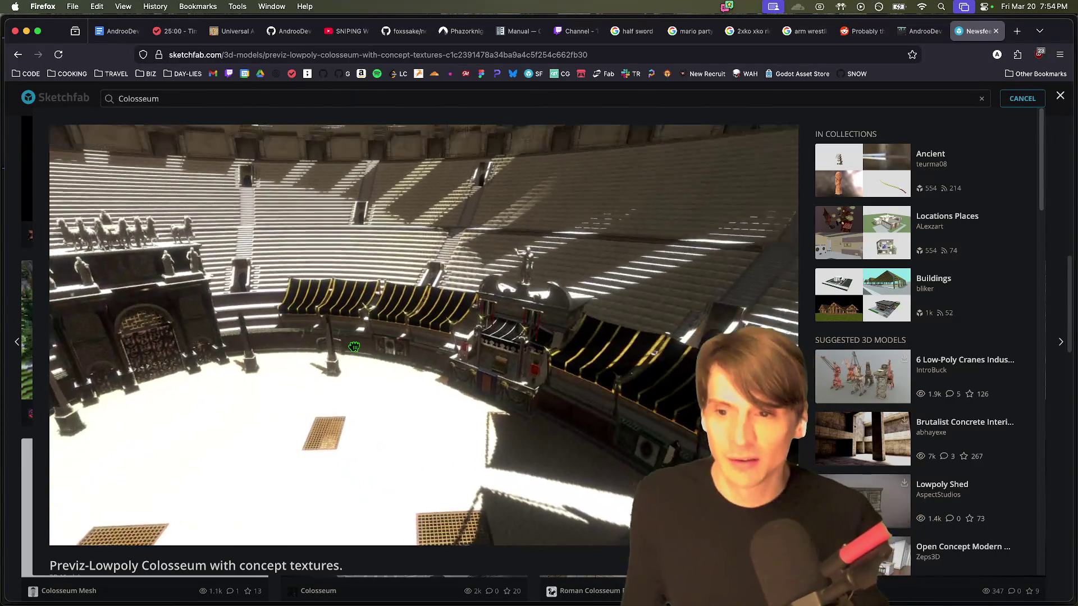
Step: Inspect the arena walls, seating tiers, emperor's box and floor grates up close
{"action": "mouse_move", "coordinate": [353, 346]}
{"action": "left_mouse_down"}
{"action": "mouse_move", "coordinate": [354, 361]}
{"action": "mouse_move", "coordinate": [384, 365]}
{"action": "left_mouse_up"}
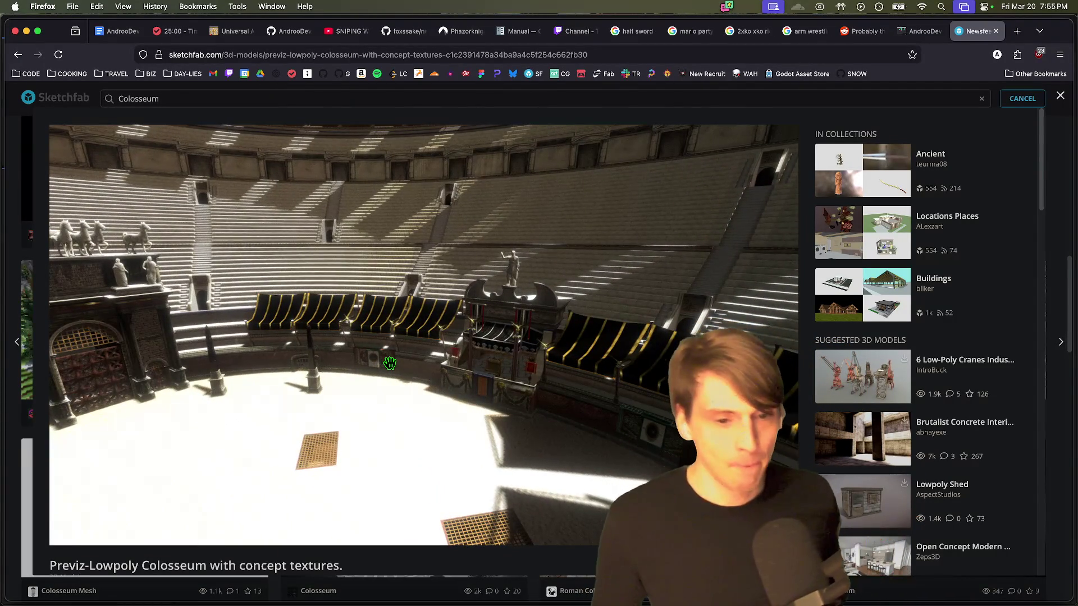
{"action": "mouse_move", "coordinate": [430, 350]}
{"action": "left_mouse_down"}
{"action": "mouse_move", "coordinate": [498, 385]}
{"action": "mouse_move", "coordinate": [363, 337]}
{"action": "mouse_move", "coordinate": [376, 354]}
{"action": "mouse_move", "coordinate": [493, 378]}
{"action": "mouse_move", "coordinate": [449, 328]}
{"action": "mouse_move", "coordinate": [484, 363]}
{"action": "mouse_move", "coordinate": [520, 316]}
{"action": "left_mouse_up"}
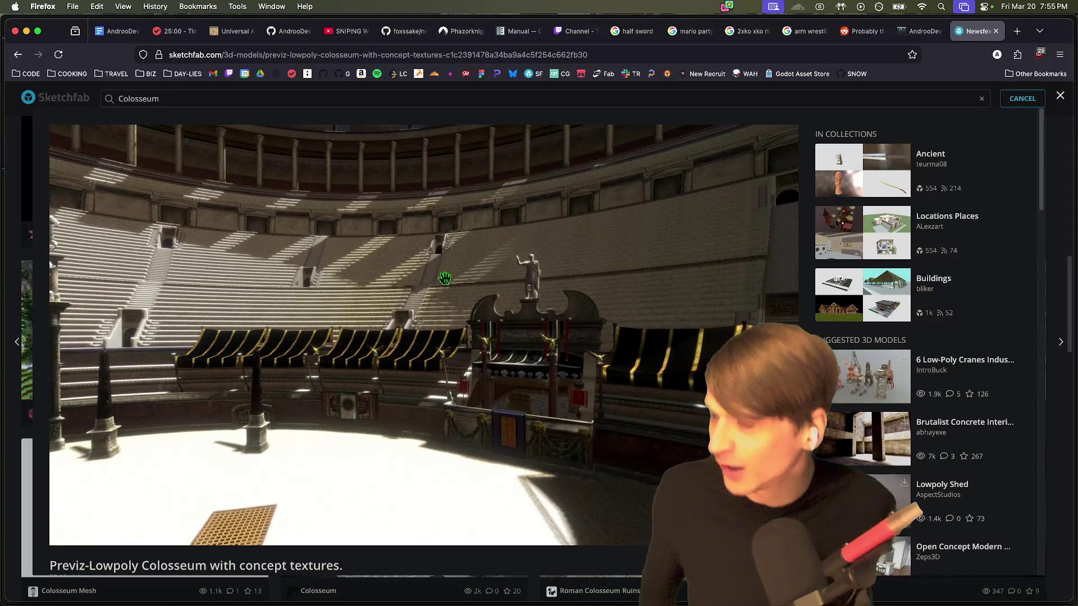
{"action": "left_click_drag", "start_coordinate": [440, 309], "coordinate": [448, 281]}
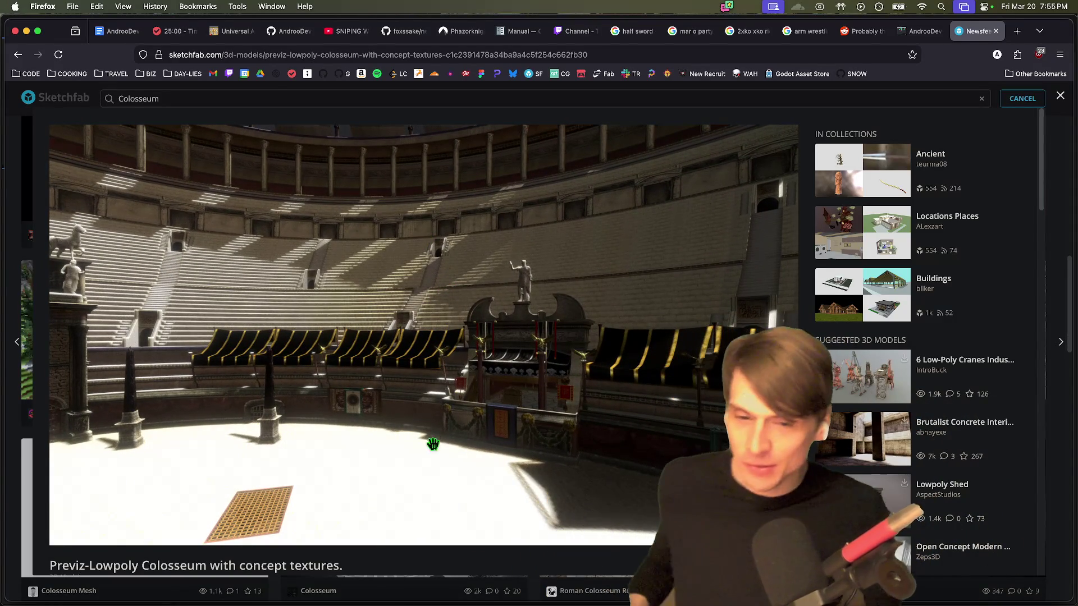
{"action": "scroll", "coordinate": [373, 402], "scroll_direction": "down", "scroll_amount": 3}
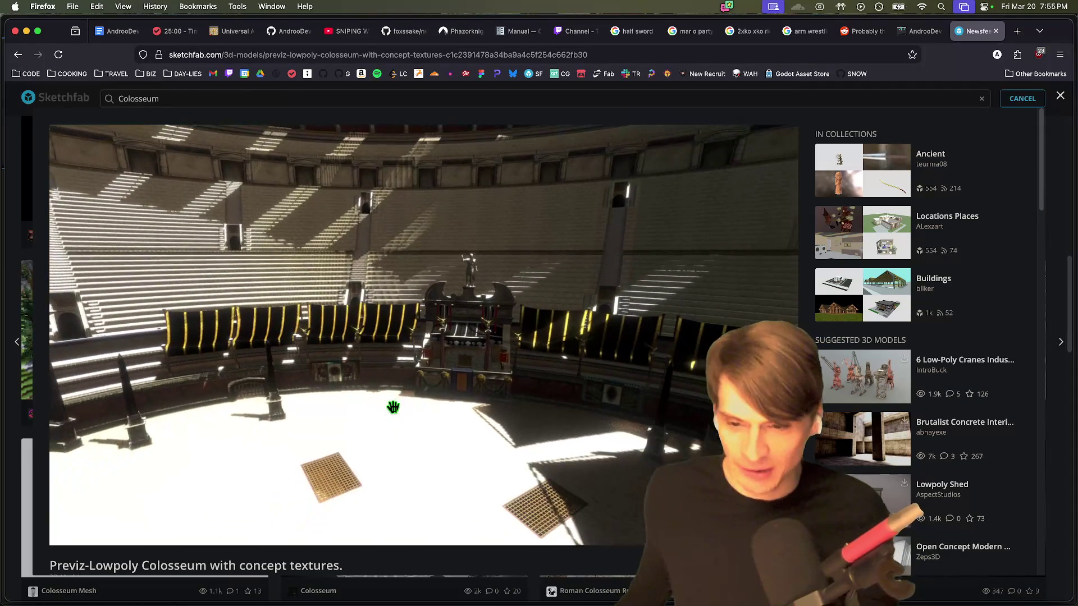
{"action": "left_click_drag", "start_coordinate": [402, 388], "coordinate": [397, 310]}
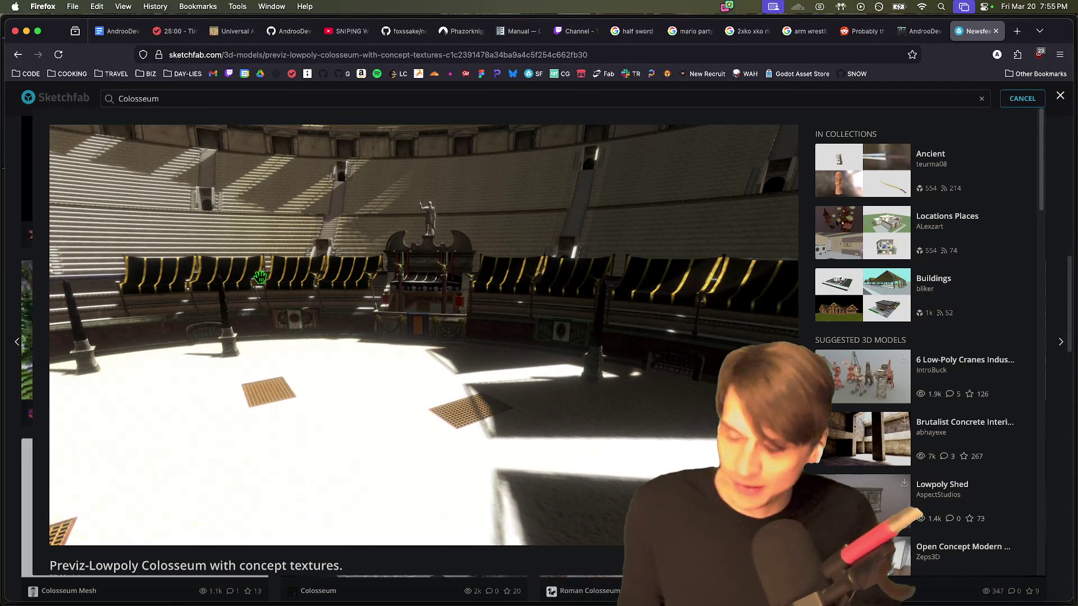
{"action": "mouse_move", "coordinate": [283, 298]}
{"action": "left_mouse_down"}
{"action": "mouse_move", "coordinate": [481, 412]}
{"action": "mouse_move", "coordinate": [584, 412]}
{"action": "mouse_move", "coordinate": [476, 405]}
{"action": "left_mouse_up"}
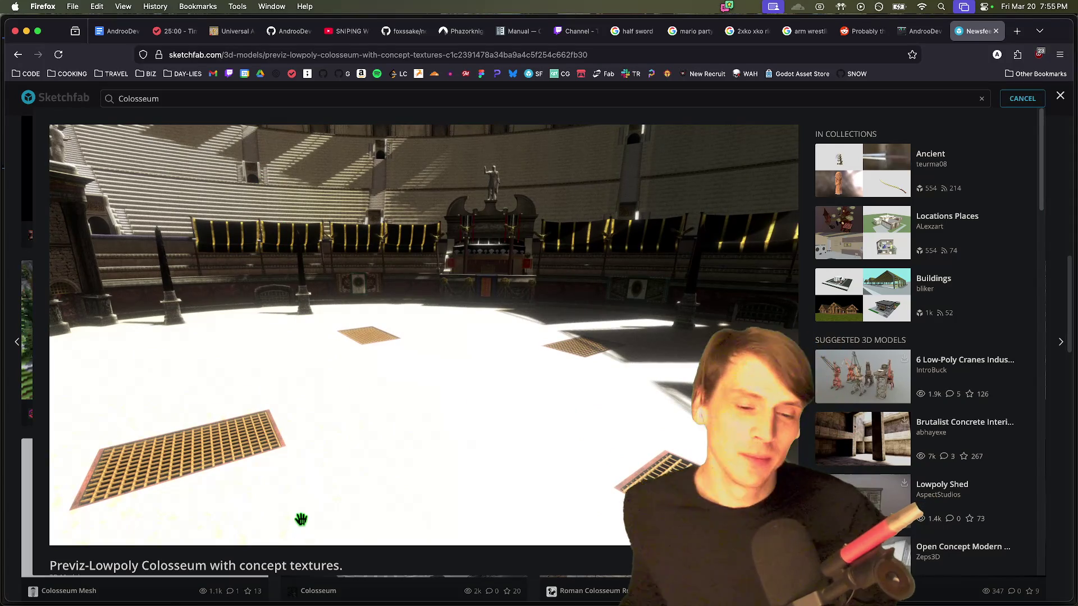
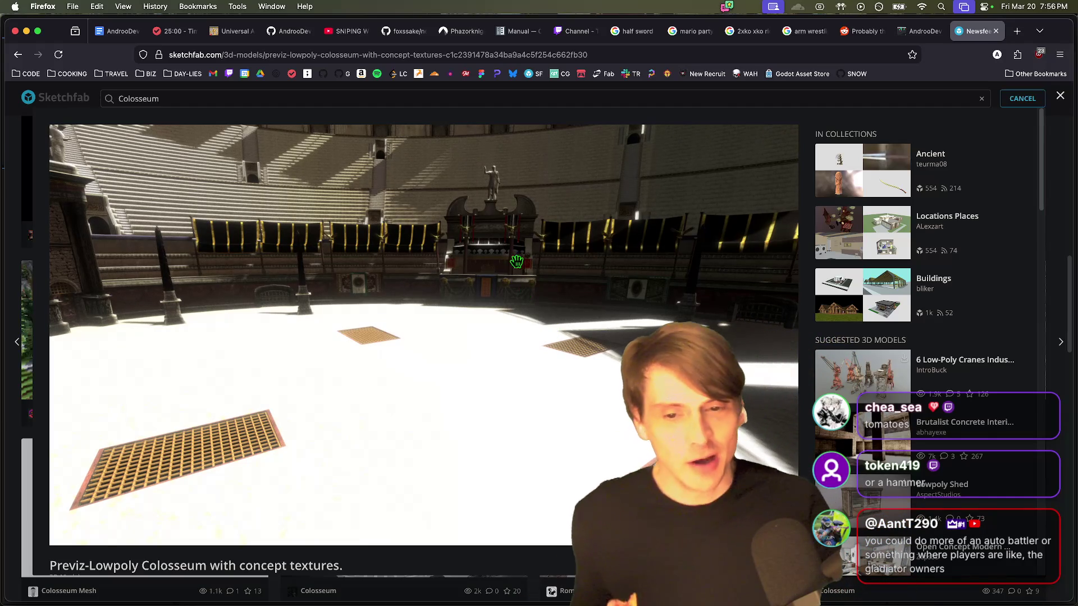
Step: Orbit the Colosseum between overhead, arena-floor and top-down views
{"action": "mouse_move", "coordinate": [414, 256]}
{"action": "left_mouse_down"}
{"action": "mouse_move", "coordinate": [510, 296]}
{"action": "mouse_move", "coordinate": [571, 457]}
{"action": "mouse_move", "coordinate": [534, 421]}
{"action": "mouse_move", "coordinate": [551, 455]}
{"action": "mouse_move", "coordinate": [550, 428]}
{"action": "mouse_move", "coordinate": [501, 377]}
{"action": "mouse_move", "coordinate": [488, 343]}
{"action": "left_mouse_up"}
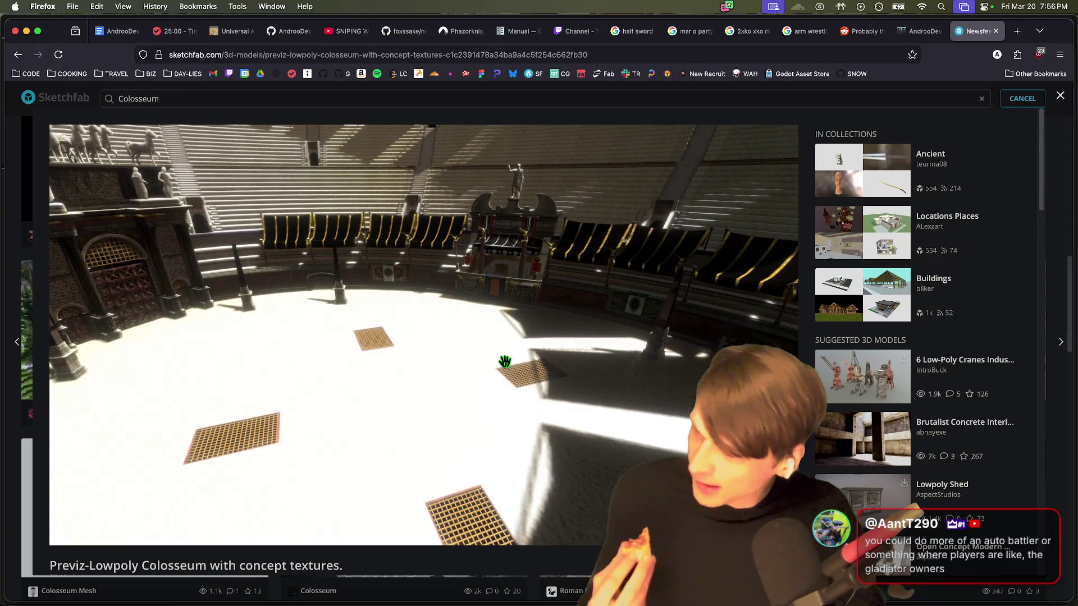
{"action": "mouse_move", "coordinate": [505, 362]}
{"action": "left_mouse_down"}
{"action": "mouse_move", "coordinate": [506, 477]}
{"action": "mouse_move", "coordinate": [436, 368]}
{"action": "mouse_move", "coordinate": [410, 409]}
{"action": "left_mouse_up"}
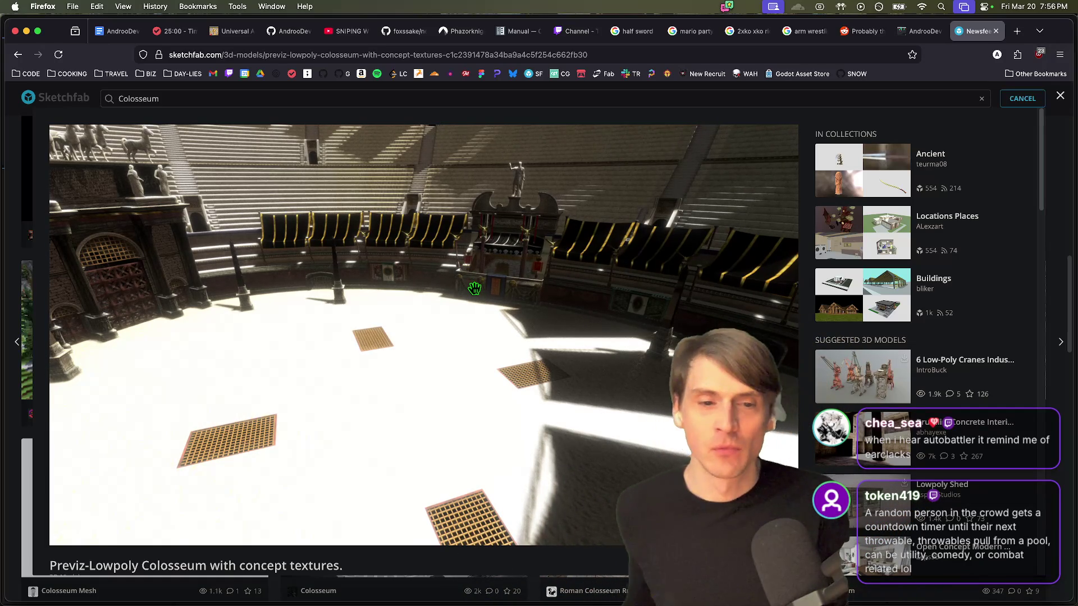
{"action": "mouse_move", "coordinate": [540, 240]}
{"action": "left_mouse_down"}
{"action": "mouse_move", "coordinate": [551, 294]}
{"action": "mouse_move", "coordinate": [466, 341]}
{"action": "mouse_move", "coordinate": [524, 293]}
{"action": "left_mouse_up"}
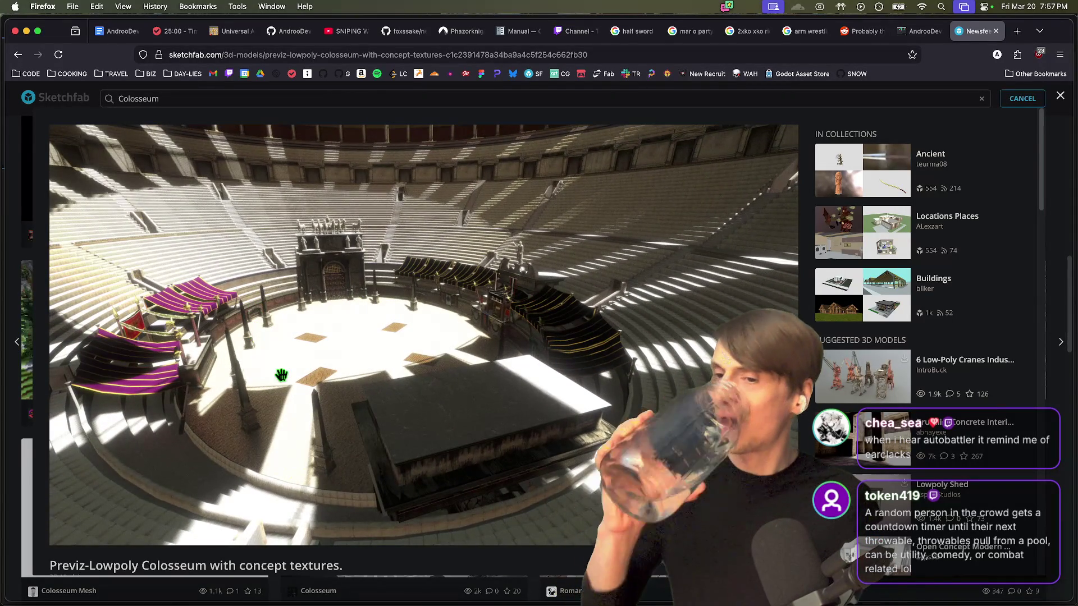
Step: Download the model's glTF version into _assets/buildings
{"action": "scroll", "coordinate": [393, 556], "scroll_direction": "down", "scroll_amount": 3}
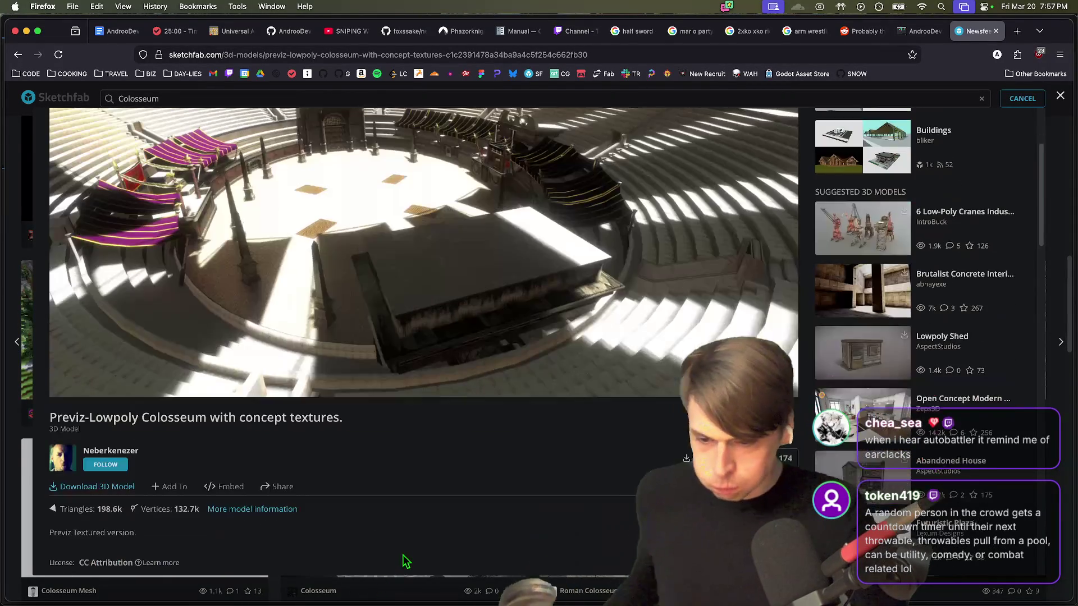
{"action": "left_click", "coordinate": [118, 493]}
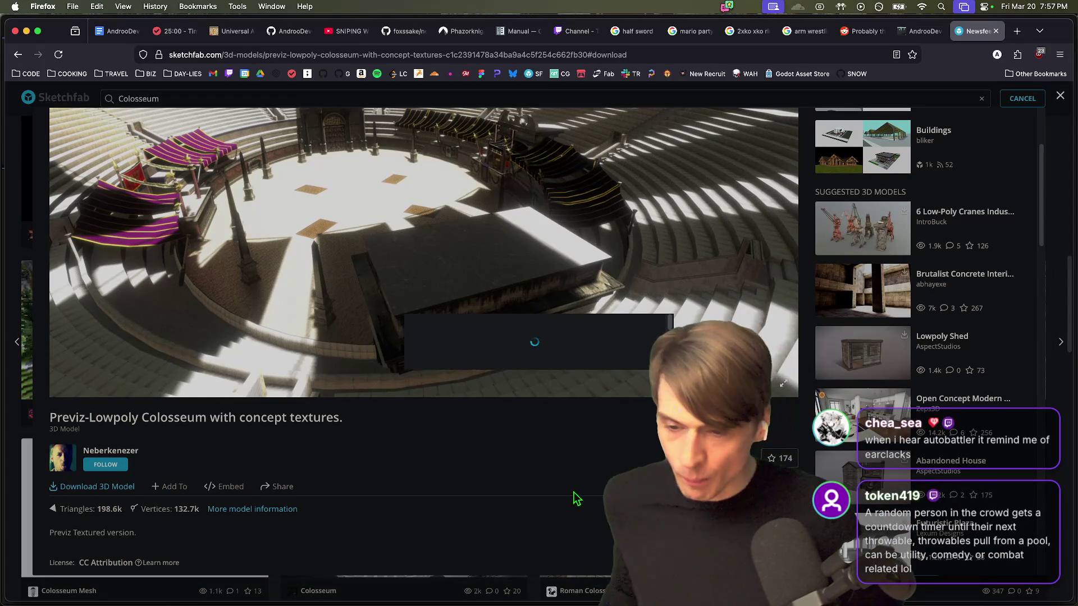
{"action": "scroll", "coordinate": [562, 430], "scroll_direction": "down", "scroll_amount": 1}
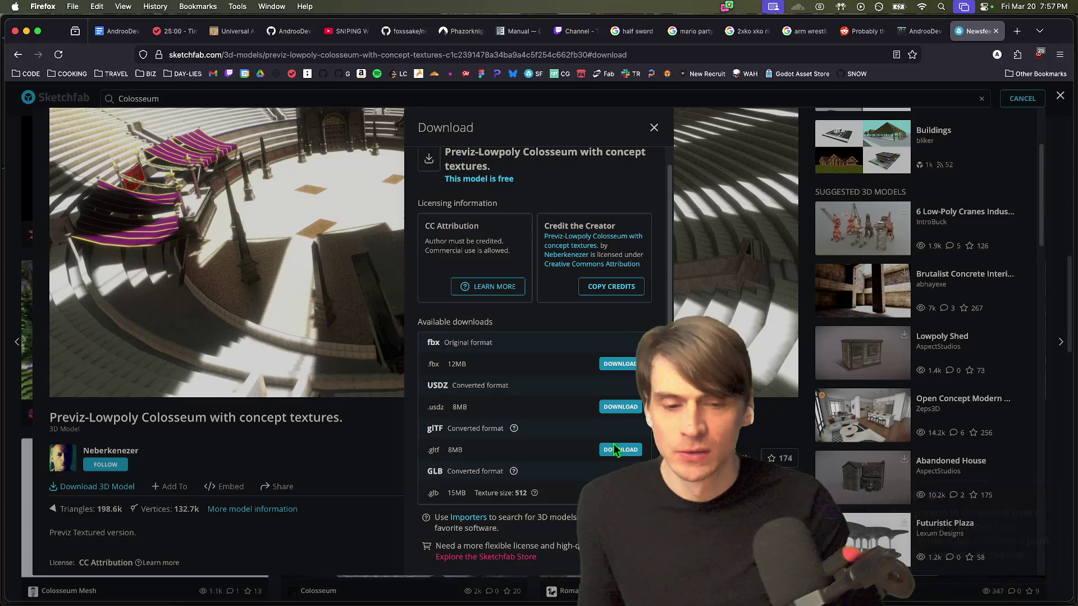
{"action": "left_click", "coordinate": [632, 451]}
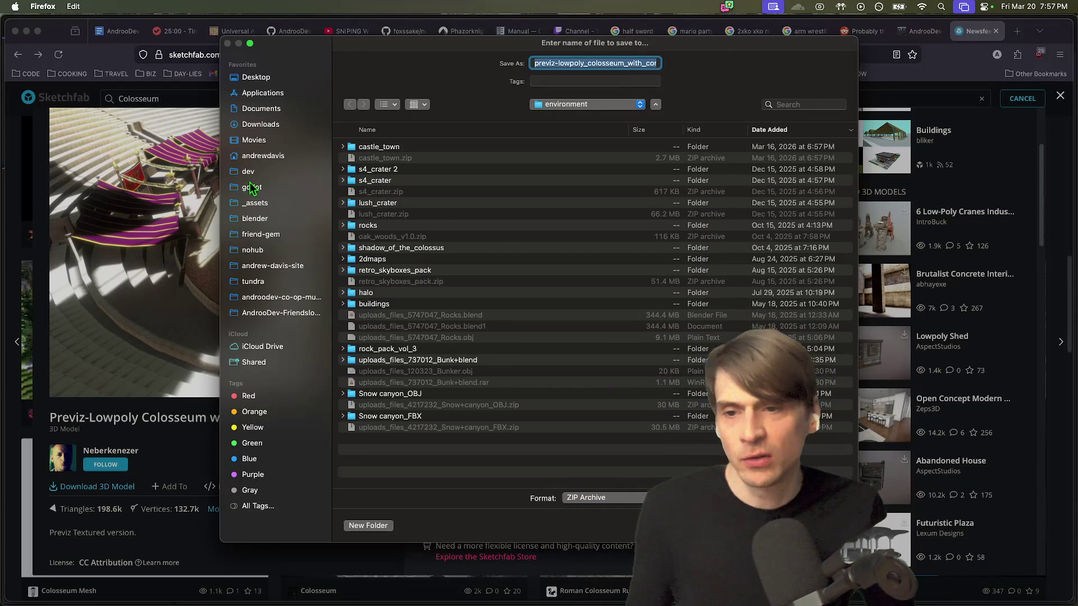
{"action": "left_click", "coordinate": [255, 203]}
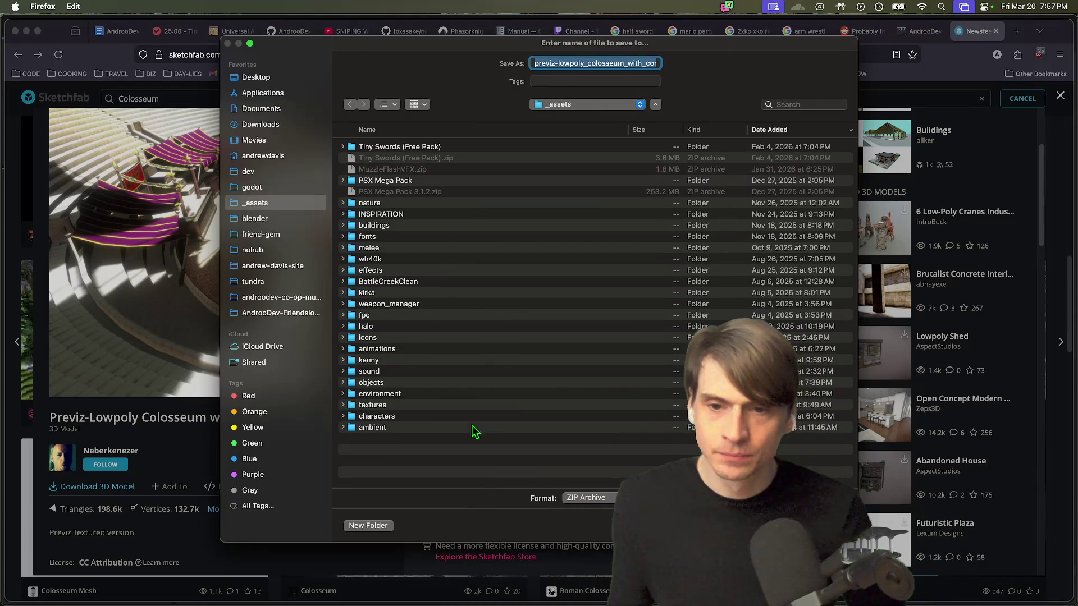
{"action": "double_click", "coordinate": [447, 227]}
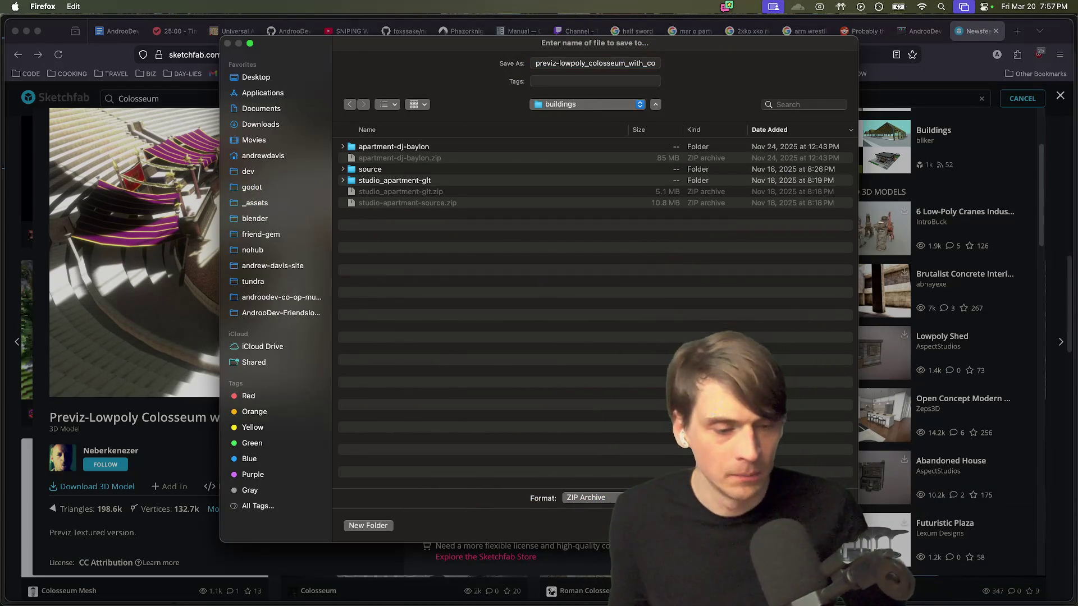
{"action": "key", "text": "Return"}
{"action": "left_click", "coordinate": [254, 492]}
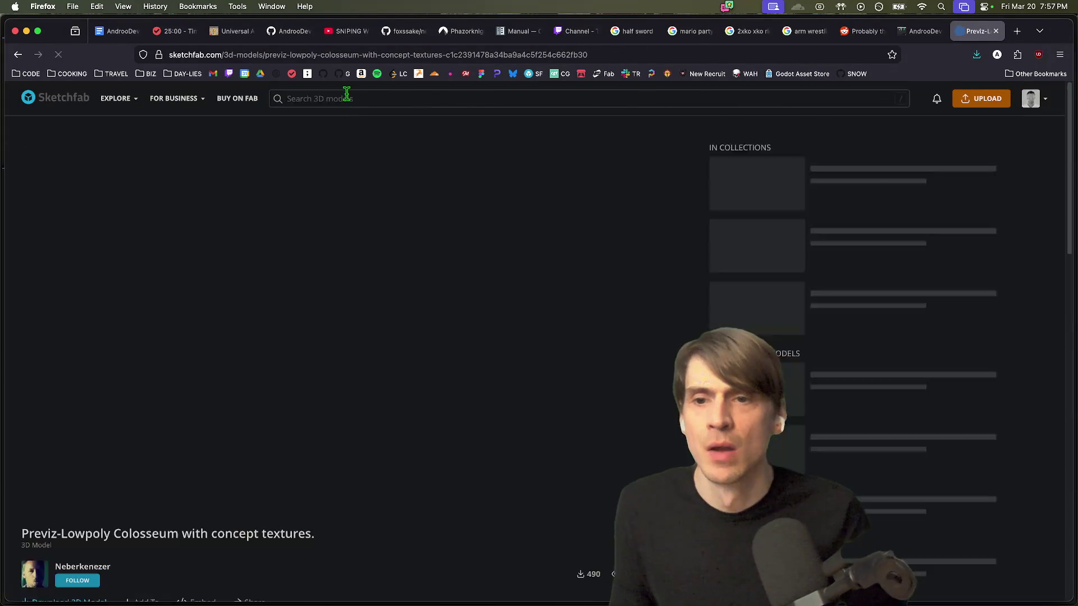
Step: Rerun the Colosseum search and filter it to downloadable models only
{"action": "left_click", "coordinate": [346, 97]}
{"action": "key", "text": "Return"}
{"action": "scroll", "coordinate": [651, 280], "scroll_direction": "down", "scroll_amount": 3}
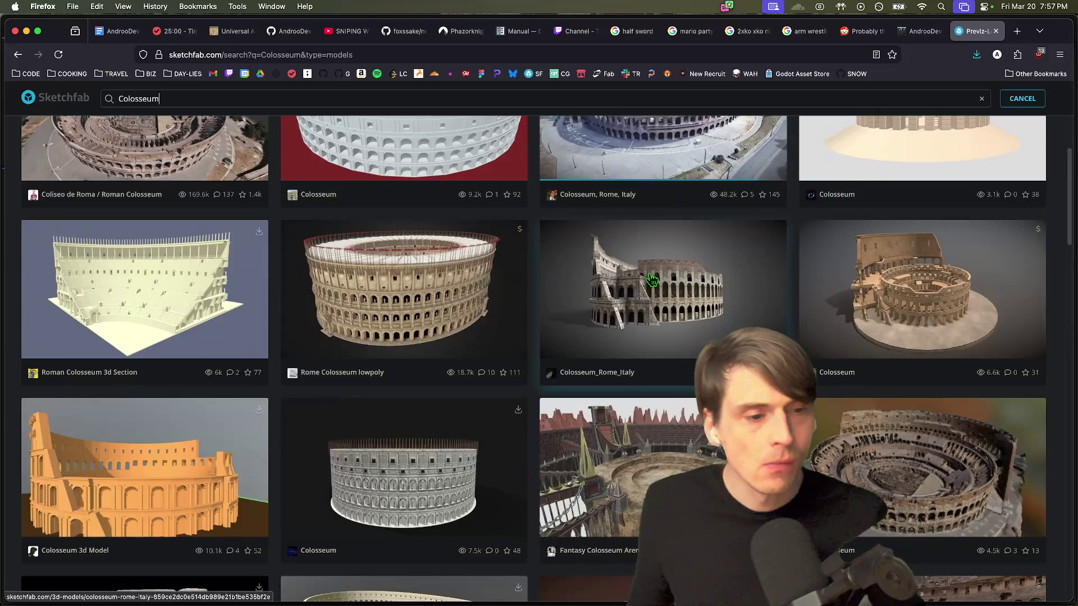
{"action": "scroll", "coordinate": [652, 280], "scroll_direction": "up", "scroll_amount": 3}
{"action": "left_click", "coordinate": [298, 164]}
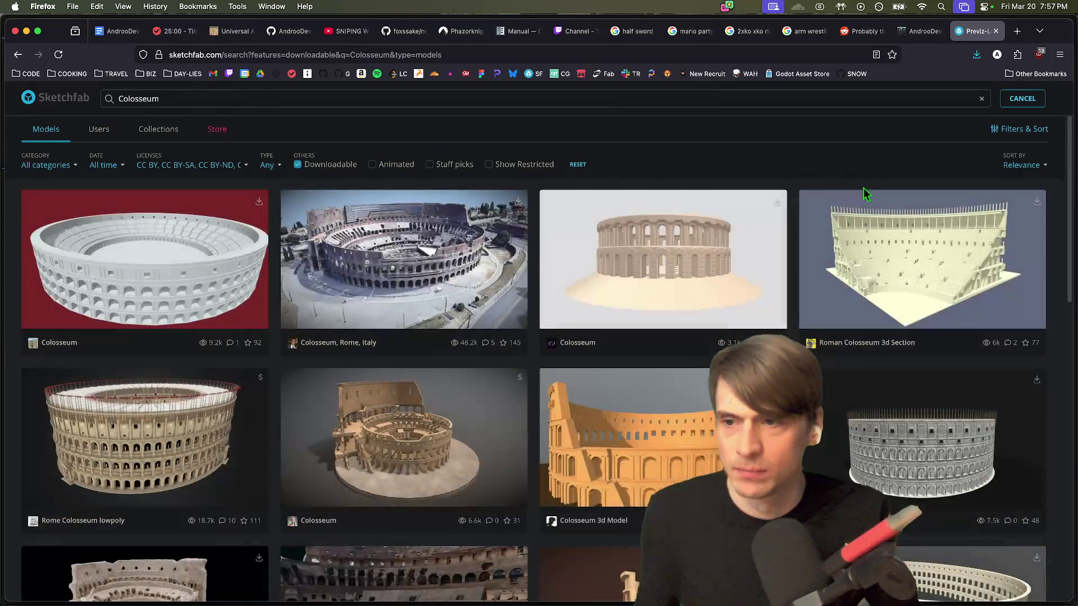
Step: Scroll the results and open LowPoly Colosseum in a new tab
{"action": "scroll", "coordinate": [888, 157], "scroll_direction": "down", "scroll_amount": 4}
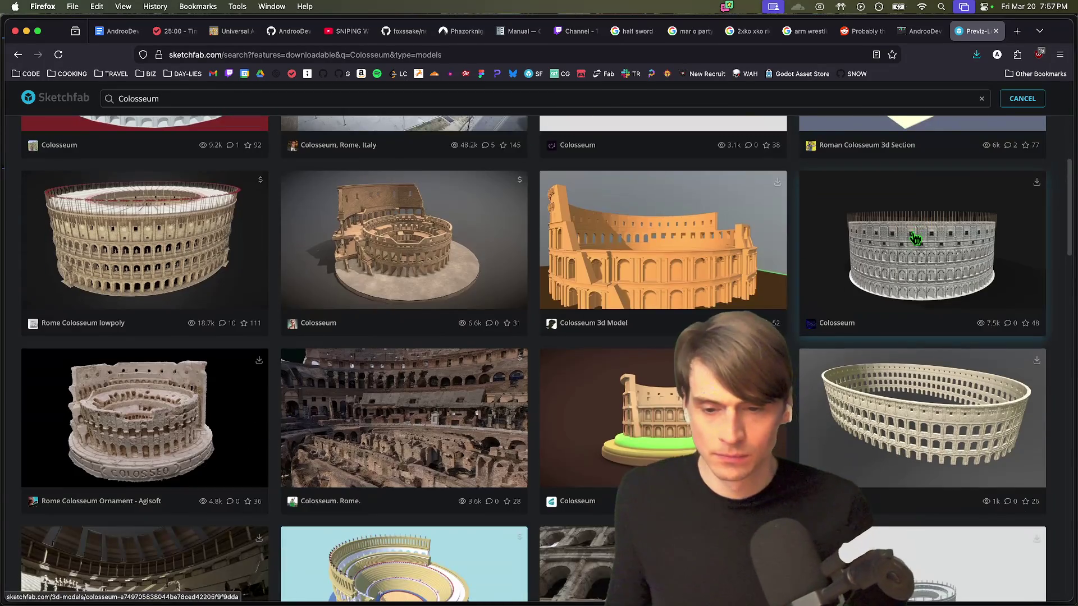
{"action": "scroll", "coordinate": [915, 239], "scroll_direction": "down", "scroll_amount": 5}
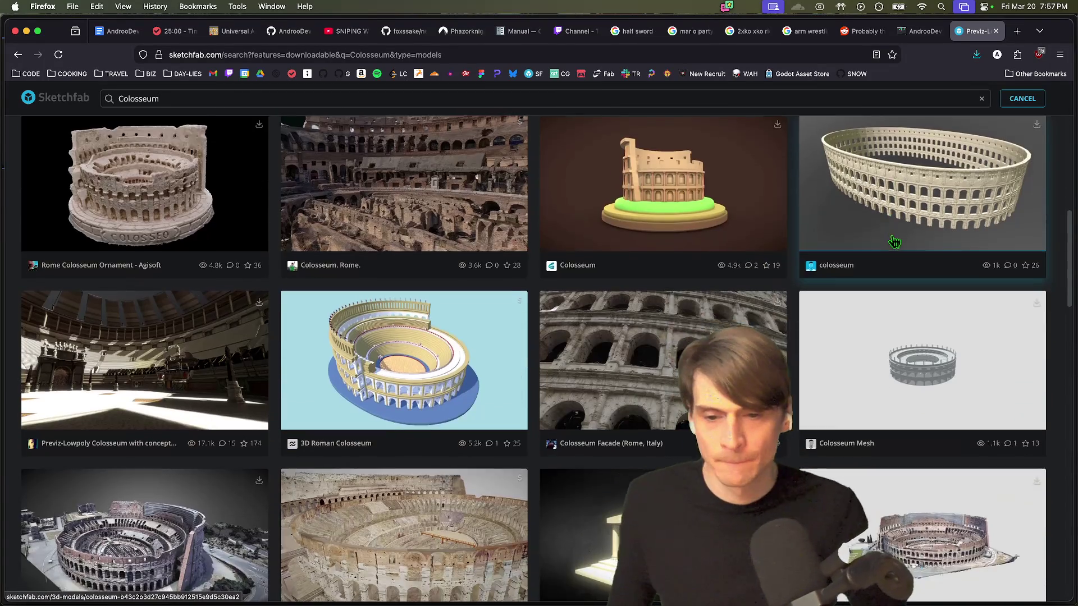
{"action": "scroll", "coordinate": [893, 242], "scroll_direction": "down", "scroll_amount": 6}
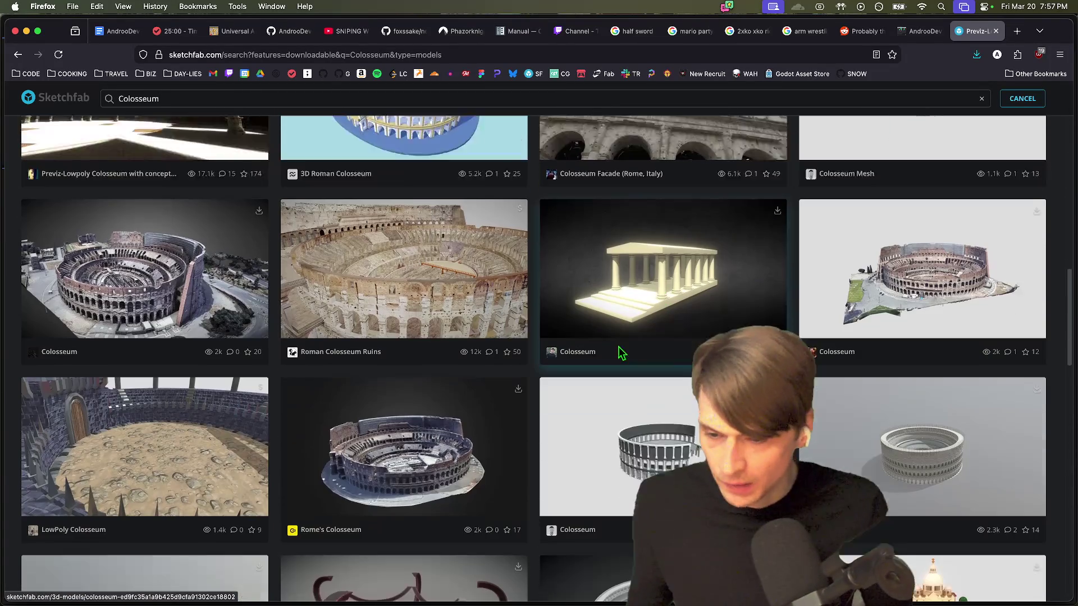
{"action": "scroll", "coordinate": [622, 353], "scroll_direction": "down", "scroll_amount": 1}
{"action": "left_click", "coordinate": [186, 447], "text": "super"}
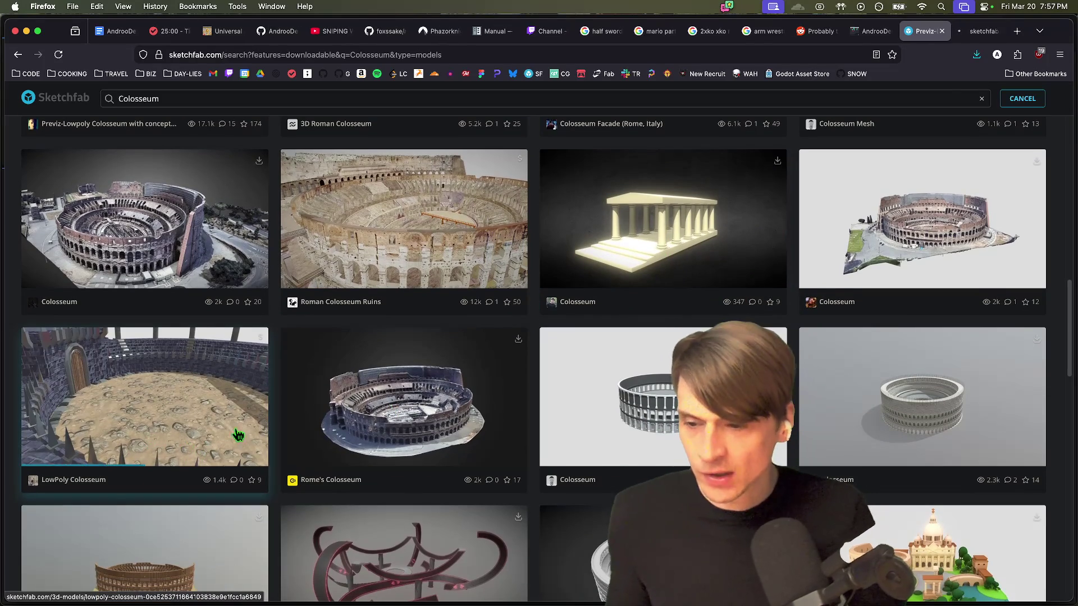
{"action": "key", "text": "ctrl+Tab"}
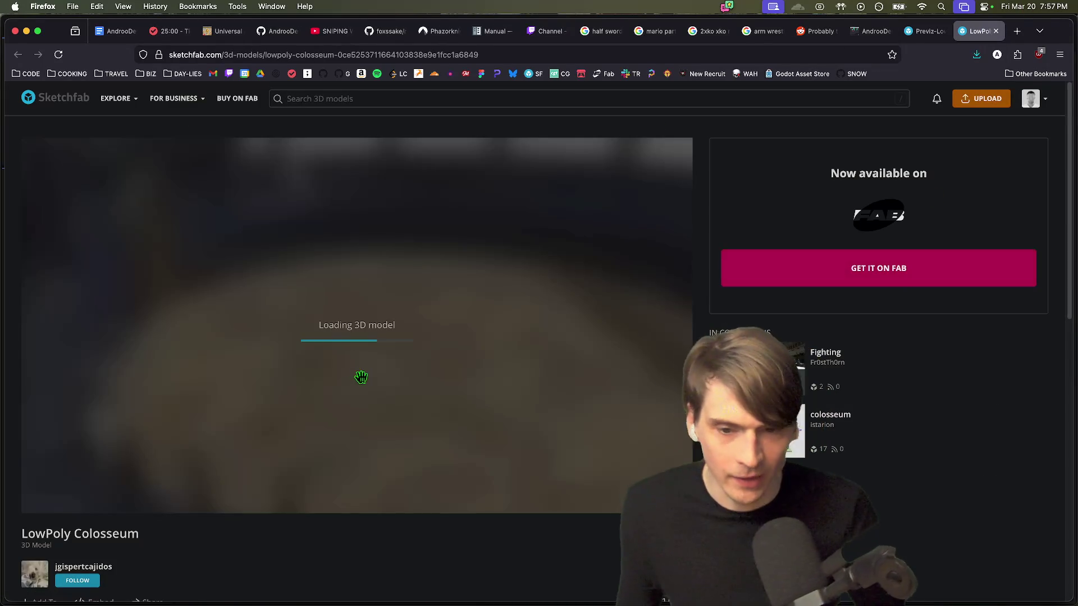
Step: Orbit the LowPoly Colosseum and review its paid Fab listing ($3.99–$4.99)
{"action": "scroll", "coordinate": [252, 383], "scroll_direction": "up", "scroll_amount": 10}
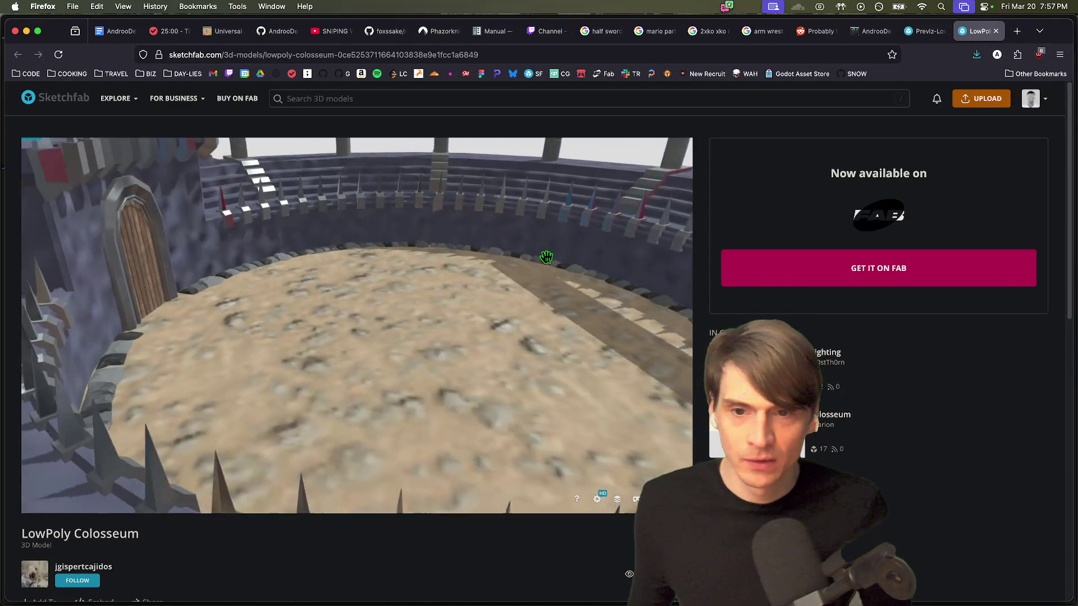
{"action": "scroll", "coordinate": [471, 291], "scroll_direction": "down", "scroll_amount": 10}
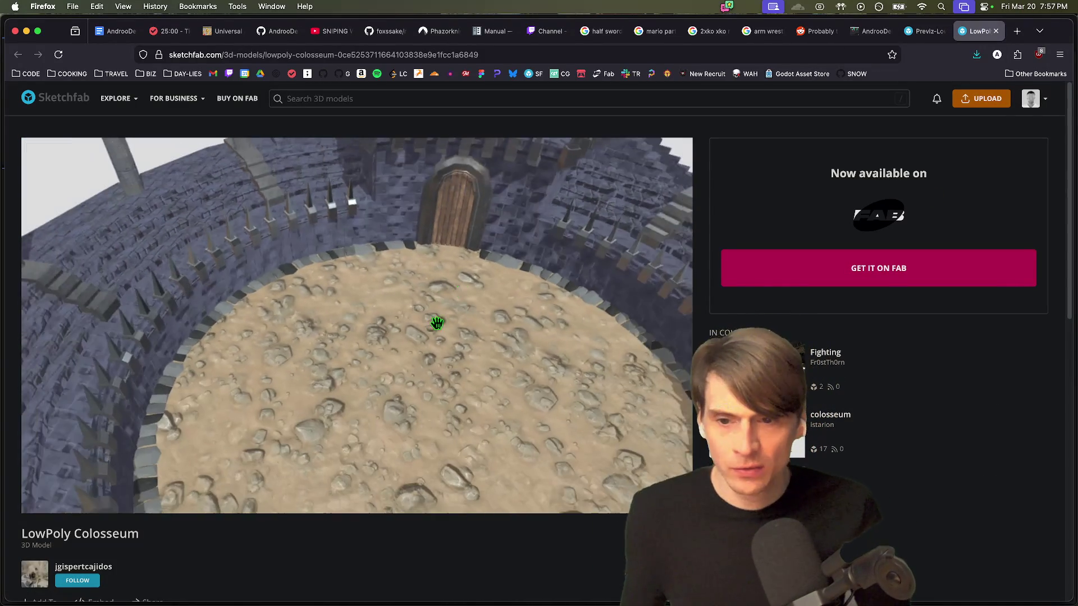
{"action": "left_click_drag", "start_coordinate": [445, 312], "coordinate": [380, 337]}
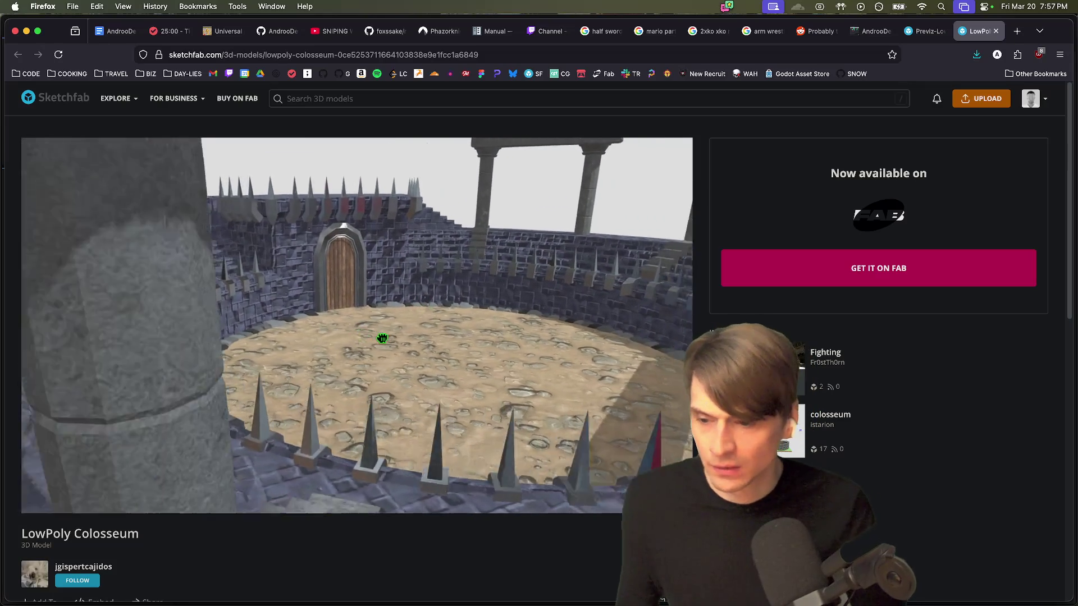
{"action": "scroll", "coordinate": [236, 534], "scroll_direction": "down", "scroll_amount": 3}
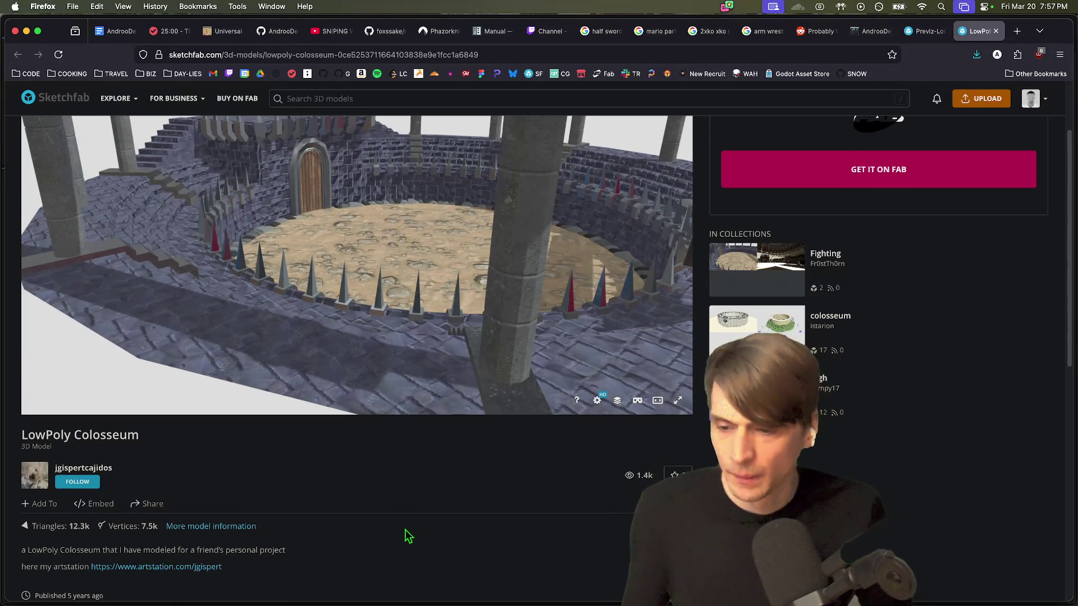
{"action": "scroll", "coordinate": [407, 536], "scroll_direction": "down", "scroll_amount": 3}
{"action": "scroll", "coordinate": [449, 533], "scroll_direction": "up", "scroll_amount": 6}
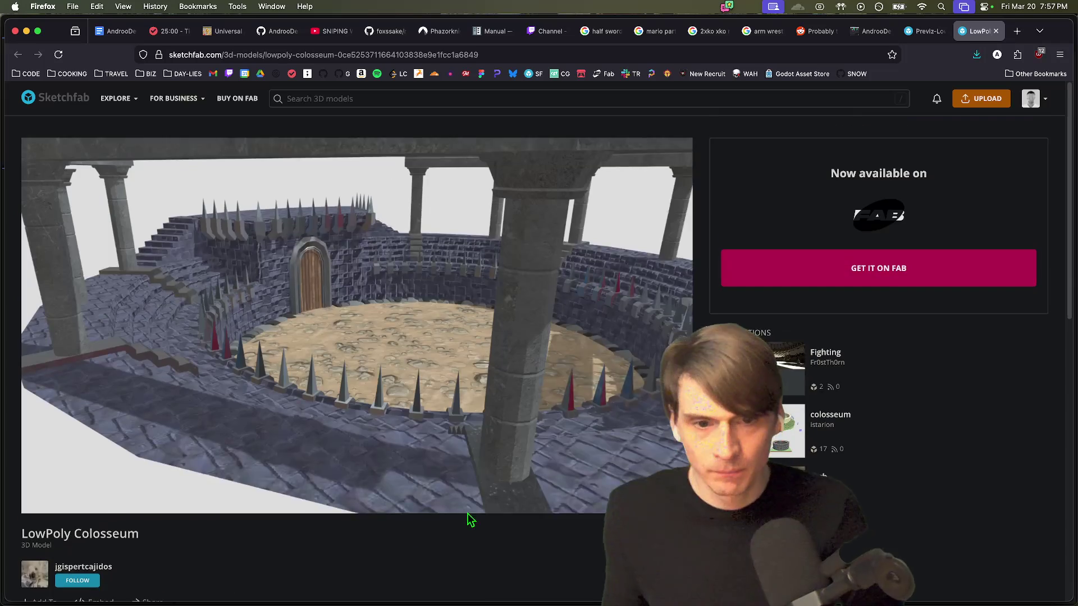
{"action": "scroll", "coordinate": [562, 449], "scroll_direction": "up", "scroll_amount": 5}
{"action": "left_click", "coordinate": [837, 277]}
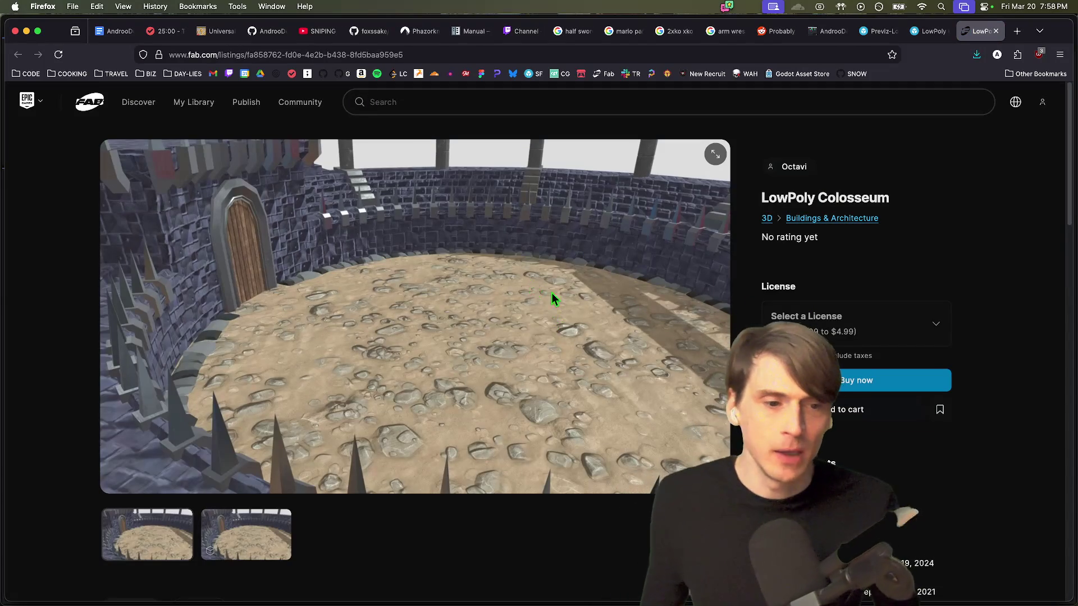
{"action": "scroll", "coordinate": [825, 279], "scroll_direction": "down", "scroll_amount": 1}
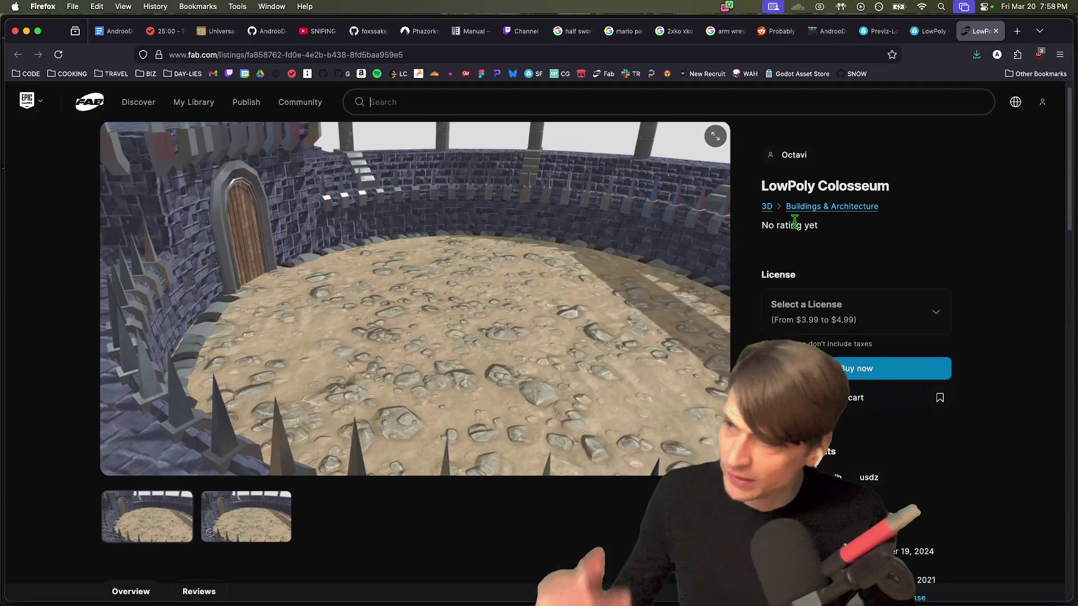
{"action": "scroll", "coordinate": [920, 281], "scroll_direction": "down", "scroll_amount": 5}
Step: Return to the downloadable Colosseum search results tab and scroll them
{"action": "key", "text": "ctrl+shift+Tab"}
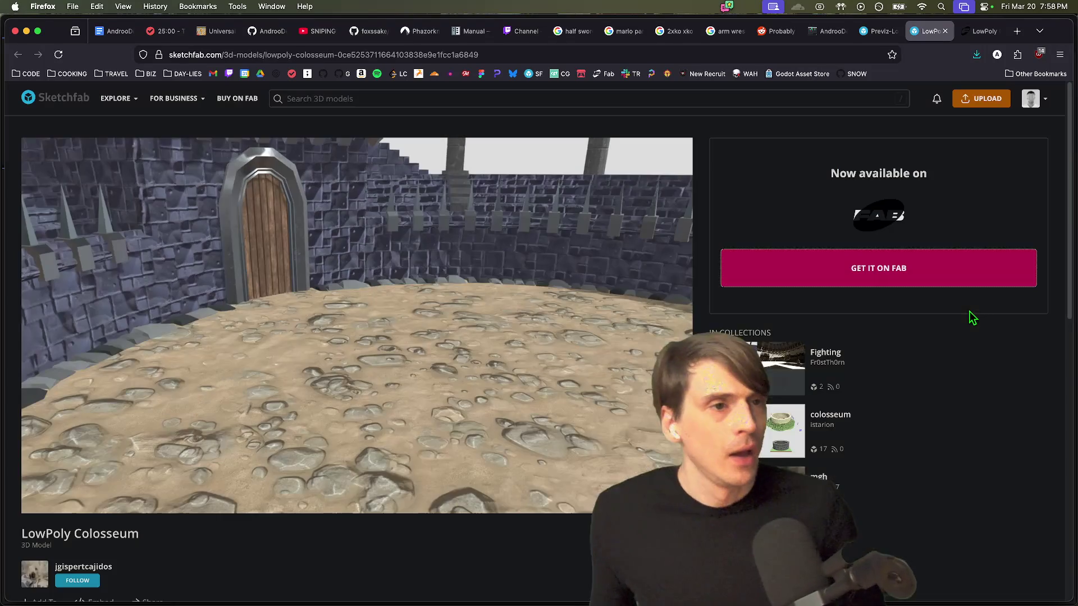
{"action": "key", "text": "ctrl+shift+Tab"}
{"action": "key", "text": "ctrl+Tab"}
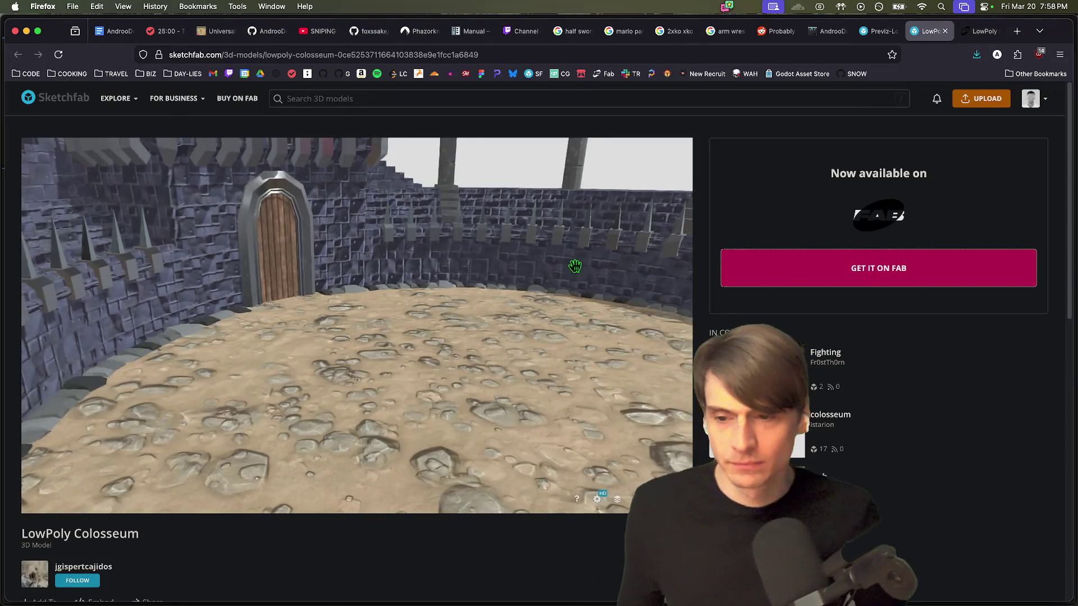
{"action": "key", "text": "ctrl+shift+Tab"}
{"action": "scroll", "coordinate": [582, 247], "scroll_direction": "down", "scroll_amount": 3}
{"action": "scroll", "coordinate": [581, 246], "scroll_direction": "down", "scroll_amount": 3}
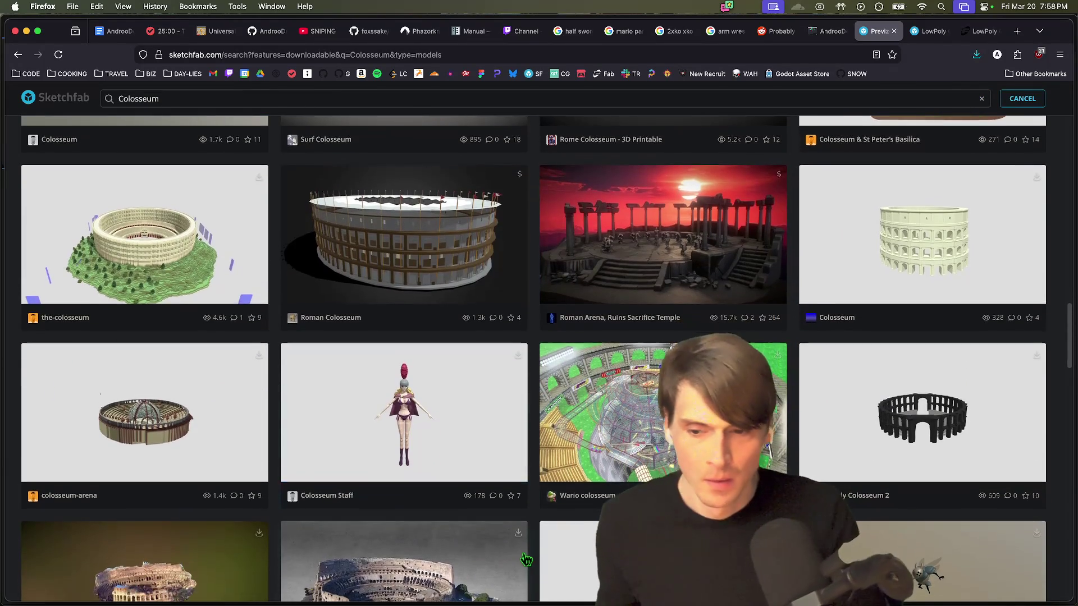
Step: Scroll through the remaining downloadable Colosseum results
{"action": "scroll", "coordinate": [447, 494], "scroll_direction": "down", "scroll_amount": 6}
{"action": "scroll", "coordinate": [813, 430], "scroll_direction": "down", "scroll_amount": 6}
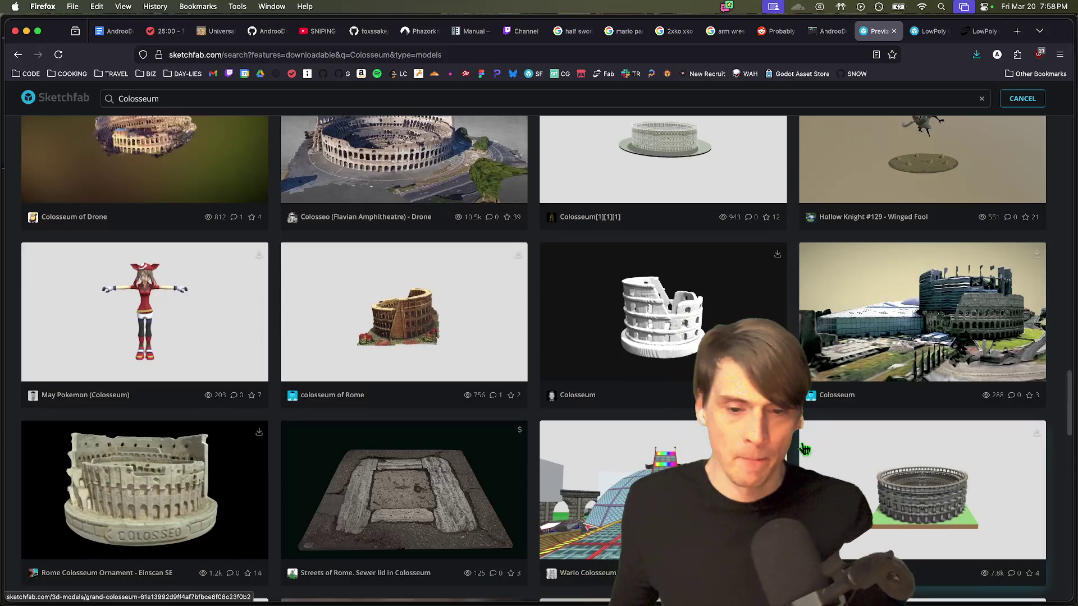
{"action": "scroll", "coordinate": [836, 438], "scroll_direction": "down", "scroll_amount": 6}
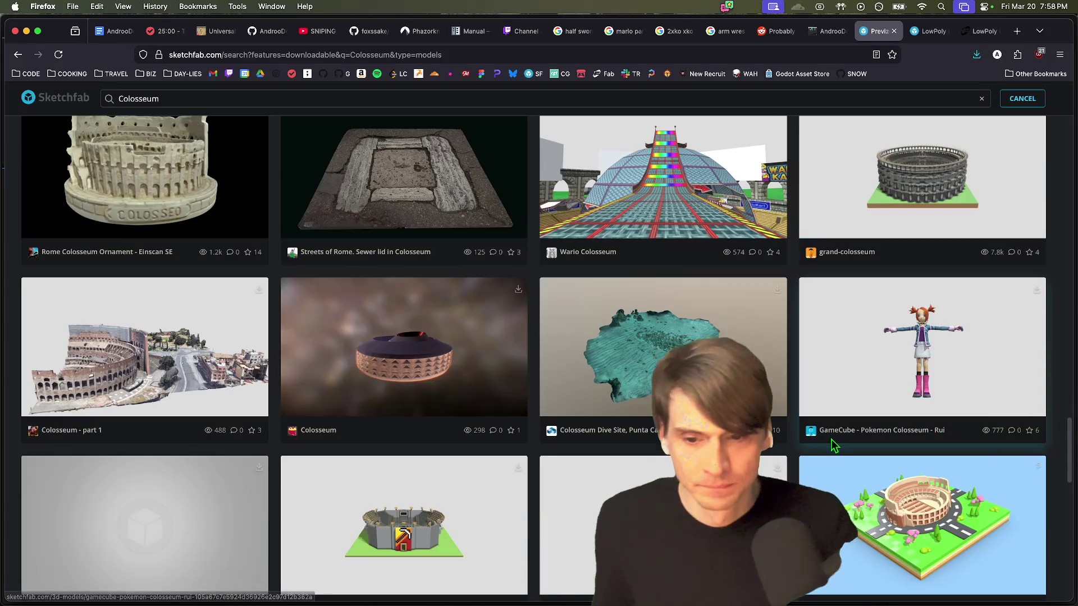
{"action": "scroll", "coordinate": [580, 447], "scroll_direction": "up", "scroll_amount": 10}
{"action": "scroll", "coordinate": [580, 447], "scroll_direction": "up", "scroll_amount": 10}
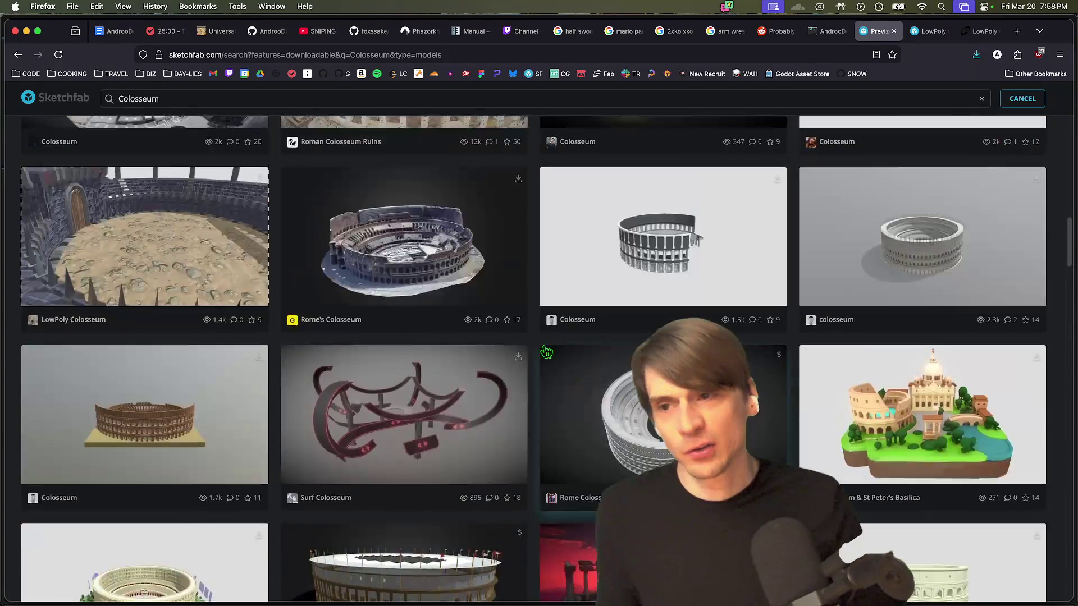
Step: Replace the search term with 'arena' and open Geonosis Arena in a new tab
{"action": "double_click", "coordinate": [138, 100]}
{"action": "type", "text": "arena"}
{"action": "key", "text": "Return"}
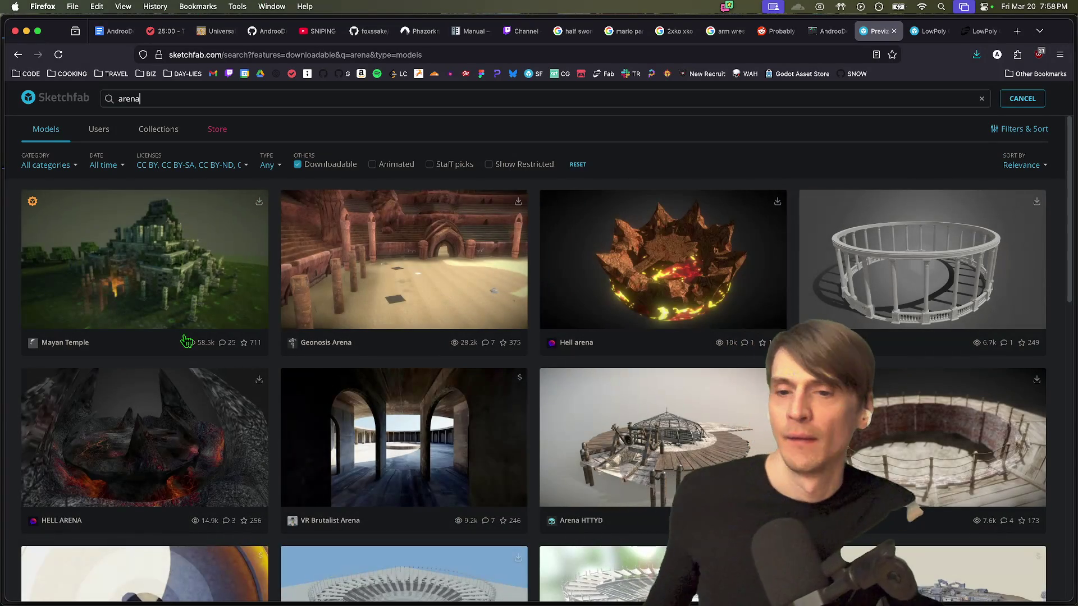
{"action": "left_click", "coordinate": [448, 308], "text": "super"}
{"action": "key", "text": "ctrl+Tab"}
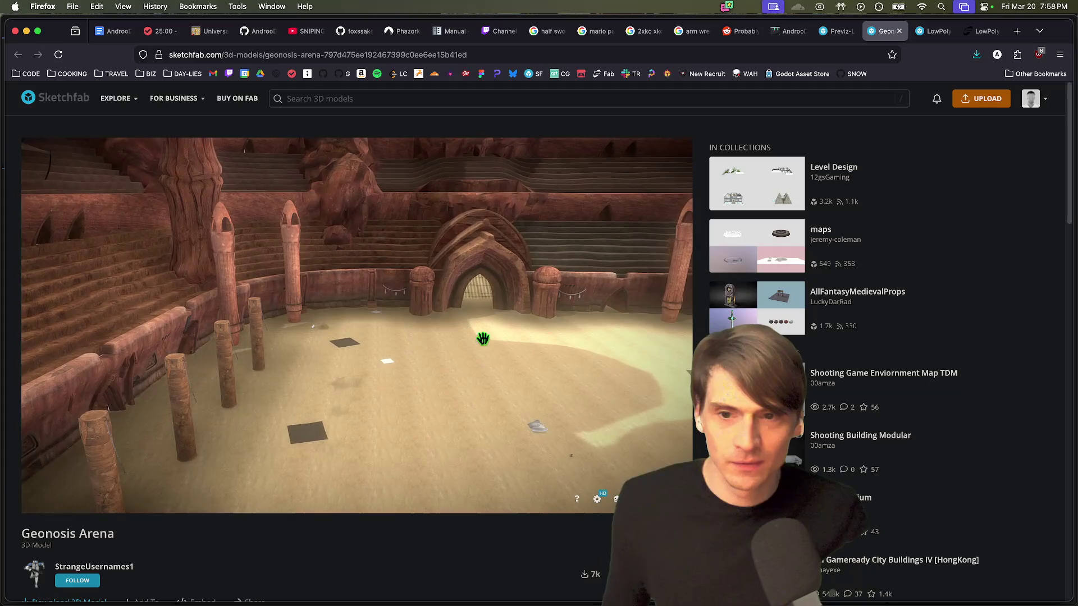
Step: Orbit Geonosis Arena to a pillar, read its details, then return to the arena results
{"action": "mouse_move", "coordinate": [482, 338]}
{"action": "left_mouse_down"}
{"action": "mouse_move", "coordinate": [67, 337]}
{"action": "mouse_move", "coordinate": [279, 344]}
{"action": "mouse_move", "coordinate": [251, 362]}
{"action": "mouse_move", "coordinate": [180, 356]}
{"action": "mouse_move", "coordinate": [133, 368]}
{"action": "mouse_move", "coordinate": [383, 325]}
{"action": "mouse_move", "coordinate": [306, 312]}
{"action": "mouse_move", "coordinate": [371, 325]}
{"action": "left_mouse_up"}
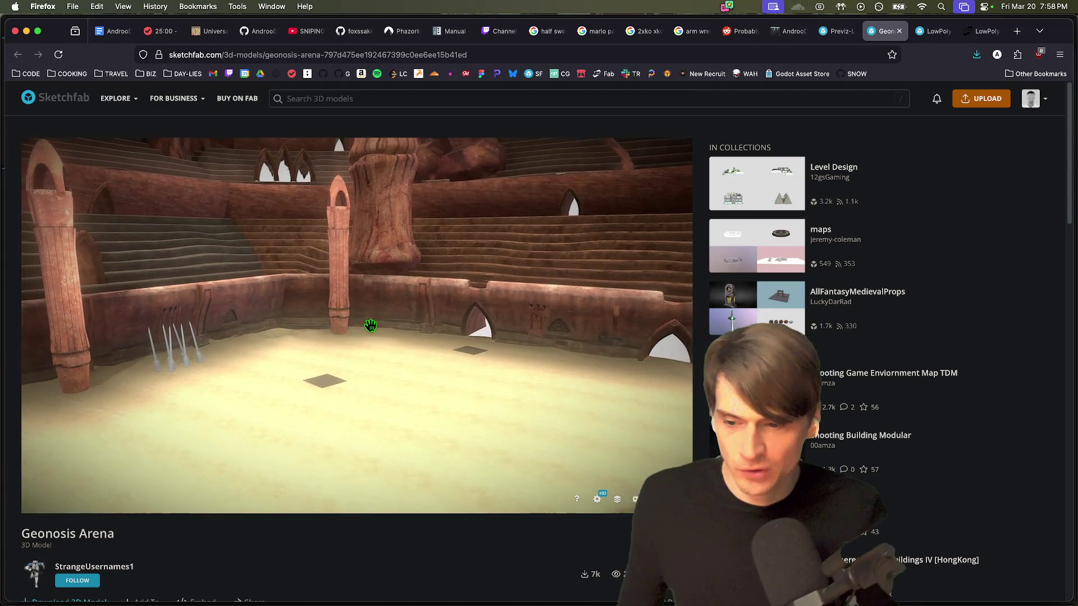
{"action": "scroll", "coordinate": [266, 568], "scroll_direction": "down", "scroll_amount": 2}
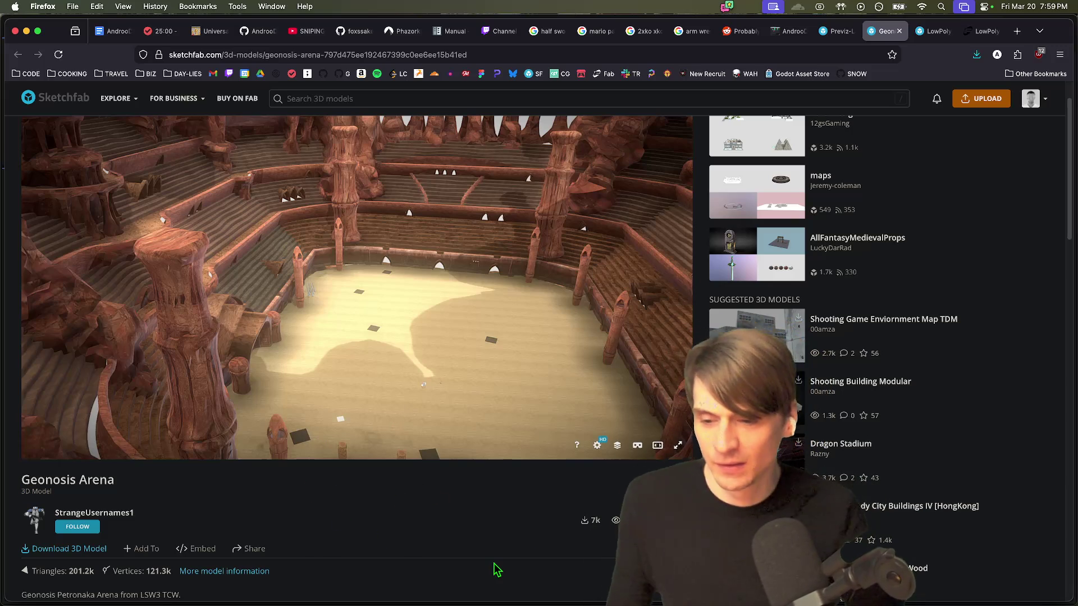
{"action": "key", "text": "ctrl+shift+Tab"}
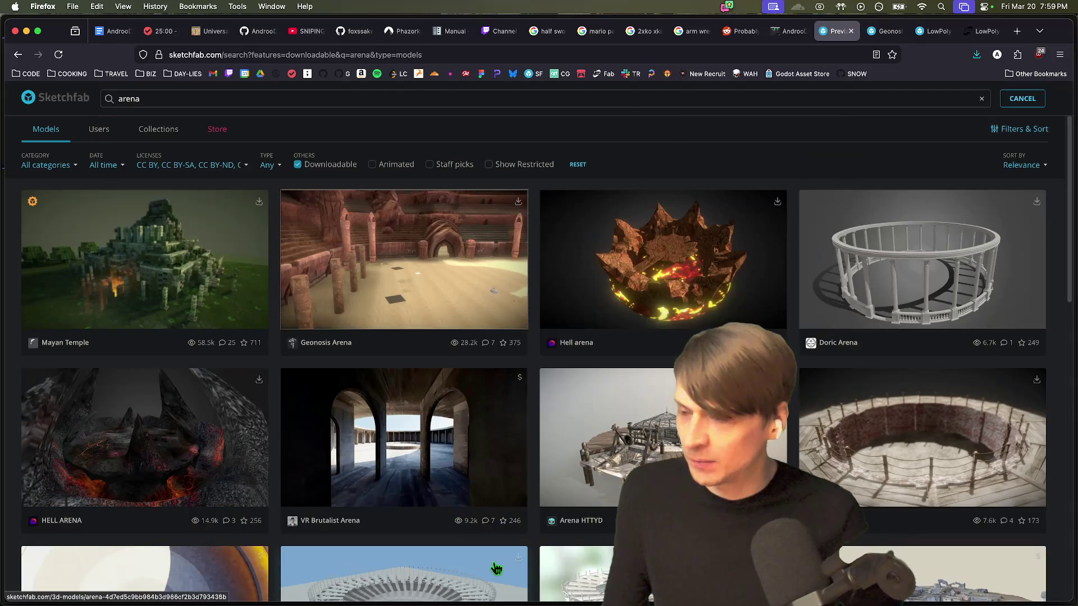
{"action": "scroll", "coordinate": [496, 568], "scroll_direction": "down", "scroll_amount": 5}
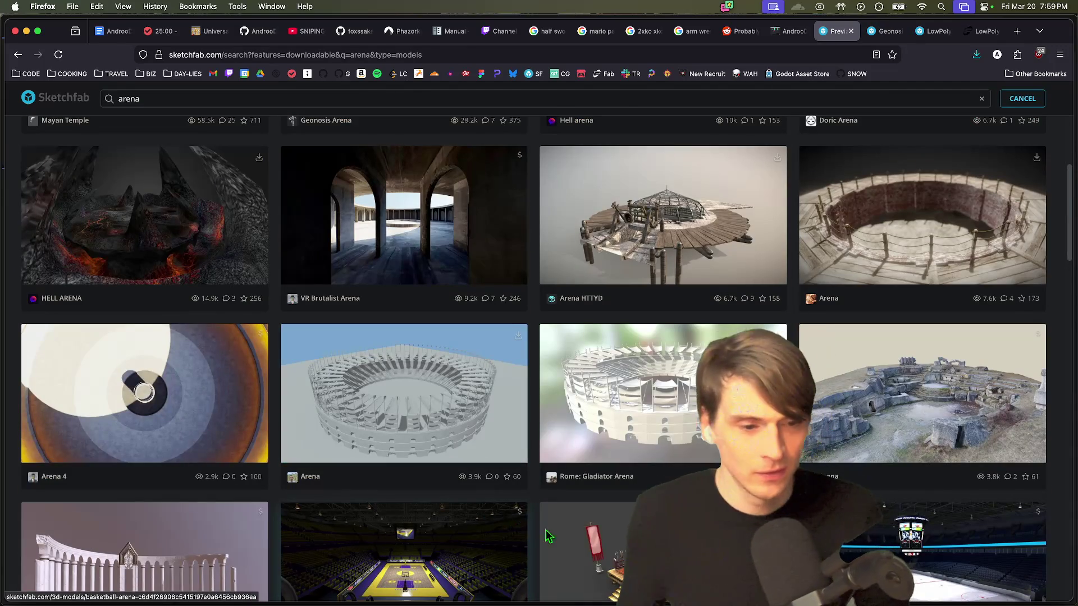
{"action": "scroll", "coordinate": [532, 534], "scroll_direction": "down", "scroll_amount": 5}
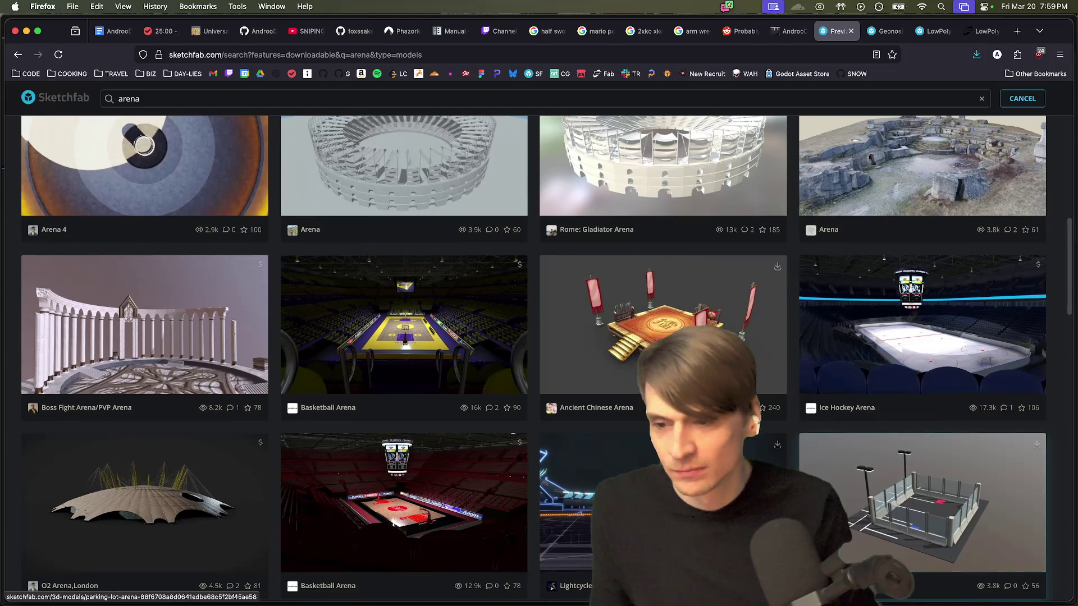
{"action": "scroll", "coordinate": [539, 359], "scroll_direction": "down", "scroll_amount": 8}
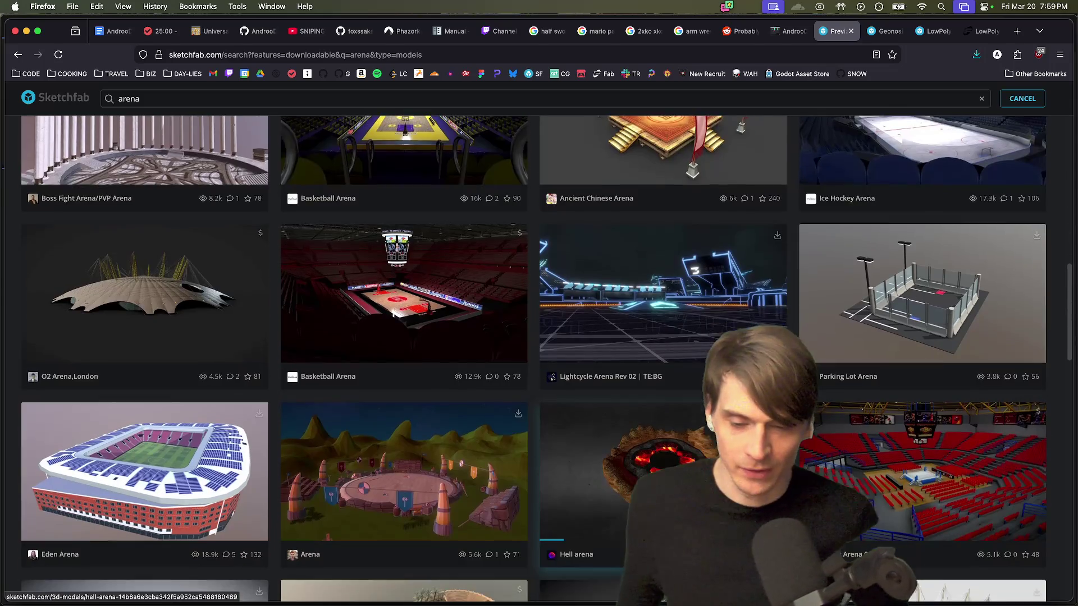
{"action": "scroll", "coordinate": [538, 359], "scroll_direction": "up", "scroll_amount": 15}
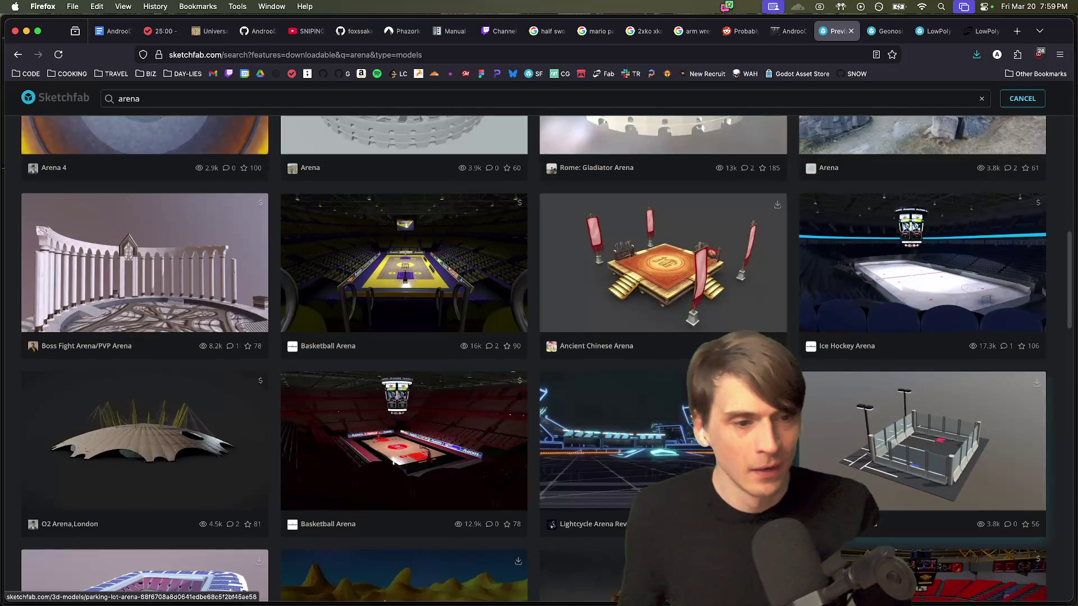
{"action": "scroll", "coordinate": [538, 359], "scroll_direction": "down", "scroll_amount": 6}
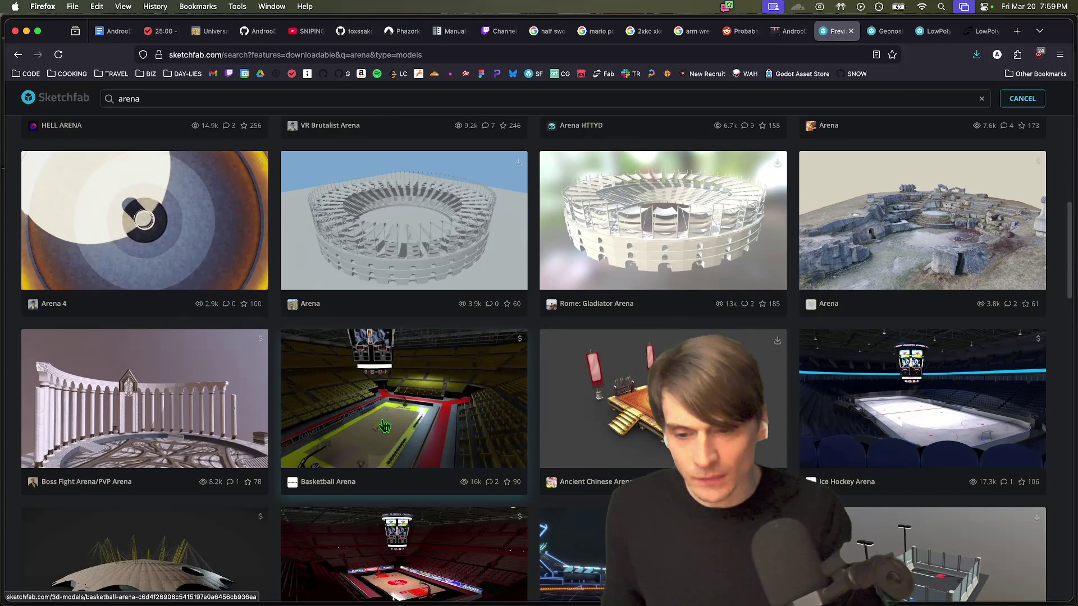
{"action": "scroll", "coordinate": [386, 493], "scroll_direction": "down", "scroll_amount": 4}
{"action": "scroll", "coordinate": [915, 314], "scroll_direction": "up", "scroll_amount": 4}
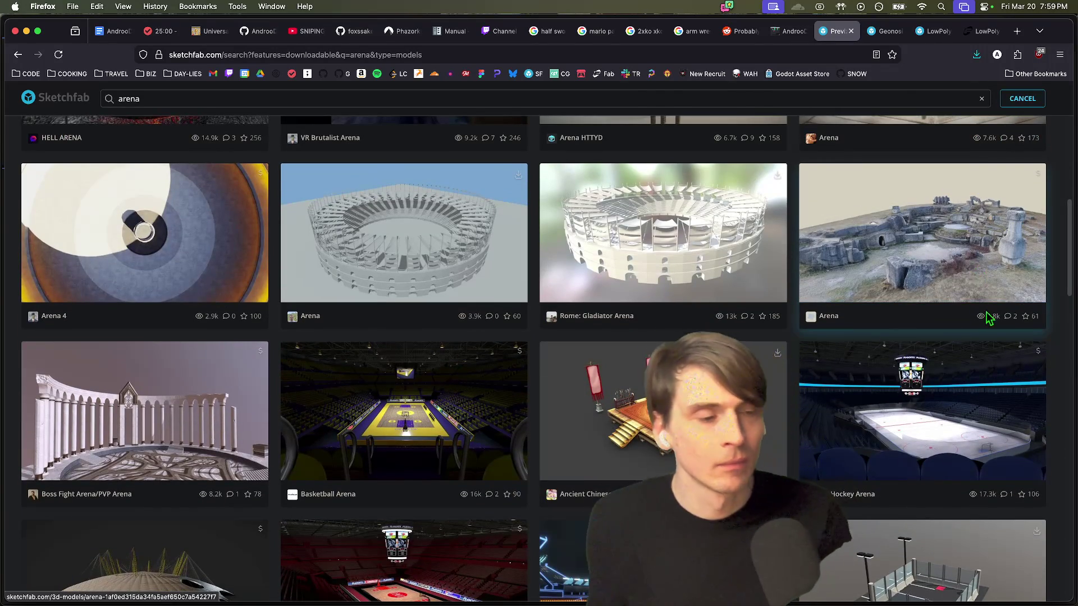
{"action": "scroll", "coordinate": [981, 306], "scroll_direction": "down", "scroll_amount": 10}
{"action": "scroll", "coordinate": [502, 431], "scroll_direction": "down", "scroll_amount": 4}
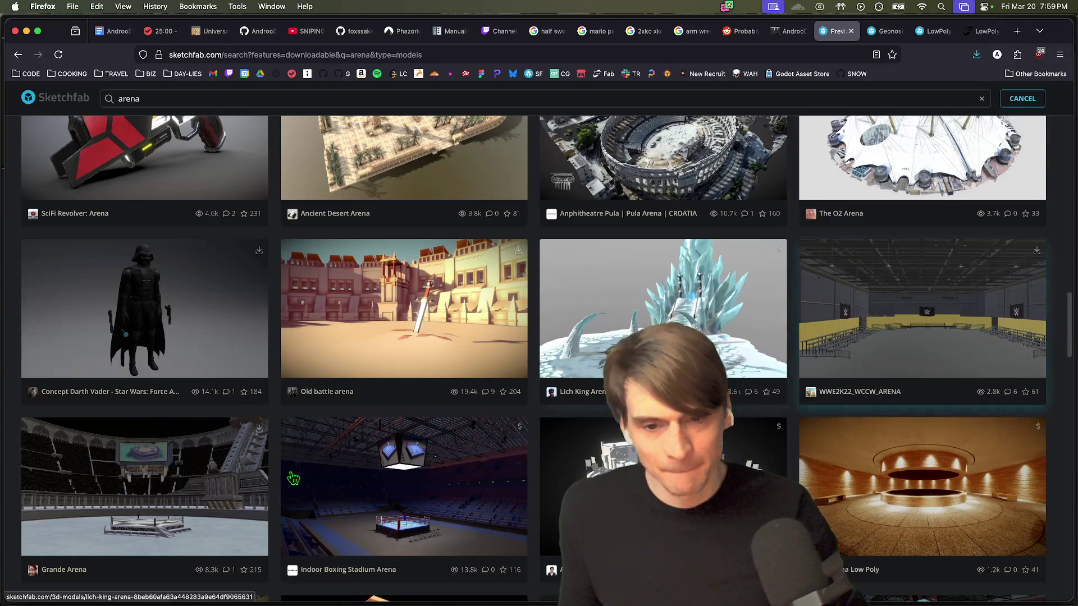
Step: Open Old battle arena, orbit to its roofed stands and an overhead view, then go back
{"action": "left_click", "coordinate": [328, 312]}
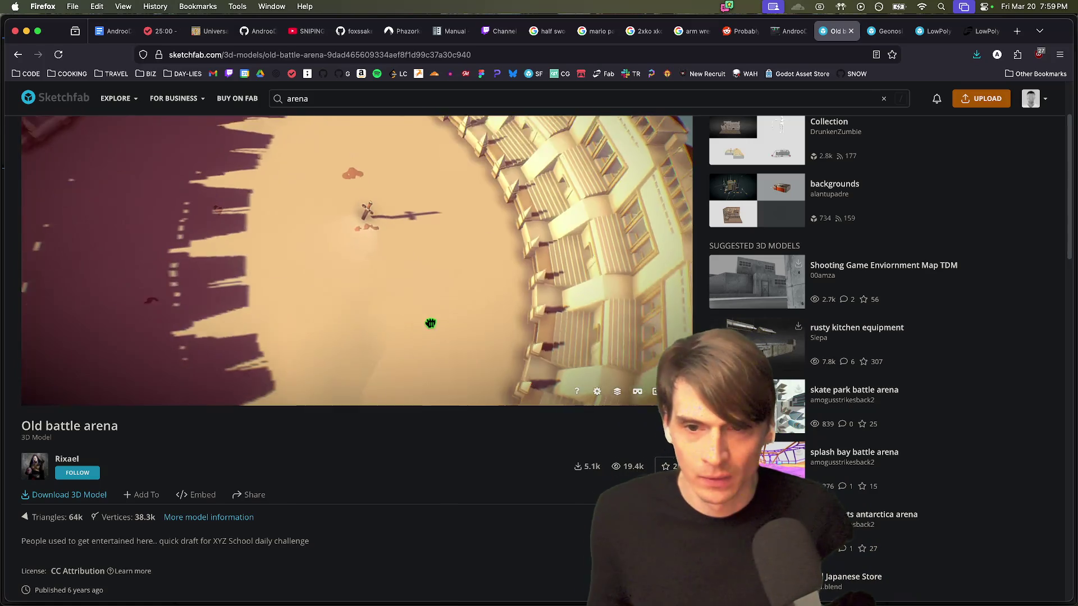
{"action": "left_click_drag", "start_coordinate": [443, 248], "coordinate": [366, 245]}
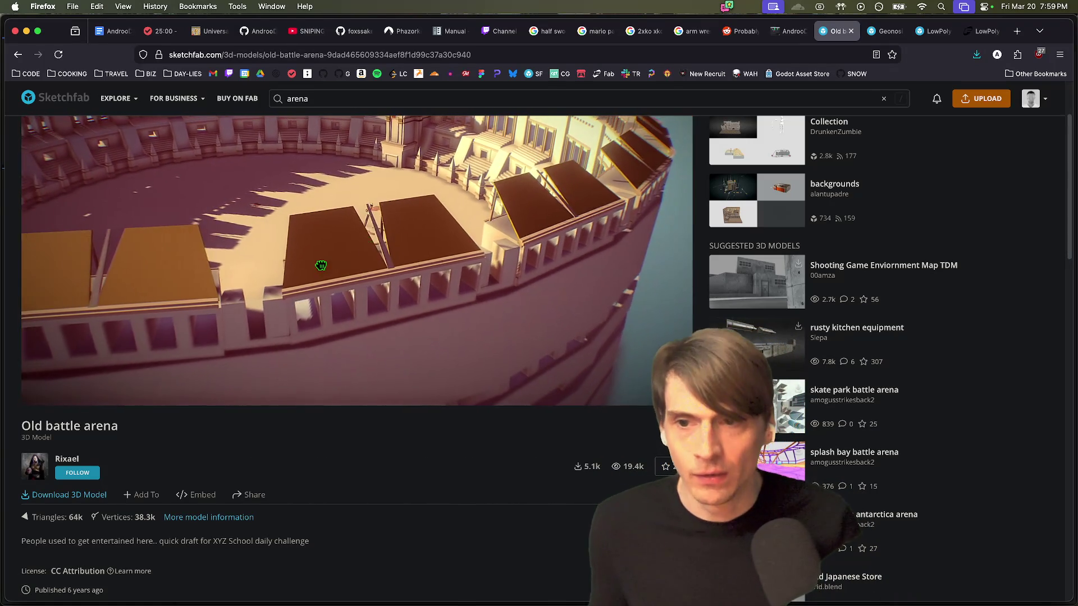
{"action": "scroll", "coordinate": [335, 260], "scroll_direction": "down", "scroll_amount": 5}
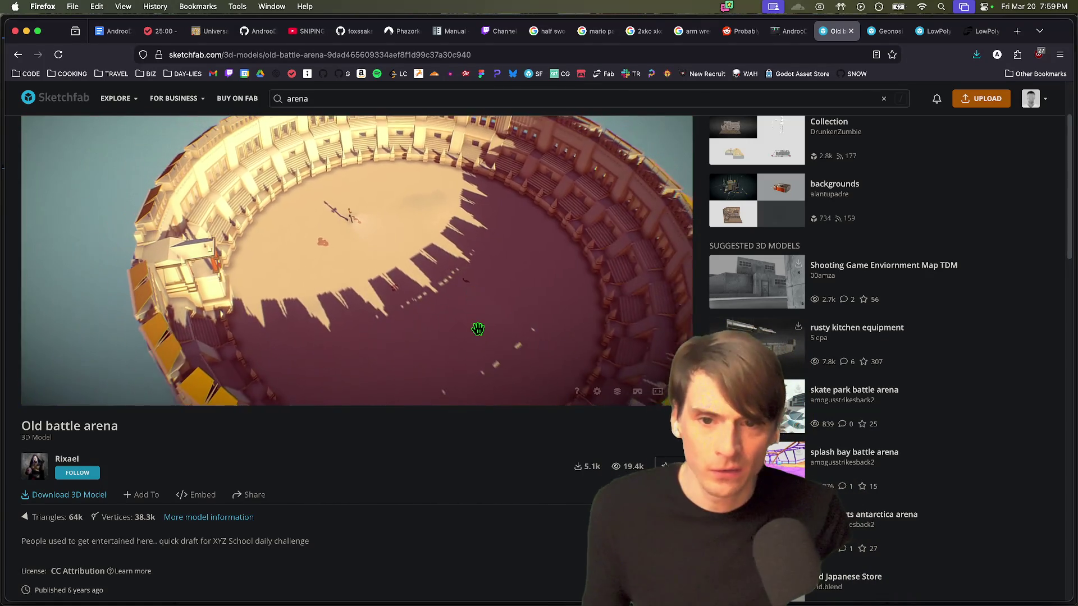
{"action": "scroll", "coordinate": [477, 319], "scroll_direction": "down", "scroll_amount": 3}
{"action": "mouse_move", "coordinate": [479, 320]}
{"action": "left_mouse_down"}
{"action": "mouse_move", "coordinate": [479, 288]}
{"action": "mouse_move", "coordinate": [481, 303]}
{"action": "left_mouse_up"}
{"action": "scroll", "coordinate": [489, 292], "scroll_direction": "up", "scroll_amount": 5}
{"action": "scroll", "coordinate": [494, 285], "scroll_direction": "up", "scroll_amount": 5}
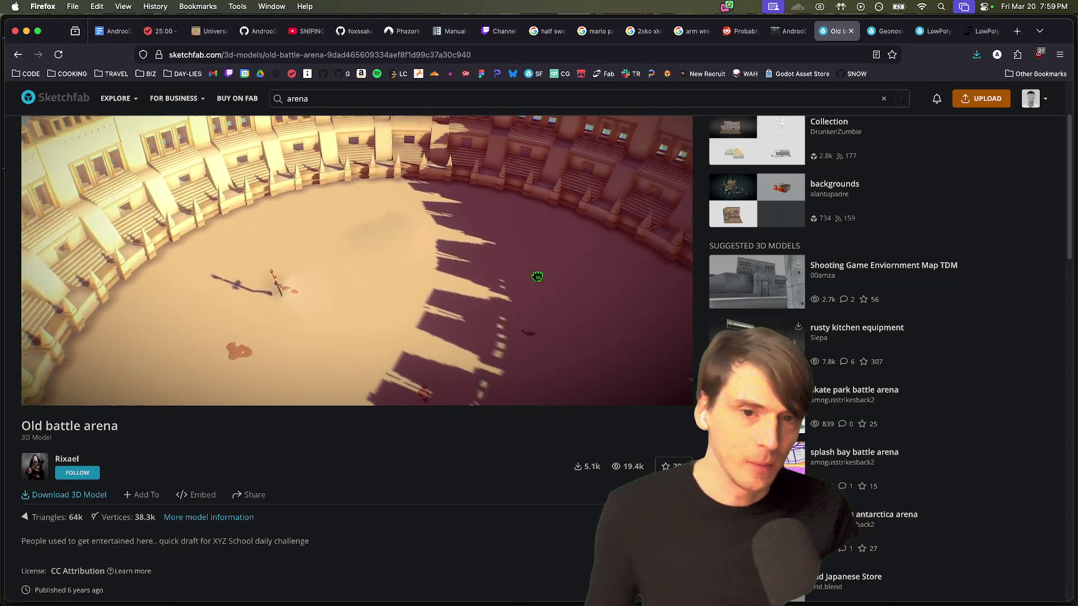
{"action": "scroll", "coordinate": [563, 258], "scroll_direction": "up", "scroll_amount": 5}
{"action": "scroll", "coordinate": [547, 259], "scroll_direction": "down", "scroll_amount": 6}
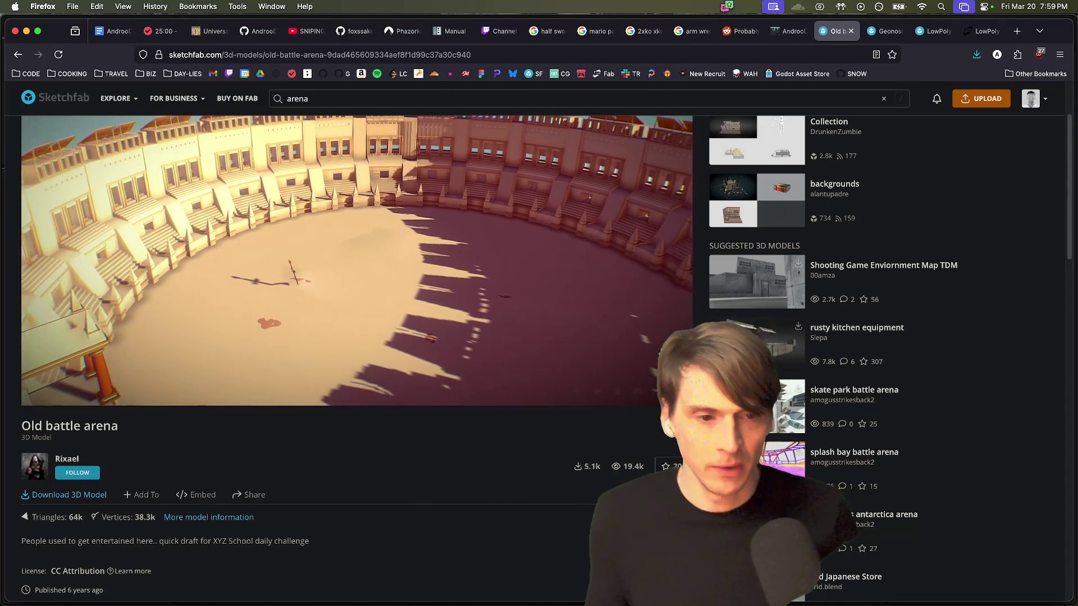
{"action": "key", "text": "slash"}
{"action": "key", "text": "Return"}
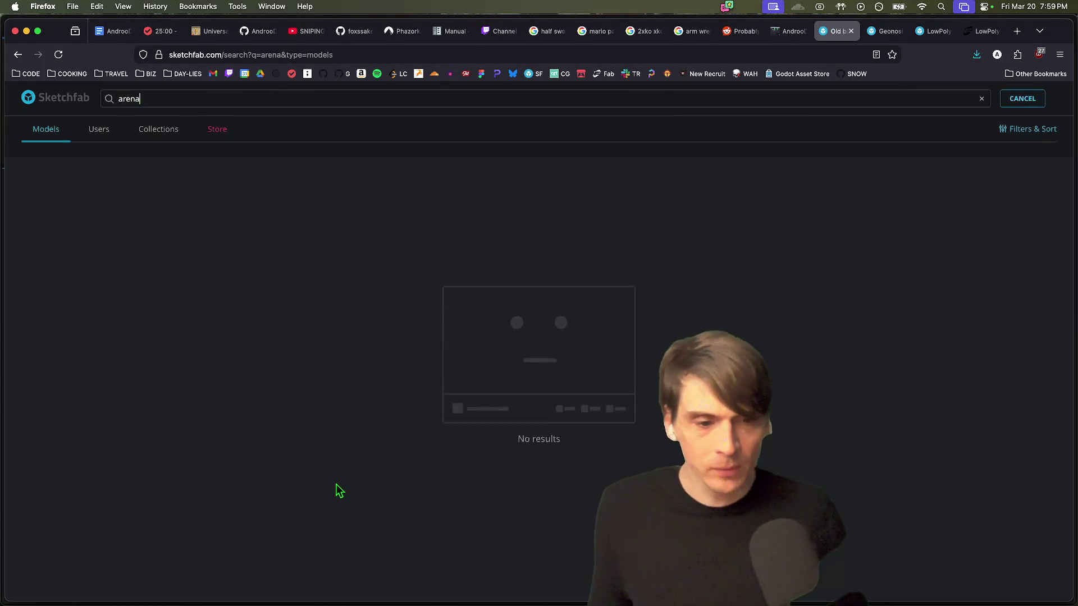
{"action": "scroll", "coordinate": [393, 463], "scroll_direction": "down", "scroll_amount": 15}
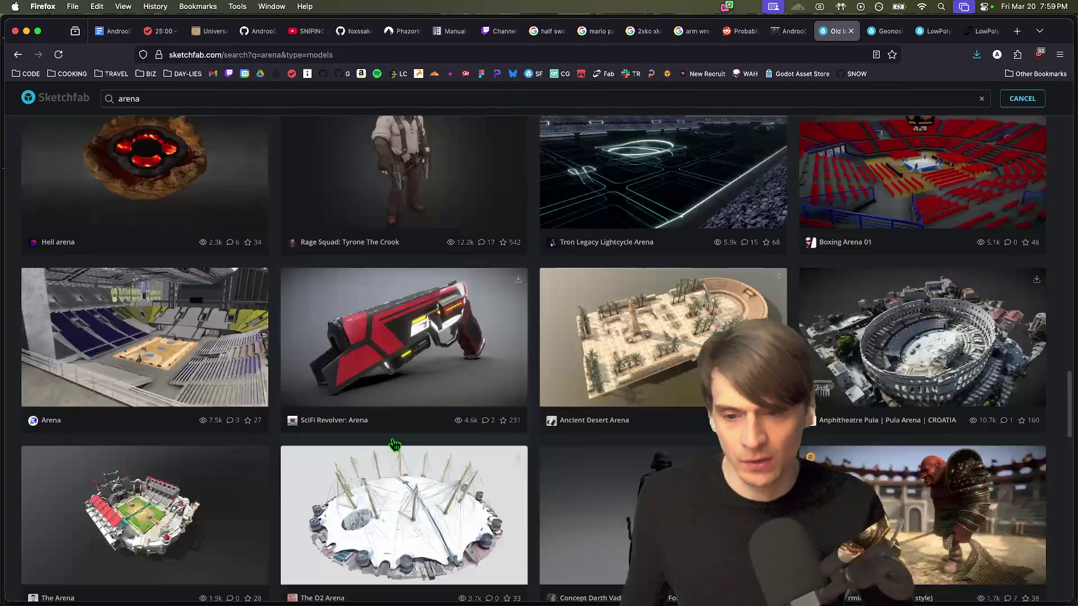
{"action": "scroll", "coordinate": [377, 375], "scroll_direction": "up", "scroll_amount": 10}
{"action": "scroll", "coordinate": [377, 375], "scroll_direction": "up", "scroll_amount": 10}
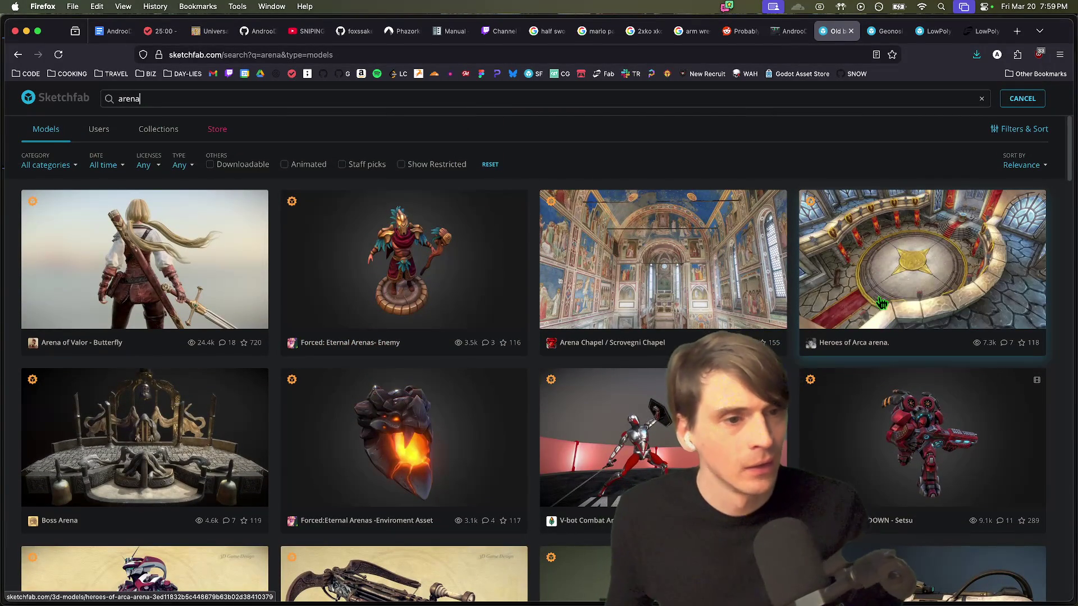
{"action": "scroll", "coordinate": [424, 400], "scroll_direction": "down", "scroll_amount": 7}
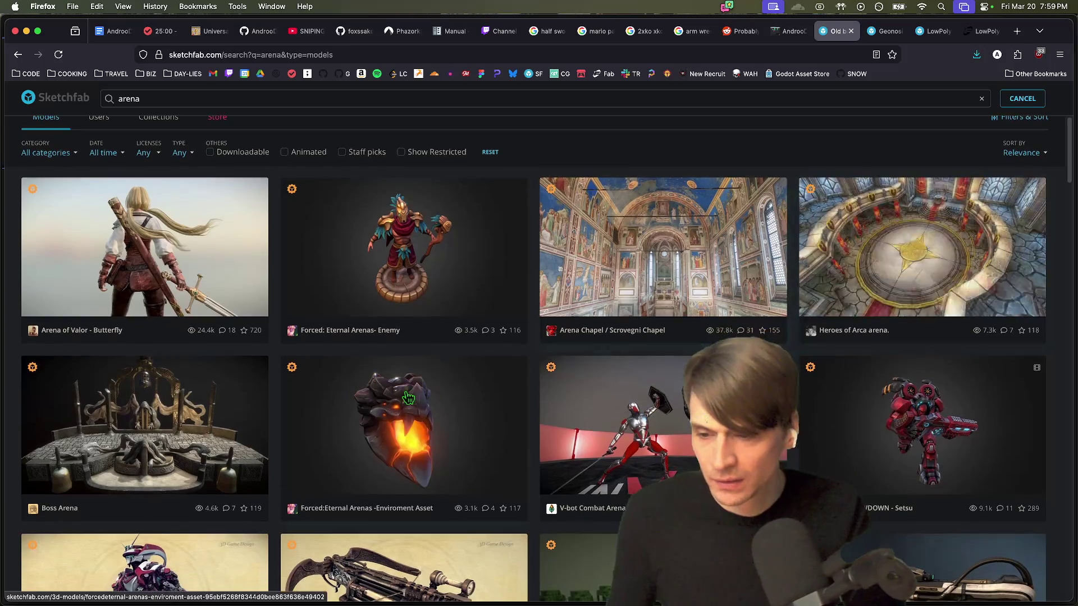
{"action": "scroll", "coordinate": [424, 400], "scroll_direction": "down", "scroll_amount": 3}
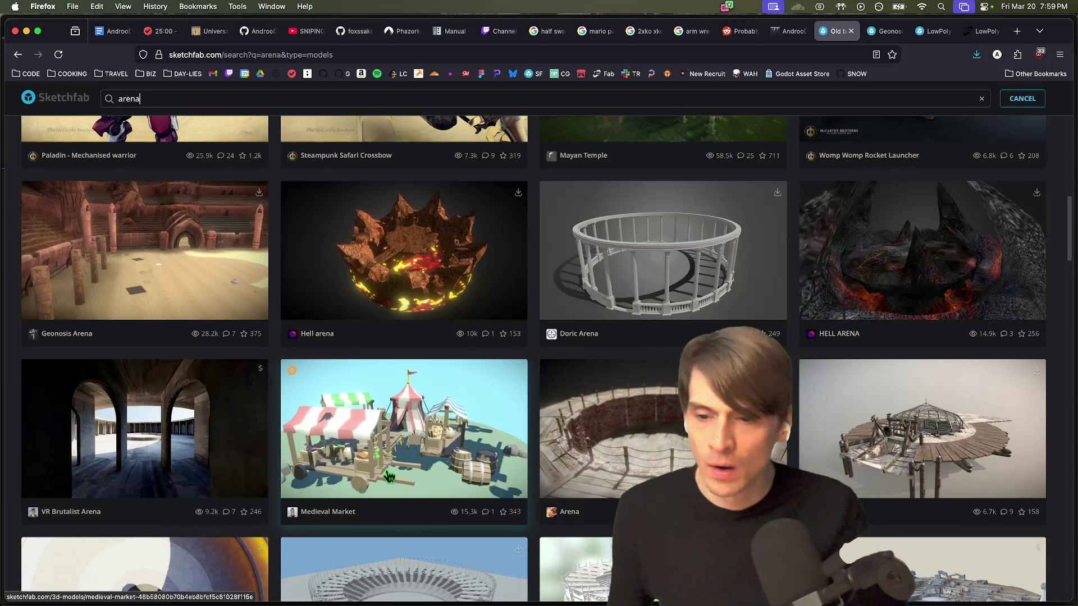
{"action": "scroll", "coordinate": [389, 476], "scroll_direction": "down", "scroll_amount": 4}
{"action": "scroll", "coordinate": [599, 282], "scroll_direction": "down", "scroll_amount": 3}
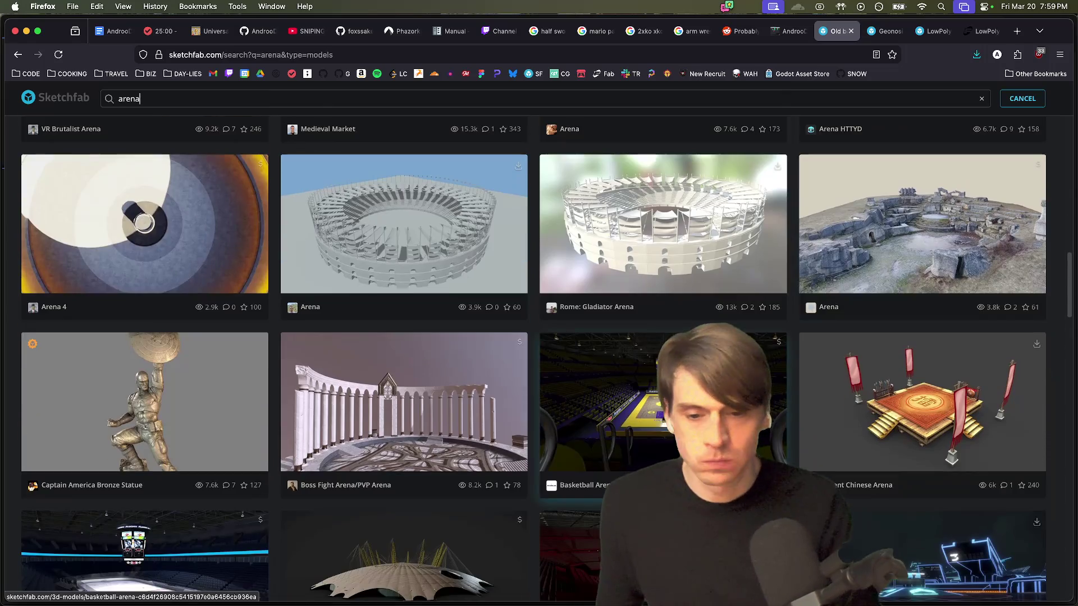
{"action": "scroll", "coordinate": [508, 418], "scroll_direction": "down", "scroll_amount": 3}
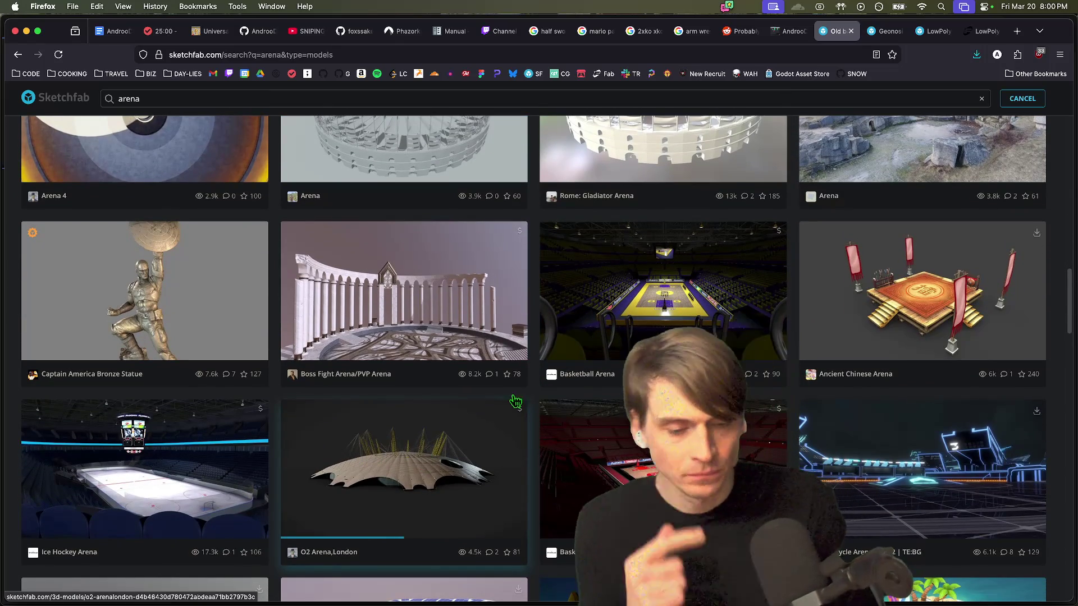
{"action": "scroll", "coordinate": [509, 418], "scroll_direction": "down", "scroll_amount": 10}
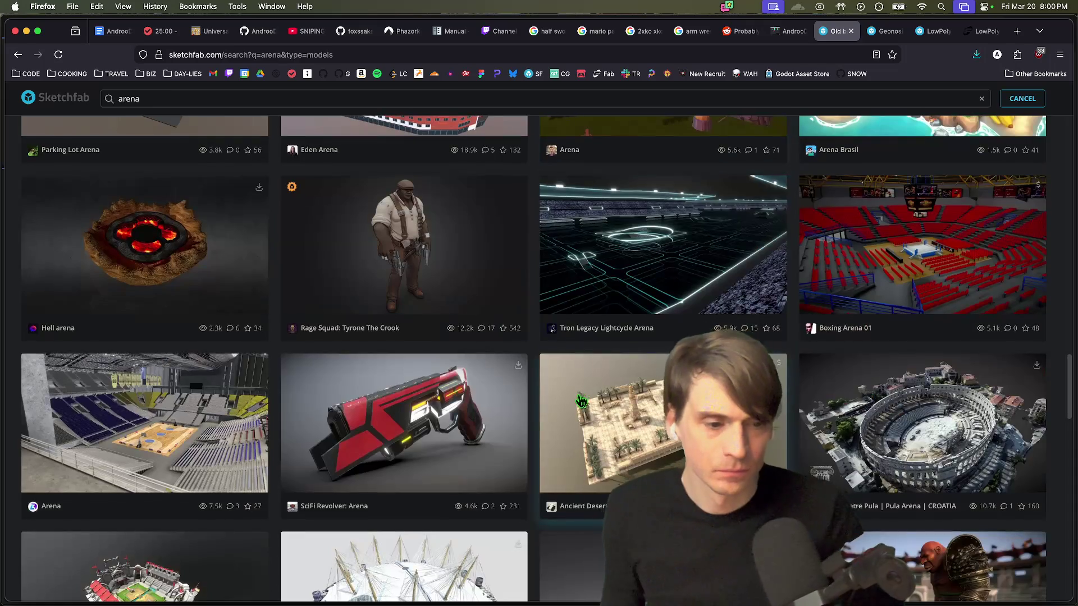
{"action": "scroll", "coordinate": [581, 400], "scroll_direction": "down", "scroll_amount": 5}
{"action": "scroll", "coordinate": [393, 337], "scroll_direction": "up", "scroll_amount": 20}
{"action": "left_click", "coordinate": [236, 92]}
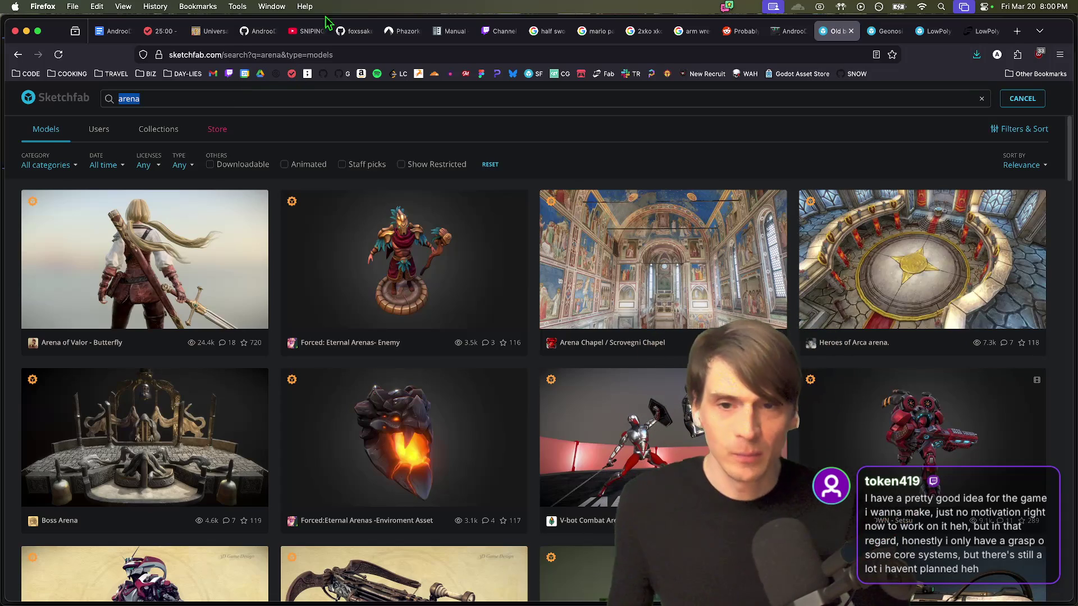
Step: Cycle through the Firefox tabs until the AndrooDev Co Op Template Script doc is showing
{"action": "key", "text": "ctrl+Tab"}
{"action": "key", "text": "ctrl+Tab"}
{"action": "key", "text": "ctrl+Tab"}
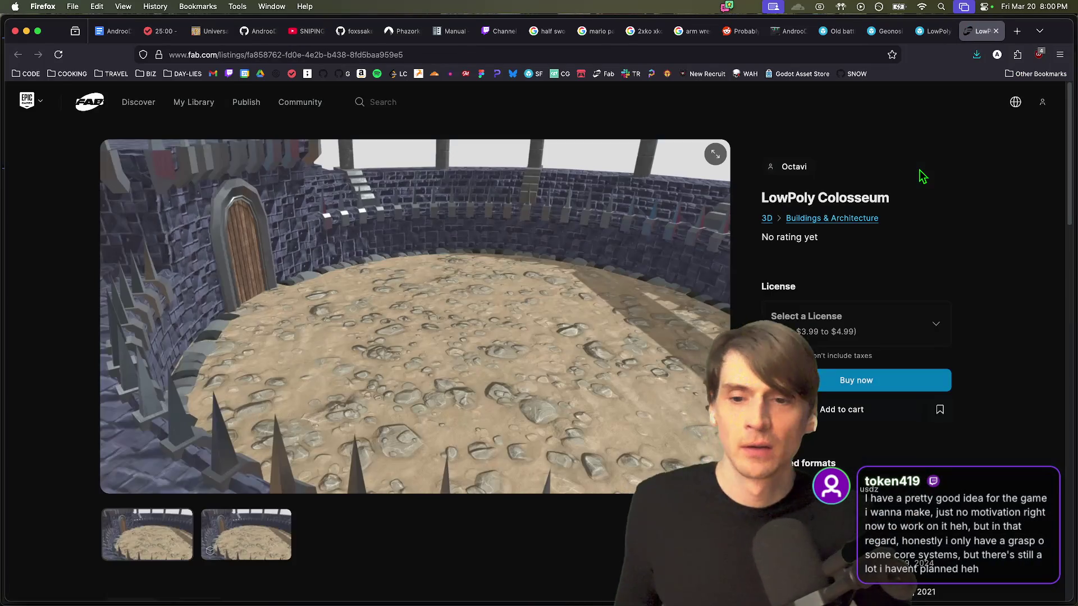
{"action": "key", "text": "ctrl+Tab"}
{"action": "key", "text": "ctrl+Tab"}
{"action": "key", "text": "ctrl+Tab"}
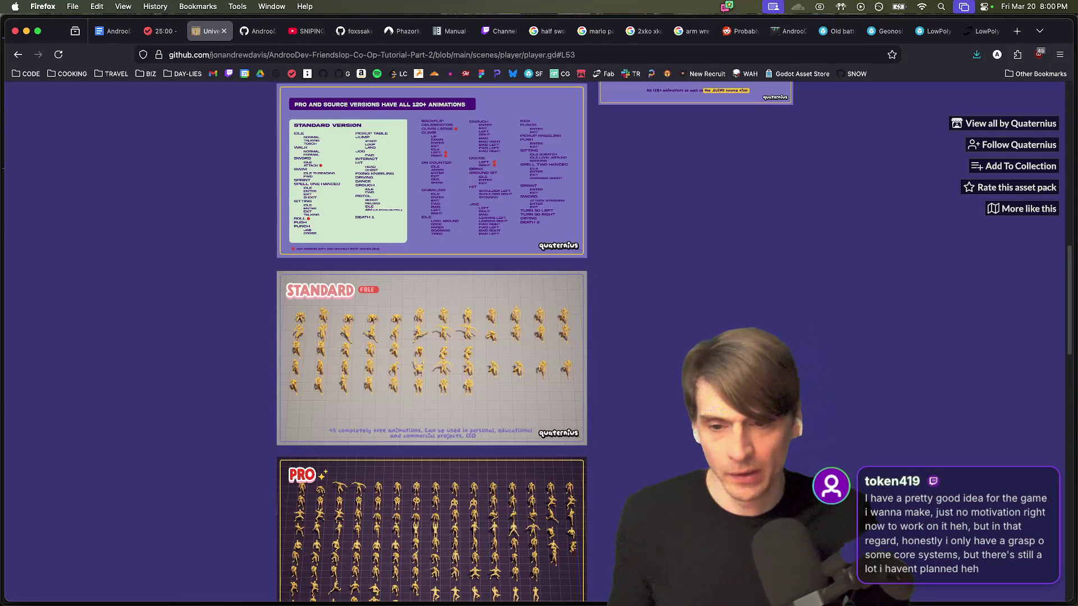
{"action": "key", "text": "ctrl+shift+Tab"}
{"action": "key", "text": "ctrl+Tab"}
{"action": "key", "text": "ctrl+shift+Tab"}
{"action": "key", "text": "ctrl+shift+Tab"}
{"action": "key", "text": "ctrl+shift+Tab"}
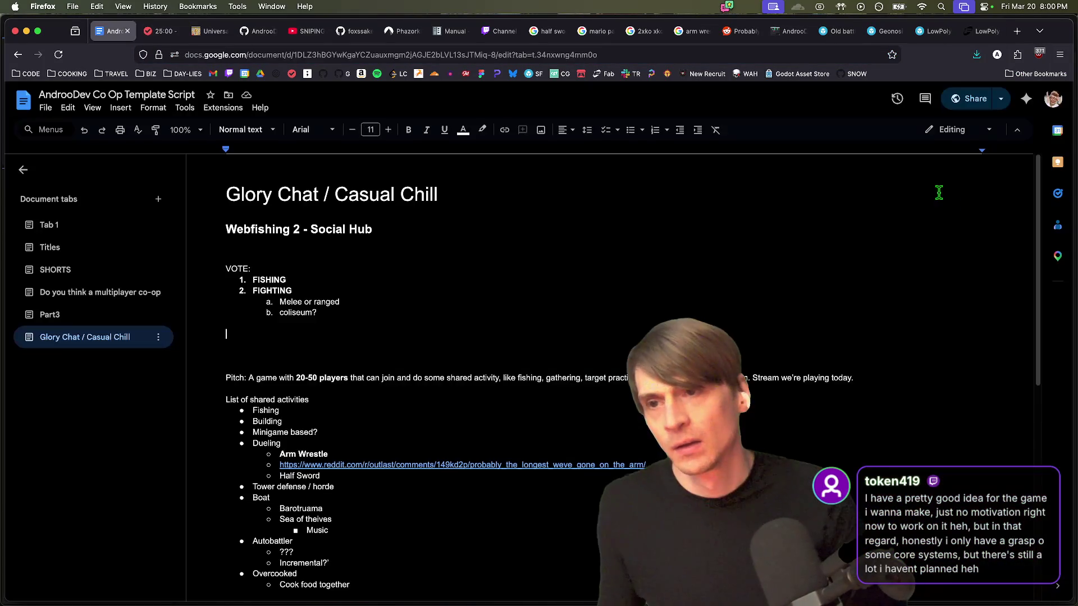
{"action": "key", "text": "ctrl+Tab"}
{"action": "key", "text": "ctrl+Tab"}
{"action": "scroll", "coordinate": [614, 291], "scroll_direction": "up", "scroll_amount": 15}
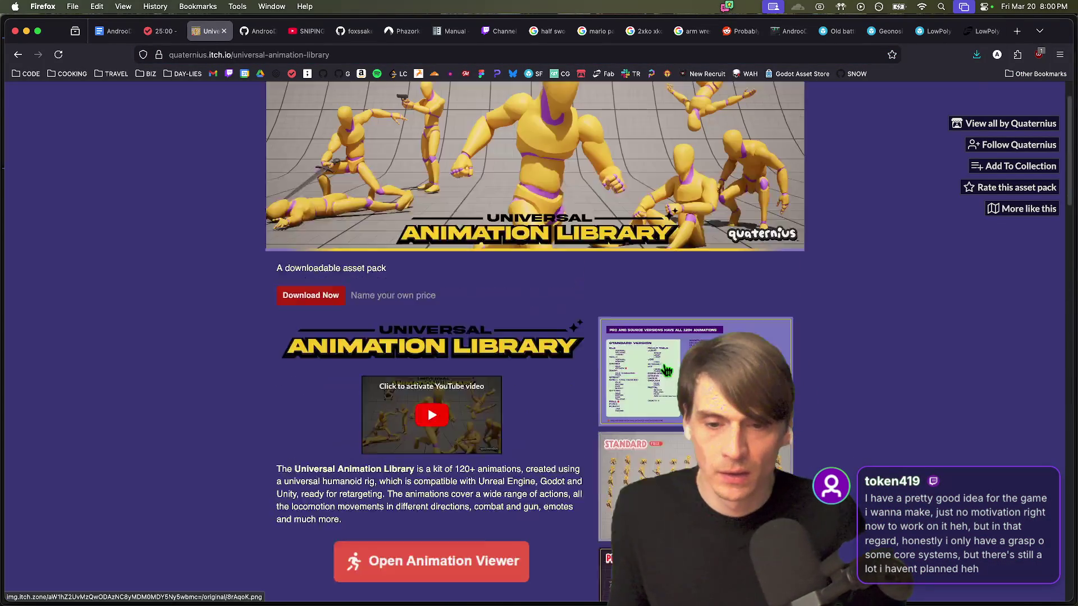
{"action": "key", "text": "ctrl+shift+Tab"}
{"action": "key", "text": "ctrl+shift+Tab"}
{"action": "key", "text": "ctrl+shift+Tab"}
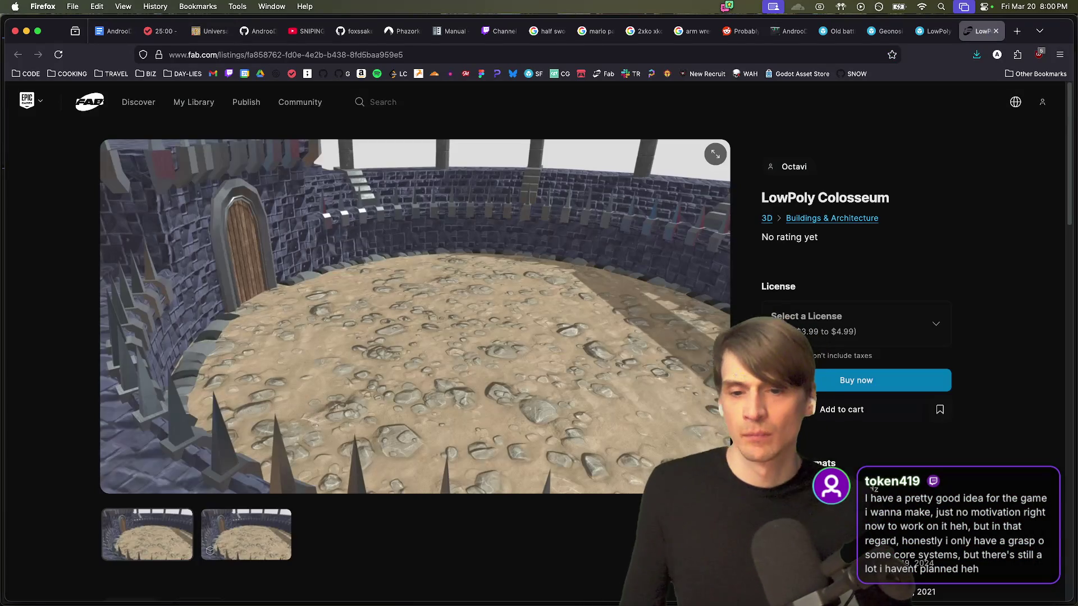
{"action": "key", "text": "ctrl+shift+Tab"}
{"action": "key", "text": "ctrl+Tab"}
{"action": "key", "text": "ctrl+Tab"}
{"action": "key", "text": "ctrl+Tab"}
{"action": "key", "text": "ctrl+shift+Tab"}
{"action": "scroll", "coordinate": [609, 376], "scroll_direction": "down", "scroll_amount": 4}
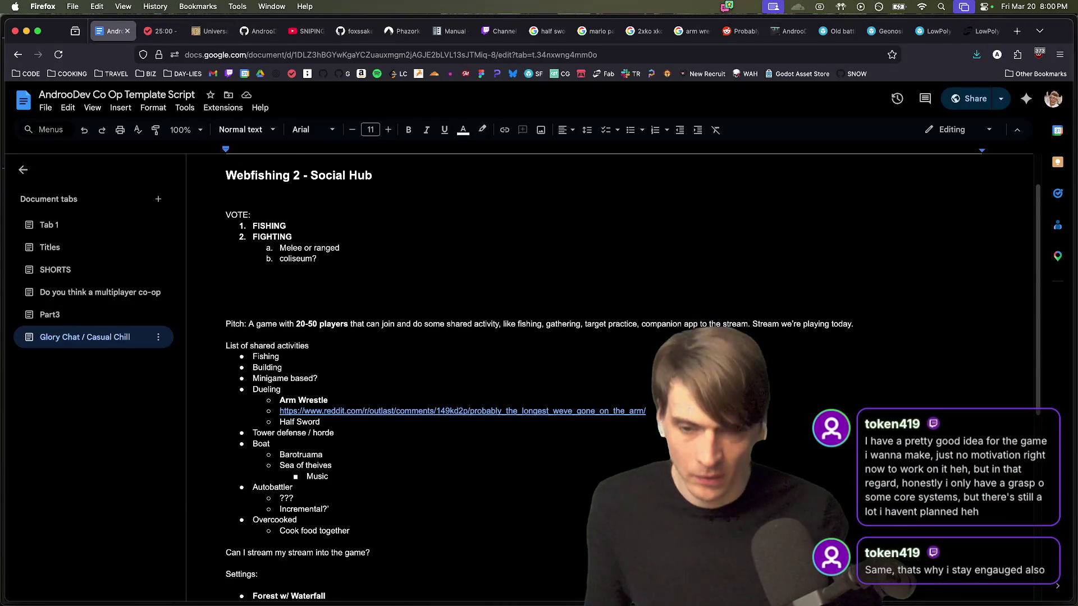
Step: Delete the blank lines above 'Pitch', glance at Part3, and return to Glory Chat / Casual Chill
{"action": "scroll", "coordinate": [609, 376], "scroll_direction": "up", "scroll_amount": 3}
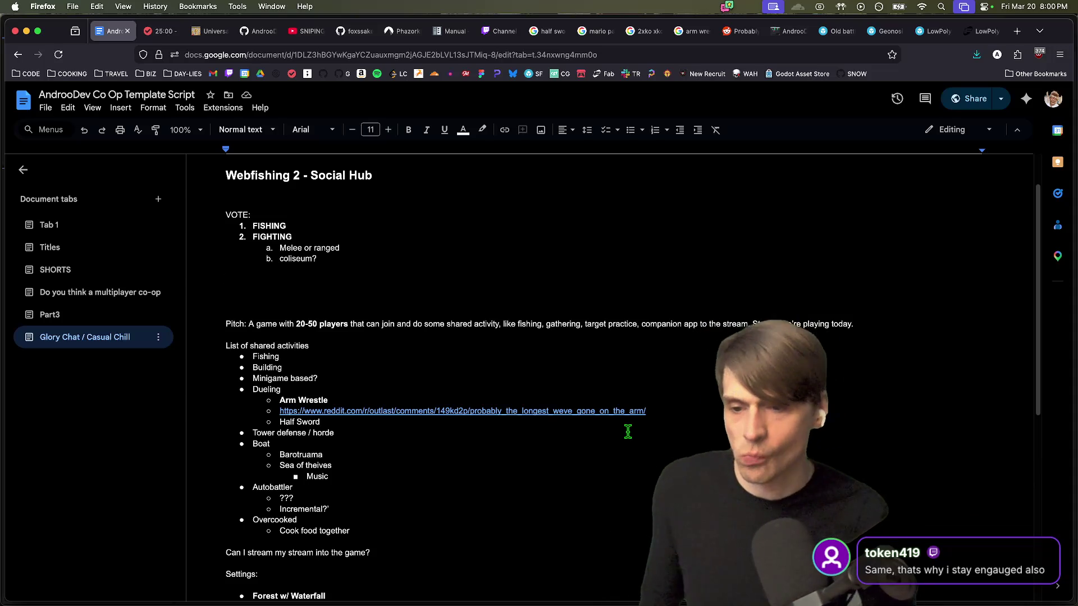
{"action": "key", "text": "Delete"}
{"action": "key", "text": "Delete"}
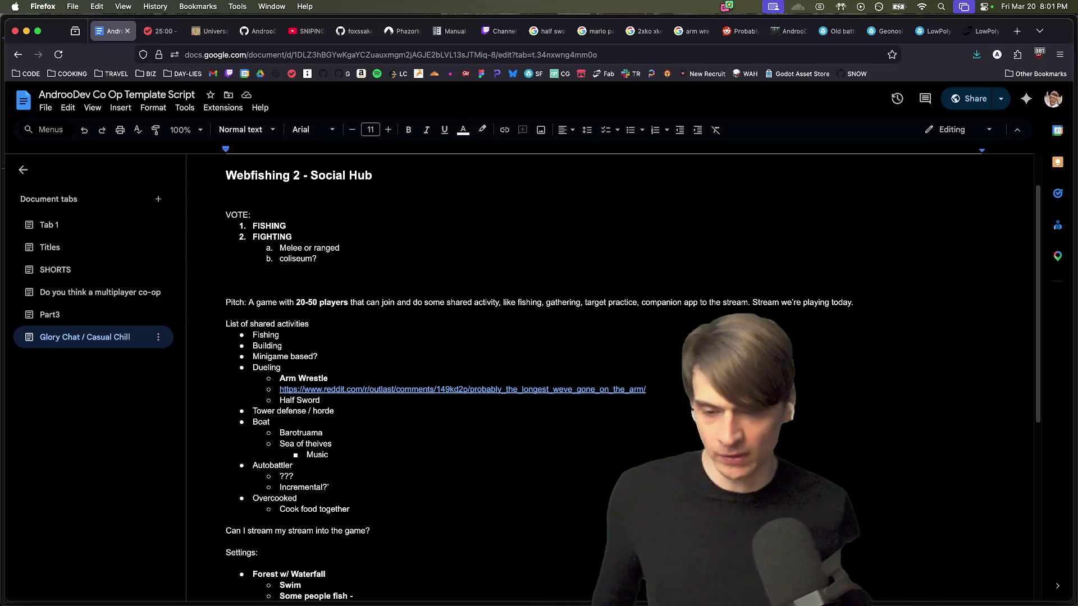
{"action": "left_click", "coordinate": [49, 314]}
{"action": "scroll", "coordinate": [449, 369], "scroll_direction": "down", "scroll_amount": 3}
{"action": "key", "text": "ctrl+shift+Down"}
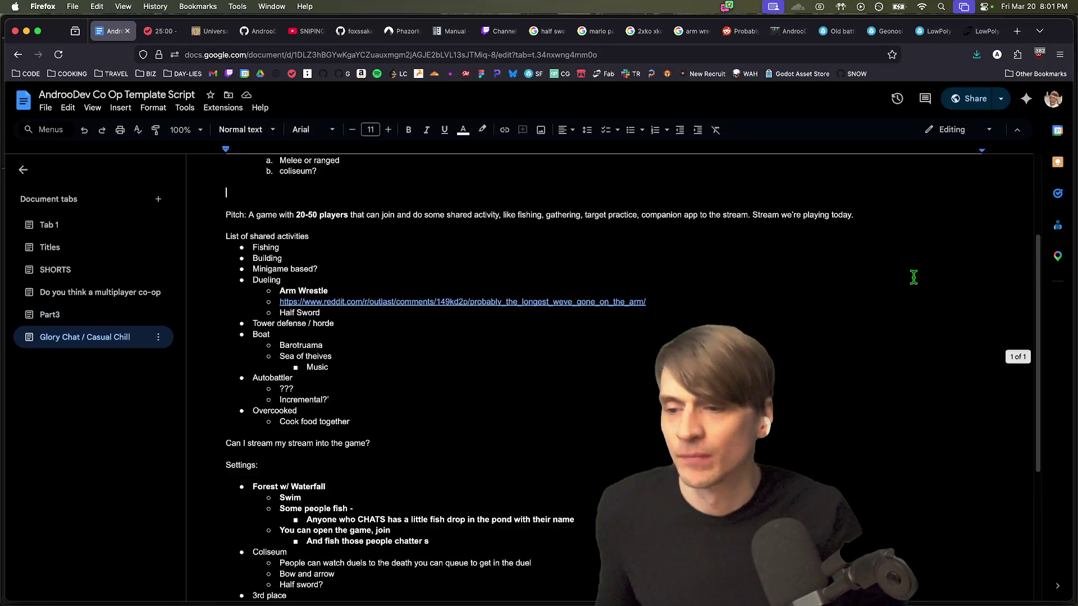
Step: Scroll through the notes to the Coliseum settings and '3rd place'
{"action": "scroll", "coordinate": [901, 265], "scroll_direction": "down", "scroll_amount": 1}
{"action": "scroll", "coordinate": [898, 264], "scroll_direction": "up", "scroll_amount": 3}
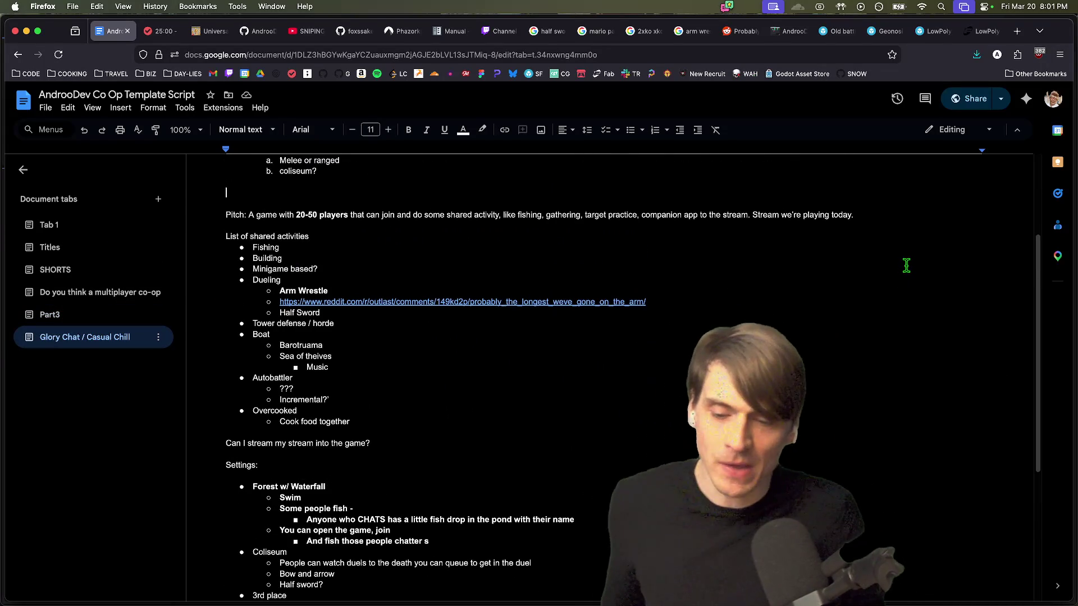
{"action": "scroll", "coordinate": [897, 263], "scroll_direction": "down", "scroll_amount": 1}
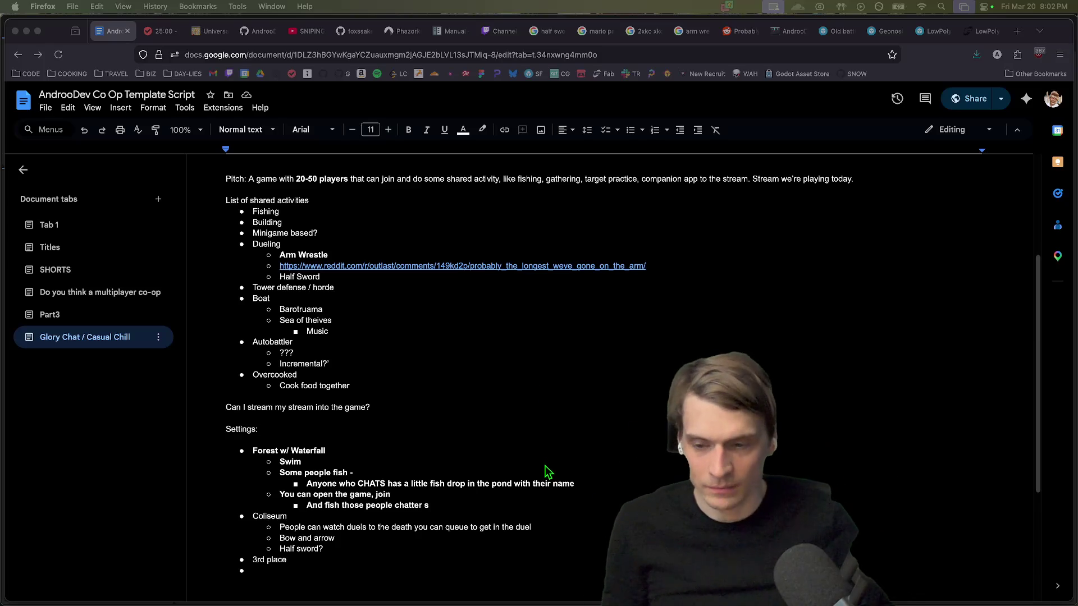
{"action": "scroll", "coordinate": [542, 444], "scroll_direction": "down", "scroll_amount": 4}
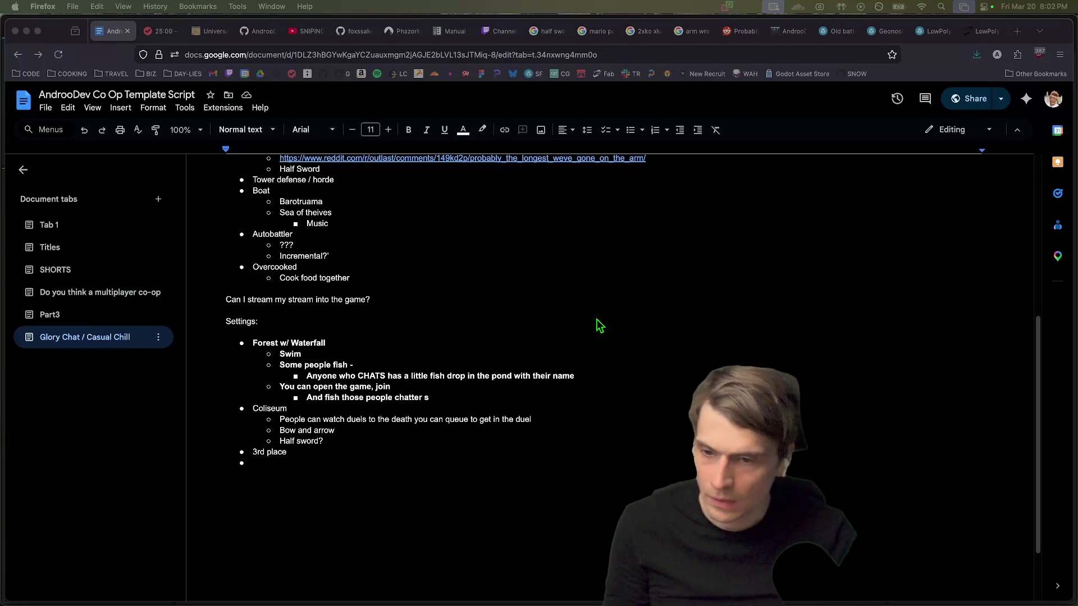
{"action": "scroll", "coordinate": [376, 494], "scroll_direction": "up", "scroll_amount": 5}
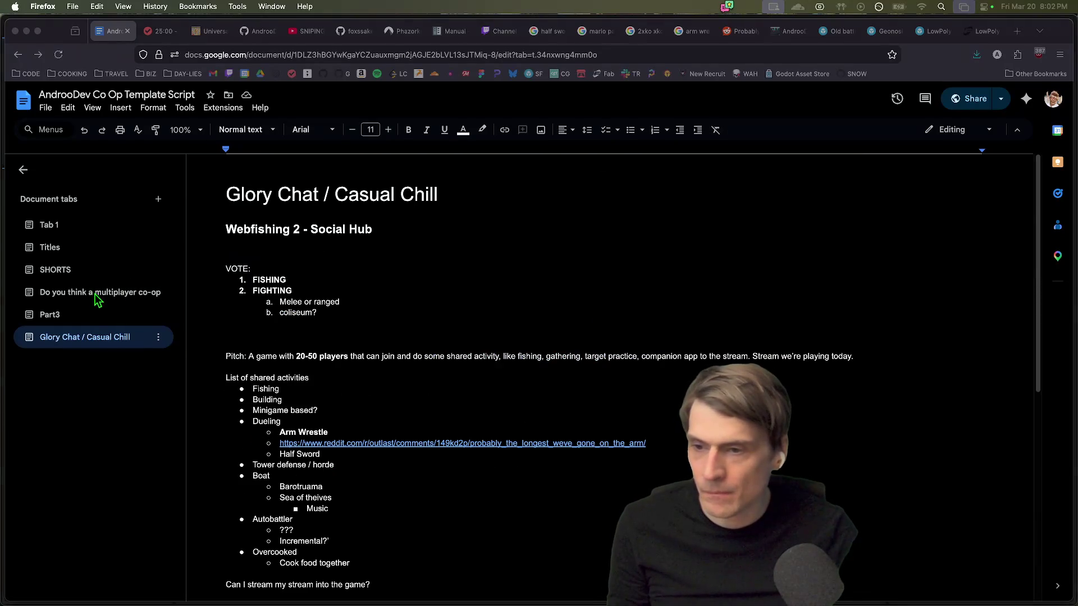
Step: Add a new bullet below 'Mention APP ID' in the Part3 Network list
{"action": "left_click", "coordinate": [95, 313]}
{"action": "left_click", "coordinate": [481, 356]}
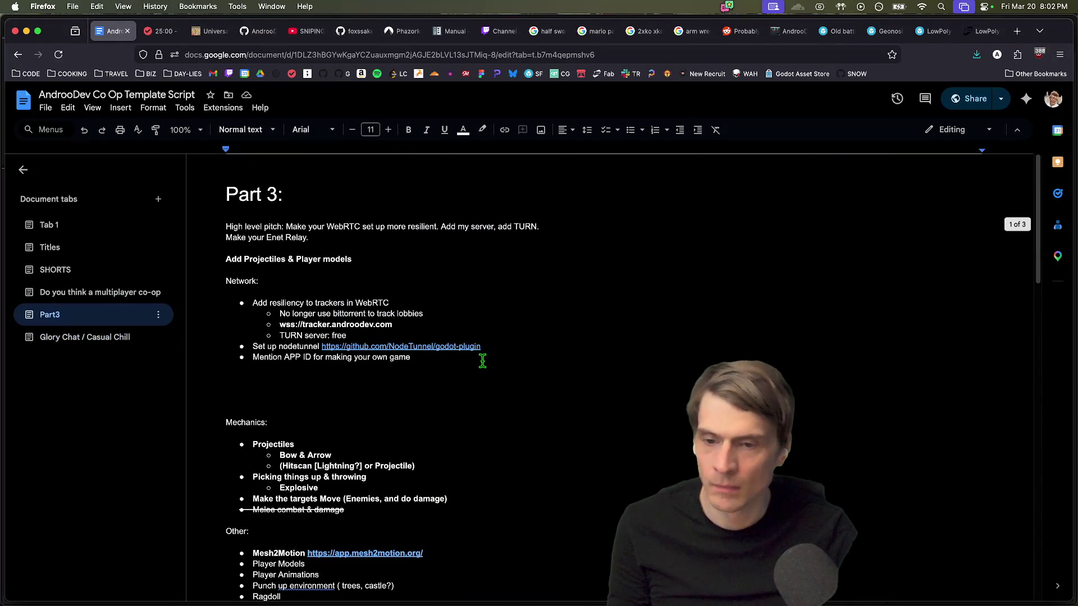
{"action": "key", "text": "Return"}
{"action": "key", "text": "Return"}
{"action": "key", "text": "ctrl+shift+8"}
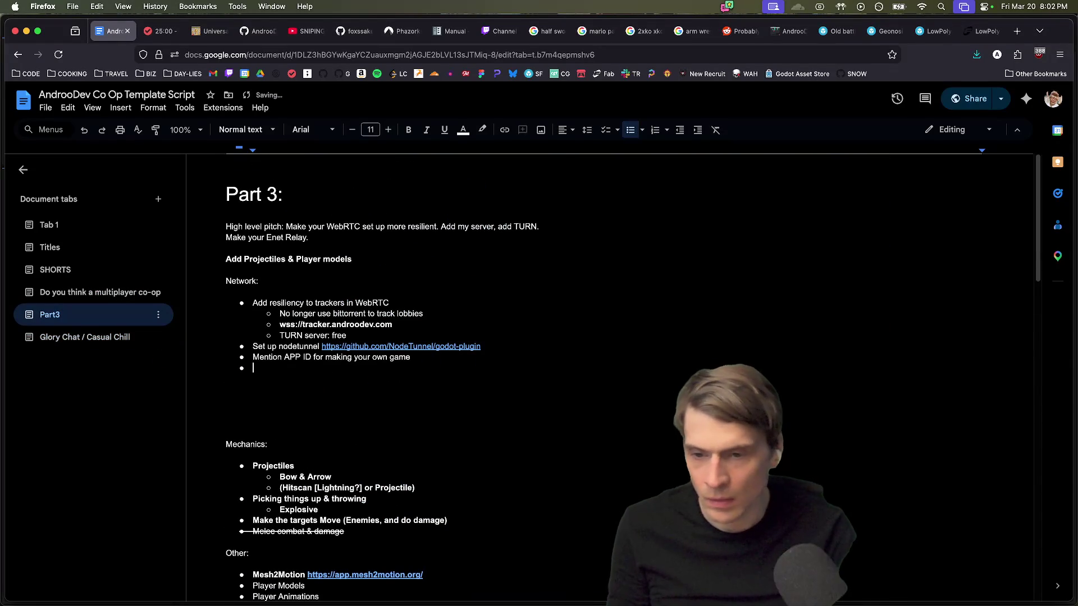
{"action": "key", "text": "BackSpace"}
{"action": "key", "text": "BackSpace"}
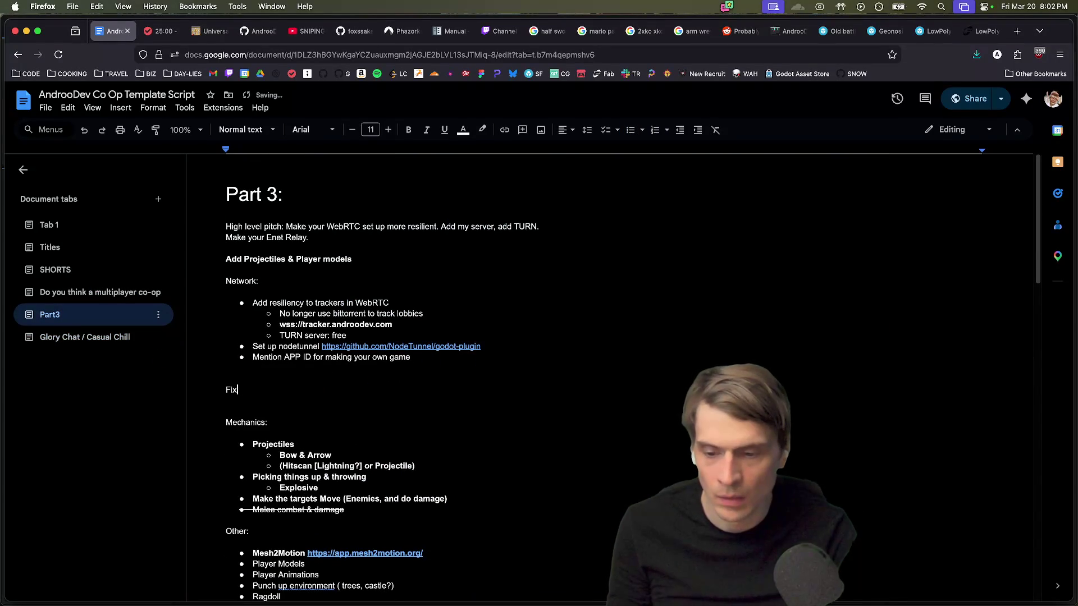
Step: Fold the Fixes heading into that bullet so it reads 'Fix: Fix the copy paste'
{"action": "type", "text": "es:"}
{"action": "key", "text": "Return"}
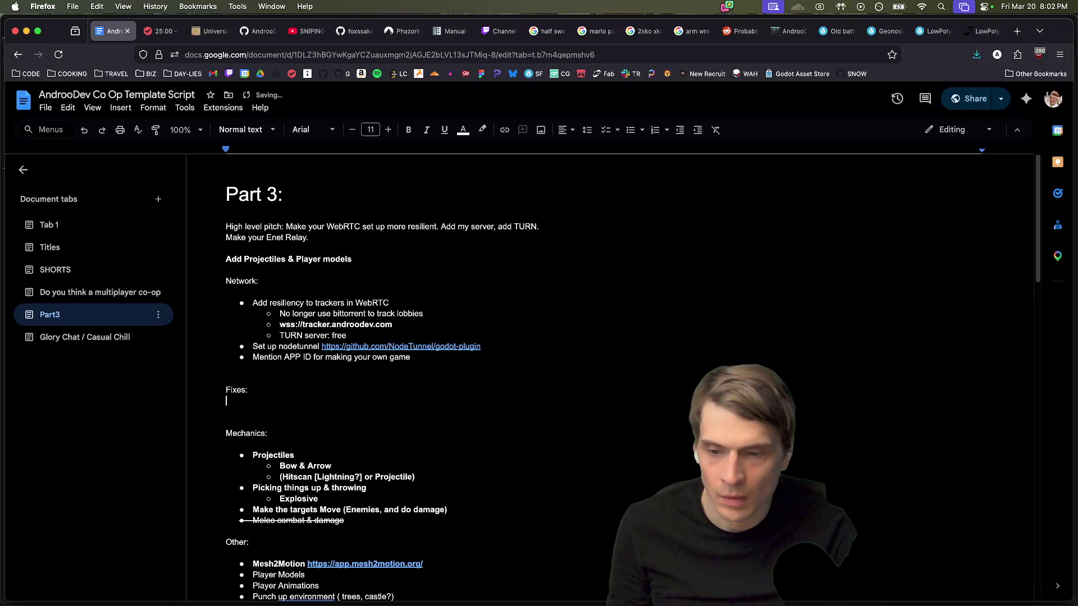
{"action": "key", "text": "BackSpace"}
{"action": "key", "text": "BackSpace"}
{"action": "key", "text": "BackSpace"}
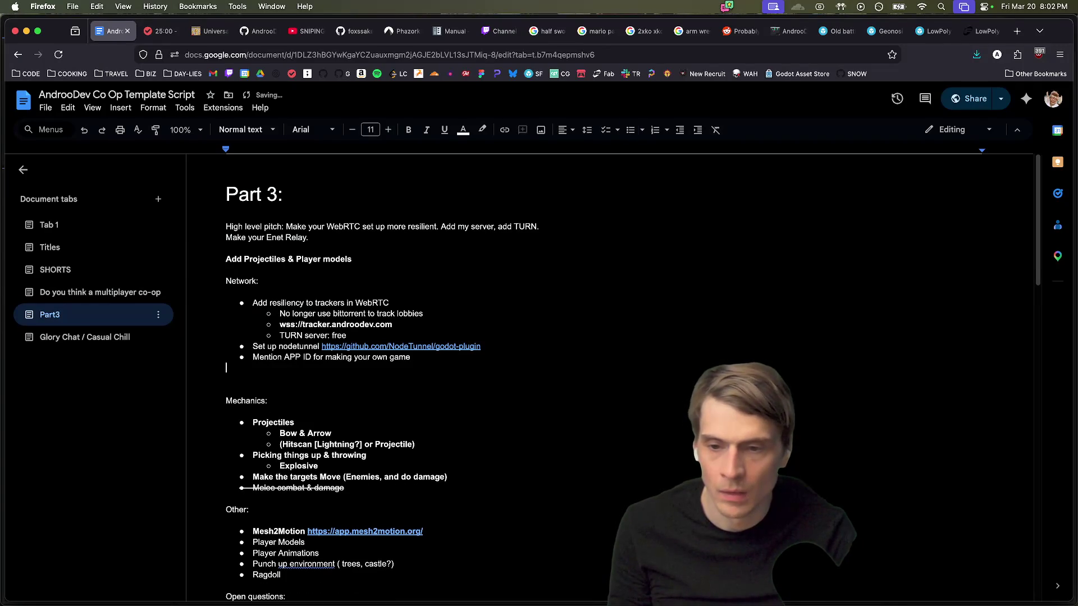
{"action": "key", "text": "Return"}
{"action": "type", "text": "Fix: Fix the copy paste"}
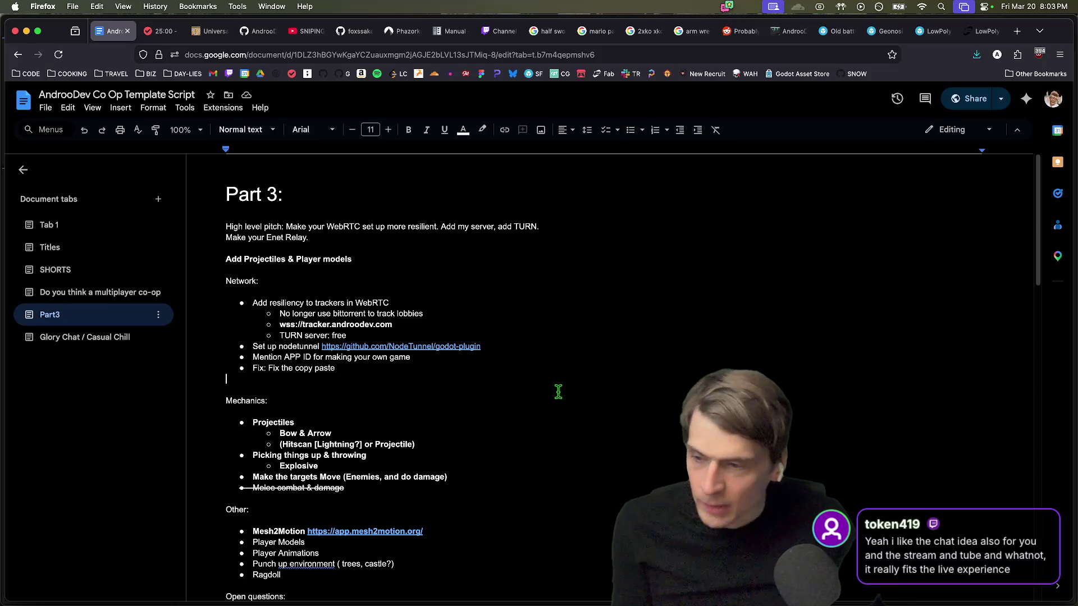
{"action": "key", "text": "super+Tab"}
{"action": "key", "text": "super+Tab"}
{"action": "key", "text": "super+Tab"}
{"action": "key", "text": "super+shift+Tab"}
{"action": "key", "text": "super+shift+Tab"}
{"action": "key", "text": "super+shift+Tab"}
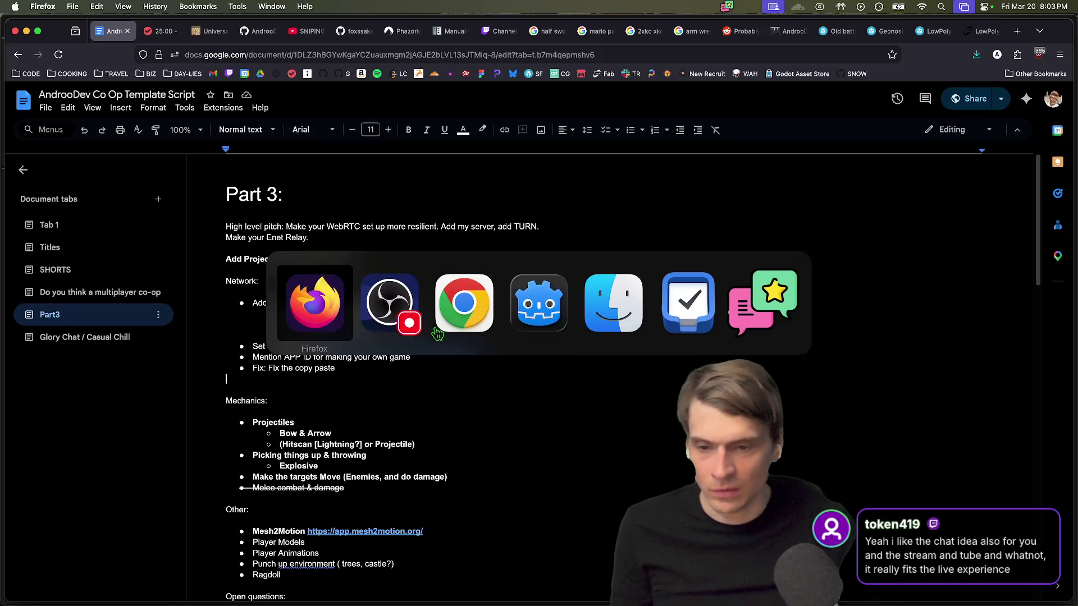
Step: In Finder's Desktop, Quick Look glory222.gif, a screenshot and spooky1.gif
{"action": "left_click", "coordinate": [131, 578]}
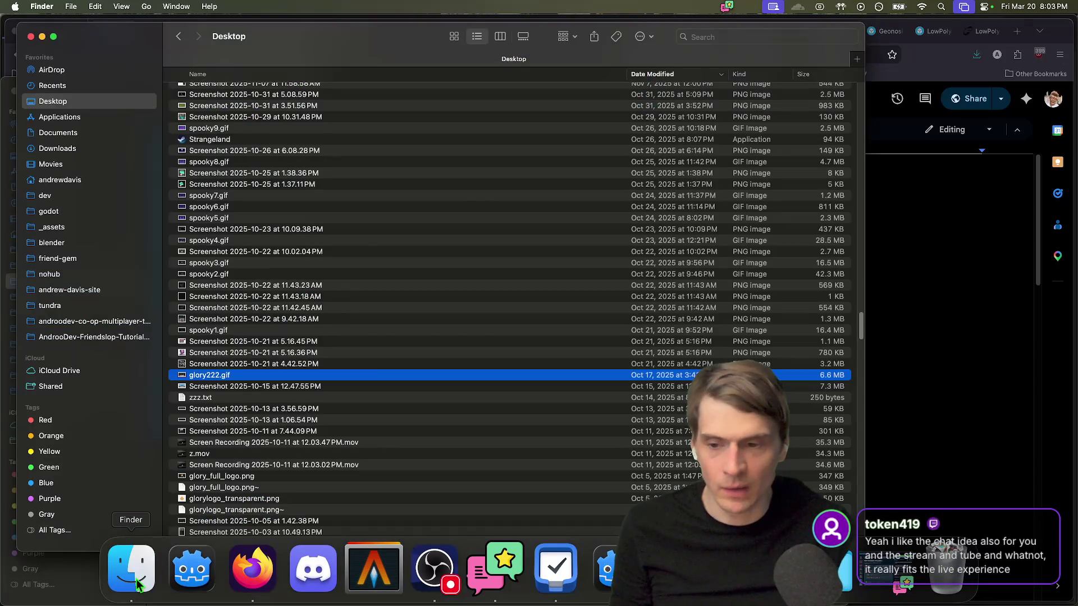
{"action": "key", "text": "space"}
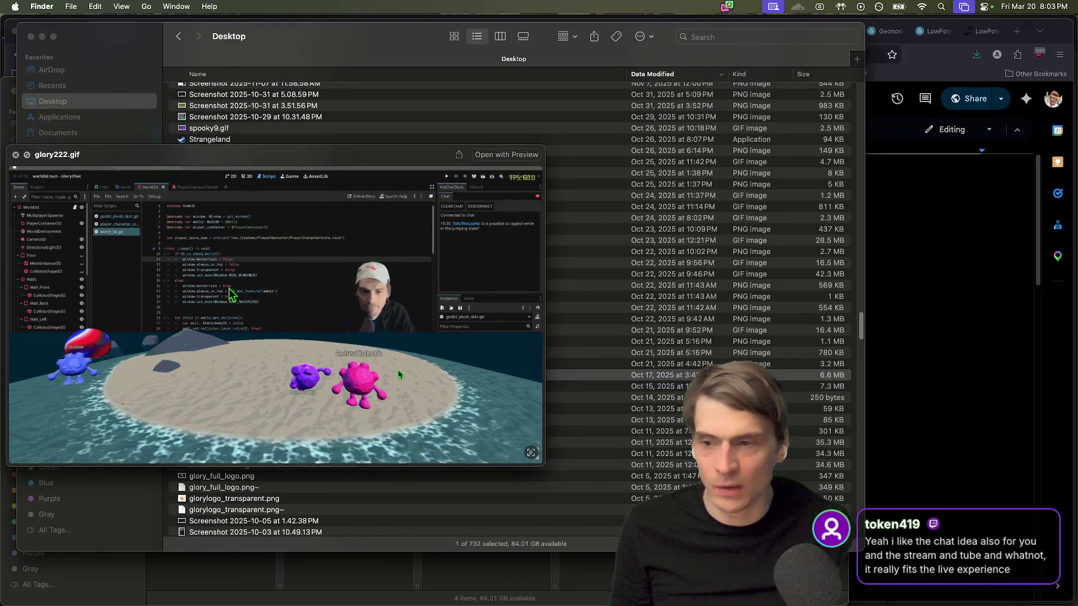
{"action": "key", "text": "space"}
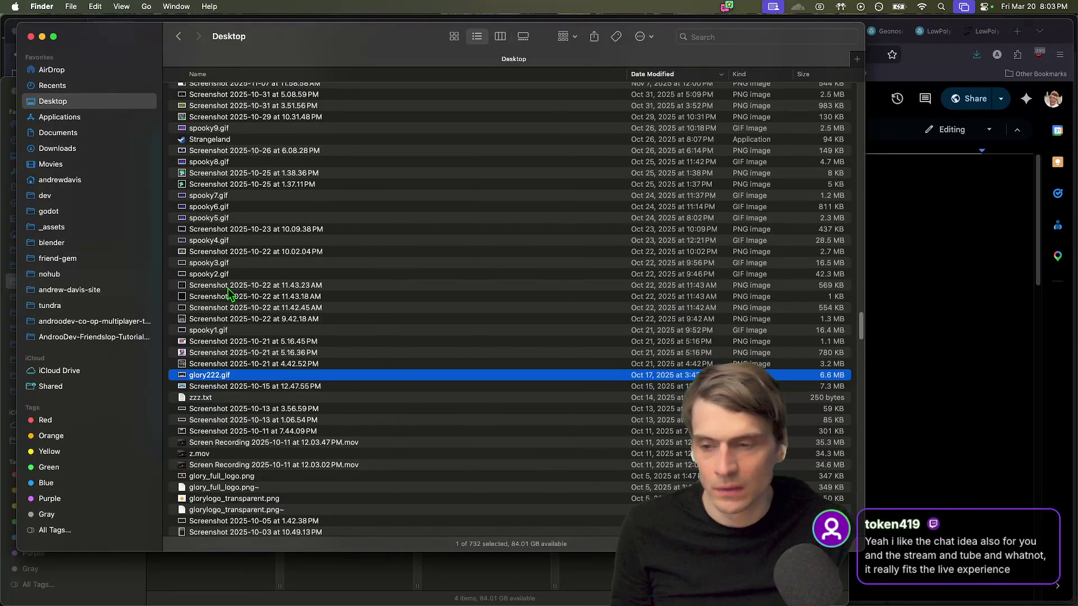
{"action": "key", "text": "Up"}
{"action": "key", "text": "space"}
{"action": "key", "text": "space"}
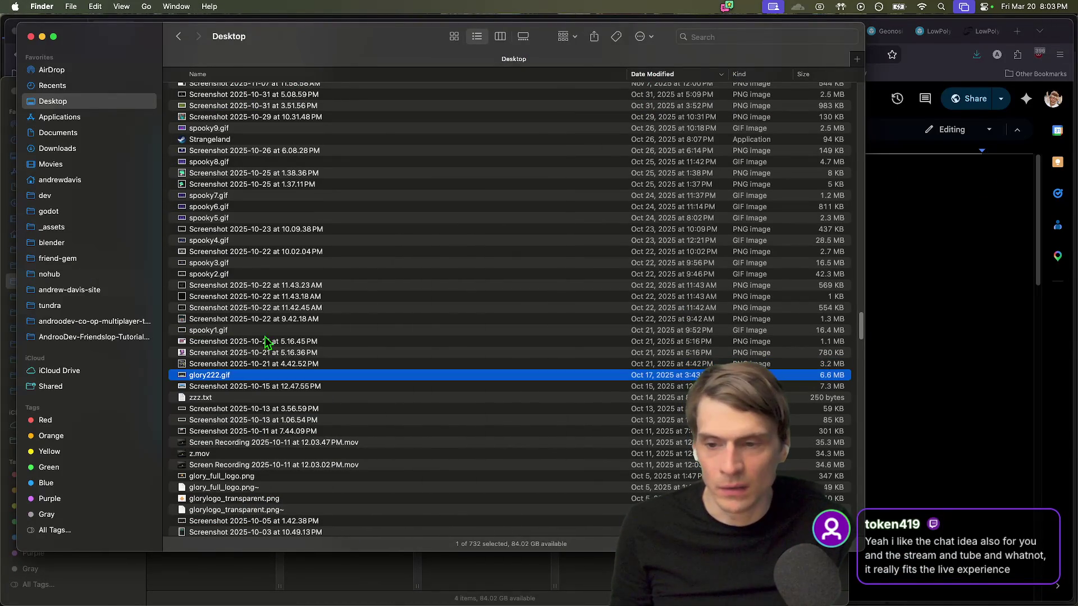
{"action": "key", "text": "Up"}
{"action": "key", "text": "Up"}
{"action": "key", "text": "Up"}
{"action": "key", "text": "space"}
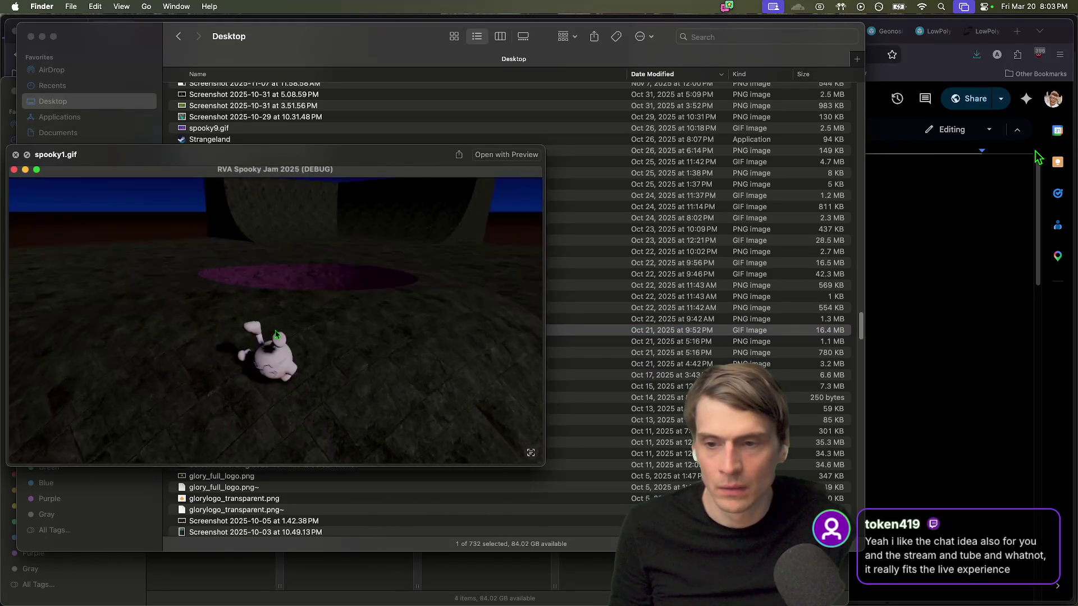
{"action": "key", "text": "space"}
Step: Preview swap_world.gif, friend_gem_1.gif and walking1.gif
{"action": "left_click", "coordinate": [287, 272]}
{"action": "scroll", "coordinate": [288, 271], "scroll_direction": "up", "scroll_amount": 5}
{"action": "left_click", "coordinate": [355, 195]}
{"action": "key", "text": "Up"}
{"action": "key", "text": "Up"}
{"action": "key", "text": "space"}
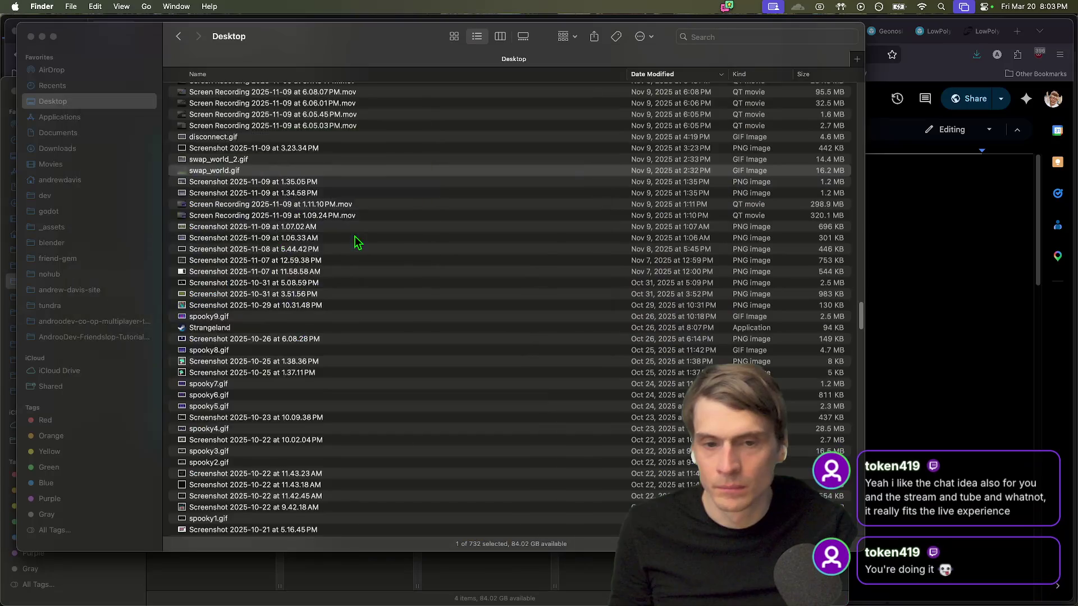
{"action": "scroll", "coordinate": [355, 235], "scroll_direction": "up", "scroll_amount": 5}
{"action": "left_click", "coordinate": [355, 235]}
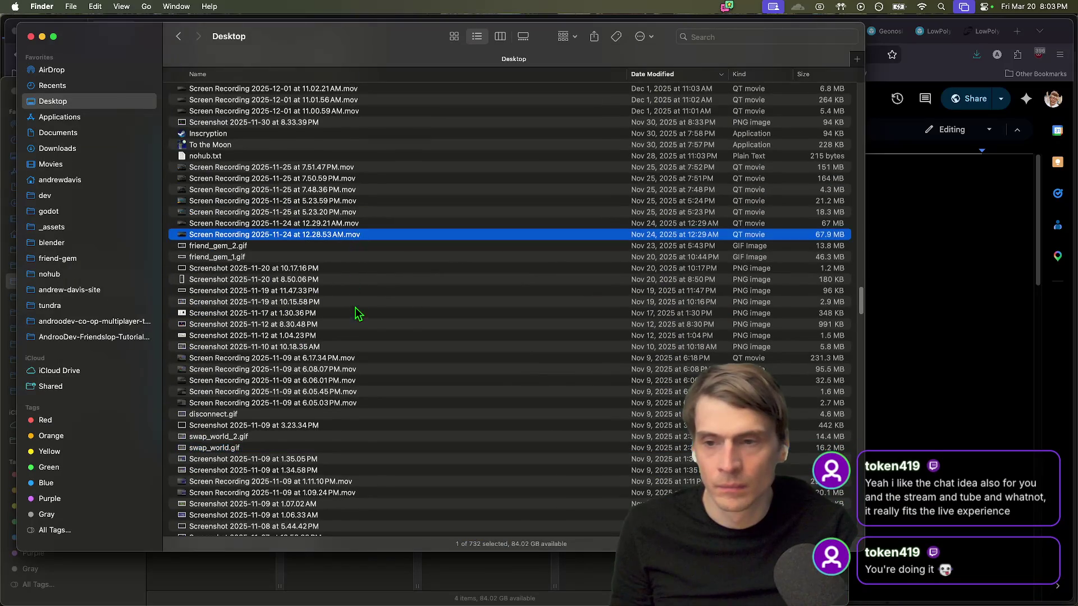
{"action": "left_click", "coordinate": [362, 270]}
{"action": "key", "text": "space"}
{"action": "key", "text": "Down"}
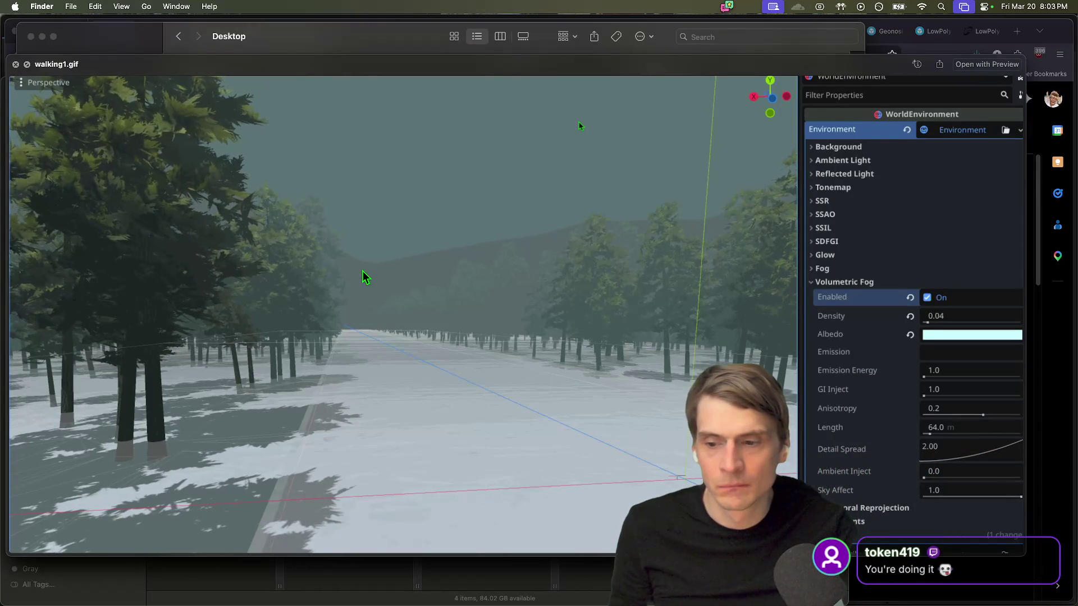
{"action": "key", "text": "space"}
Step: Scroll up past blaster-2.gif and NETFOX.png to preview tundra-demo-2.gif
{"action": "scroll", "coordinate": [362, 270], "scroll_direction": "up", "scroll_amount": 1}
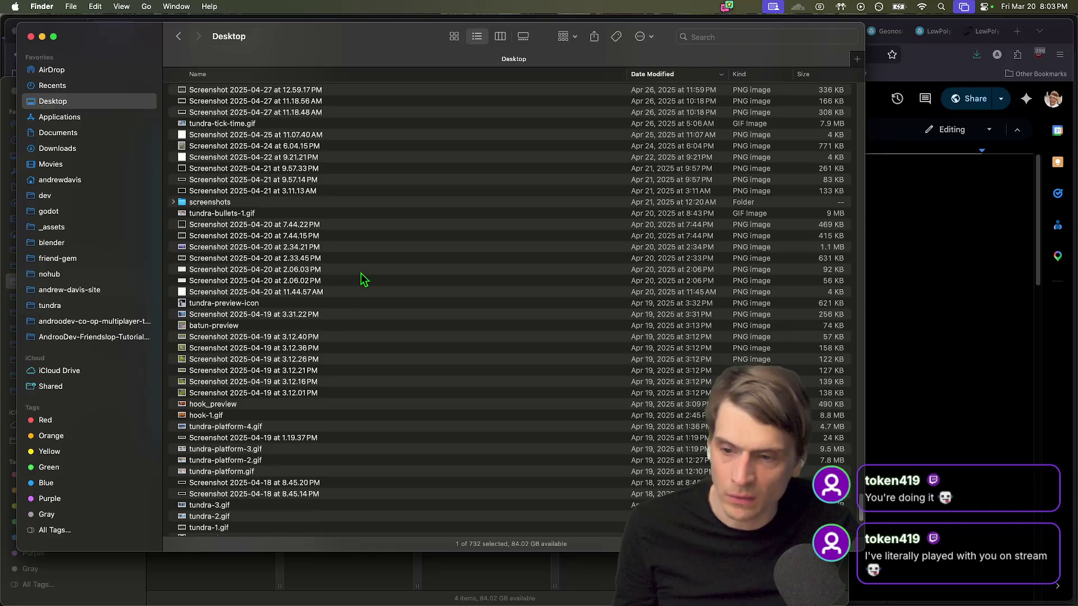
{"action": "scroll", "coordinate": [331, 322], "scroll_direction": "up", "scroll_amount": 5}
{"action": "left_click", "coordinate": [360, 196]}
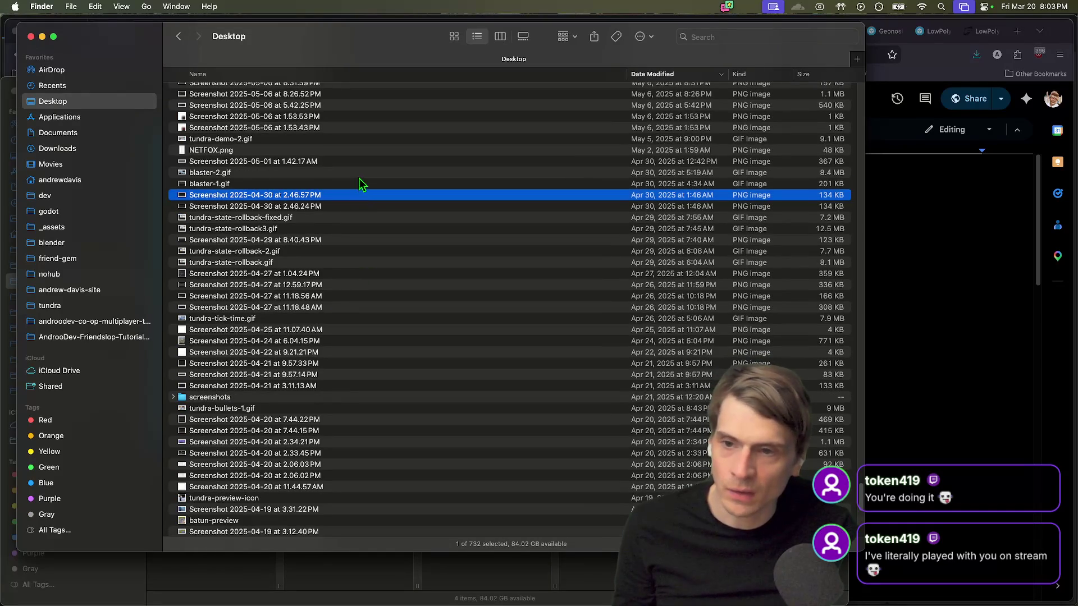
{"action": "left_click", "coordinate": [359, 178]}
{"action": "left_click", "coordinate": [359, 147]}
{"action": "left_click", "coordinate": [362, 136]}
{"action": "key", "text": "space"}
{"action": "key", "text": "space"}
Step: Move past the glory logo files and preview friend_gem_2.gif
{"action": "scroll", "coordinate": [362, 139], "scroll_direction": "up", "scroll_amount": 15}
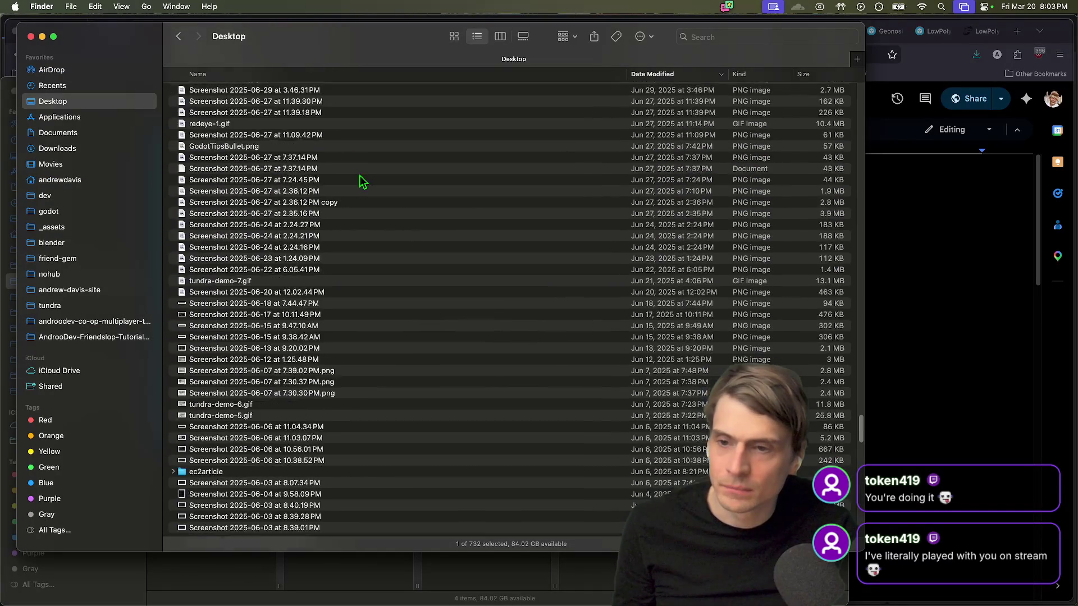
{"action": "scroll", "coordinate": [362, 181], "scroll_direction": "up", "scroll_amount": 20}
{"action": "left_click", "coordinate": [354, 234]}
{"action": "left_click", "coordinate": [356, 167]}
{"action": "scroll", "coordinate": [355, 171], "scroll_direction": "up", "scroll_amount": 15}
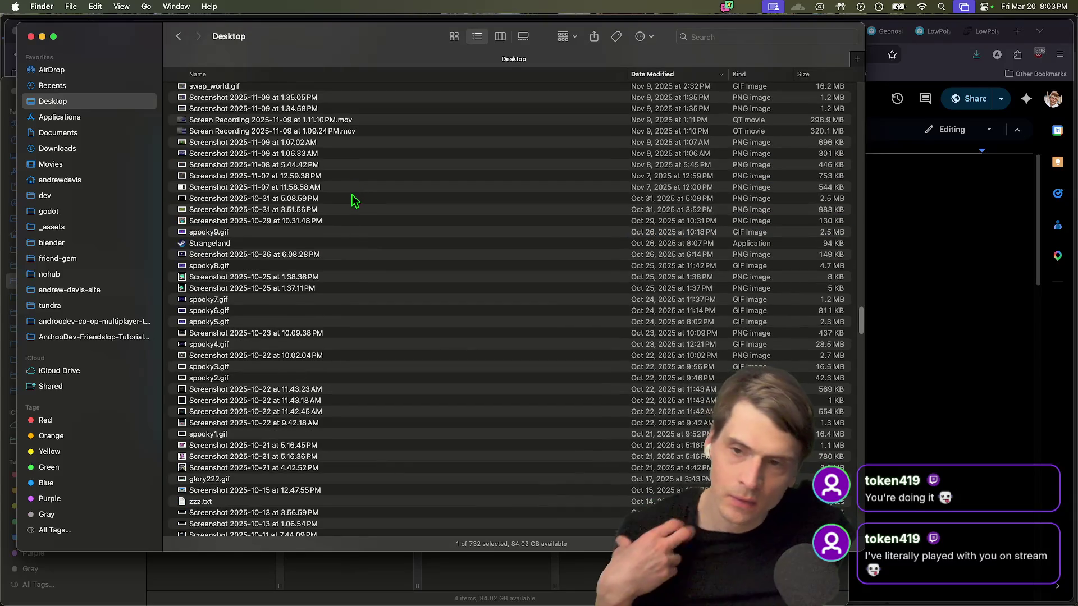
{"action": "scroll", "coordinate": [339, 250], "scroll_direction": "up", "scroll_amount": 10}
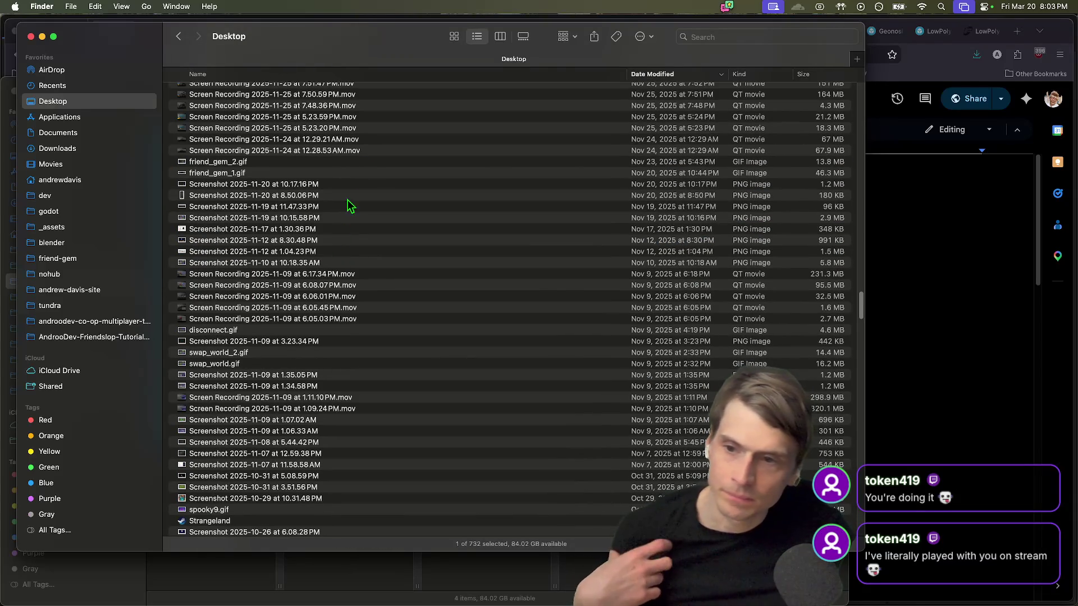
{"action": "left_click", "coordinate": [362, 162]}
{"action": "key", "text": "space"}
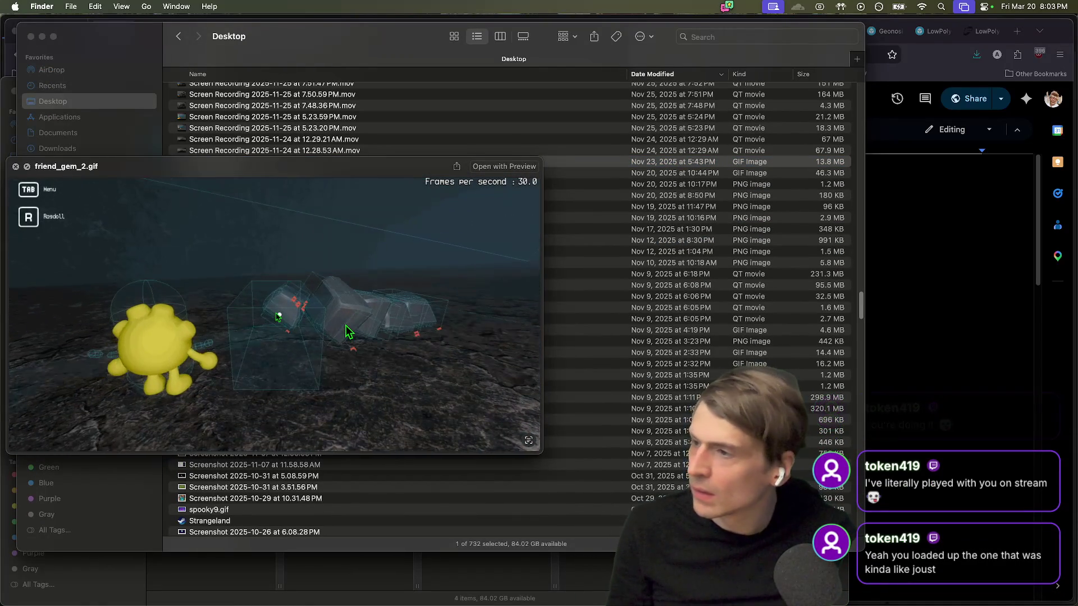
{"action": "key", "text": "space"}
Step: Scroll higher and select image.png, a screen recording and Screenshot 2026-01-12 at 11.09.14 PM
{"action": "scroll", "coordinate": [241, 226], "scroll_direction": "up", "scroll_amount": 10}
{"action": "scroll", "coordinate": [242, 227], "scroll_direction": "up", "scroll_amount": 2}
{"action": "left_click", "coordinate": [241, 267]}
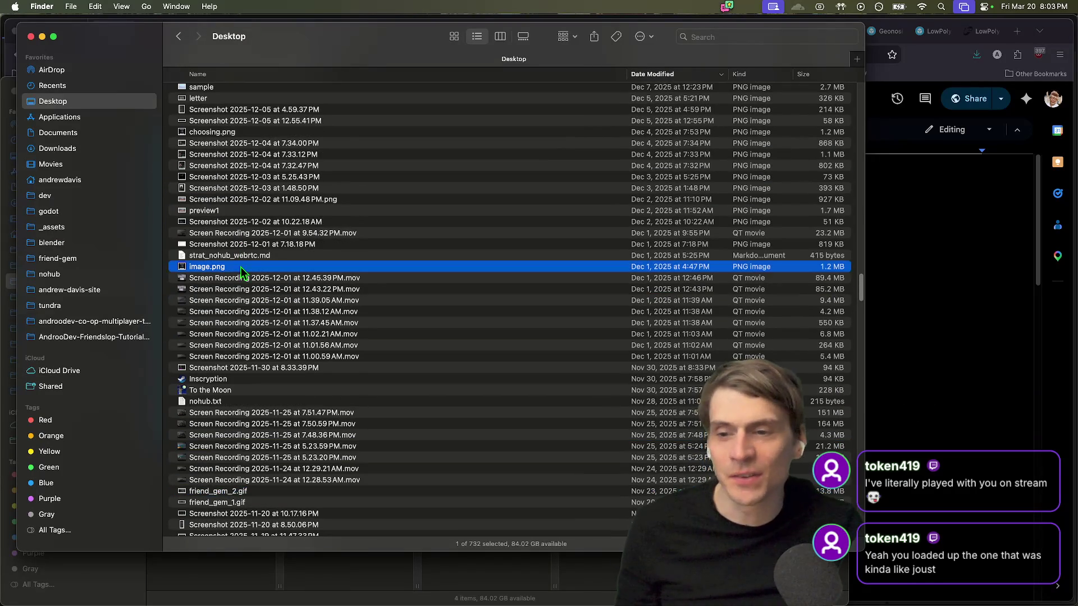
{"action": "left_click", "coordinate": [234, 234]}
{"action": "scroll", "coordinate": [233, 247], "scroll_direction": "up", "scroll_amount": 10}
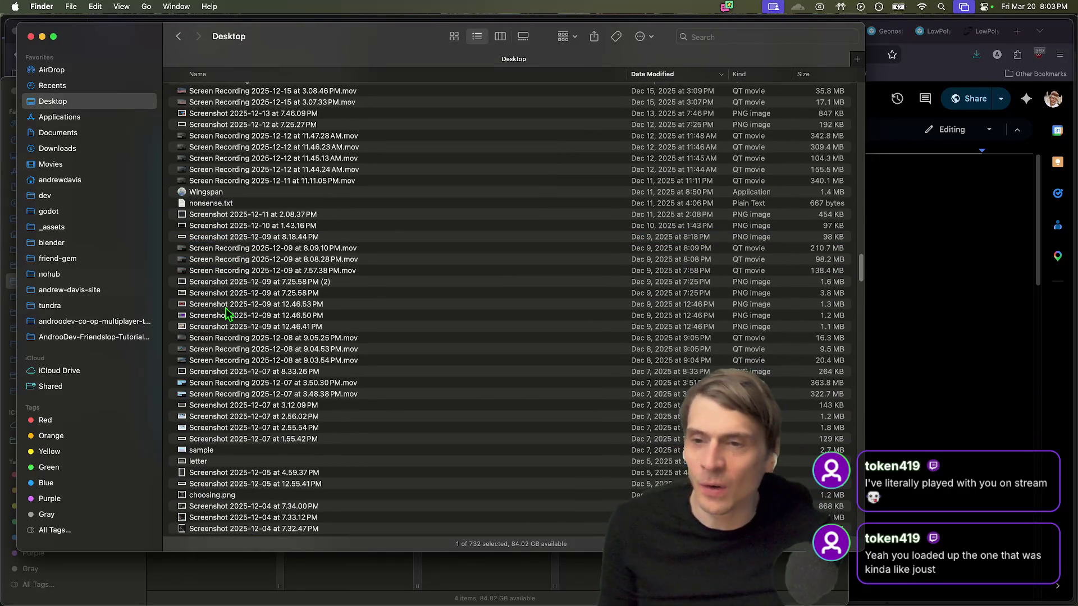
{"action": "scroll", "coordinate": [387, 337], "scroll_direction": "up", "scroll_amount": 12}
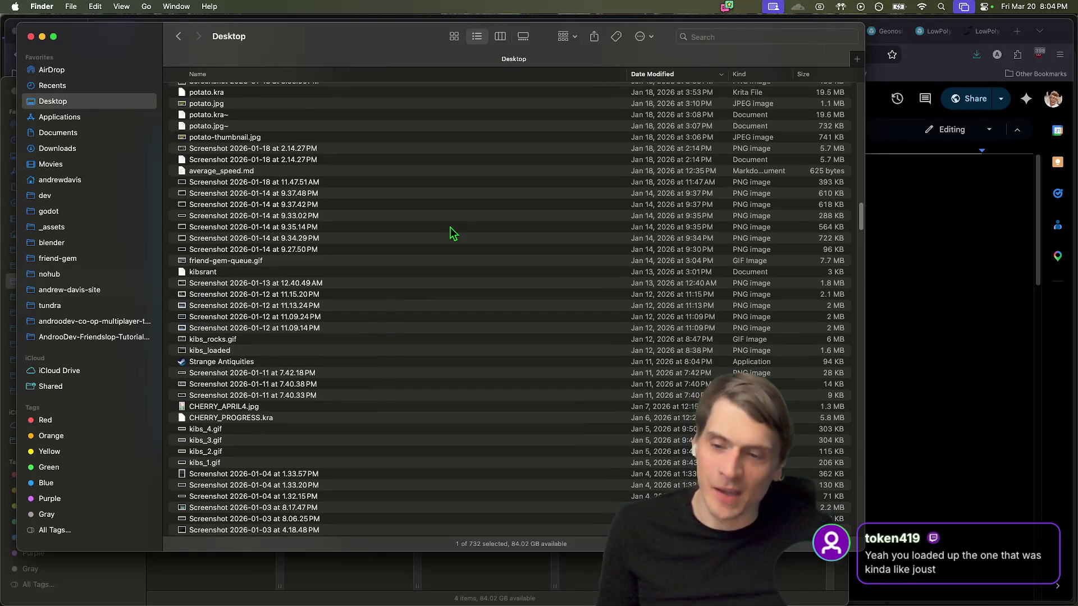
{"action": "left_click", "coordinate": [385, 330]}
Step: Quick Look the 11.09.14 PM screenshot and kibs_rocks.gif, then close the preview
{"action": "key", "text": "Down"}
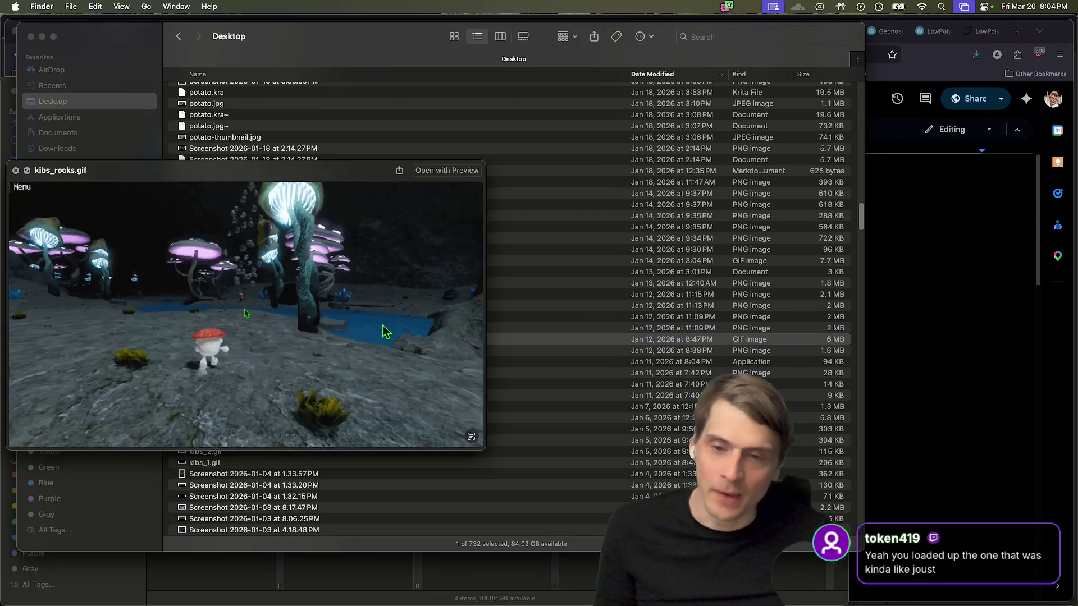
{"action": "key", "text": "Up"}
{"action": "key", "text": "Up"}
{"action": "key", "text": "Up"}
{"action": "key", "text": "Up"}
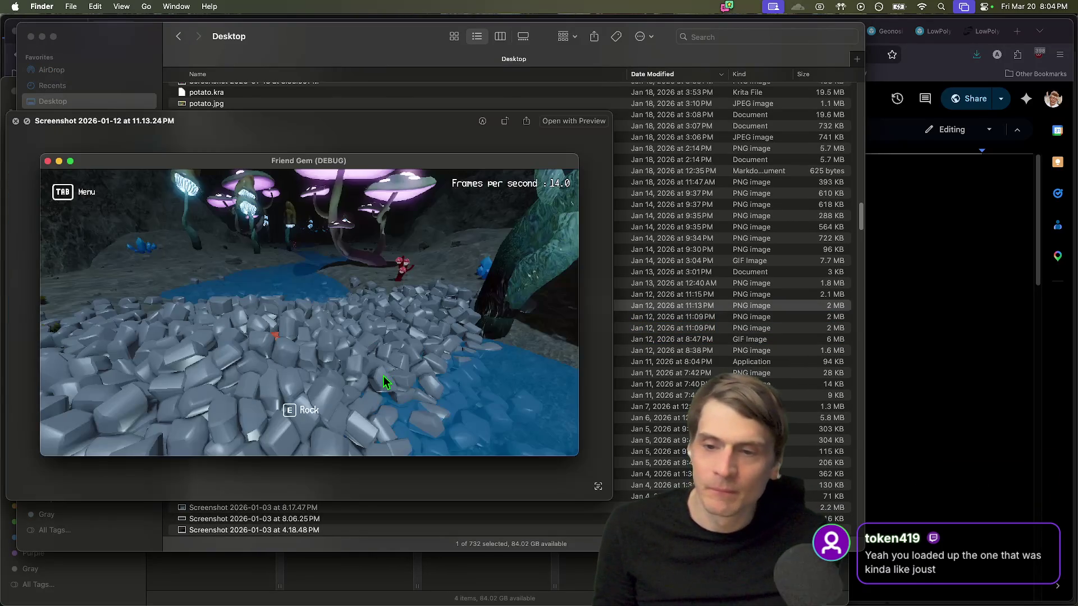
{"action": "key", "text": "Down"}
{"action": "key", "text": "Down"}
{"action": "key", "text": "Down"}
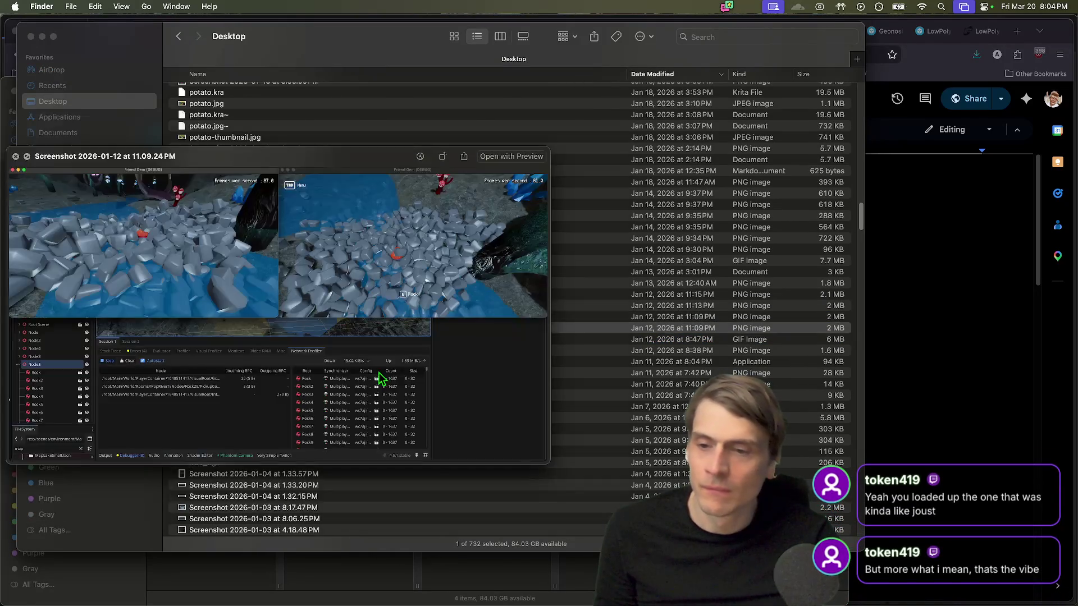
{"action": "key", "text": "space"}
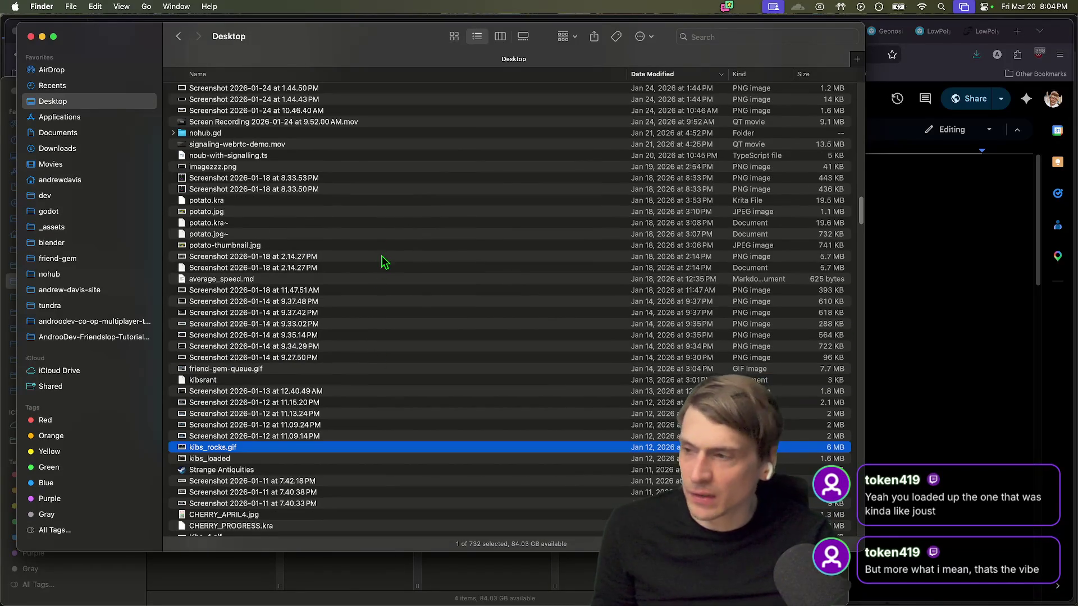
Step: Scroll up the Desktop list and preview jog1.gif and the 12.36.41 screen recording
{"action": "scroll", "coordinate": [264, 290], "scroll_direction": "up", "scroll_amount": 5}
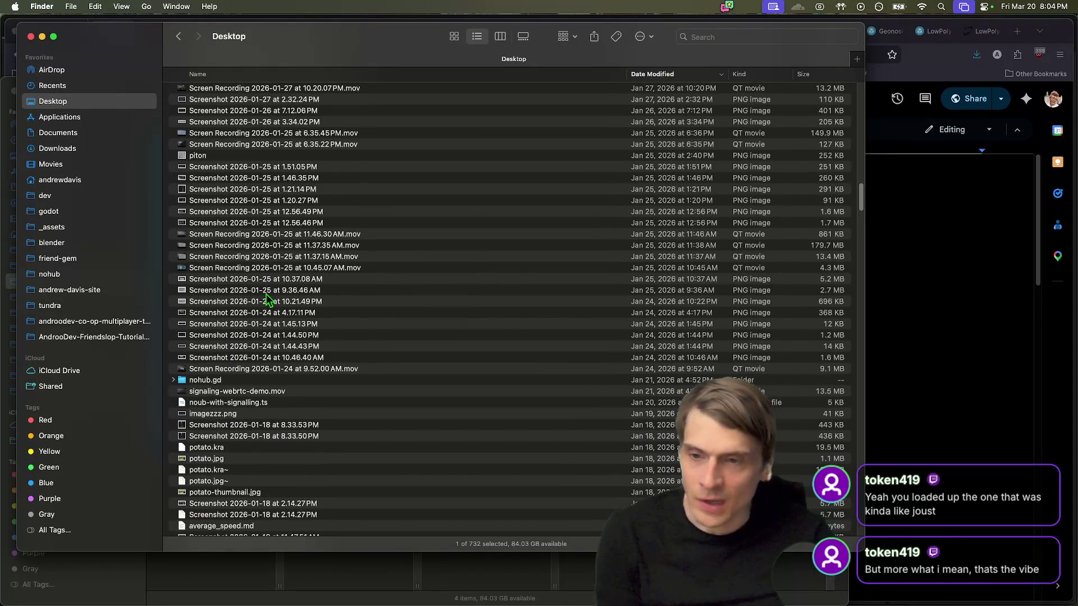
{"action": "scroll", "coordinate": [268, 275], "scroll_direction": "up", "scroll_amount": 1}
{"action": "scroll", "coordinate": [270, 263], "scroll_direction": "up", "scroll_amount": 6}
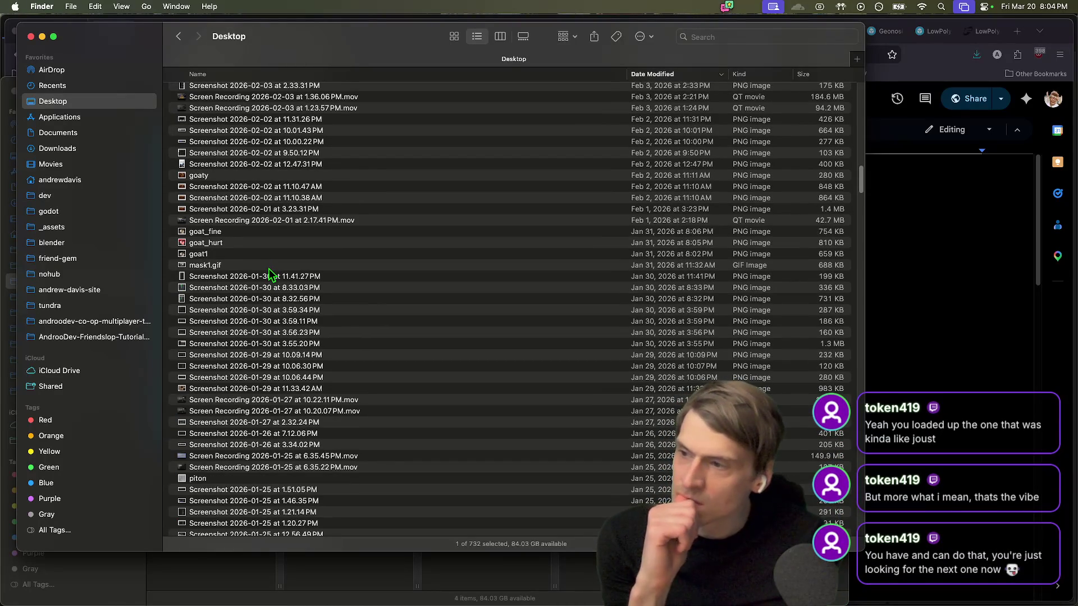
{"action": "scroll", "coordinate": [267, 264], "scroll_direction": "up", "scroll_amount": 1}
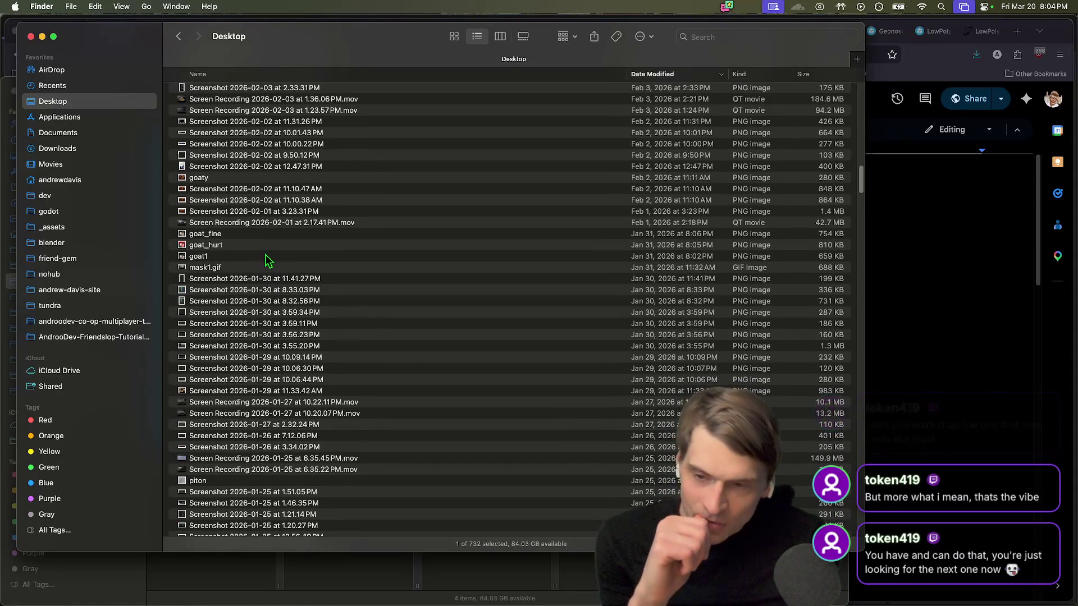
{"action": "scroll", "coordinate": [267, 261], "scroll_direction": "up", "scroll_amount": 12}
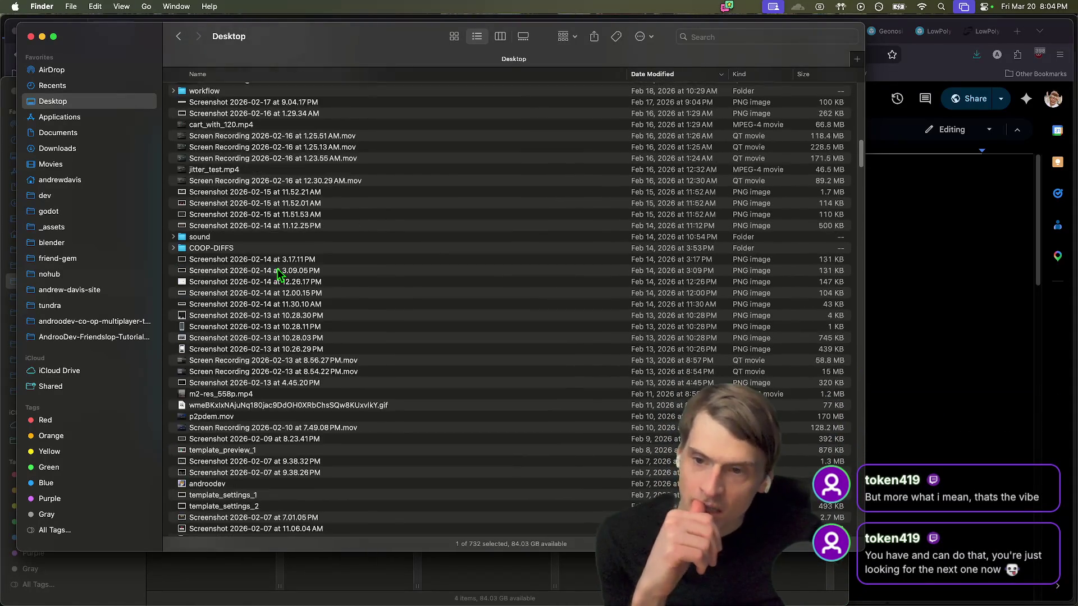
{"action": "scroll", "coordinate": [277, 268], "scroll_direction": "up", "scroll_amount": 10}
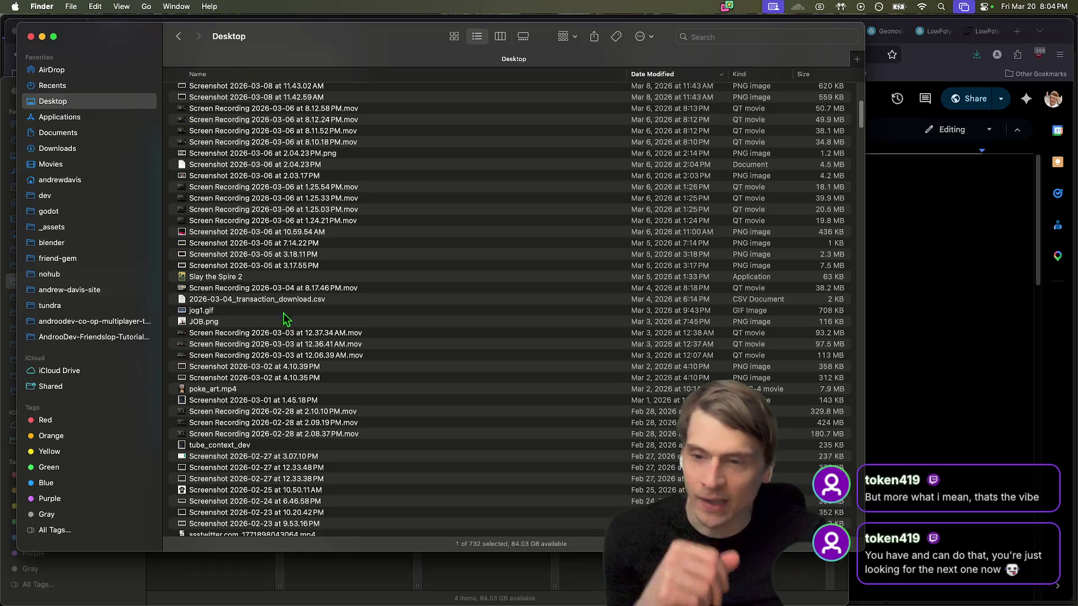
{"action": "left_click", "coordinate": [283, 335]}
{"action": "key", "text": "Down"}
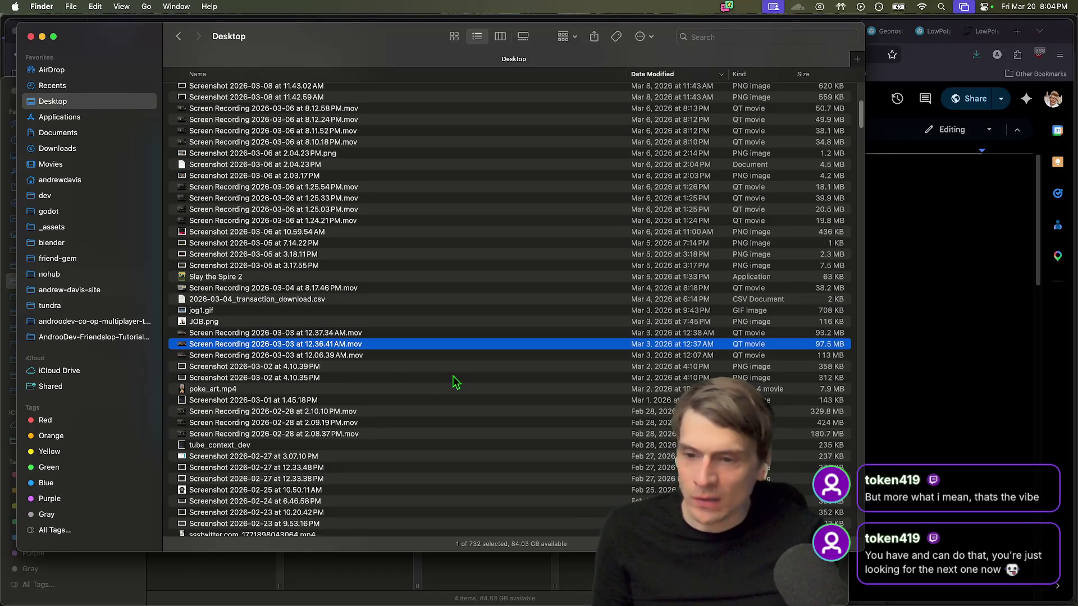
{"action": "key", "text": "Up"}
{"action": "key", "text": "Up"}
{"action": "key", "text": "Up"}
{"action": "key", "text": "space"}
{"action": "key", "text": "space"}
{"action": "key", "text": "Down"}
{"action": "key", "text": "Down"}
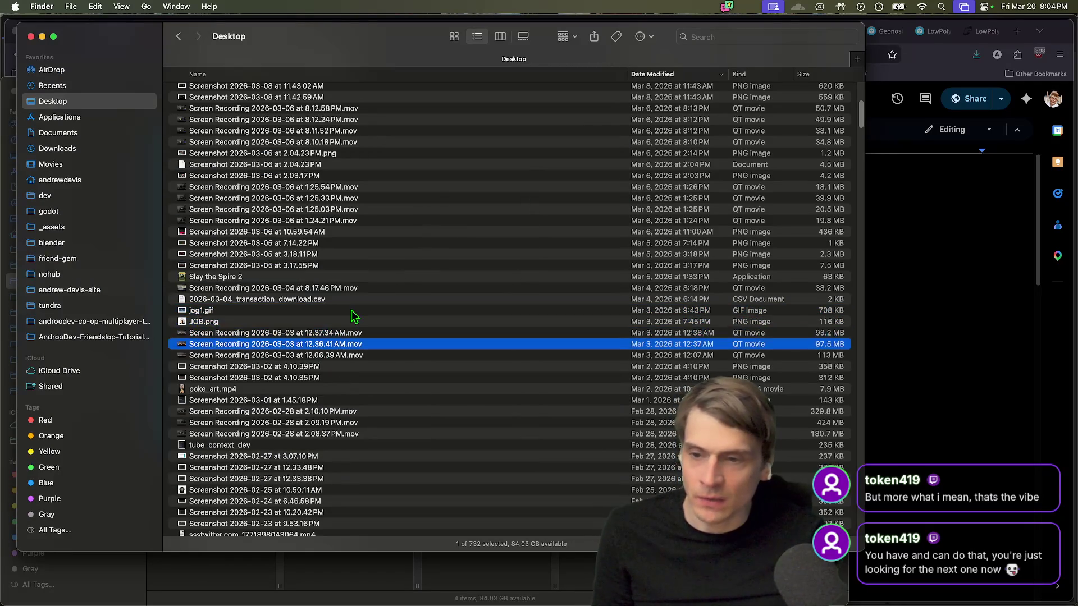
{"action": "key", "text": "Down"}
{"action": "key", "text": "space"}
Step: Preview the March 14 screenshots up to 12.38.03 PM, then bring Firefox forward
{"action": "key", "text": "space"}
{"action": "scroll", "coordinate": [355, 317], "scroll_direction": "up", "scroll_amount": 15}
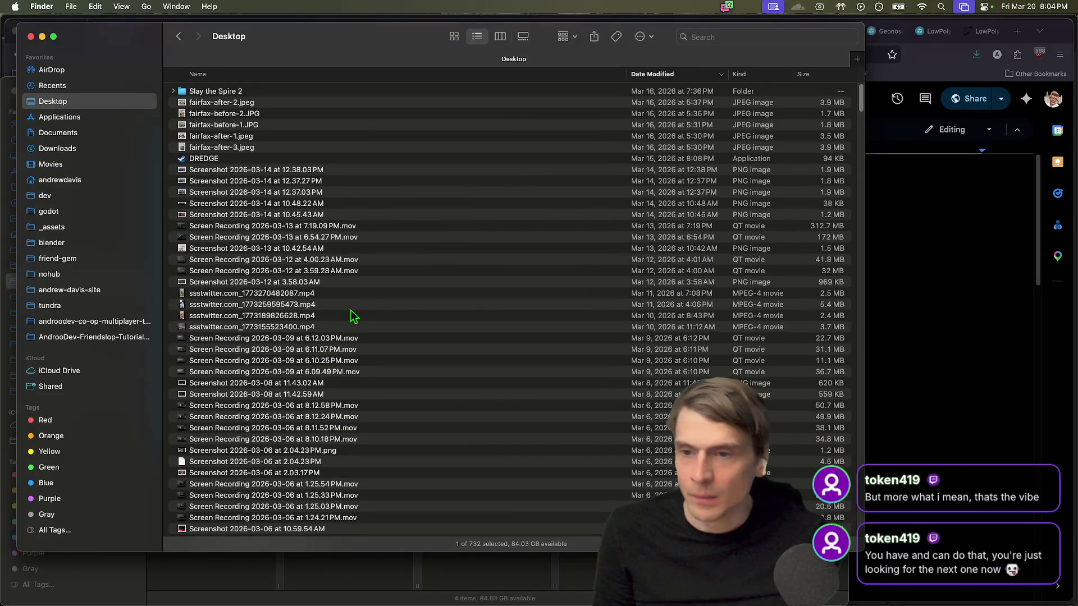
{"action": "left_click", "coordinate": [387, 215]}
{"action": "key", "text": "Up"}
{"action": "key", "text": "space"}
{"action": "key", "text": "Up"}
{"action": "key", "text": "Up"}
{"action": "key", "text": "Up"}
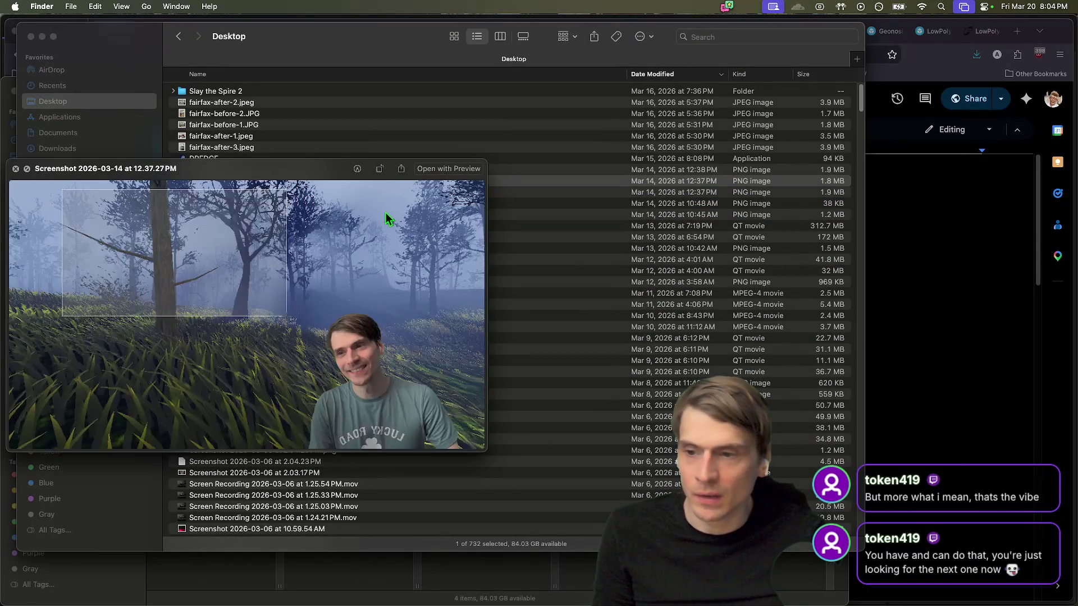
{"action": "key", "text": "space"}
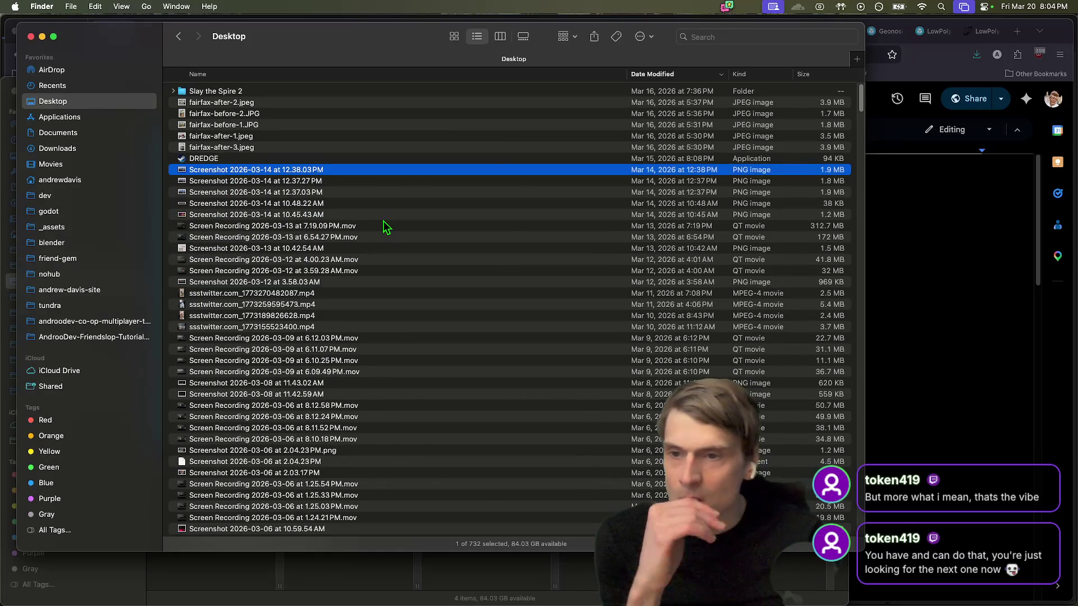
{"action": "mouse_move", "coordinate": [816, 601]}
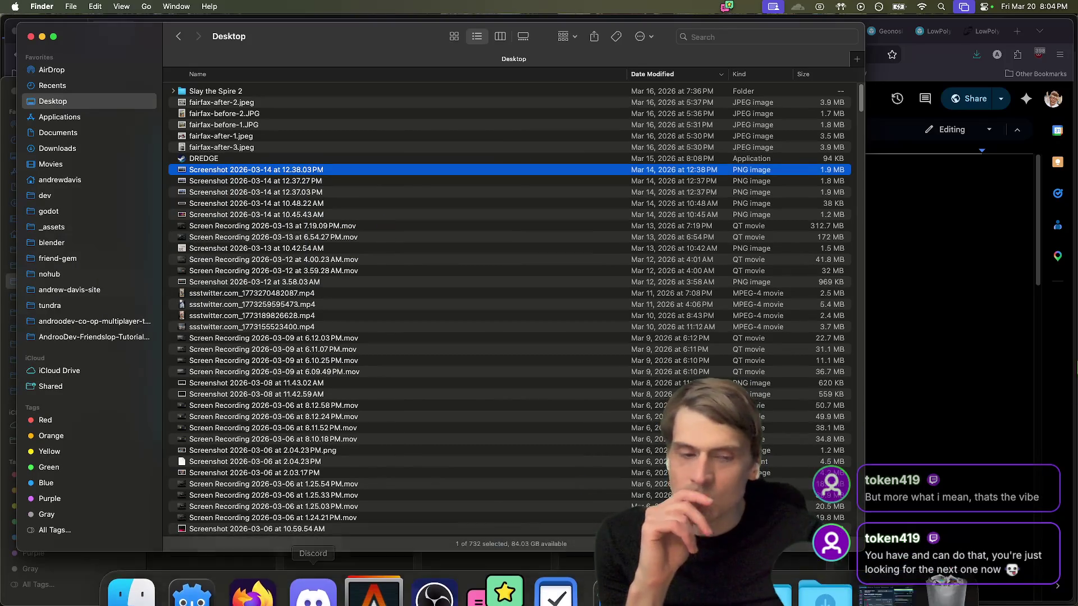
{"action": "left_click", "coordinate": [253, 568]}
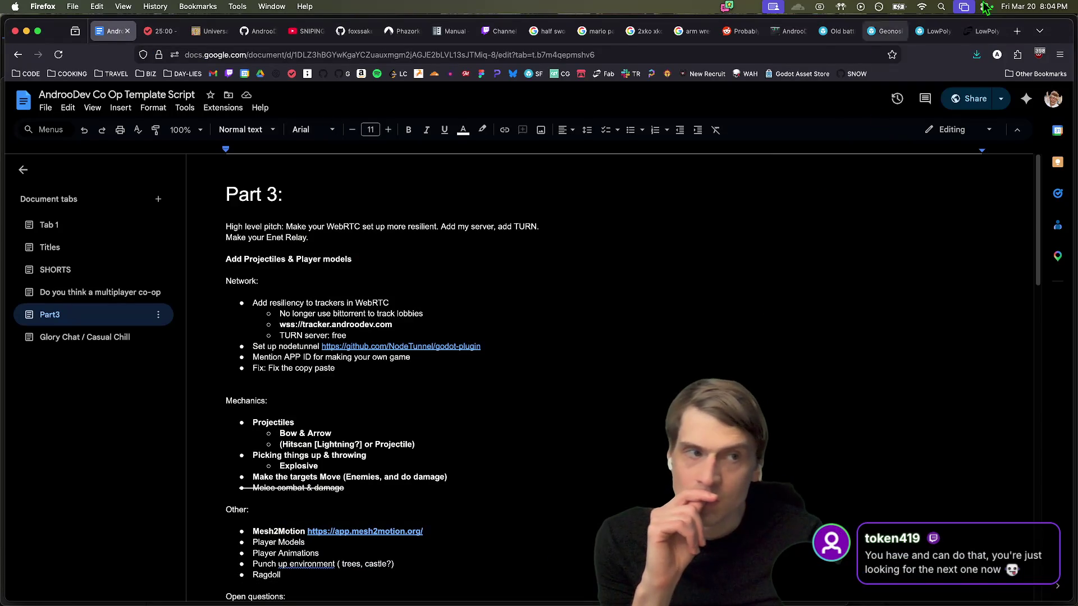
Step: Browse the 2xko image results and open the Airborn Studios casual lobby concept art
{"action": "left_click", "coordinate": [640, 30]}
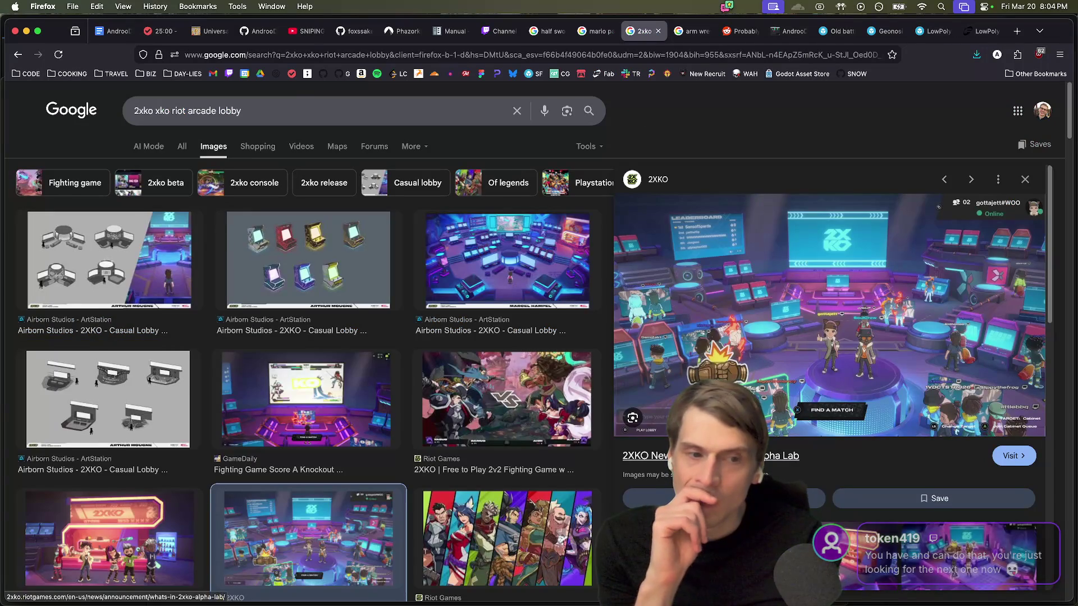
{"action": "left_click", "coordinate": [662, 393]}
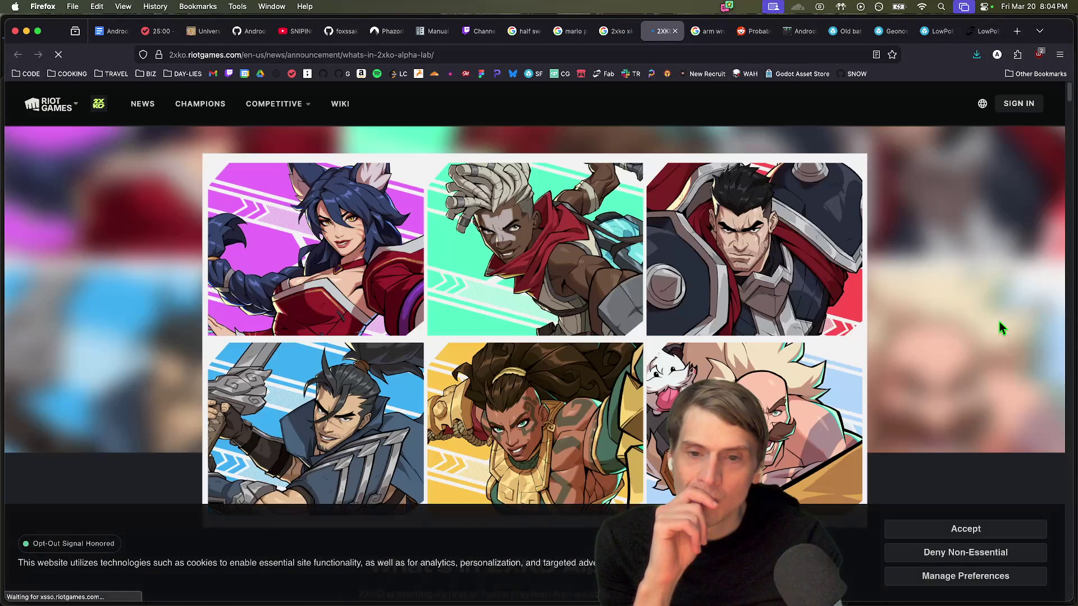
{"action": "scroll", "coordinate": [953, 364], "scroll_direction": "down", "scroll_amount": 10}
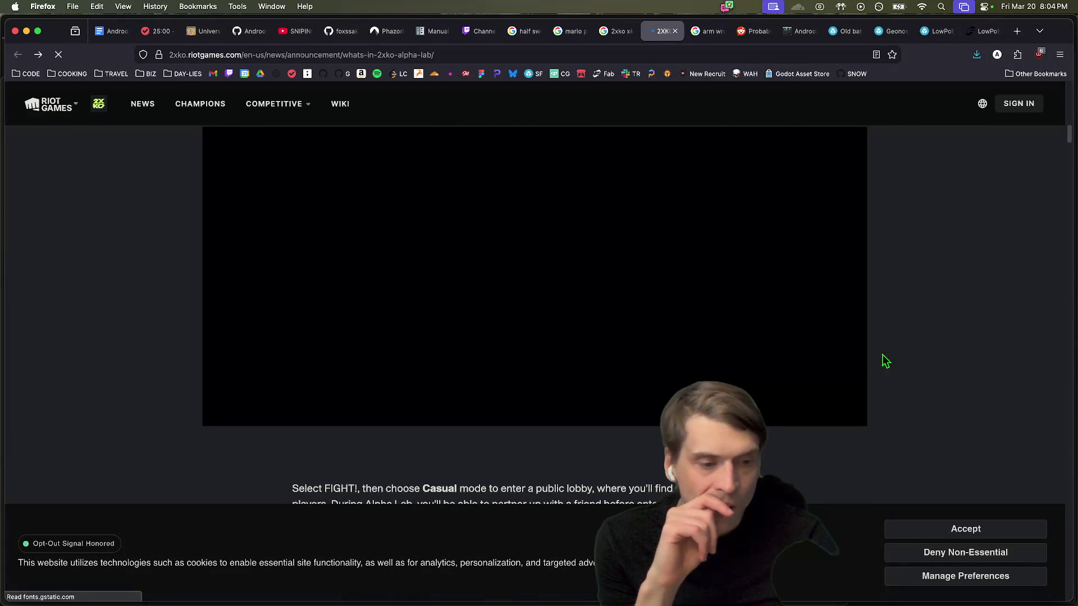
{"action": "left_click", "coordinate": [617, 31]}
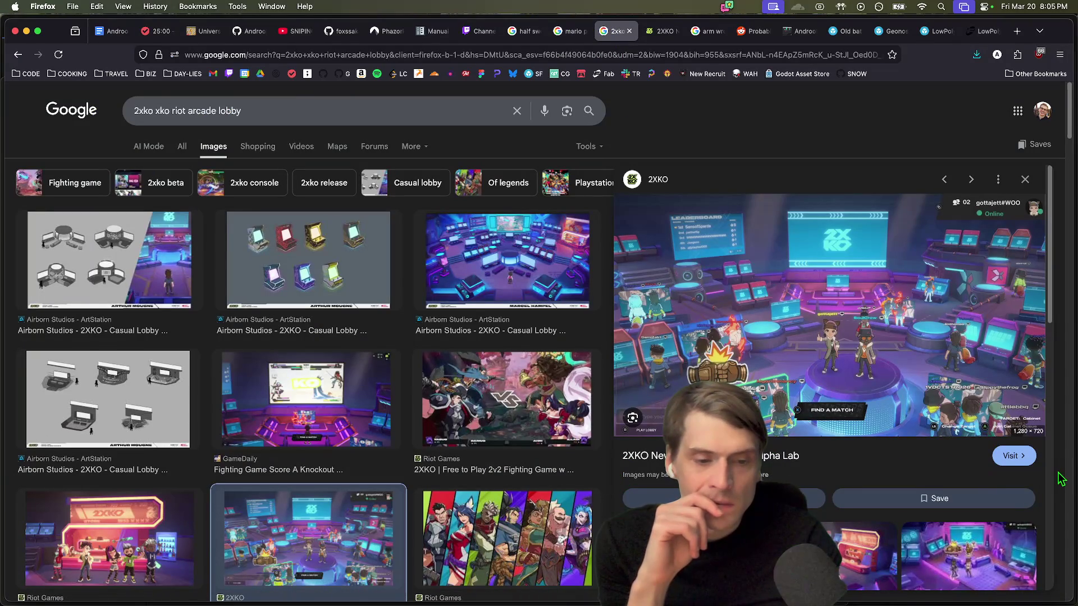
{"action": "scroll", "coordinate": [1051, 475], "scroll_direction": "down", "scroll_amount": 3}
{"action": "scroll", "coordinate": [1051, 476], "scroll_direction": "down", "scroll_amount": 2}
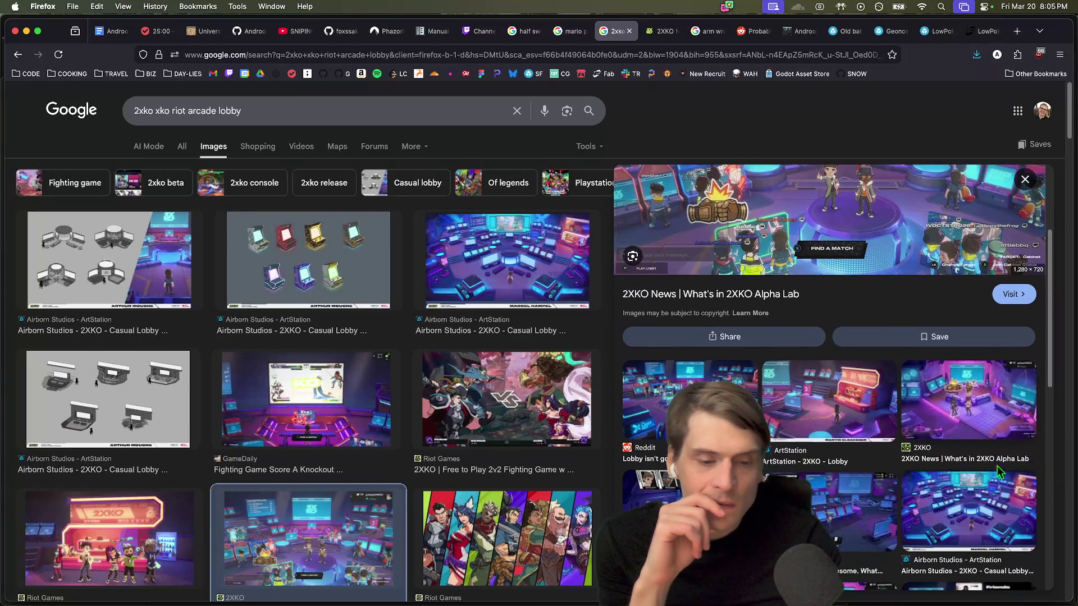
{"action": "left_click", "coordinate": [831, 470]}
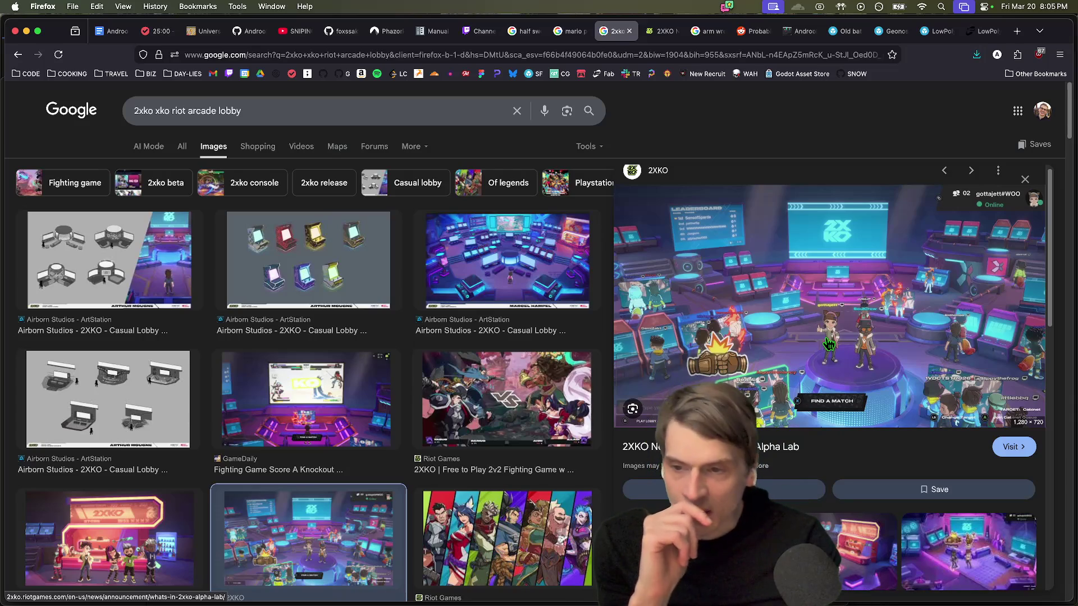
{"action": "left_click", "coordinate": [124, 428]}
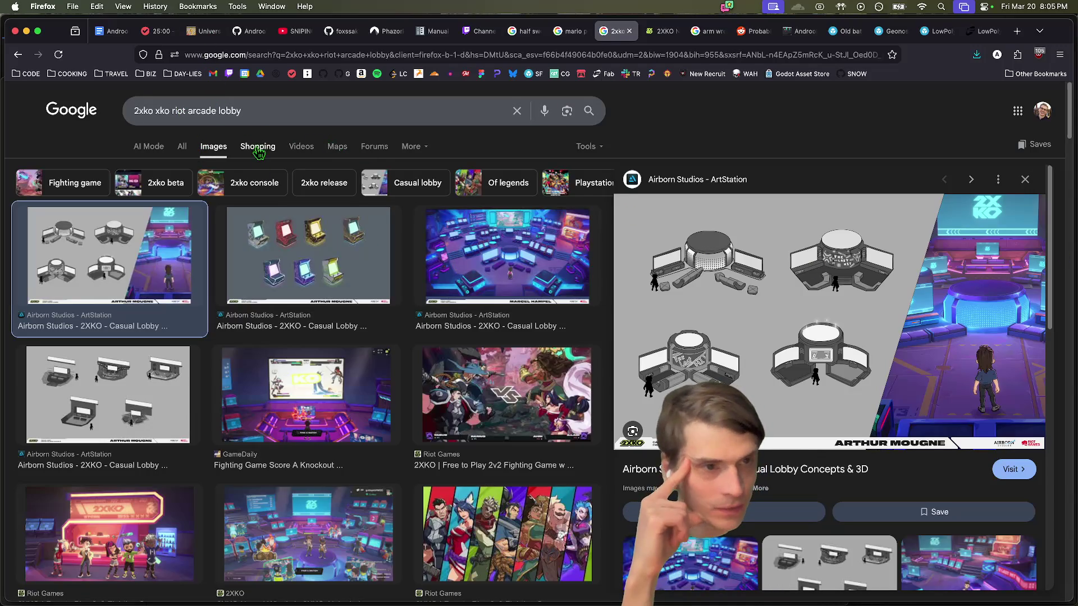
Step: Close the half sword, stale search and Twitch Channel tabs, then return to the script
{"action": "middle_click", "coordinate": [534, 38]}
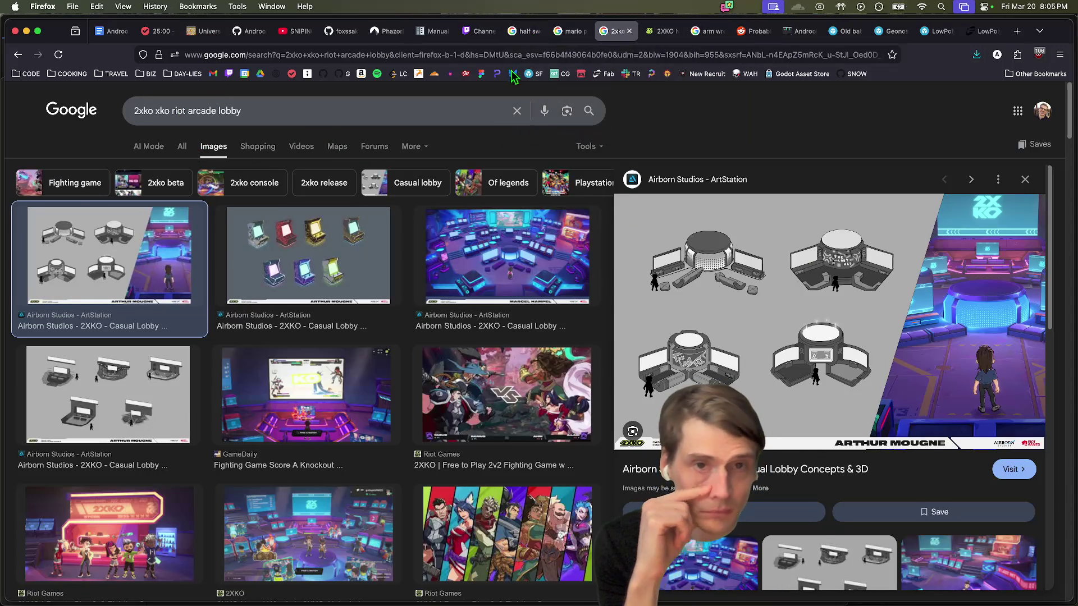
{"action": "middle_click", "coordinate": [535, 37]}
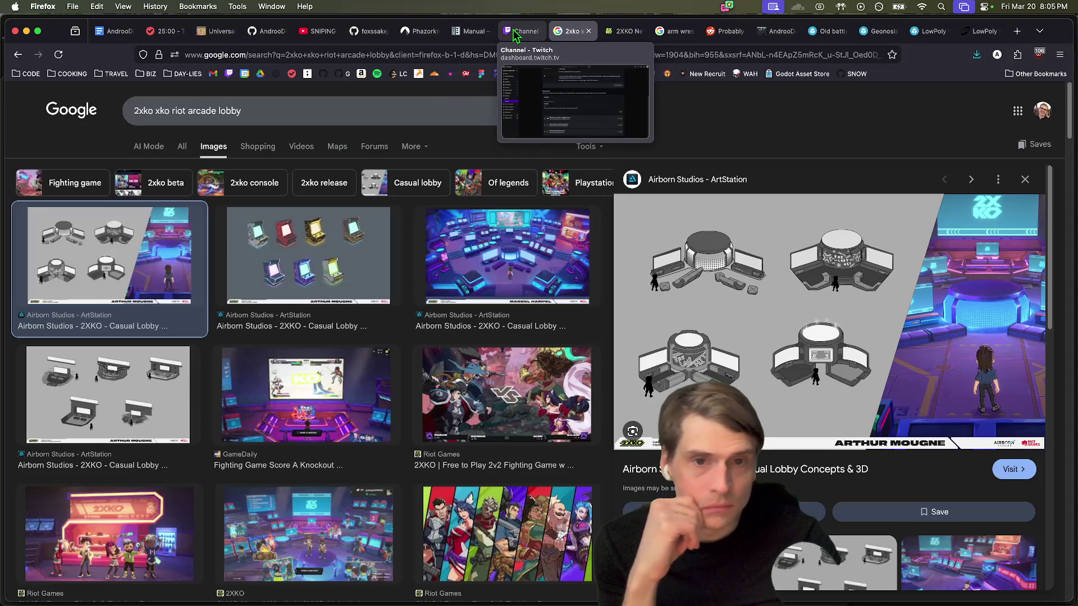
{"action": "middle_click", "coordinate": [513, 29]}
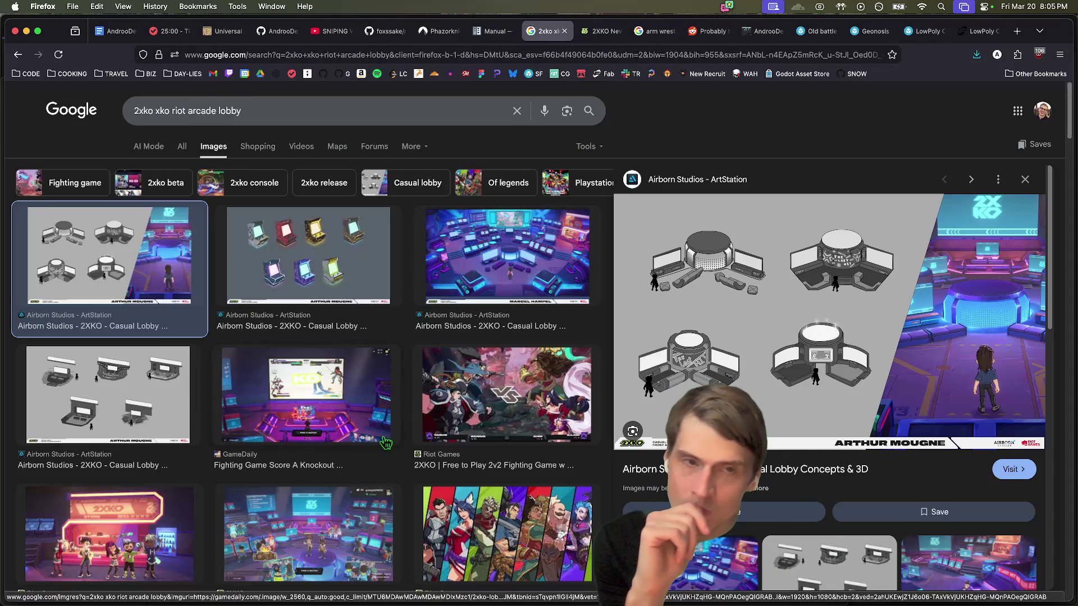
{"action": "left_click", "coordinate": [115, 31]}
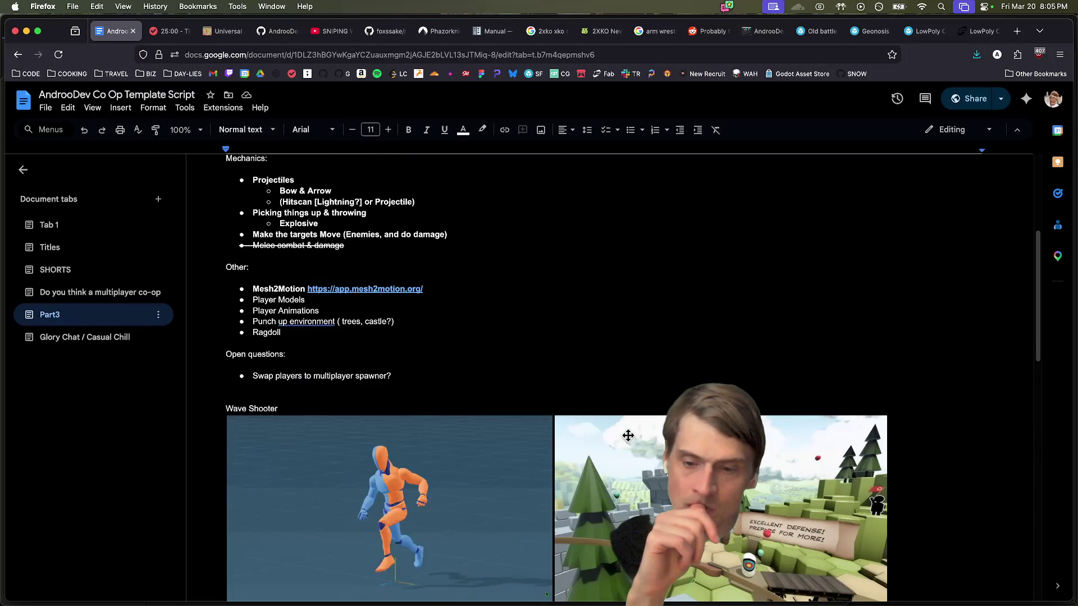
{"action": "scroll", "coordinate": [954, 425], "scroll_direction": "down", "scroll_amount": 15}
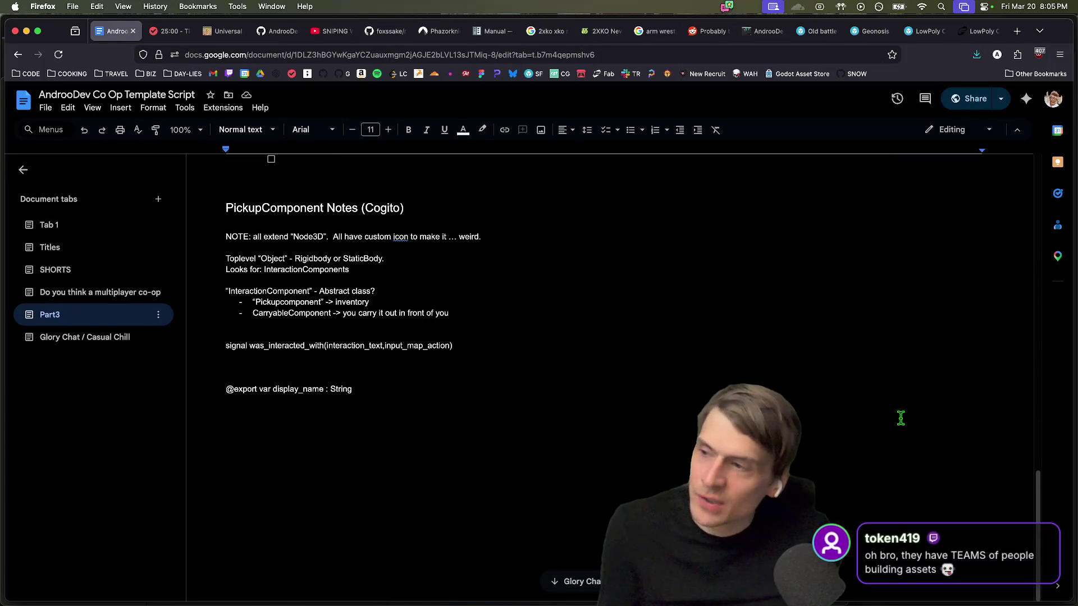
{"action": "scroll", "coordinate": [457, 385], "scroll_direction": "up", "scroll_amount": 14}
{"action": "scroll", "coordinate": [457, 385], "scroll_direction": "down", "scroll_amount": 12}
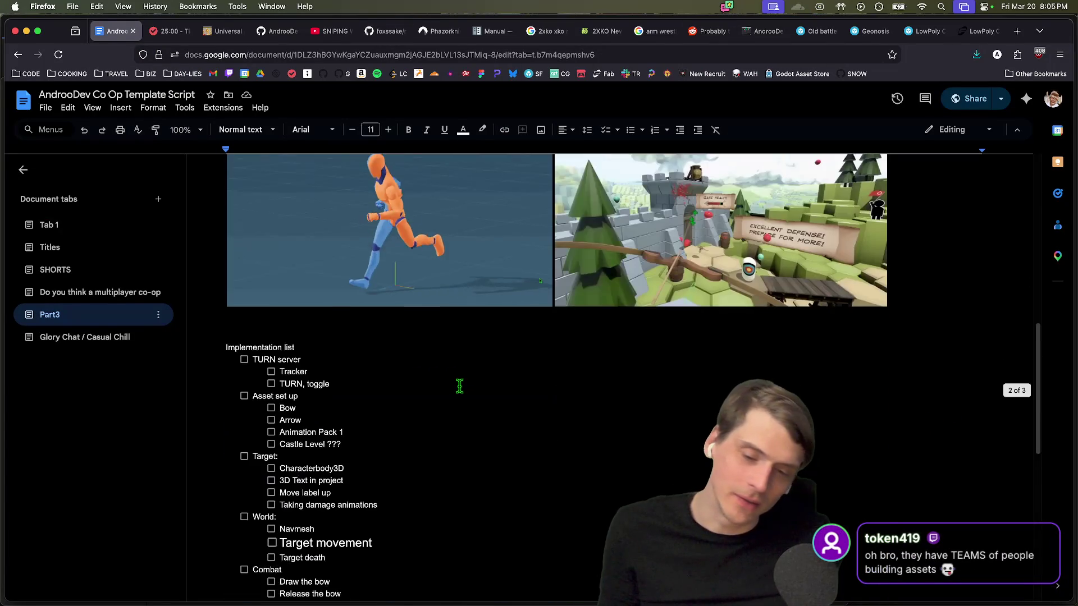
{"action": "scroll", "coordinate": [444, 385], "scroll_direction": "up", "scroll_amount": 10}
{"action": "scroll", "coordinate": [440, 385], "scroll_direction": "up", "scroll_amount": 5}
{"action": "scroll", "coordinate": [437, 385], "scroll_direction": "down", "scroll_amount": 1}
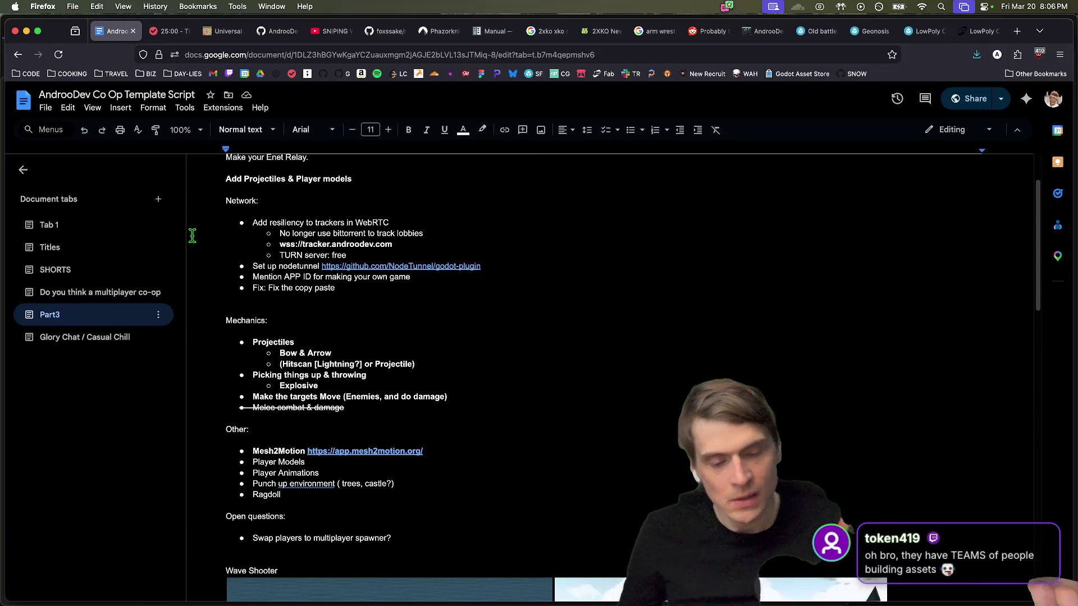
{"action": "scroll", "coordinate": [346, 287], "scroll_direction": "down", "scroll_amount": 5}
{"action": "scroll", "coordinate": [345, 288], "scroll_direction": "down", "scroll_amount": 15}
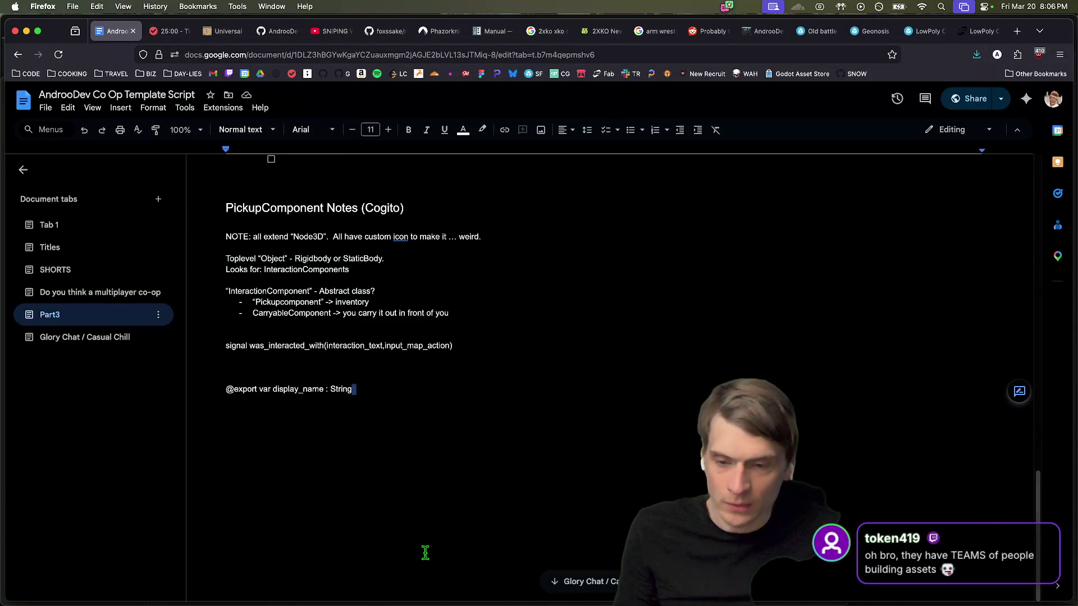
{"action": "key", "text": "Delete"}
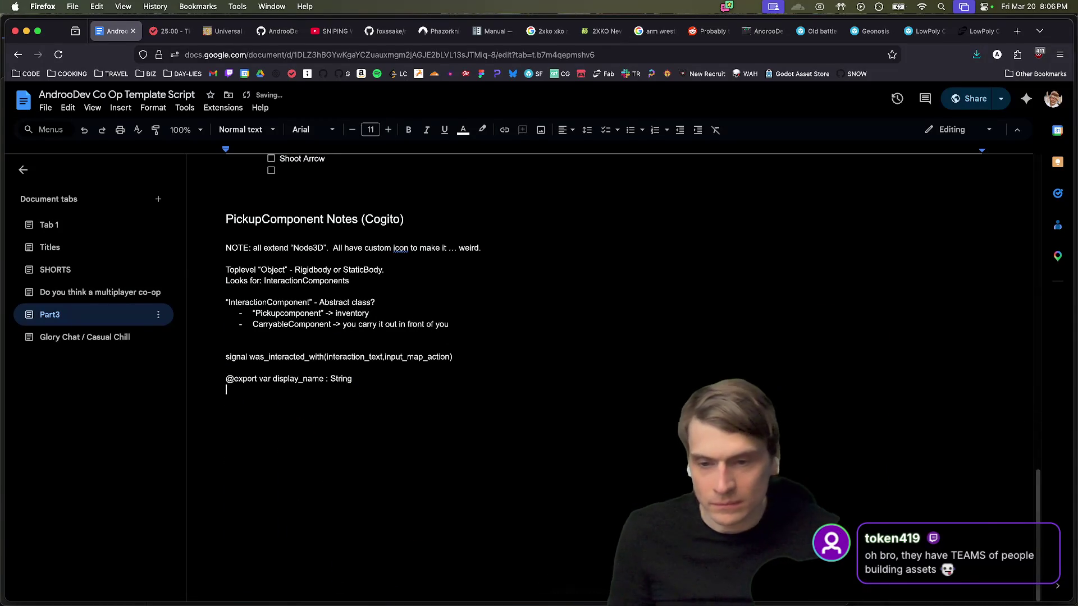
Step: Bring the Desktop Finder window forward, drag it aside, and close the Finder windows with Cmd+W
{"action": "left_click", "coordinate": [132, 577]}
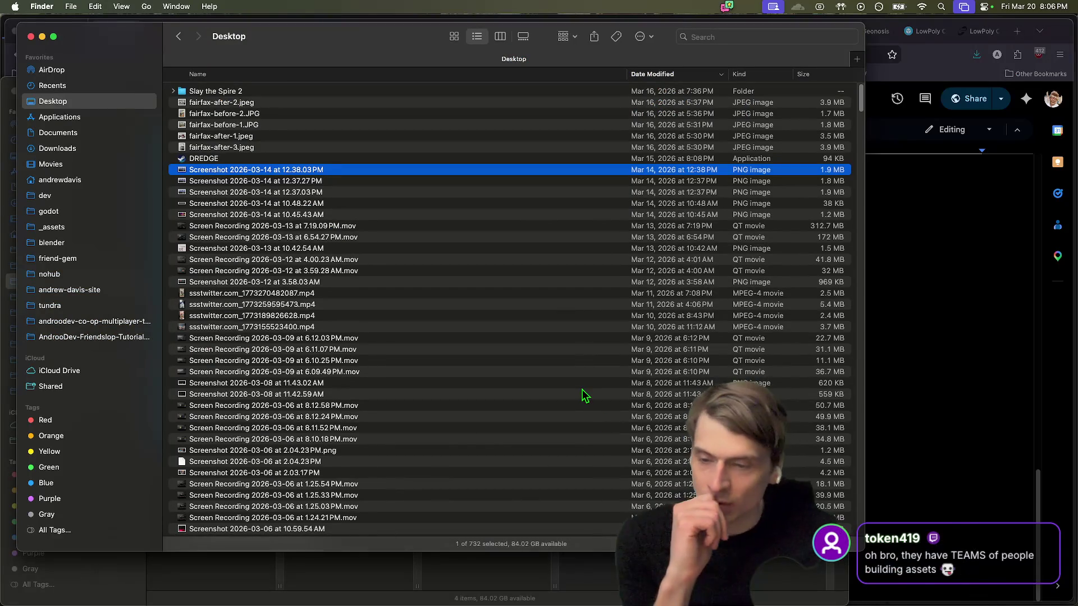
{"action": "scroll", "coordinate": [455, 439], "scroll_direction": "down", "scroll_amount": 1}
{"action": "scroll", "coordinate": [456, 439], "scroll_direction": "down", "scroll_amount": 10}
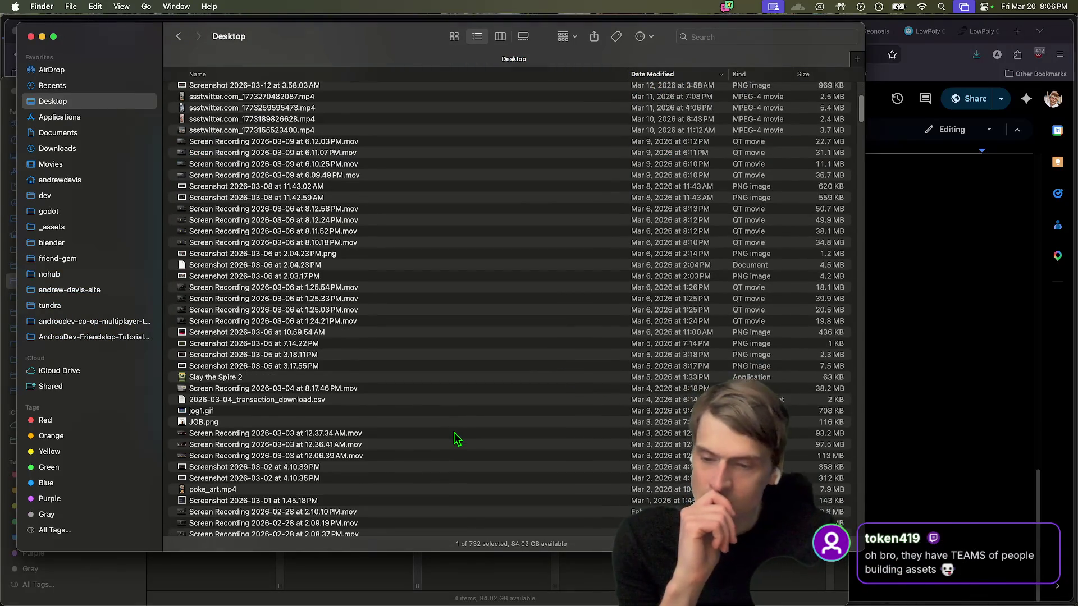
{"action": "scroll", "coordinate": [454, 435], "scroll_direction": "down", "scroll_amount": 5}
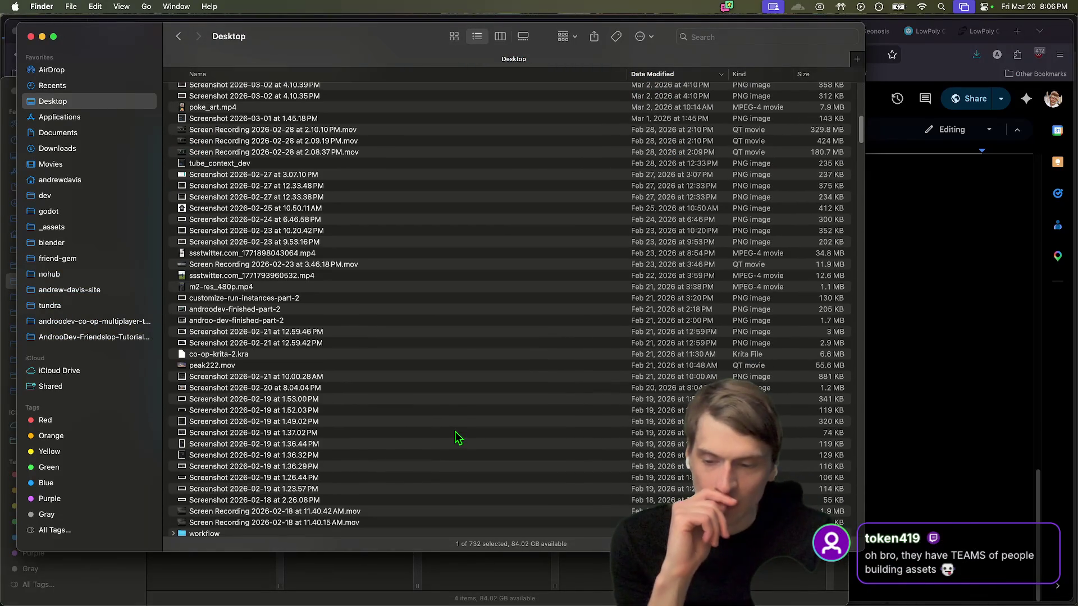
{"action": "scroll", "coordinate": [459, 426], "scroll_direction": "up", "scroll_amount": 15}
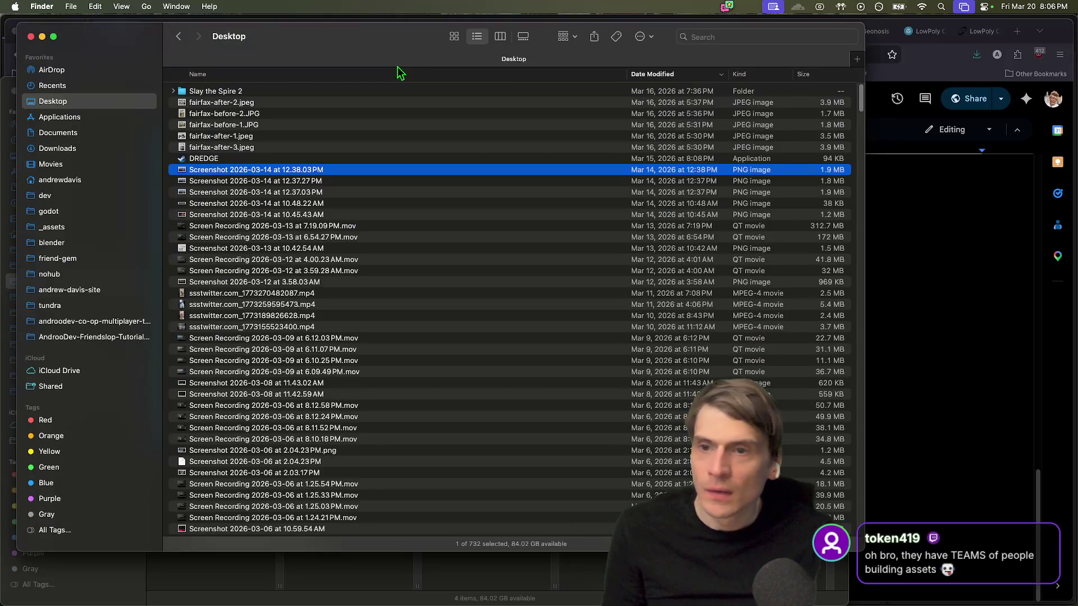
{"action": "left_click_drag", "start_coordinate": [396, 66], "coordinate": [524, 285]}
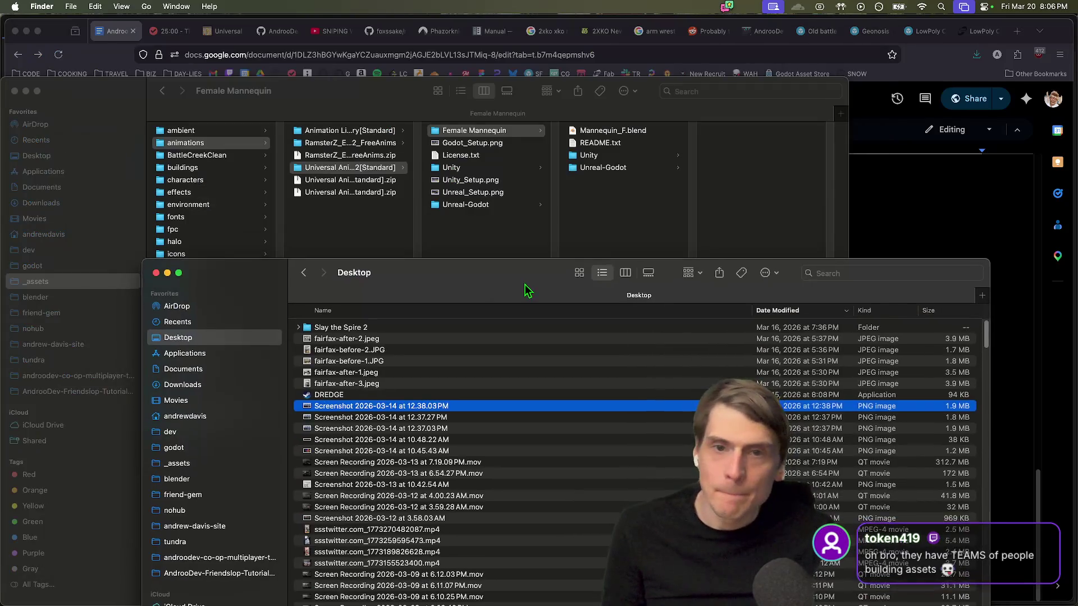
{"action": "key", "text": "super+w"}
{"action": "key", "text": "super+w"}
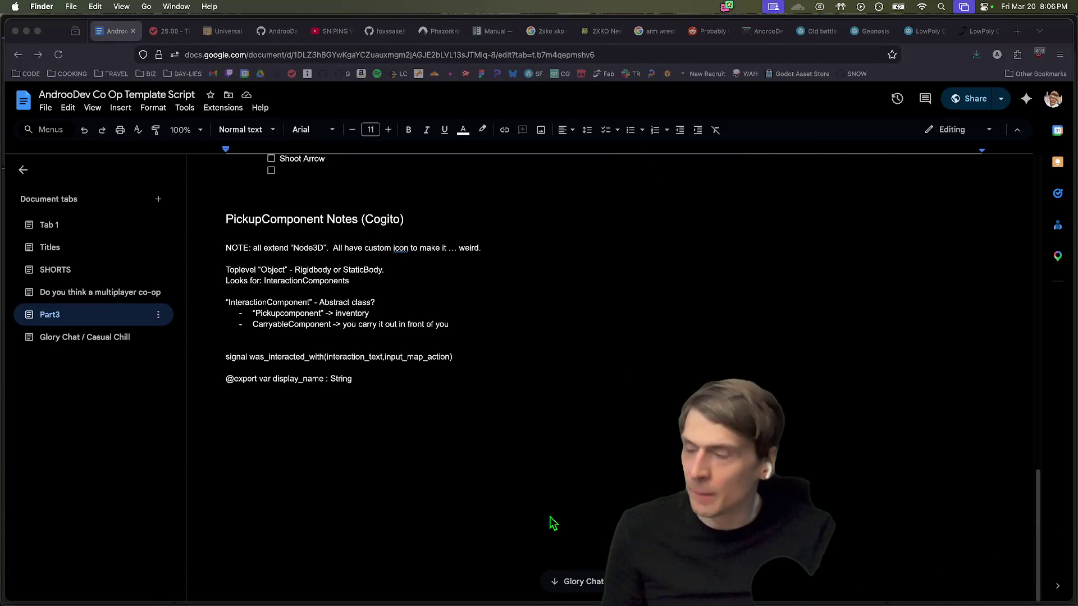
Step: Bring Firefox forward and cycle through tabs such as player.gd, netfox and Cogito
{"action": "left_click", "coordinate": [539, 548]}
{"action": "scroll", "coordinate": [539, 549], "scroll_direction": "up", "scroll_amount": 5}
{"action": "key", "text": "ctrl+Tab"}
{"action": "key", "text": "ctrl+shift+Tab"}
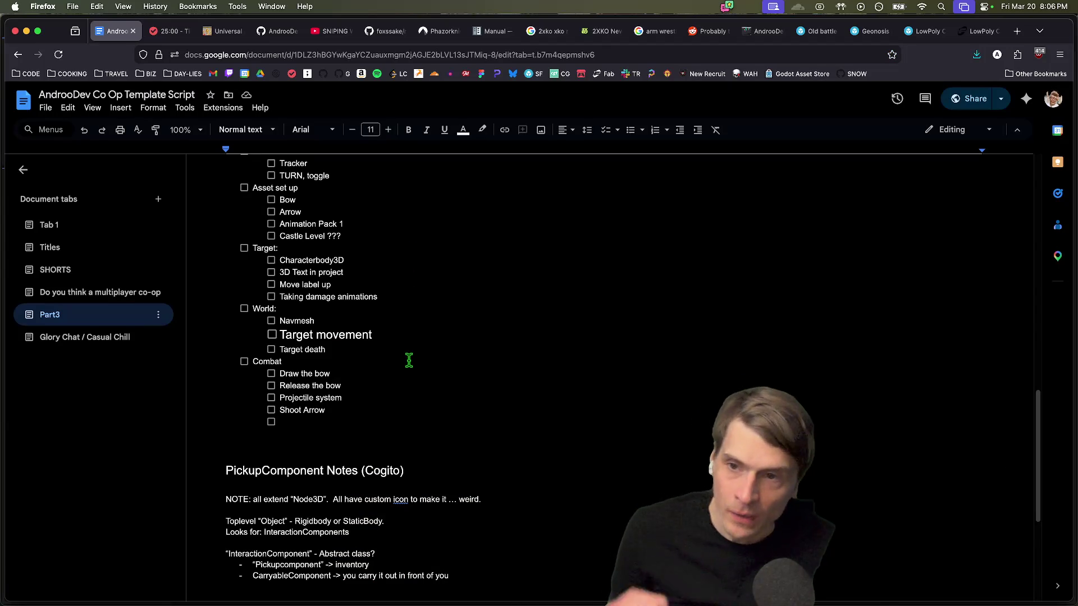
{"action": "key", "text": "ctrl+Tab"}
{"action": "key", "text": "ctrl+Tab"}
{"action": "key", "text": "ctrl+Tab"}
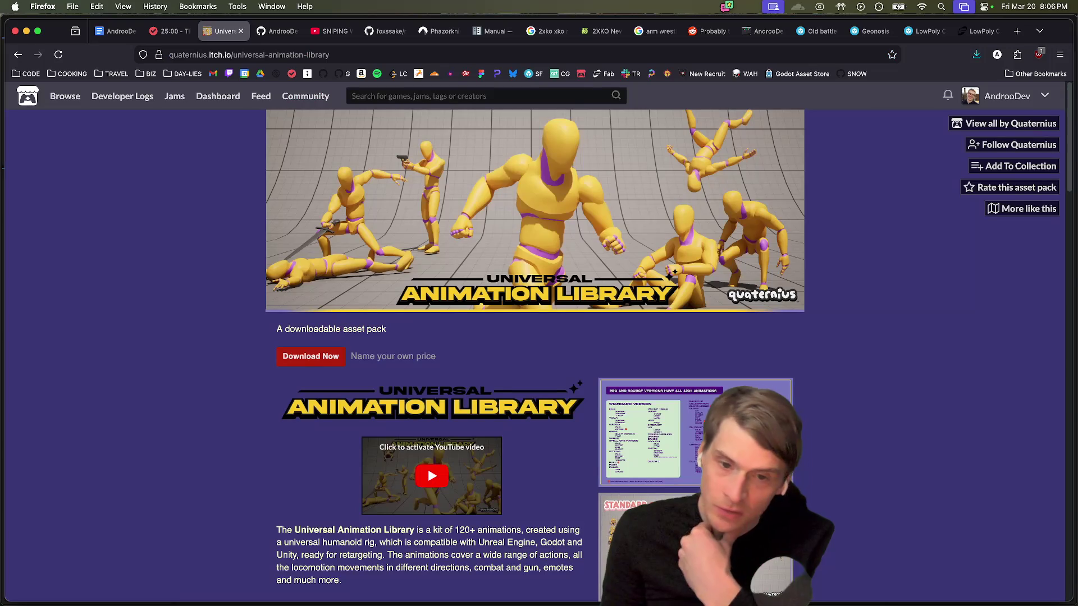
{"action": "key", "text": "ctrl+shift+Tab"}
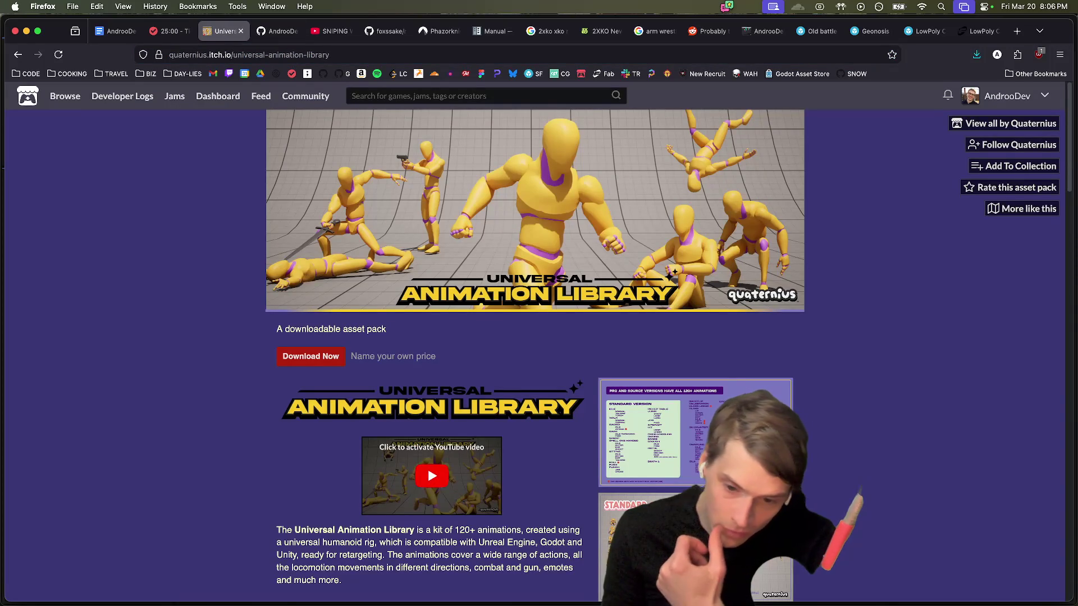
{"action": "key", "text": "ctrl+Tab"}
{"action": "key", "text": "ctrl+Tab"}
{"action": "key", "text": "ctrl+Tab"}
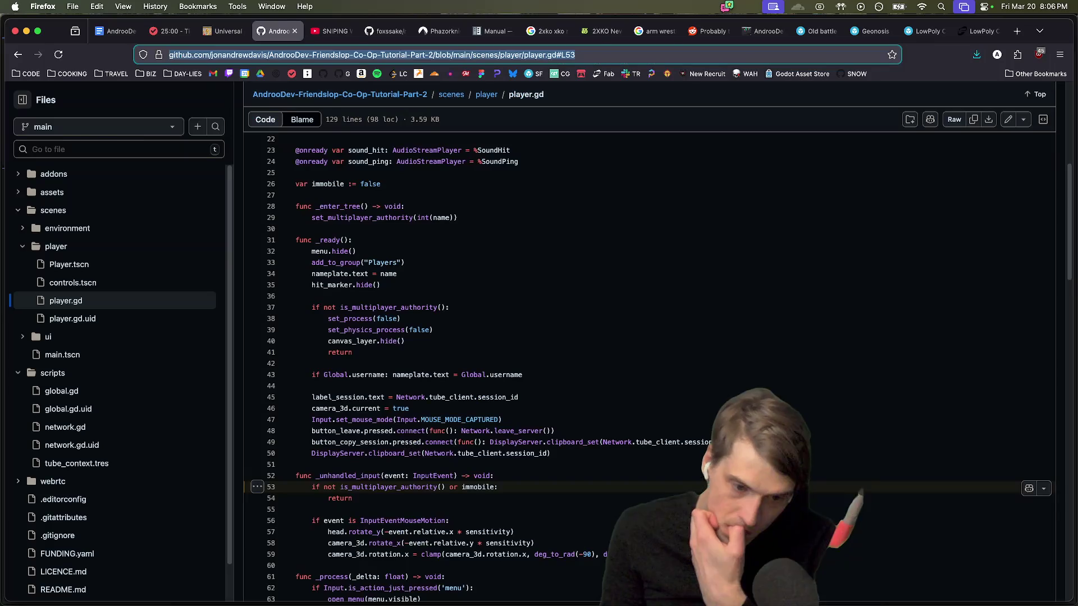
{"action": "key", "text": "ctrl+shift+Tab"}
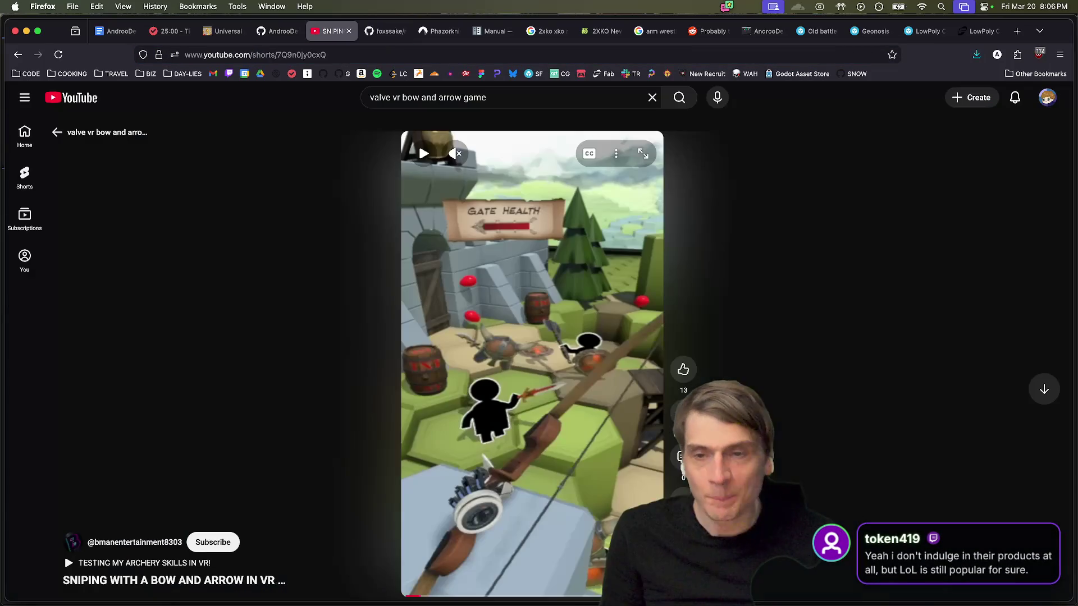
{"action": "key", "text": "ctrl+Tab"}
{"action": "key", "text": "ctrl+Tab"}
{"action": "scroll", "coordinate": [324, 331], "scroll_direction": "up", "scroll_amount": 10}
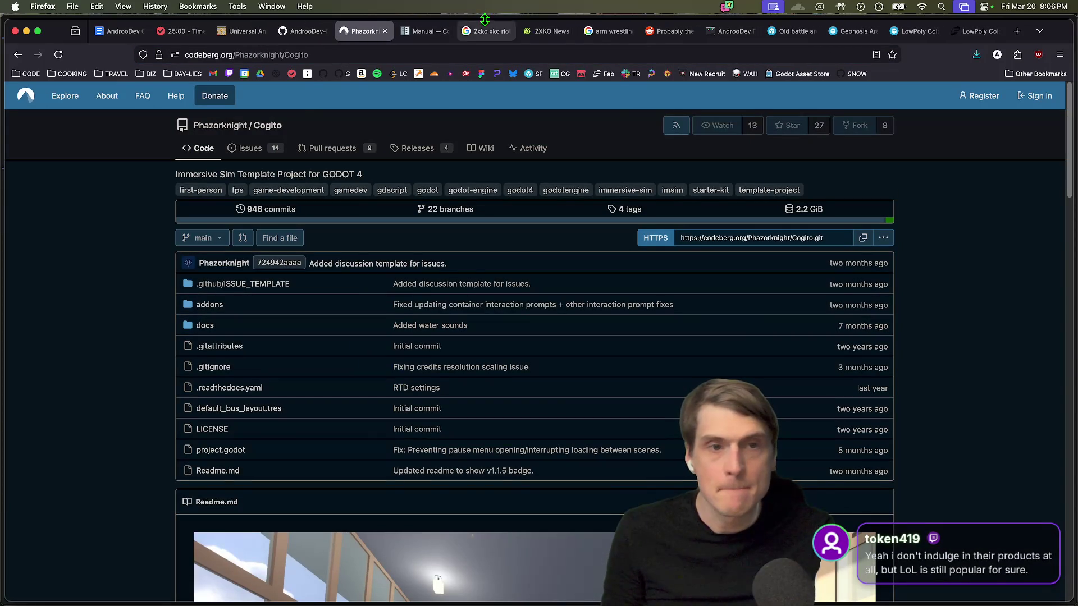
Step: Close the 2XKO tab, return to the Docs script and open its Tab 1 Part 2 section
{"action": "middle_click", "coordinate": [487, 31]}
{"action": "left_click", "coordinate": [119, 31]}
{"action": "left_click", "coordinate": [112, 292]}
{"action": "left_click", "coordinate": [107, 270]}
{"action": "left_click", "coordinate": [112, 247]}
{"action": "left_click", "coordinate": [126, 227]}
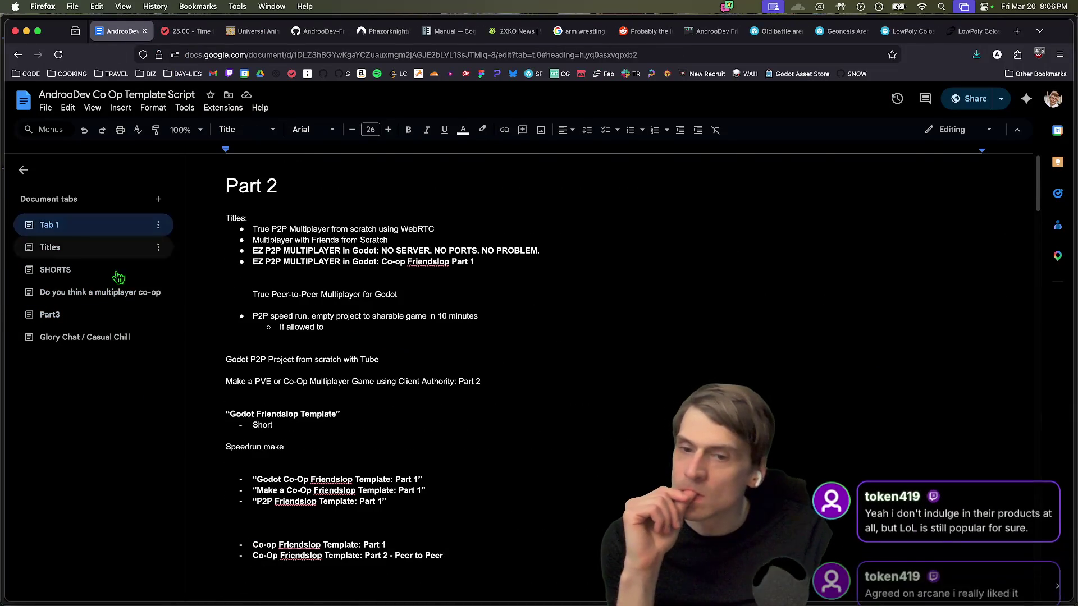
Step: Open the script's Part3 tab and dismiss a right-click menu
{"action": "scroll", "coordinate": [218, 352], "scroll_direction": "down", "scroll_amount": 3}
{"action": "left_click", "coordinate": [113, 318]}
{"action": "scroll", "coordinate": [529, 350], "scroll_direction": "down", "scroll_amount": 5}
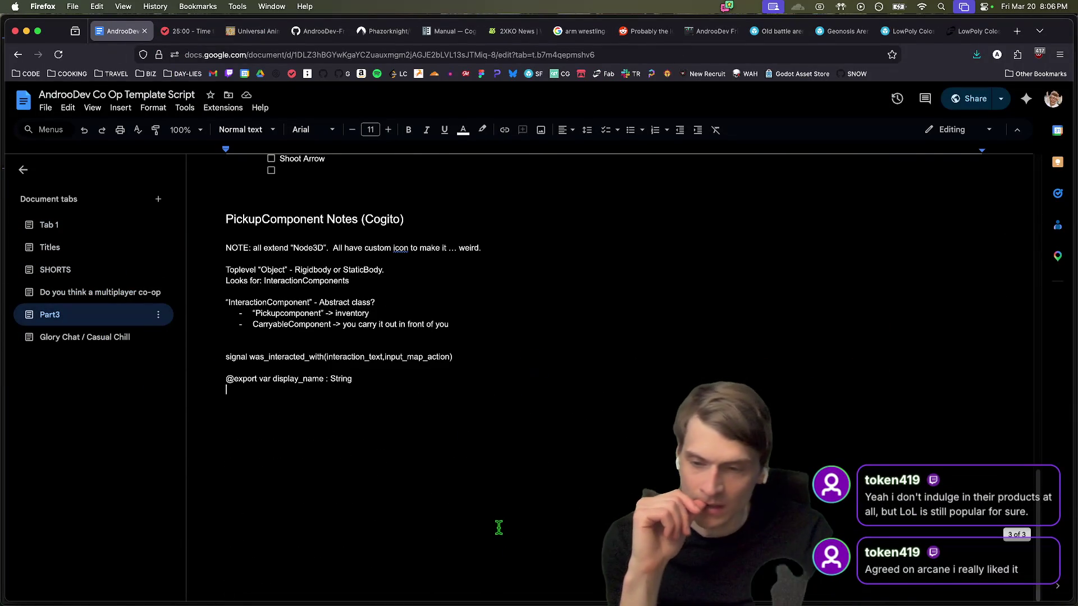
{"action": "right_click", "coordinate": [496, 510]}
{"action": "left_click", "coordinate": [408, 509]}
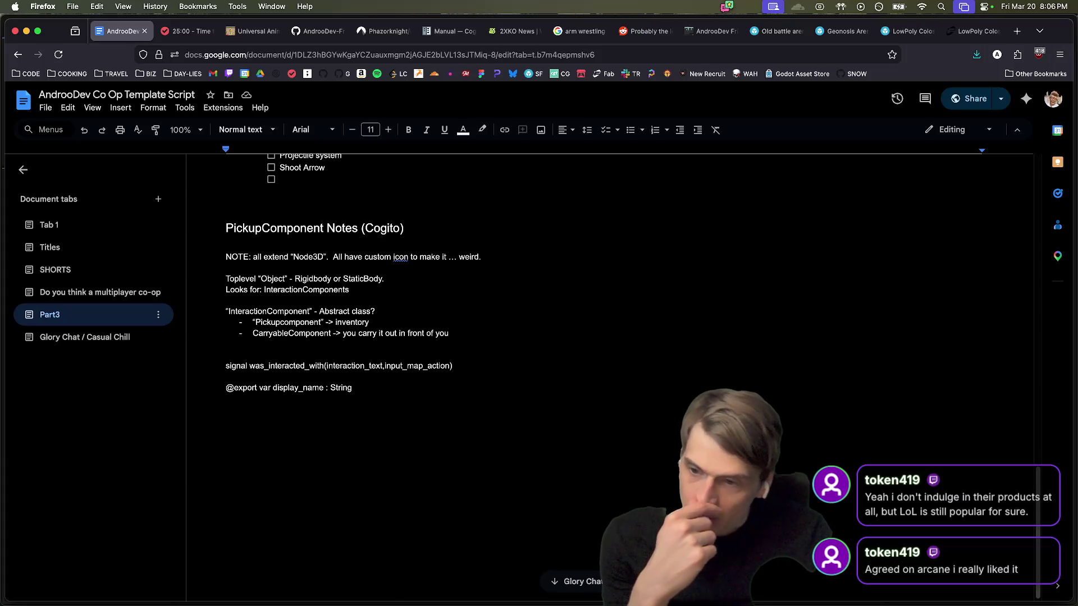
Step: In Glory Chat / Casual Chill, delete blank lines below coliseum?, above VOTE: and under Settings:
{"action": "left_click", "coordinate": [119, 338]}
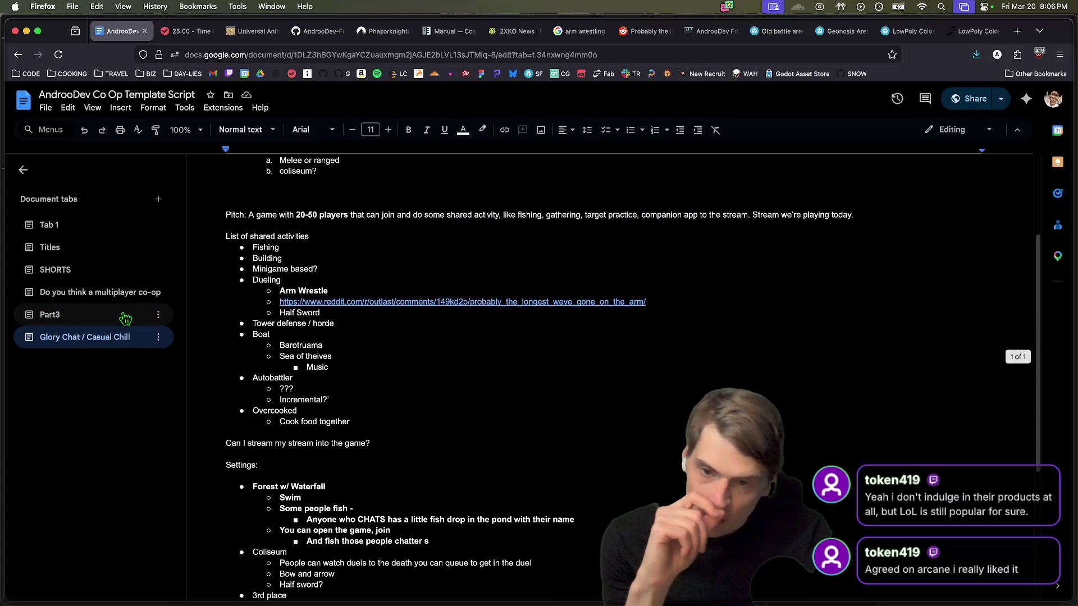
{"action": "scroll", "coordinate": [315, 343], "scroll_direction": "up", "scroll_amount": 3}
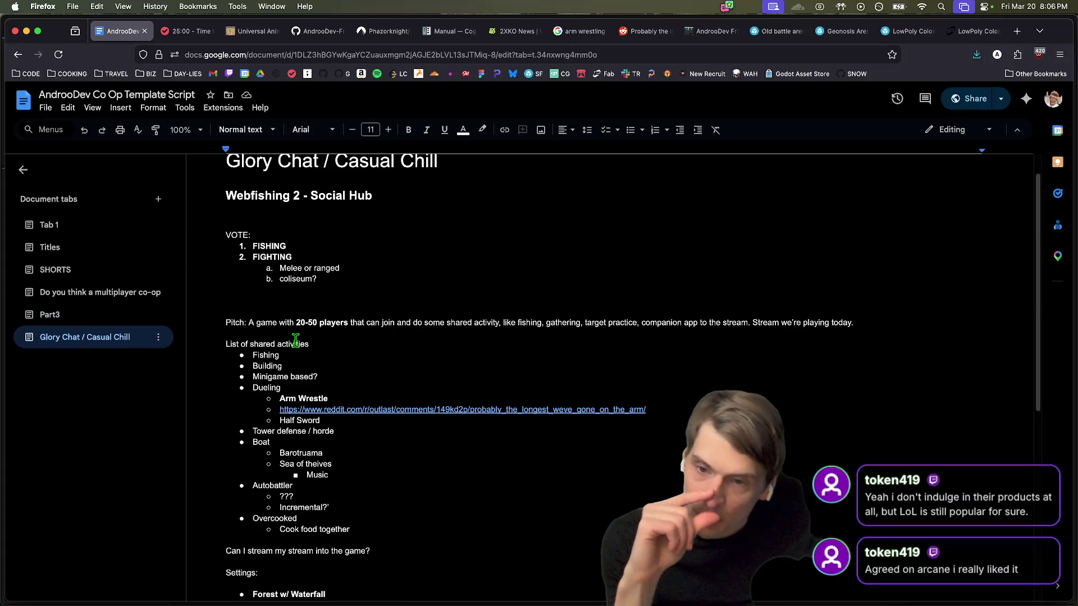
{"action": "key", "text": "BackSpace"}
{"action": "key", "text": "BackSpace"}
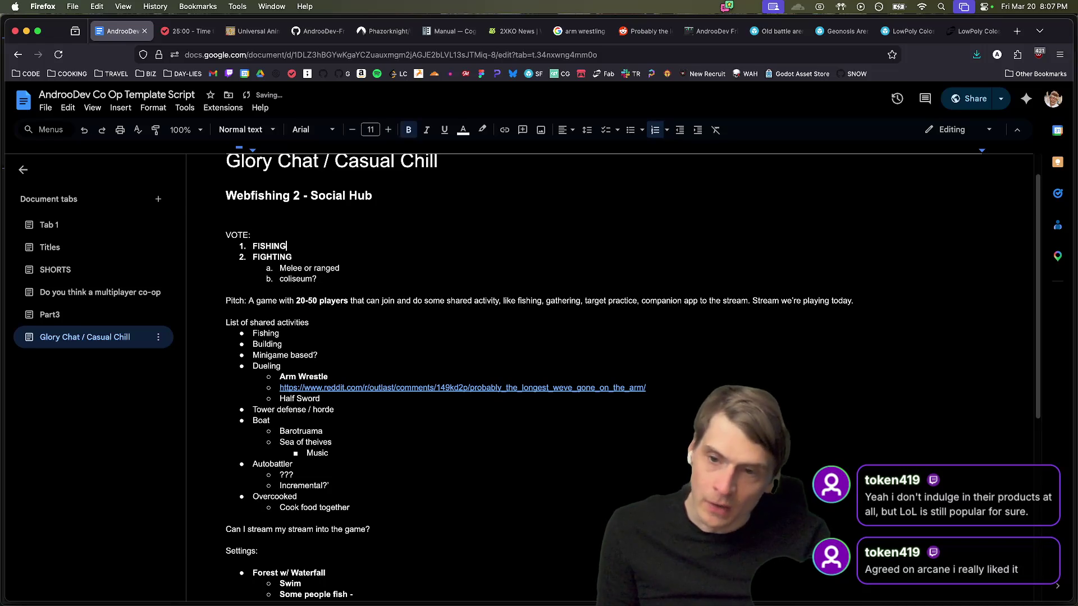
{"action": "key", "text": "BackSpace"}
{"action": "scroll", "coordinate": [818, 424], "scroll_direction": "down", "scroll_amount": 5}
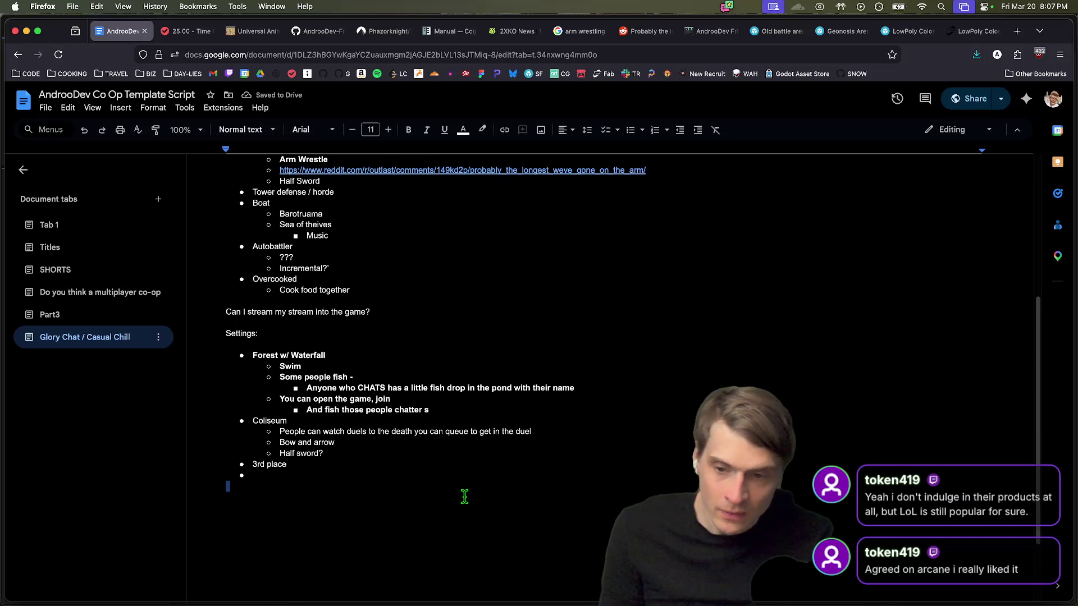
{"action": "left_click", "coordinate": [480, 344]}
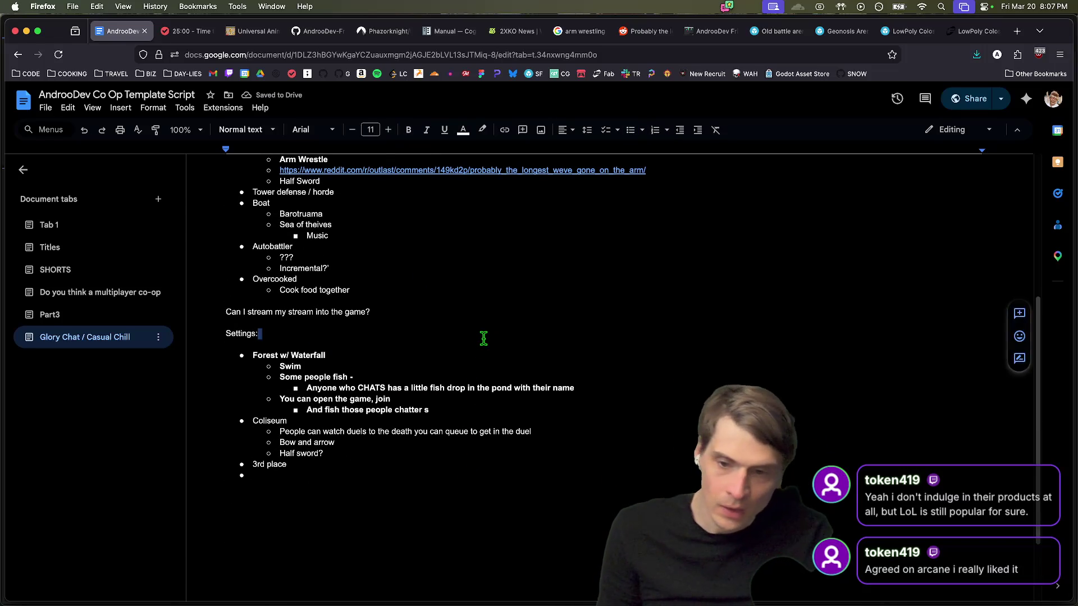
{"action": "key", "text": "BackSpace"}
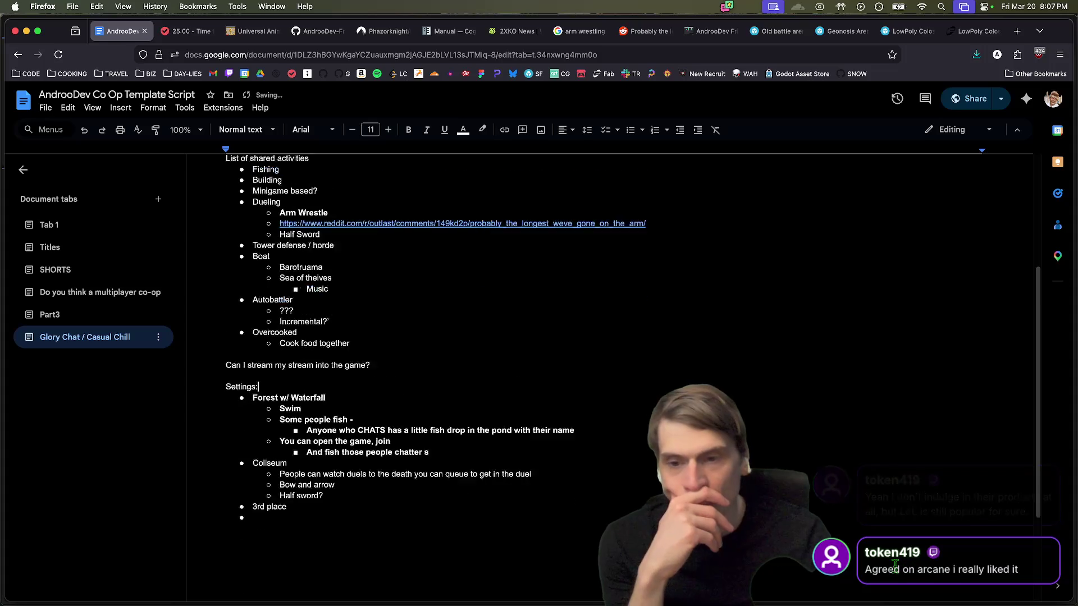
{"action": "scroll", "coordinate": [874, 561], "scroll_direction": "up", "scroll_amount": 3}
Step: Switch to Godot and quit the current project to the Project List
{"action": "mouse_move", "coordinate": [555, 600]}
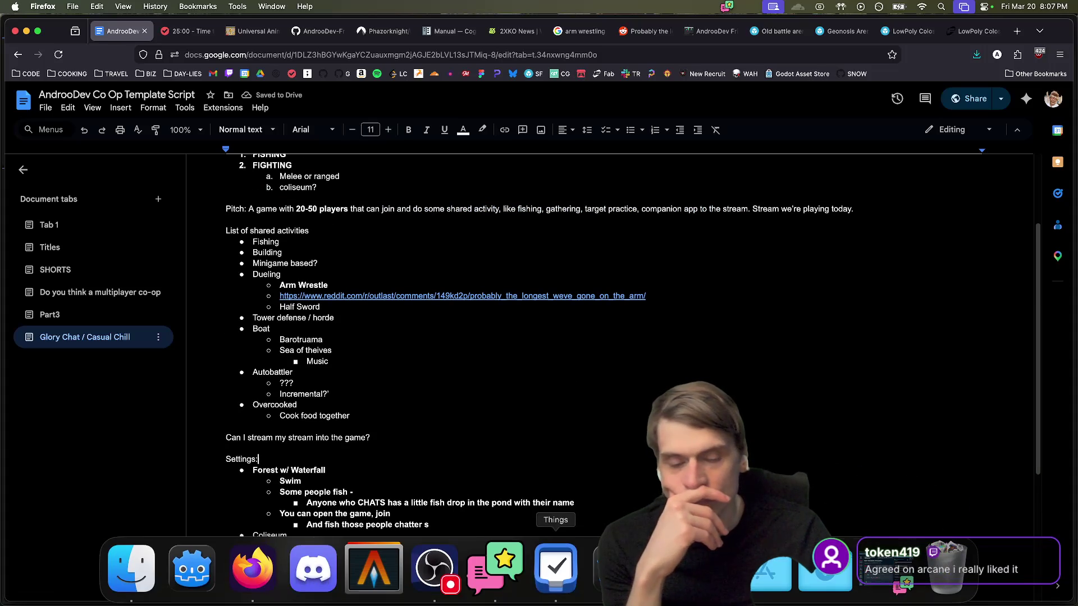
{"action": "left_click", "coordinate": [614, 567]}
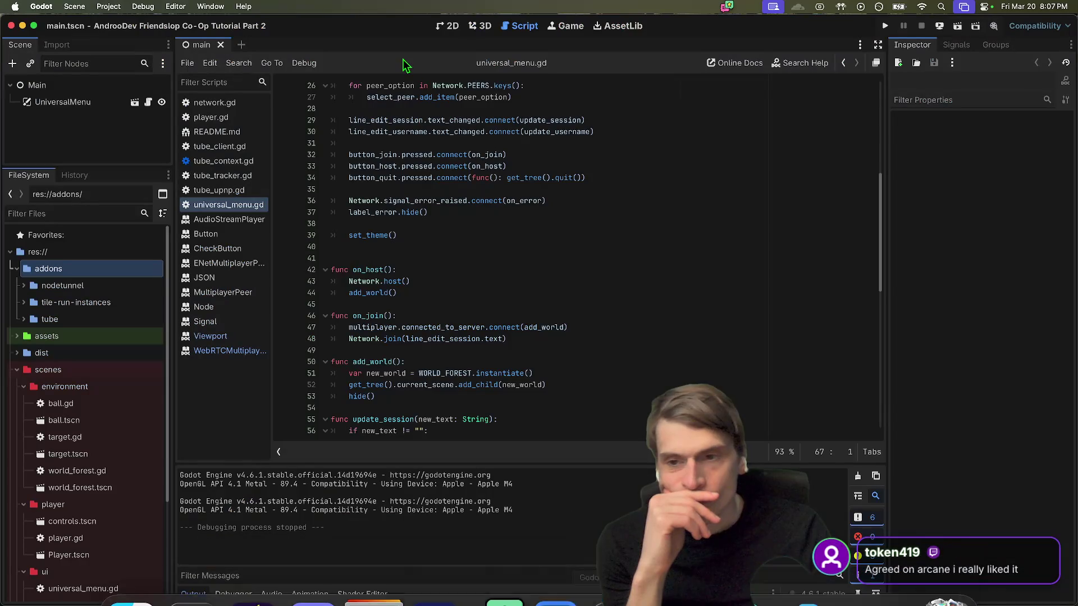
{"action": "left_click", "coordinate": [108, 6]}
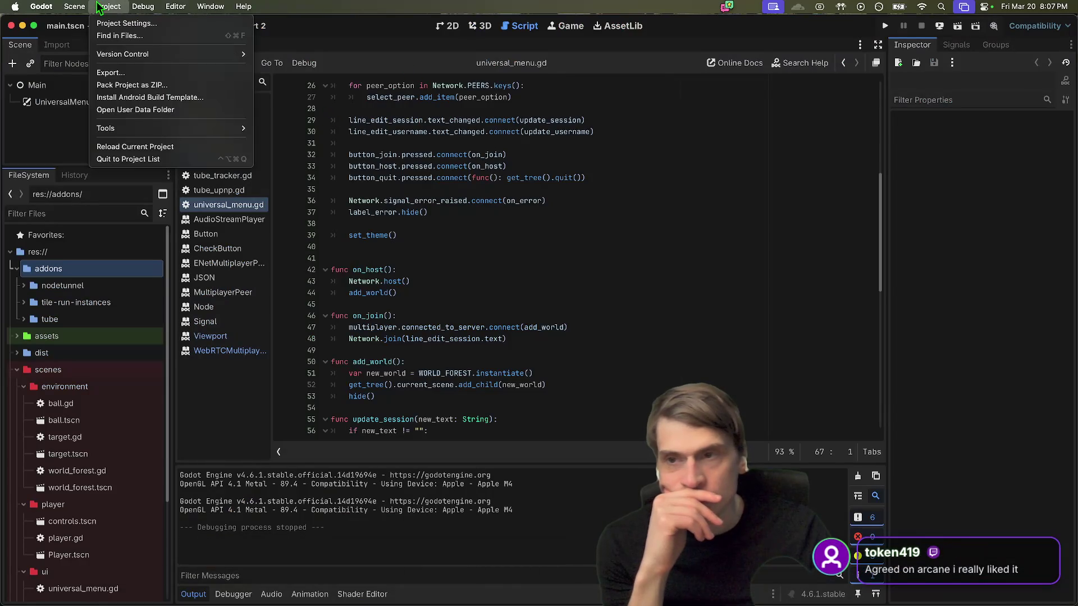
{"action": "left_click", "coordinate": [118, 147]}
Step: Launch DaVinci Resolve via Spotlight search 'dav' and open the ShowReel2026 project
{"action": "mouse_move", "coordinate": [609, 567]}
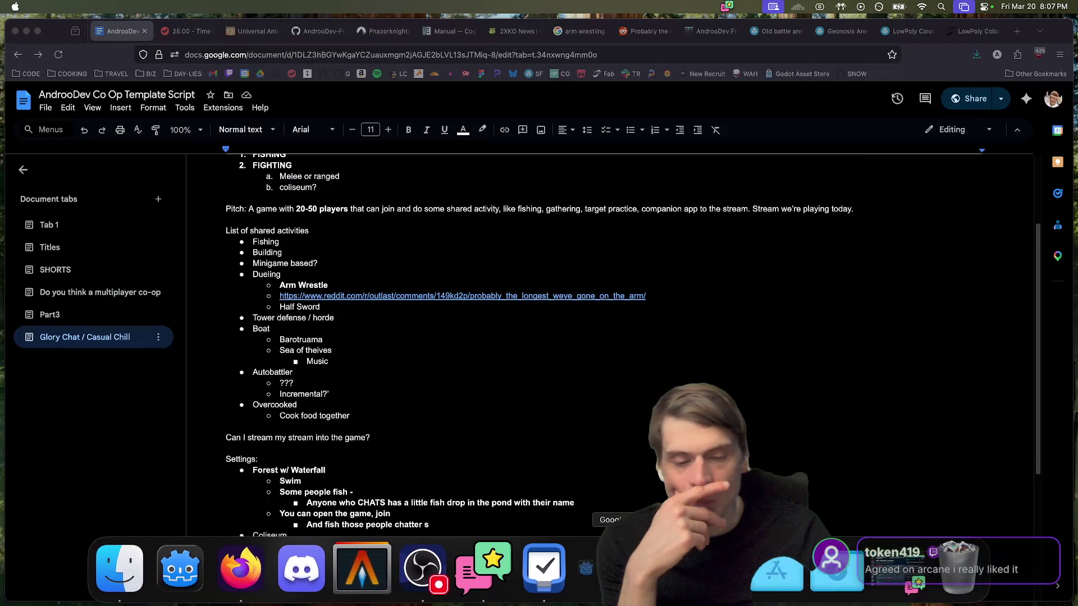
{"action": "key", "text": "super+space"}
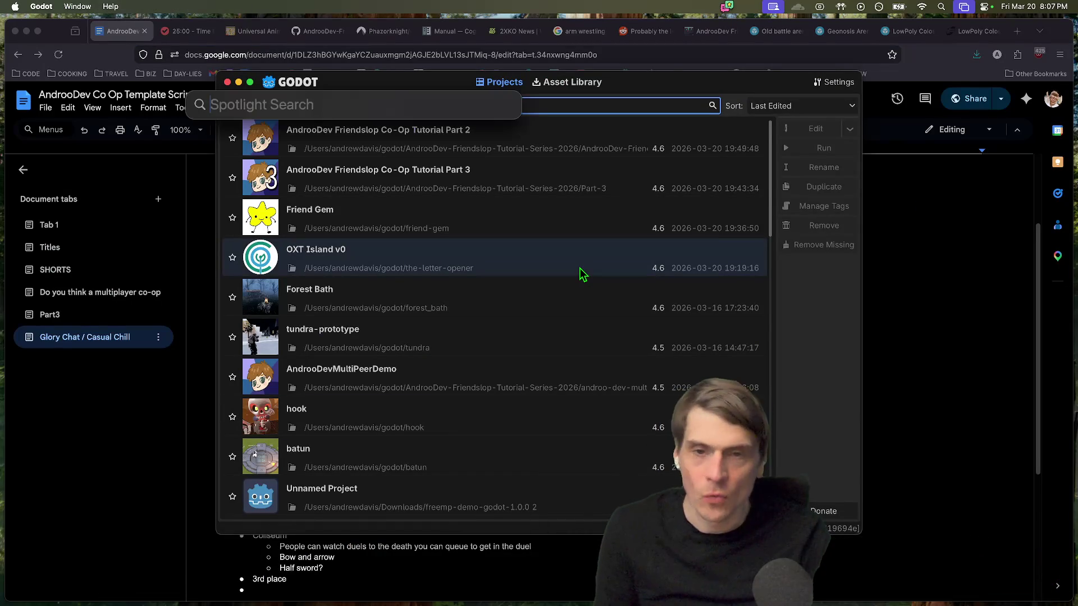
{"action": "type", "text": "v"}
{"action": "key", "text": "BackSpace"}
{"action": "type", "text": "dav"}
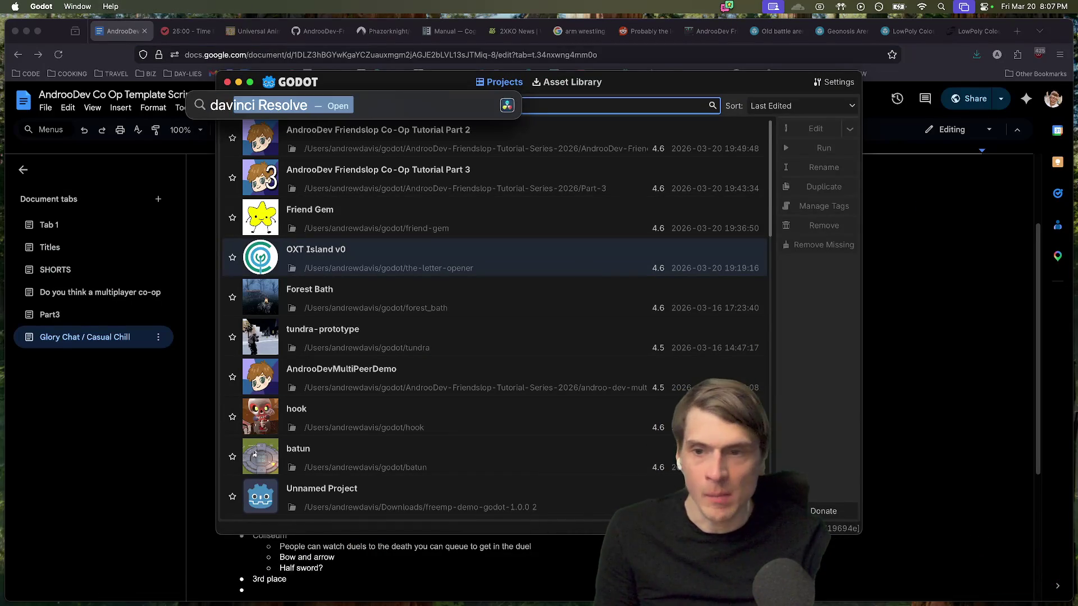
{"action": "key", "text": "Return"}
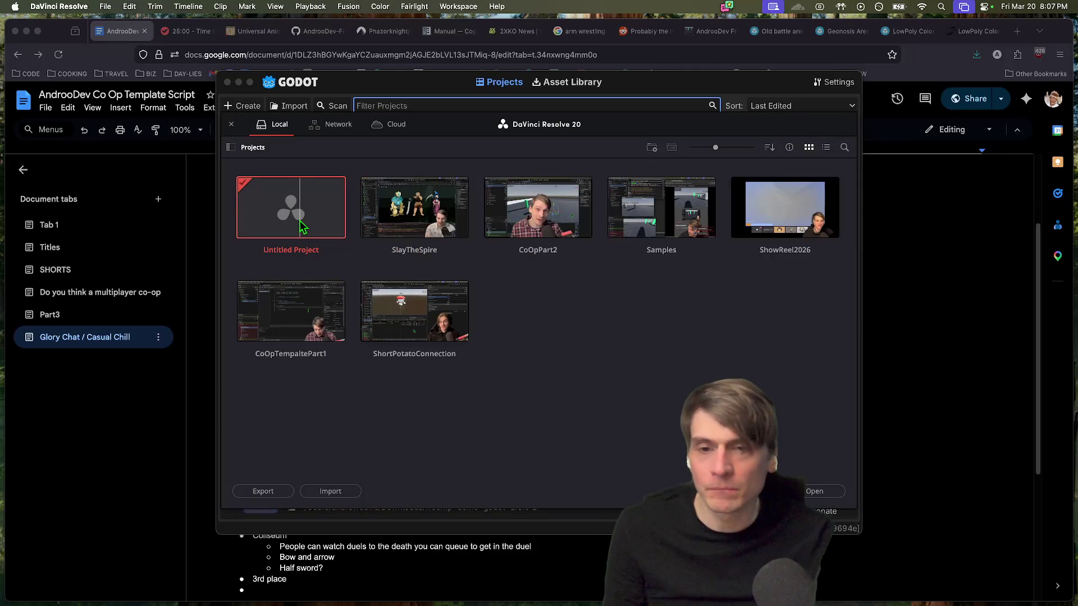
{"action": "double_click", "coordinate": [787, 196]}
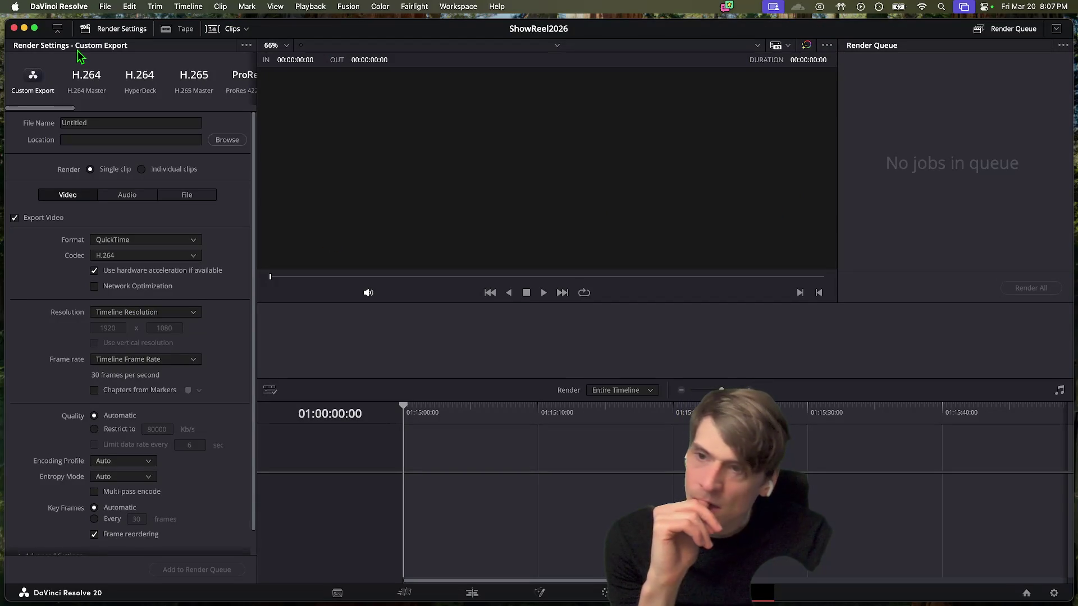
Step: Inspect the piton_playtest clip on the Media page, switch to the Cut page, and open Finder
{"action": "left_click", "coordinate": [336, 593]}
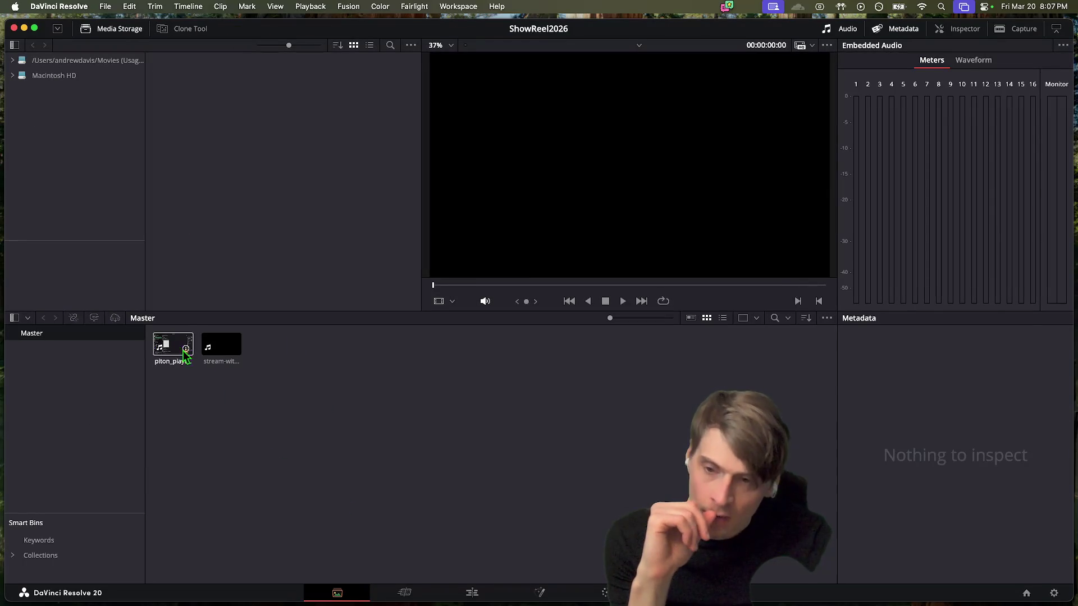
{"action": "left_click", "coordinate": [181, 351]}
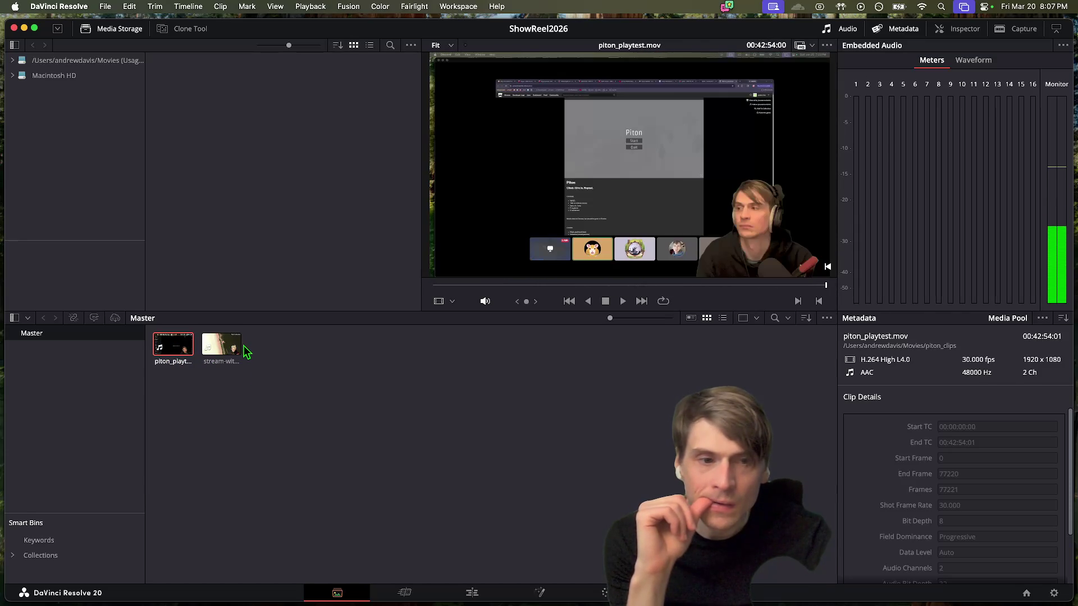
{"action": "left_click", "coordinate": [361, 476]}
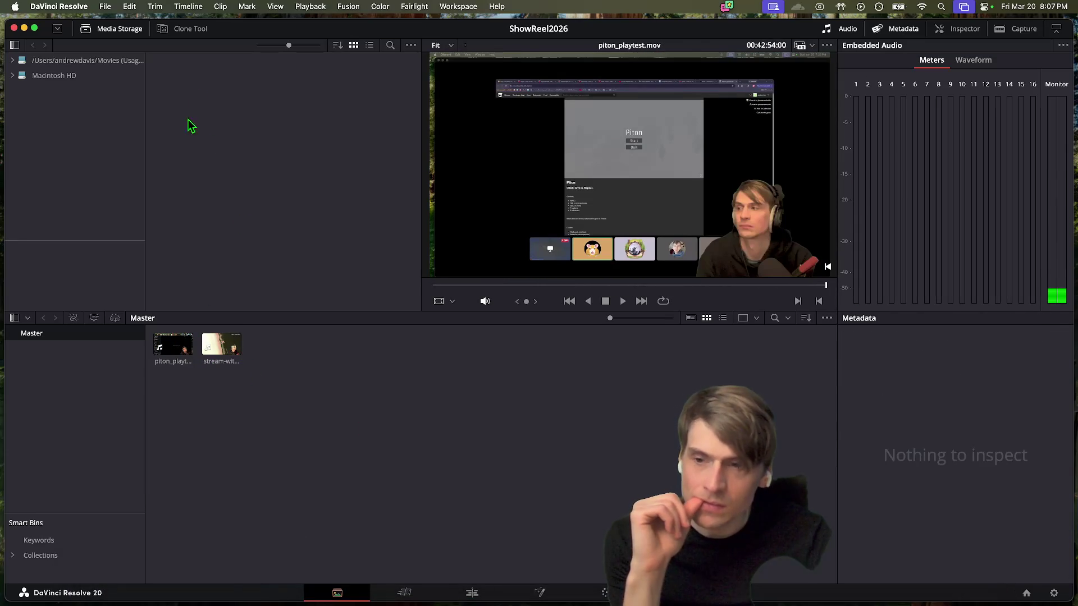
{"action": "left_click", "coordinate": [405, 594]}
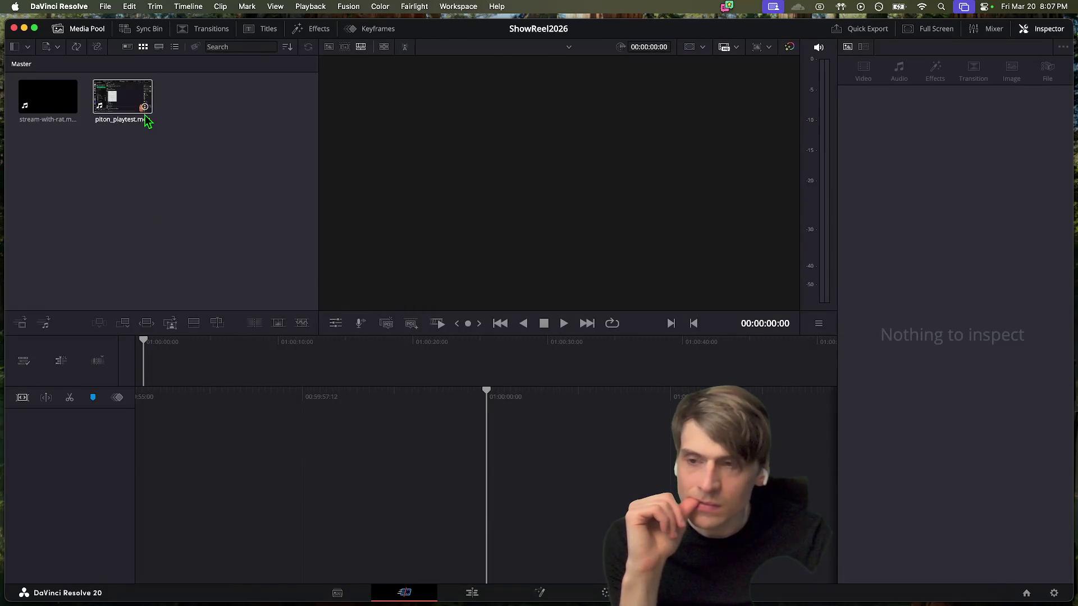
{"action": "left_click", "coordinate": [109, 578]}
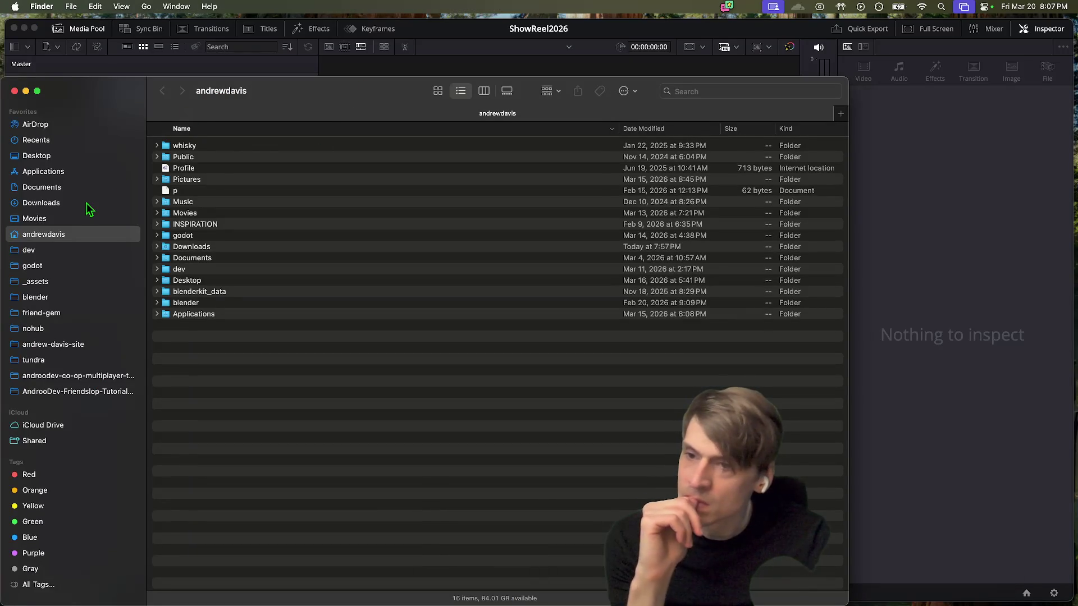
Step: Open Downloads, then Quick Look join_issue.mp4 and let-me-know.mov
{"action": "left_click", "coordinate": [87, 204]}
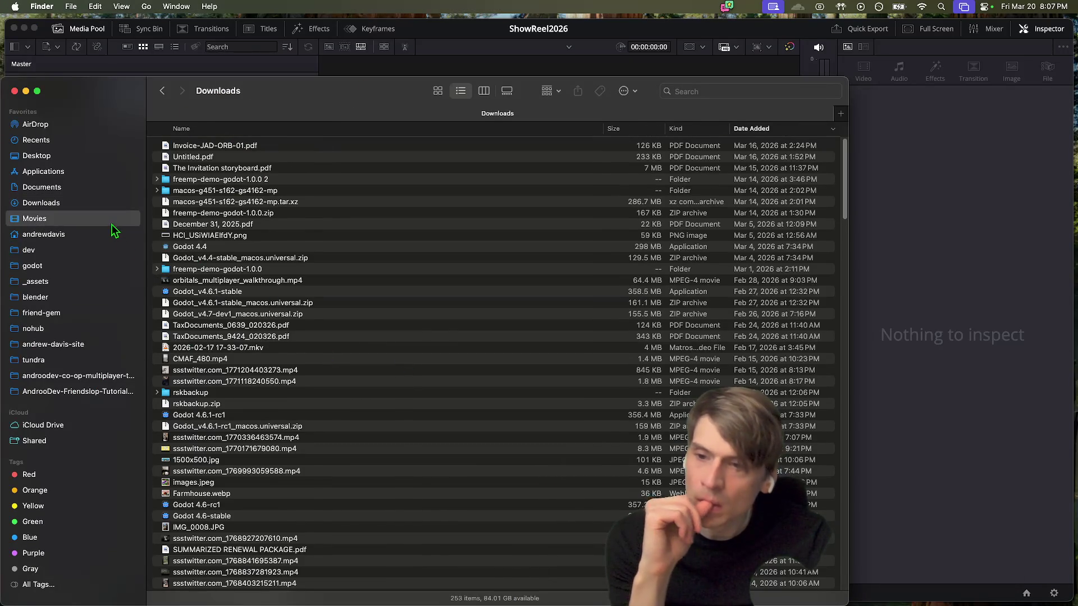
{"action": "left_click", "coordinate": [385, 334]}
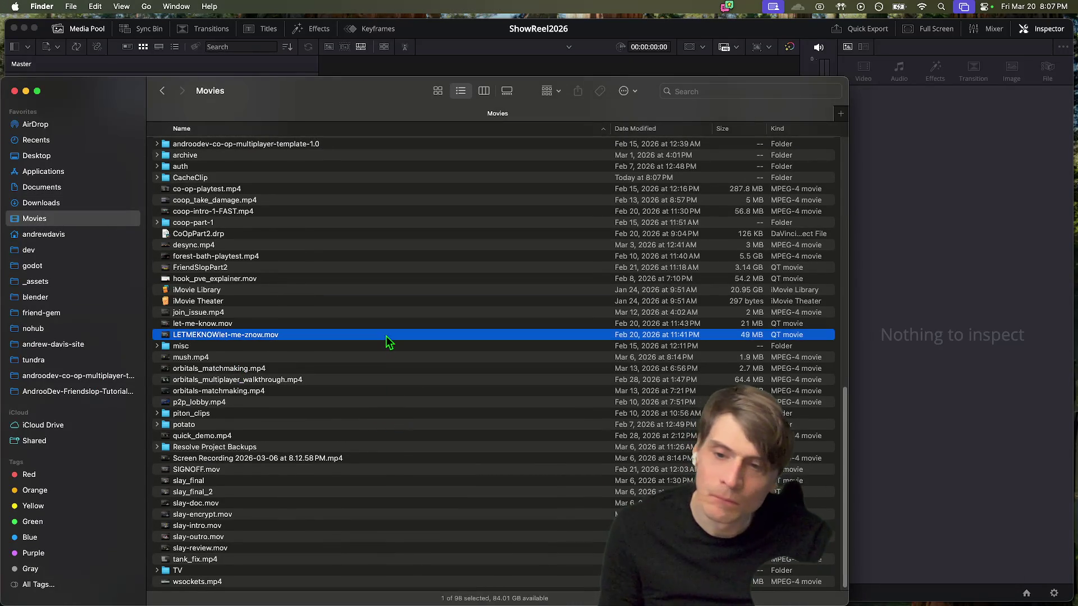
{"action": "left_click", "coordinate": [379, 310]}
{"action": "key", "text": "space"}
{"action": "key", "text": "Down"}
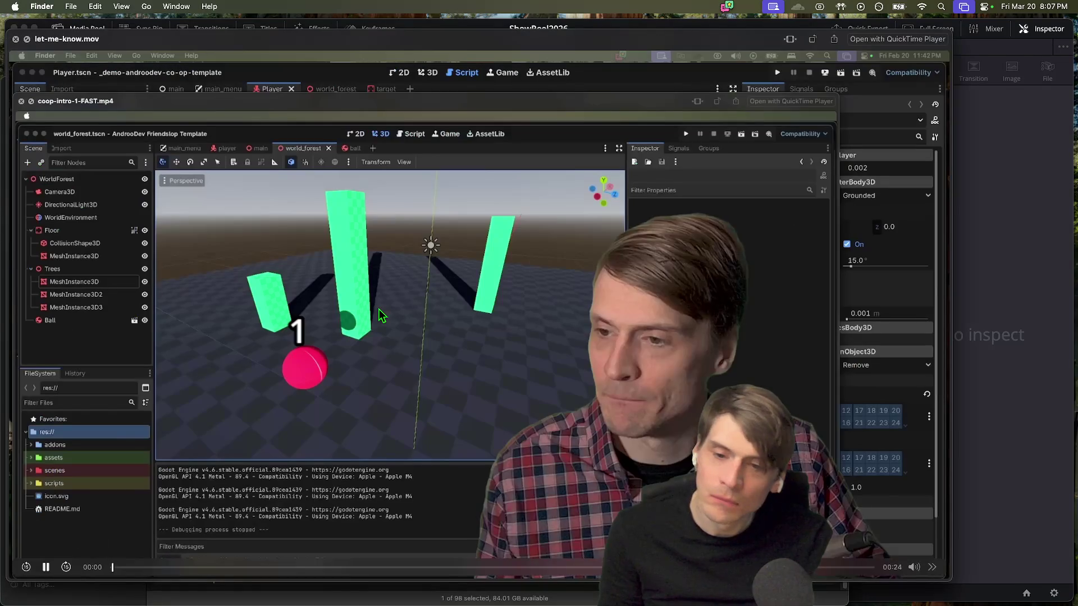
{"action": "key", "text": "space"}
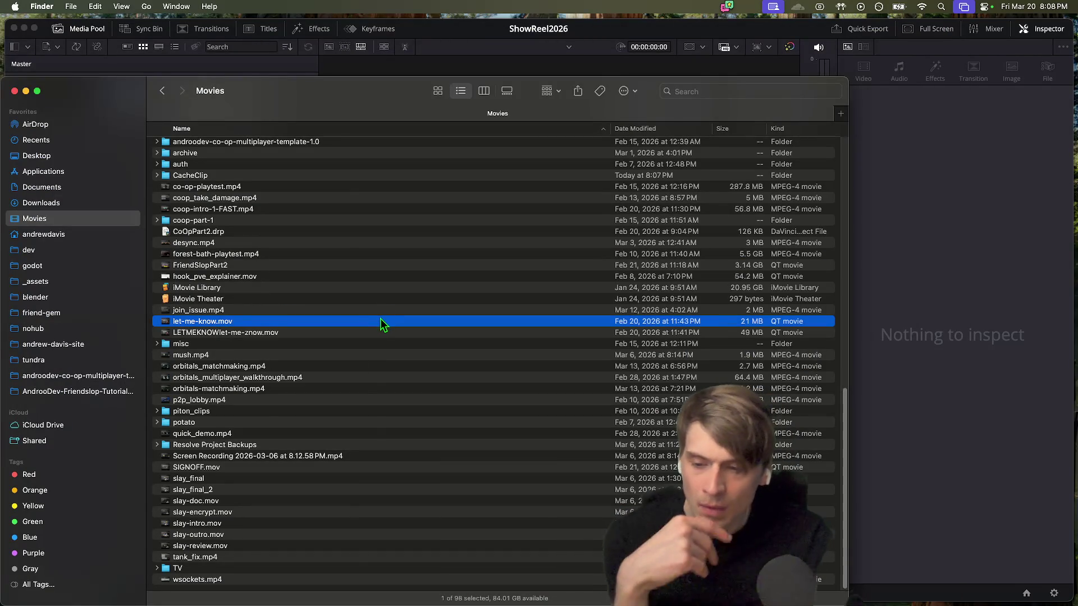
Step: Peek inside the TV folder, then browse from quick_demo.mp4 up to the misc folder
{"action": "left_click", "coordinate": [369, 568]}
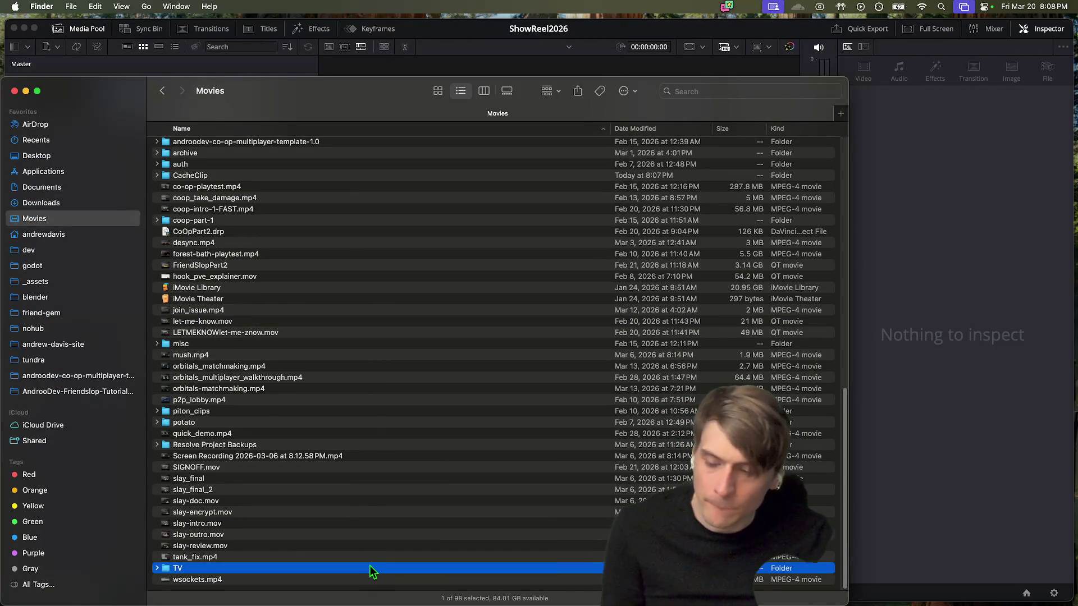
{"action": "key", "text": "Right"}
{"action": "key", "text": "Left"}
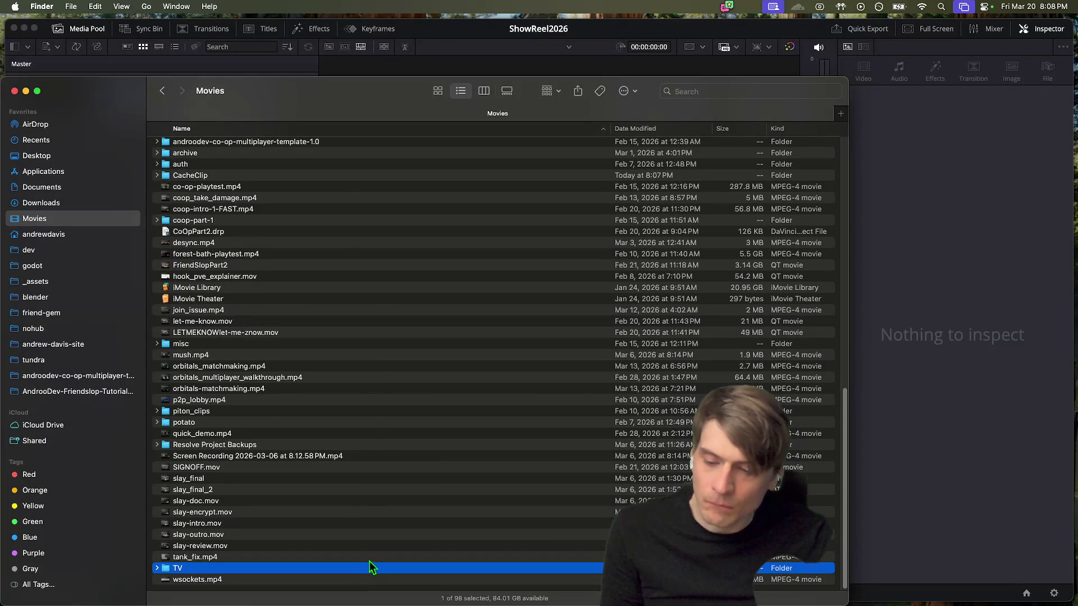
{"action": "left_click", "coordinate": [353, 437]}
{"action": "key", "text": "Down"}
{"action": "key", "text": "Up"}
{"action": "key", "text": "Up"}
{"action": "key", "text": "Up"}
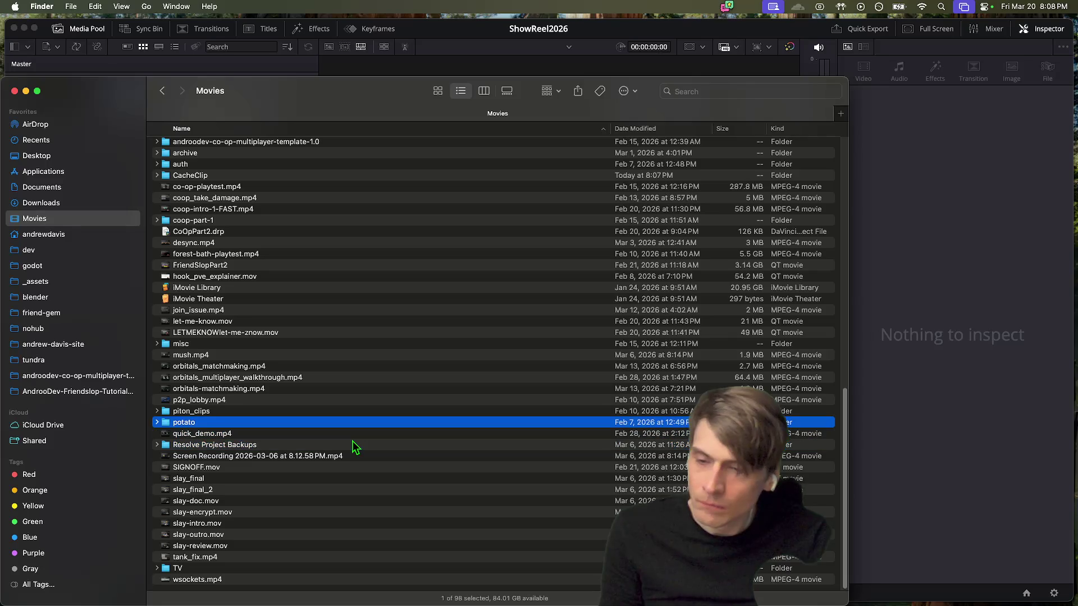
{"action": "key", "text": "Up"}
{"action": "key", "text": "Up"}
{"action": "key", "text": "Up"}
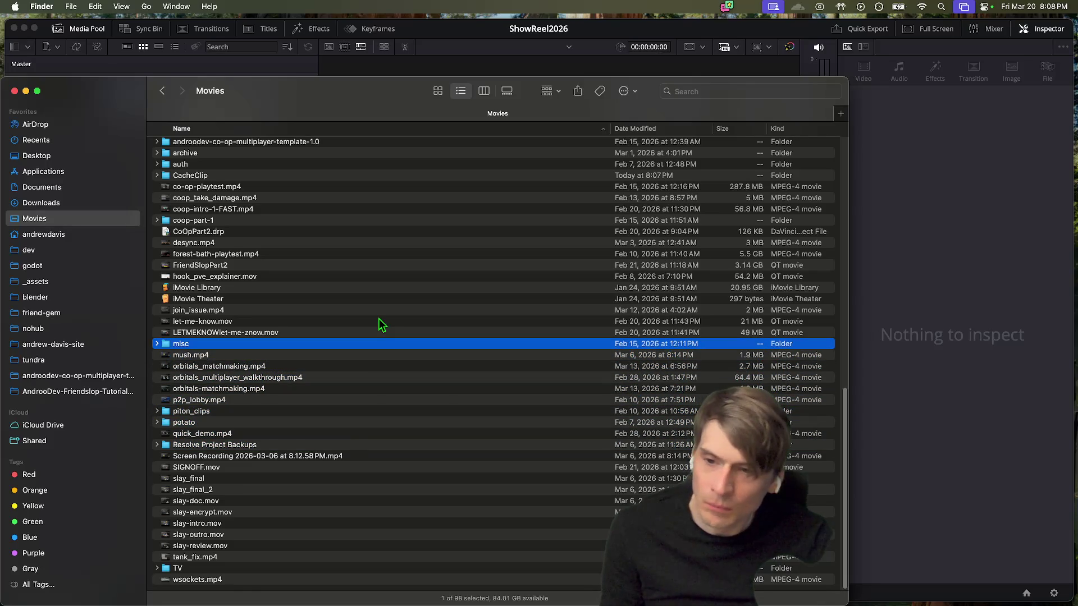
Step: Expand the archive folder to list its clips
{"action": "scroll", "coordinate": [345, 225], "scroll_direction": "up", "scroll_amount": 5}
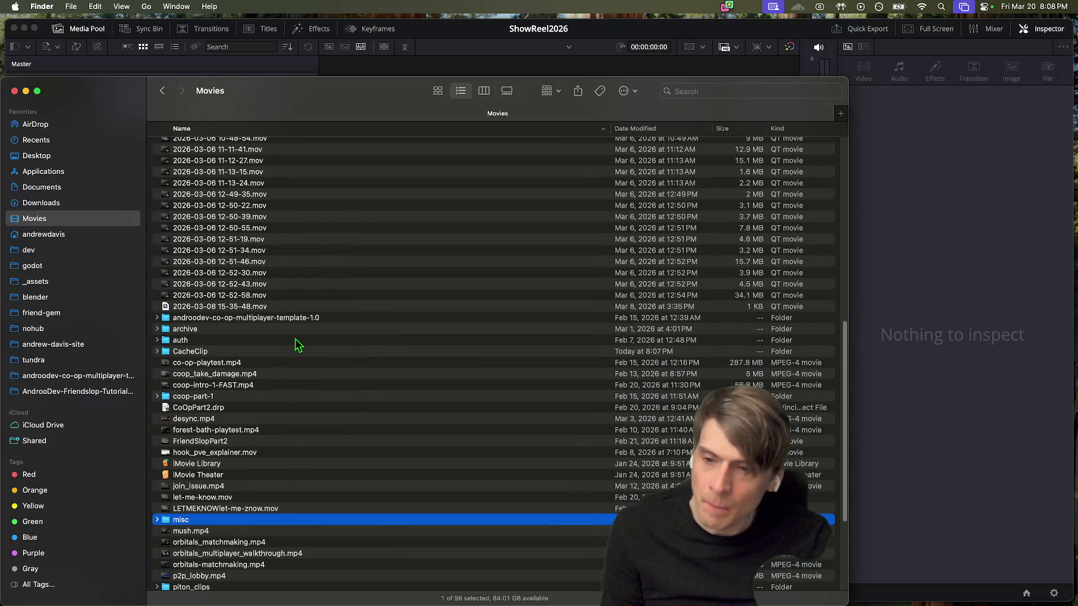
{"action": "left_click", "coordinate": [295, 340]}
{"action": "key", "text": "Up"}
{"action": "key", "text": "Right"}
{"action": "scroll", "coordinate": [295, 393], "scroll_direction": "down", "scroll_amount": 6}
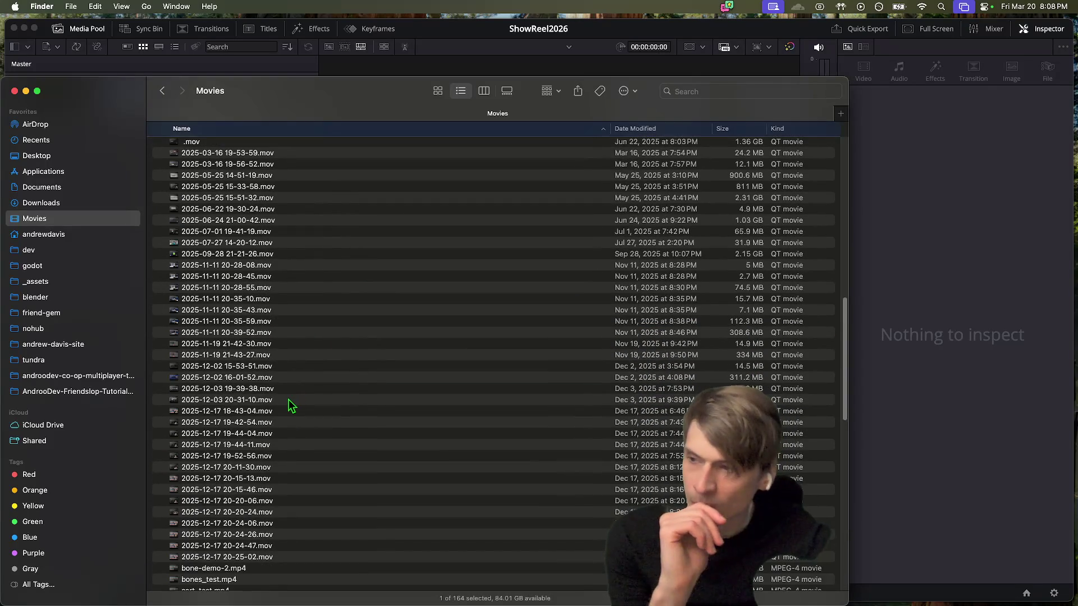
{"action": "scroll", "coordinate": [288, 404], "scroll_direction": "down", "scroll_amount": 15}
{"action": "scroll", "coordinate": [286, 394], "scroll_direction": "up", "scroll_amount": 9}
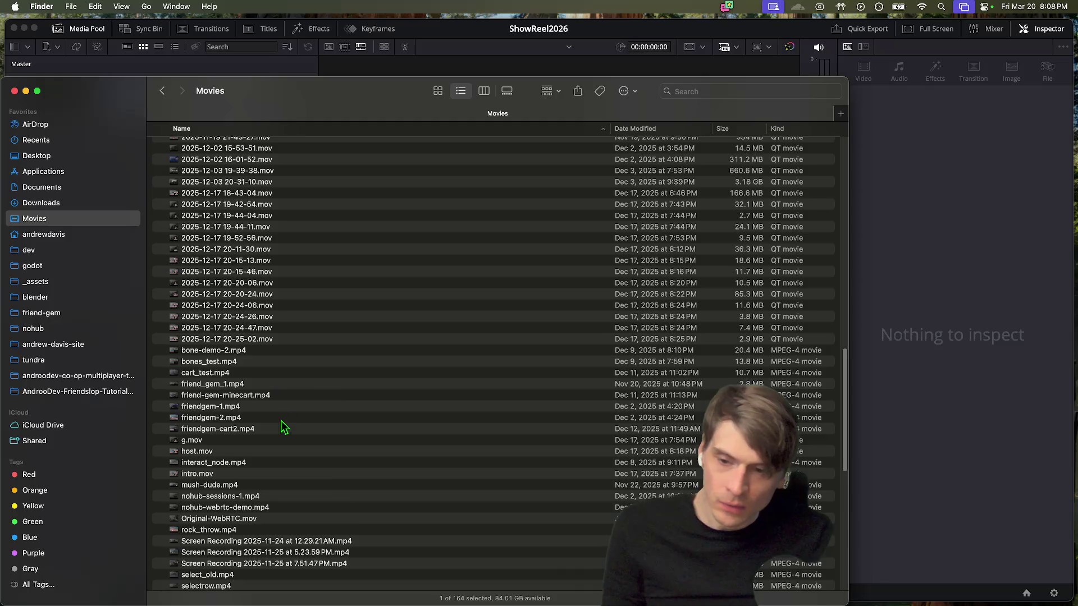
{"action": "scroll", "coordinate": [315, 388], "scroll_direction": "down", "scroll_amount": 6}
Step: Select friendgem-cart2.mp4, g.mov and host.mov, preview signoff.mov, then select tundra_jitter.mp4
{"action": "left_click", "coordinate": [384, 242]}
{"action": "left_click", "coordinate": [404, 251]}
{"action": "left_click", "coordinate": [423, 264]}
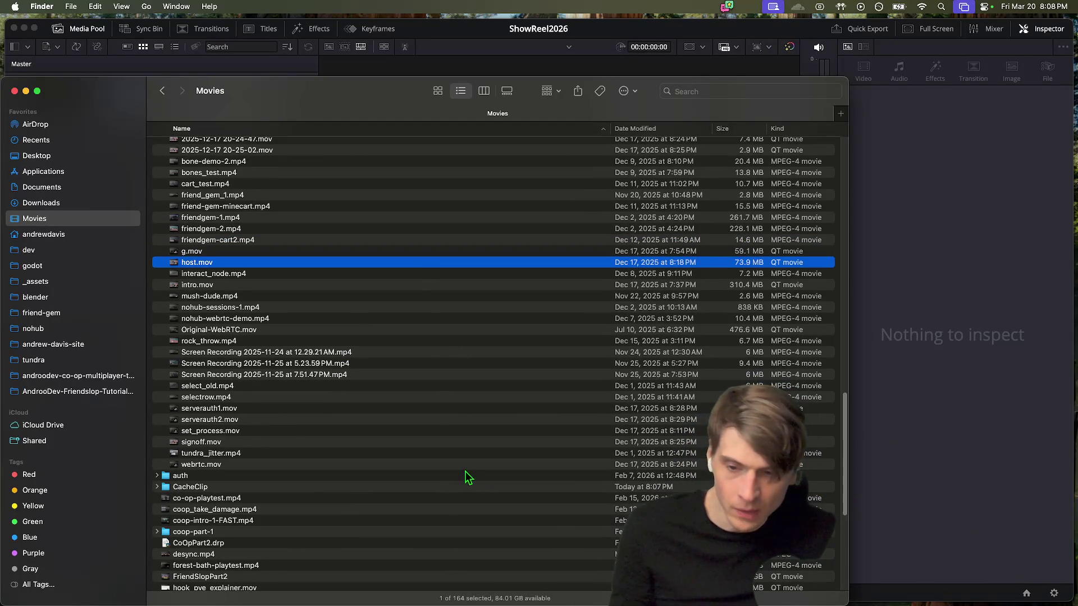
{"action": "left_click", "coordinate": [459, 443]}
{"action": "key", "text": "space"}
{"action": "key", "text": "space"}
{"action": "key", "text": "Up"}
{"action": "scroll", "coordinate": [456, 441], "scroll_direction": "up", "scroll_amount": 1}
{"action": "left_click", "coordinate": [423, 467]}
{"action": "key", "text": "space"}
{"action": "key", "text": "space"}
Step: Reselect g.mov and host.mov, then return to DaVinci Resolve
{"action": "scroll", "coordinate": [420, 463], "scroll_direction": "up", "scroll_amount": 1}
{"action": "scroll", "coordinate": [337, 343], "scroll_direction": "up", "scroll_amount": 9}
{"action": "scroll", "coordinate": [348, 393], "scroll_direction": "down", "scroll_amount": 3}
{"action": "left_click", "coordinate": [357, 339]}
{"action": "key", "text": "Down"}
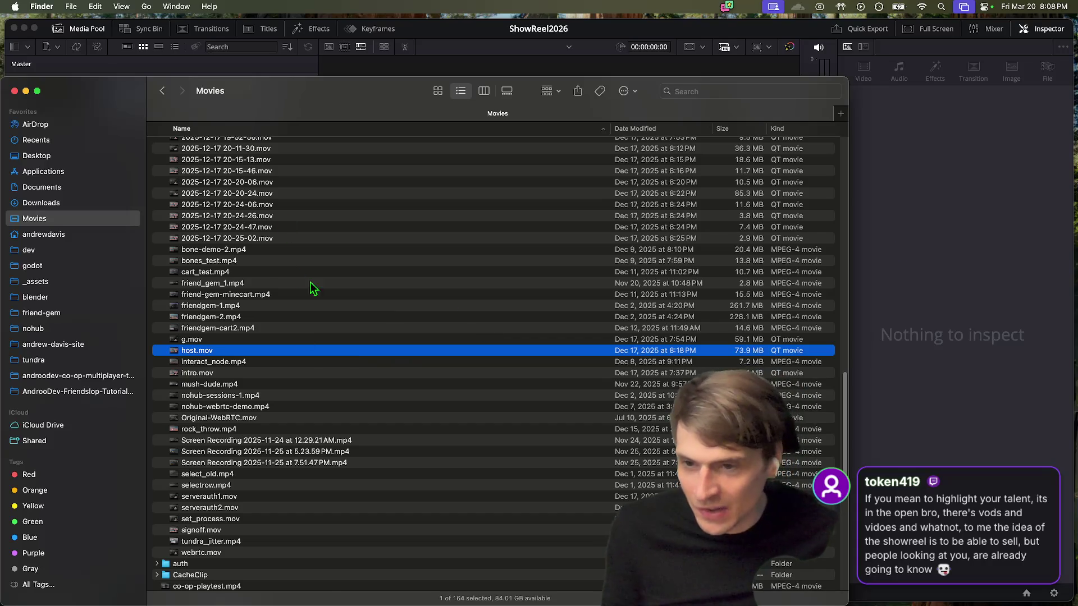
{"action": "left_click", "coordinate": [1020, 265]}
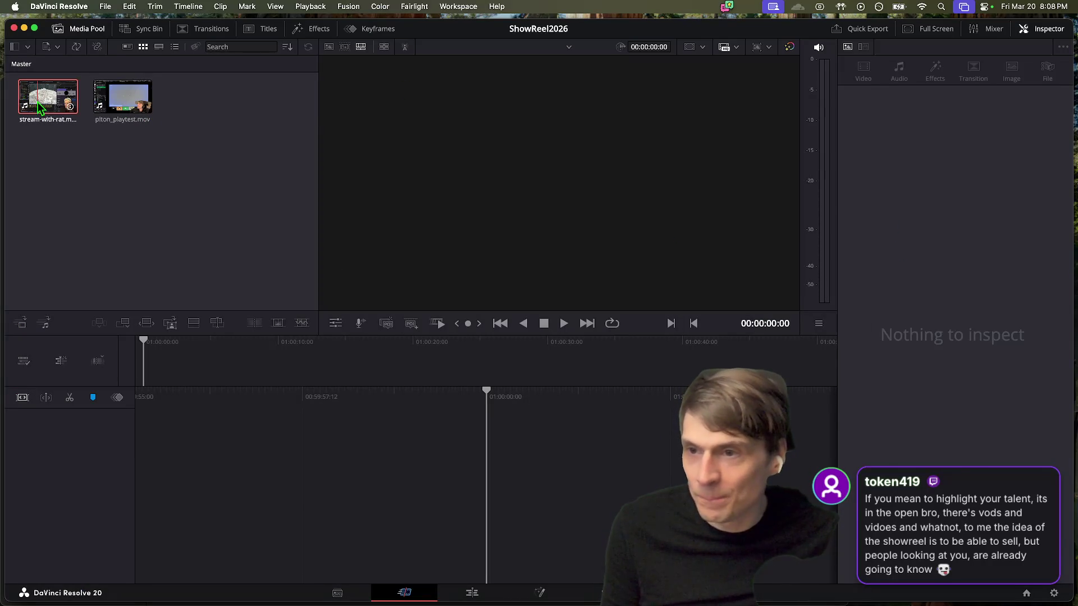
{"action": "left_click", "coordinate": [37, 102]}
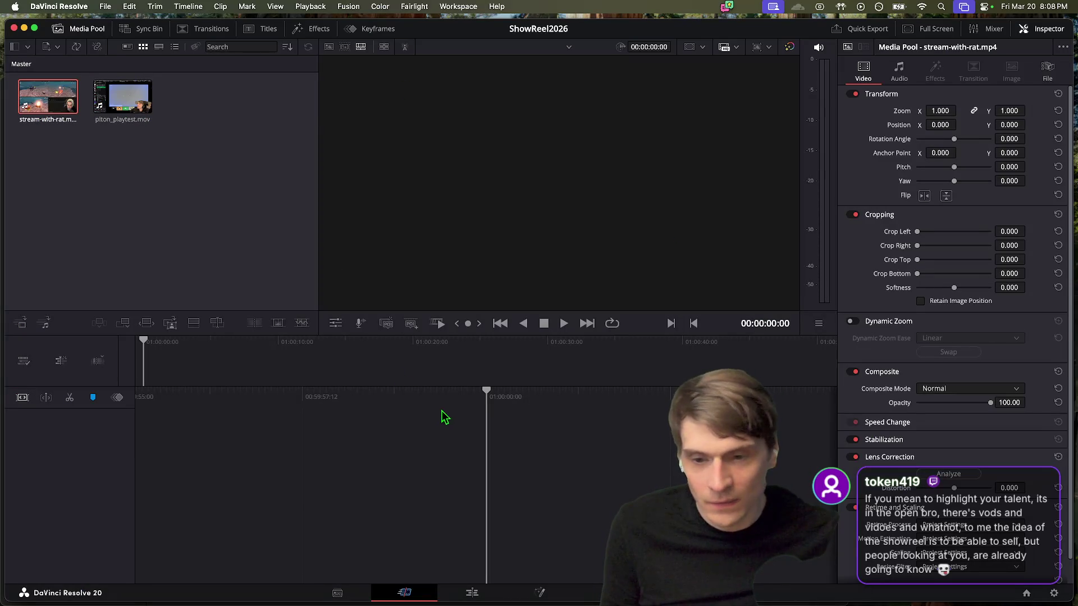
{"action": "double_click", "coordinate": [58, 105]}
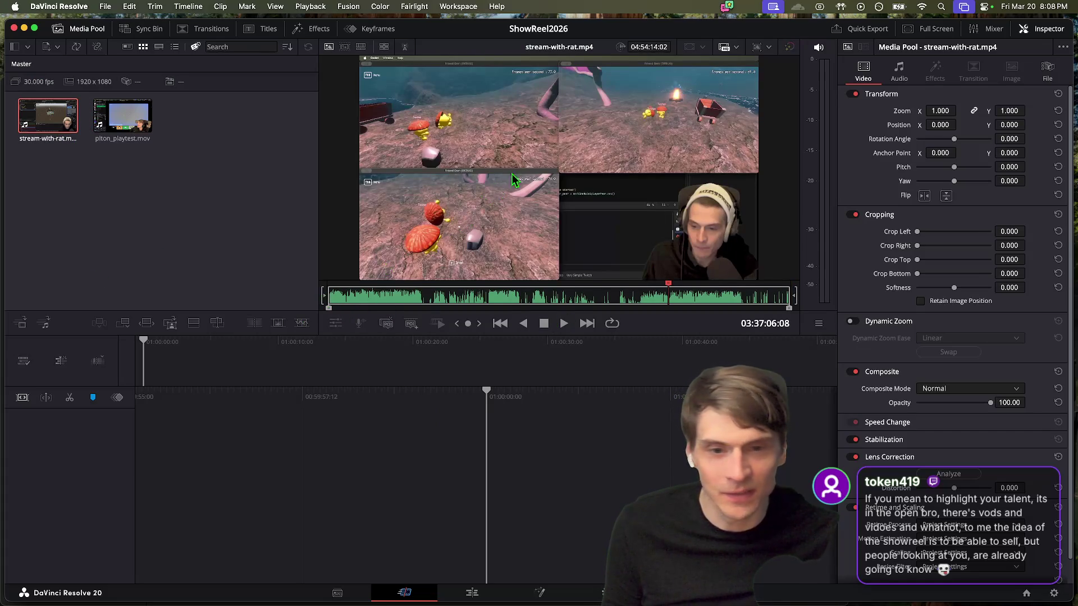
{"action": "mouse_move", "coordinate": [52, 121]}
{"action": "left_mouse_down"}
{"action": "mouse_move", "coordinate": [160, 331]}
{"action": "mouse_move", "coordinate": [135, 140]}
{"action": "left_mouse_up"}
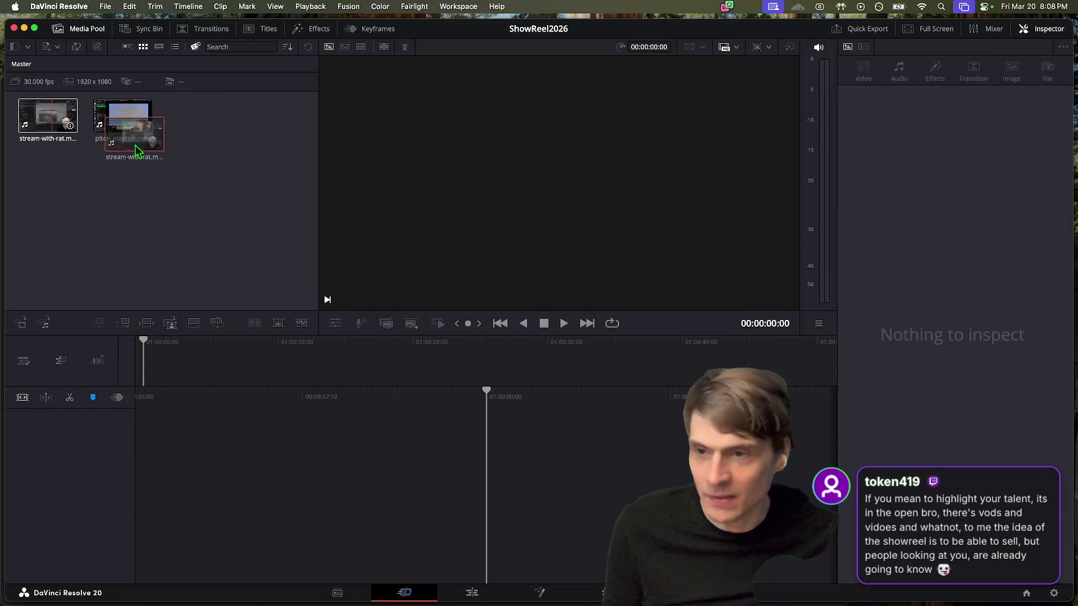
{"action": "left_click_drag", "start_coordinate": [70, 129], "coordinate": [73, 131]}
{"action": "double_click", "coordinate": [45, 117]}
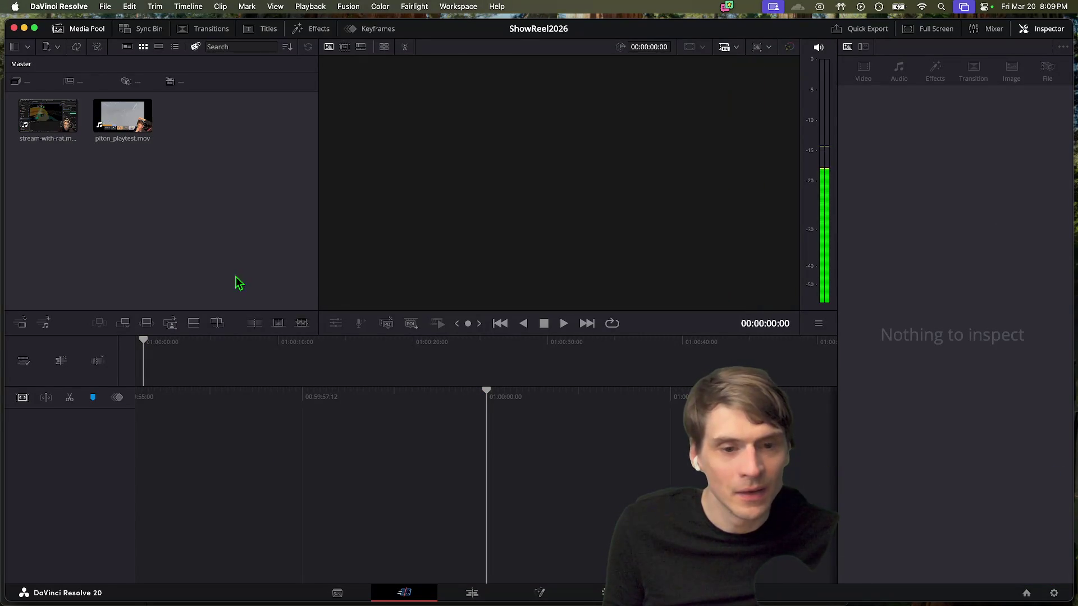
{"action": "key", "text": "Right"}
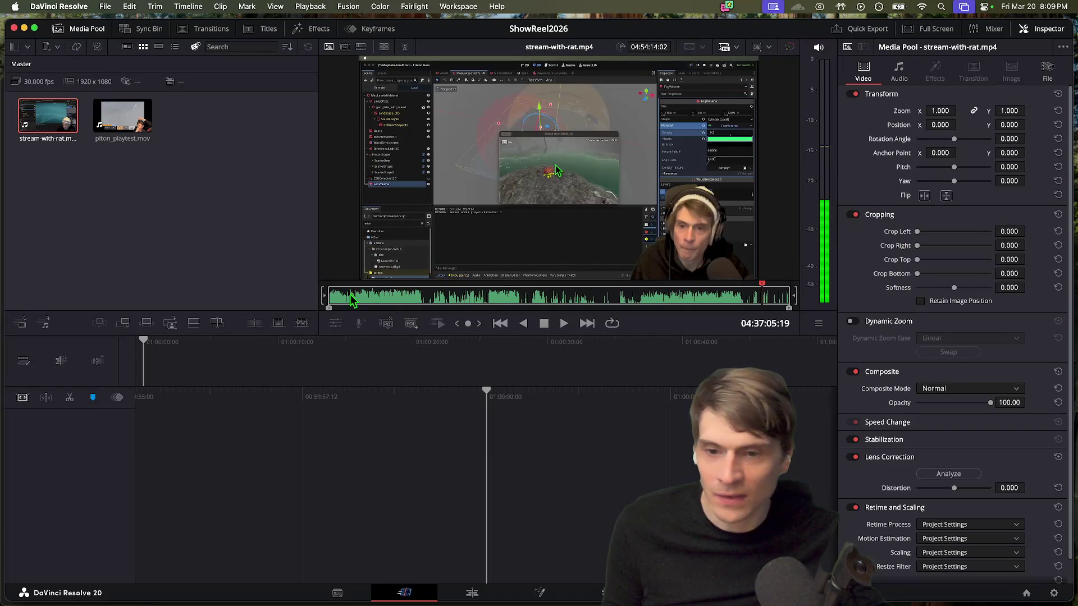
Step: Drag the trim handles on stream-with-rat.mp4 to mark a short range near 03:59:20, then play it
{"action": "left_click_drag", "start_coordinate": [330, 314], "coordinate": [476, 312]}
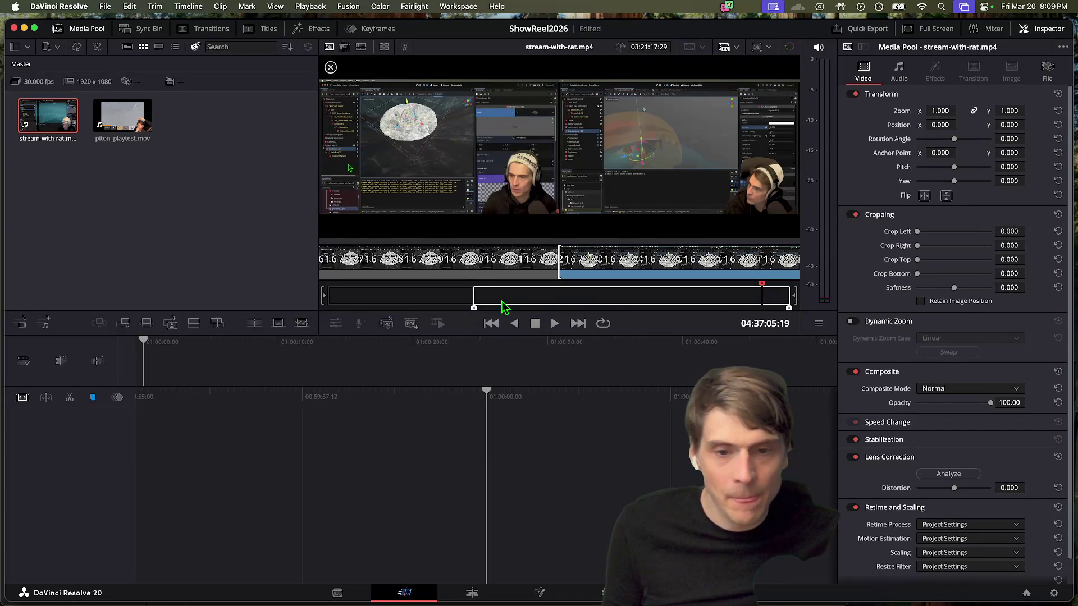
{"action": "left_click", "coordinate": [619, 300]}
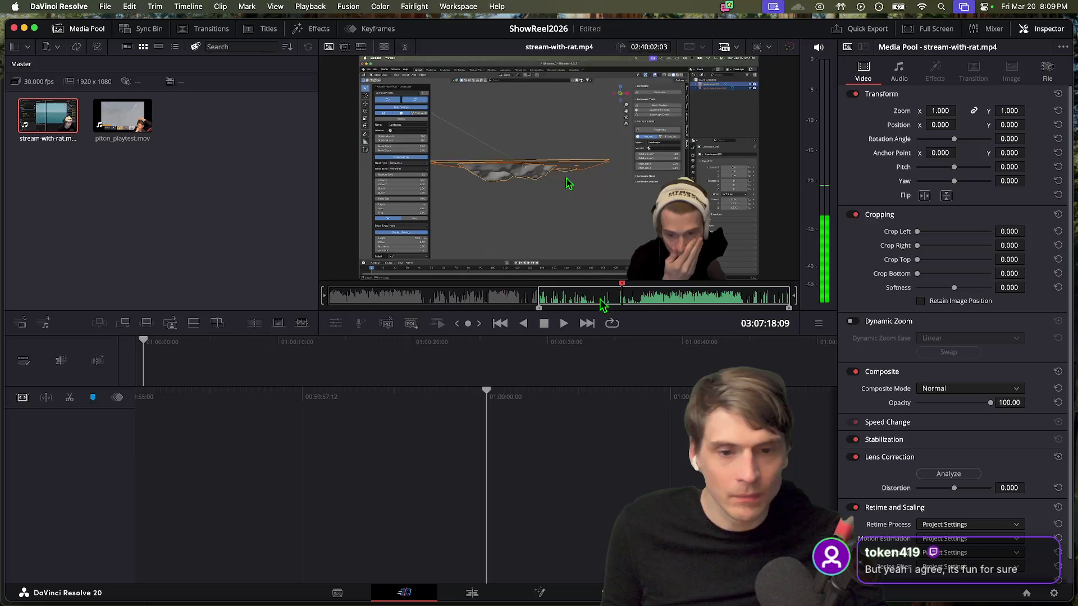
{"action": "left_click_drag", "start_coordinate": [543, 315], "coordinate": [703, 312]}
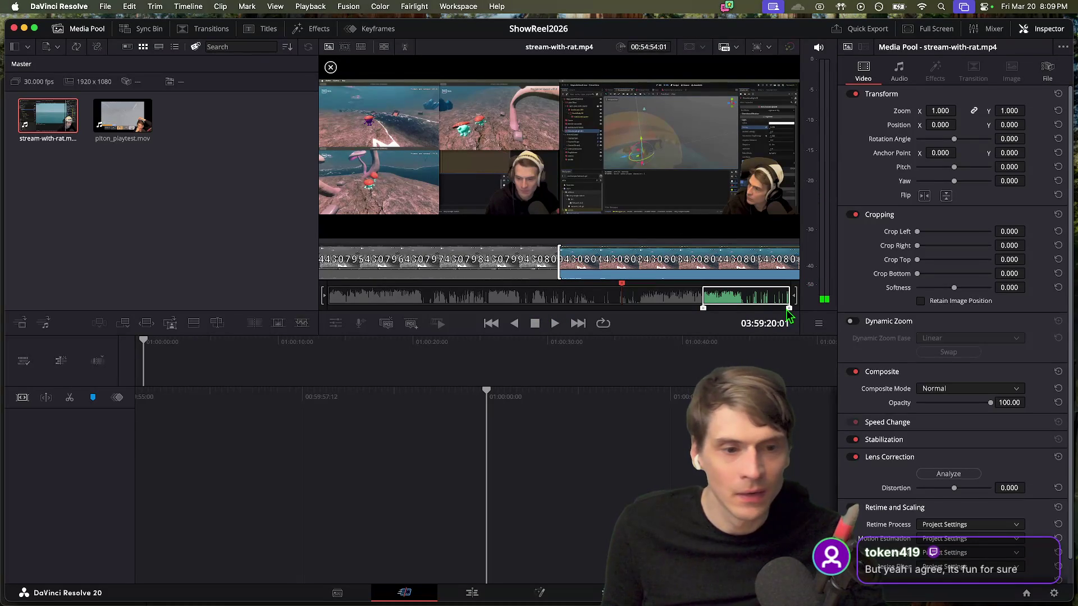
{"action": "left_click_drag", "start_coordinate": [788, 315], "coordinate": [732, 312]}
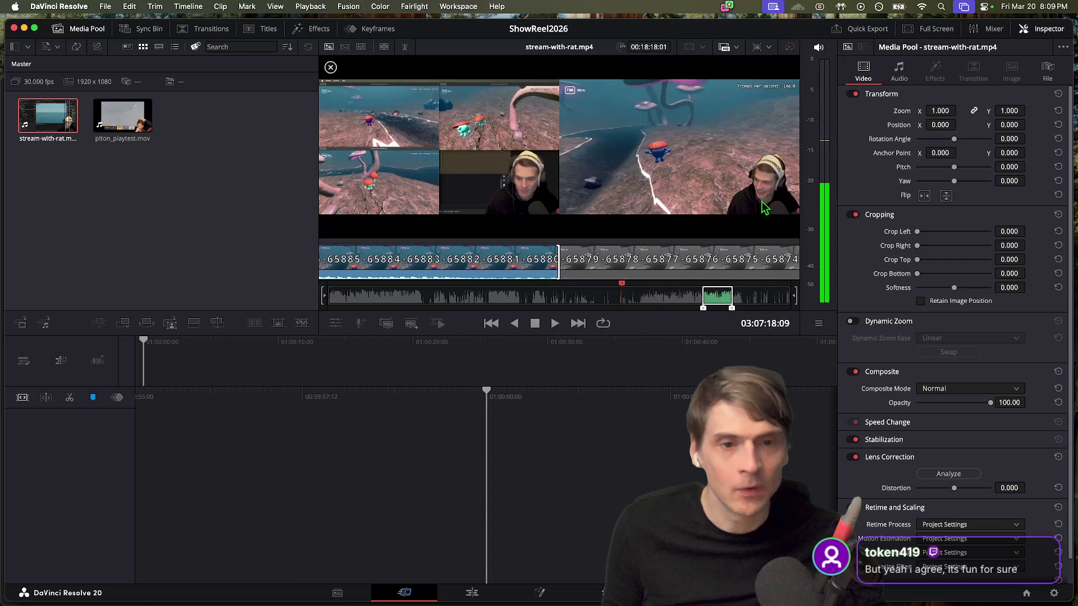
{"action": "left_click", "coordinate": [625, 283]}
{"action": "left_click_drag", "start_coordinate": [631, 291], "coordinate": [705, 293]}
{"action": "key", "text": "space"}
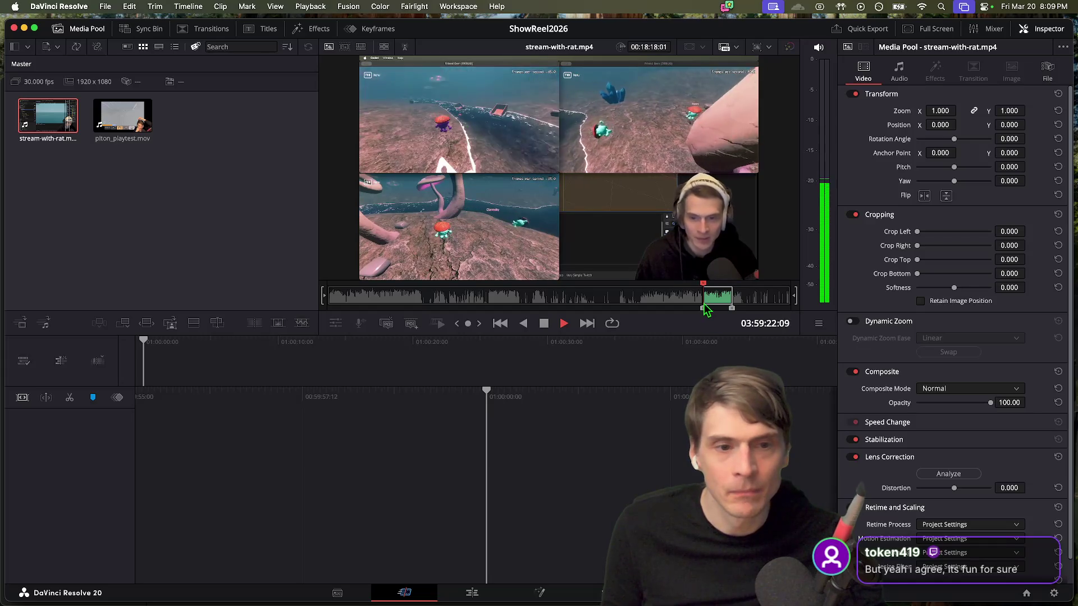
{"action": "key", "text": "space"}
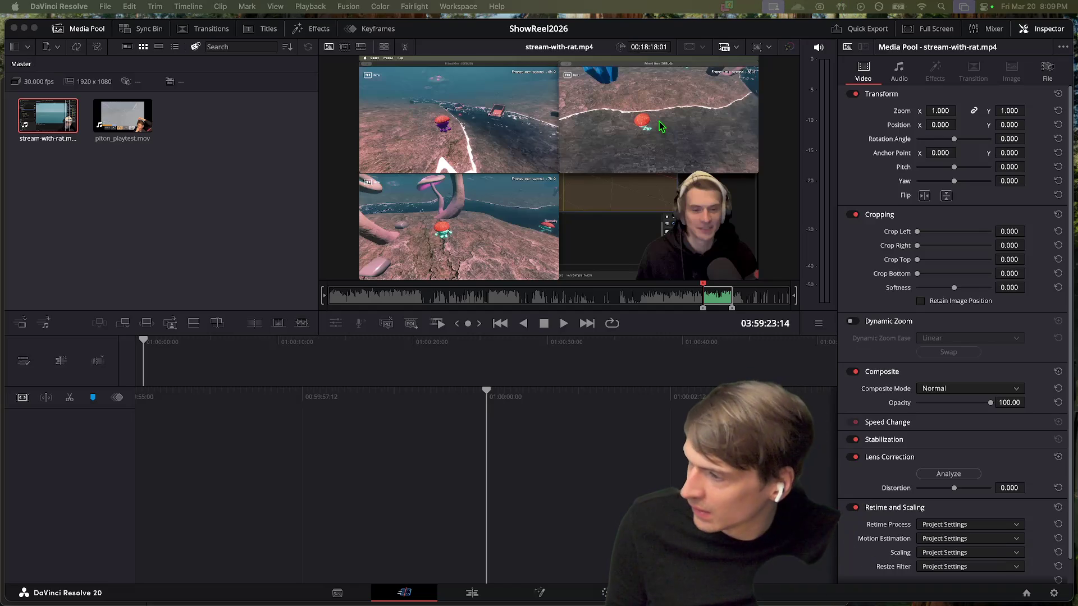
Step: Switch back to Finder's Movies folder from the Dock
{"action": "left_click", "coordinate": [201, 272]}
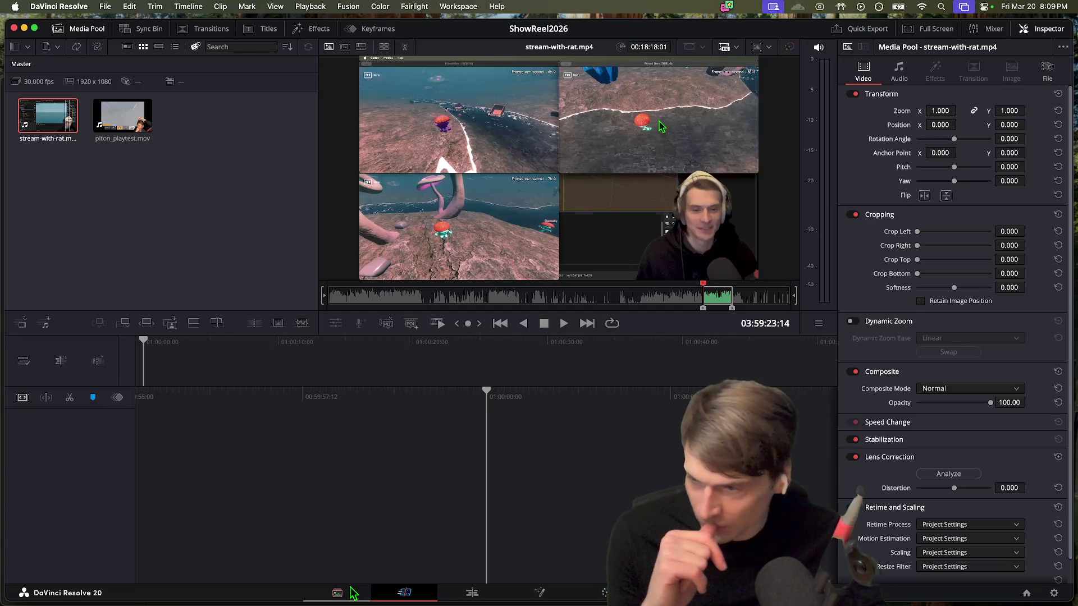
{"action": "mouse_move", "coordinate": [283, 599]}
{"action": "left_click", "coordinate": [204, 595]}
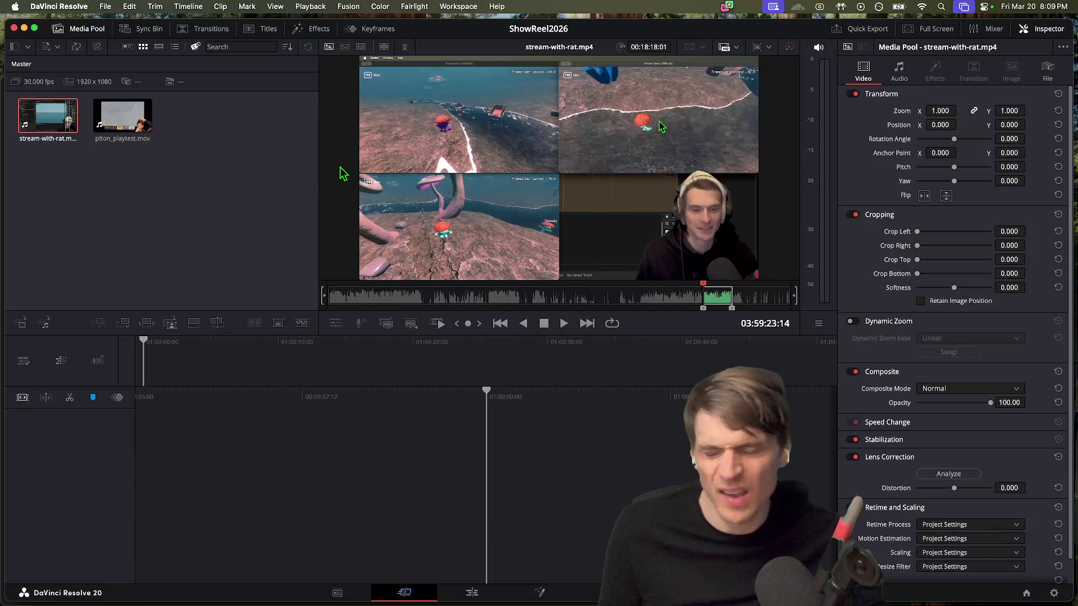
{"action": "mouse_move", "coordinate": [225, 580]}
{"action": "left_click", "coordinate": [112, 573]}
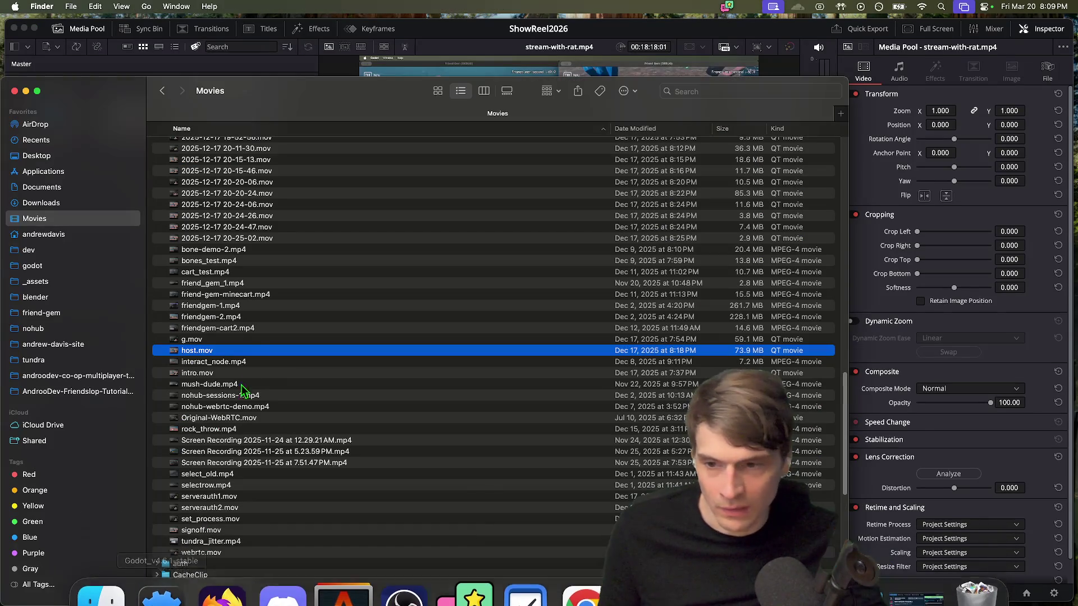
Step: Quick Look g.mov and cart_test.mp4 in the Movies list
{"action": "key", "text": "Up"}
{"action": "key", "text": "Up"}
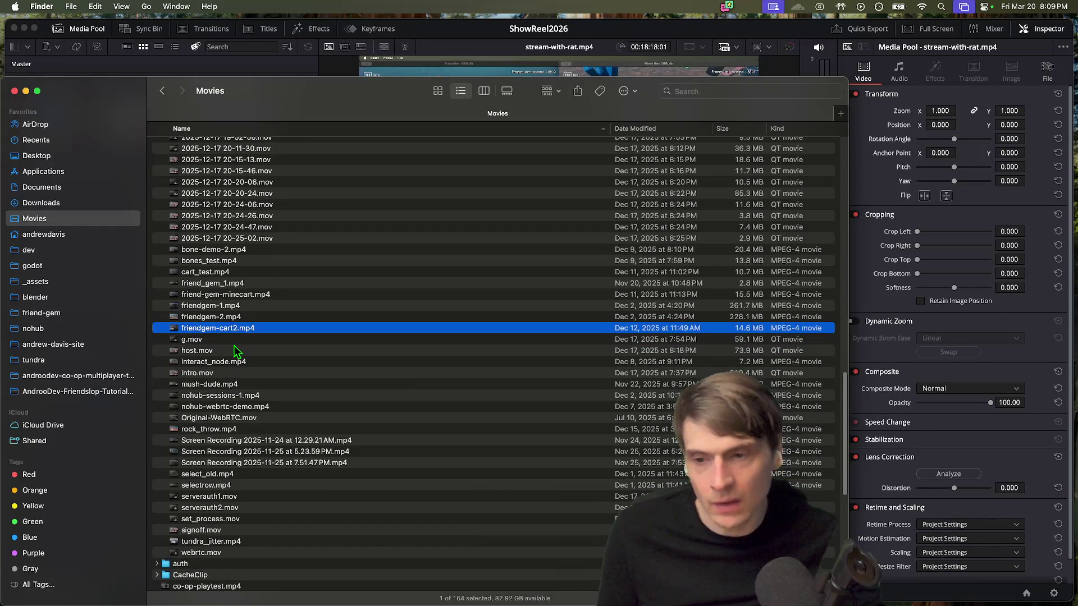
{"action": "key", "text": "Down"}
{"action": "key", "text": "space"}
{"action": "key", "text": "space"}
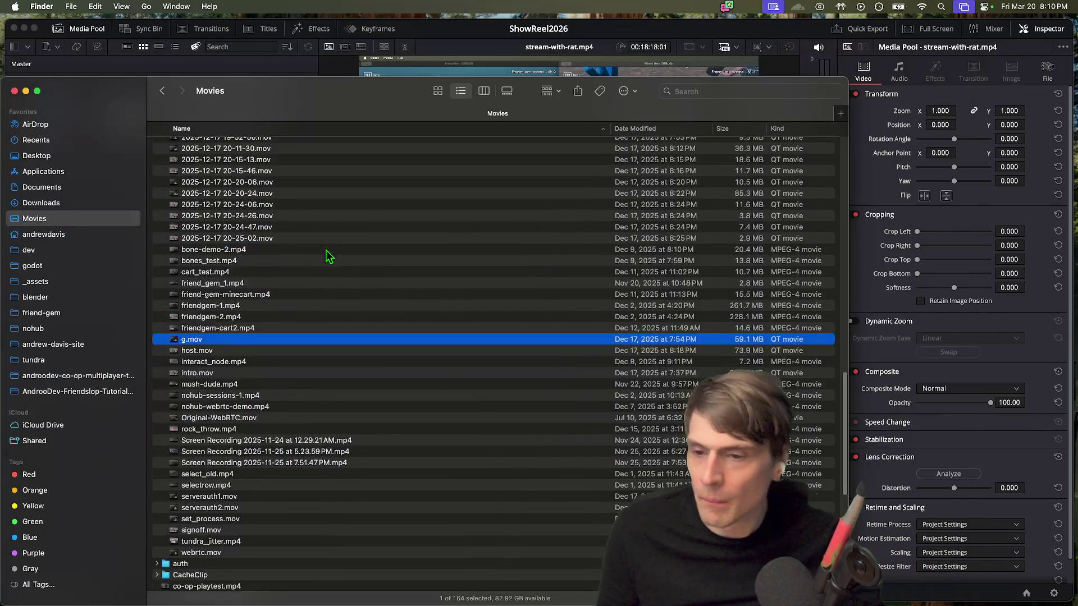
{"action": "scroll", "coordinate": [329, 259], "scroll_direction": "up", "scroll_amount": 3}
{"action": "left_click", "coordinate": [335, 324]}
{"action": "key", "text": "space"}
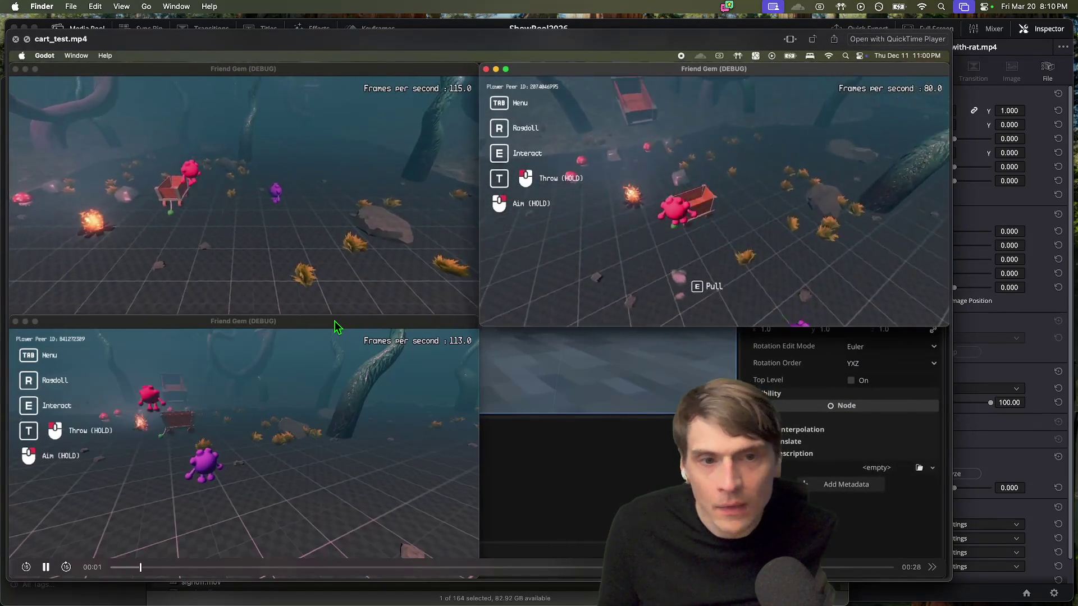
{"action": "key", "text": "space"}
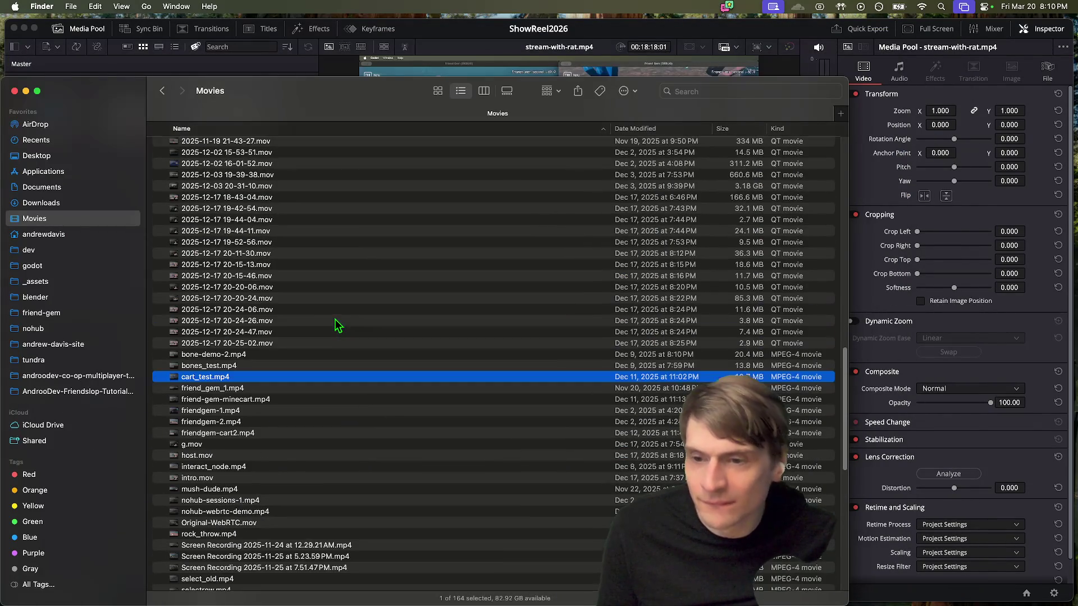
Step: Preview the untitled .mov, skipping to 11:49 and 12:51 to spot the snowy sniper gameplay, then select it
{"action": "key", "text": "Up"}
{"action": "key", "text": "Up"}
{"action": "key", "text": "Up"}
{"action": "scroll", "coordinate": [308, 381], "scroll_direction": "up", "scroll_amount": 10}
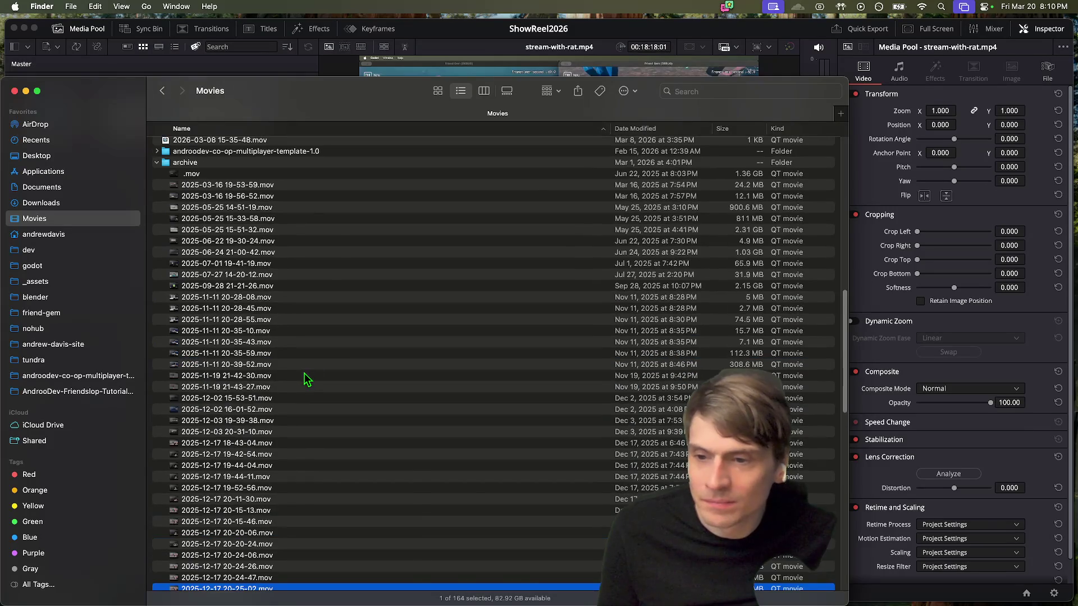
{"action": "scroll", "coordinate": [308, 289], "scroll_direction": "down", "scroll_amount": 10}
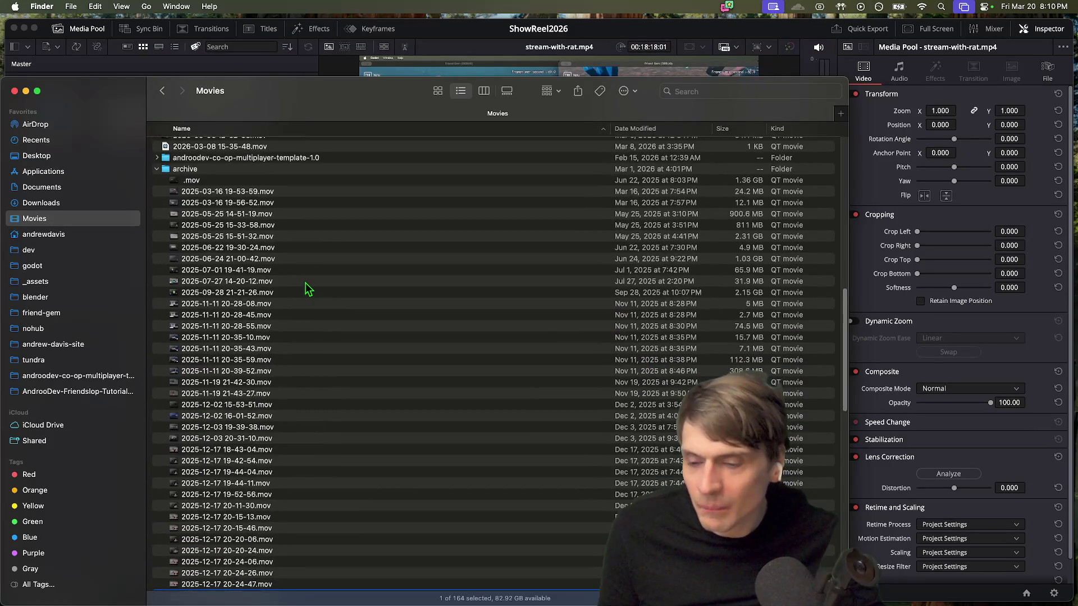
{"action": "scroll", "coordinate": [301, 325], "scroll_direction": "up", "scroll_amount": 10}
{"action": "key", "text": "space"}
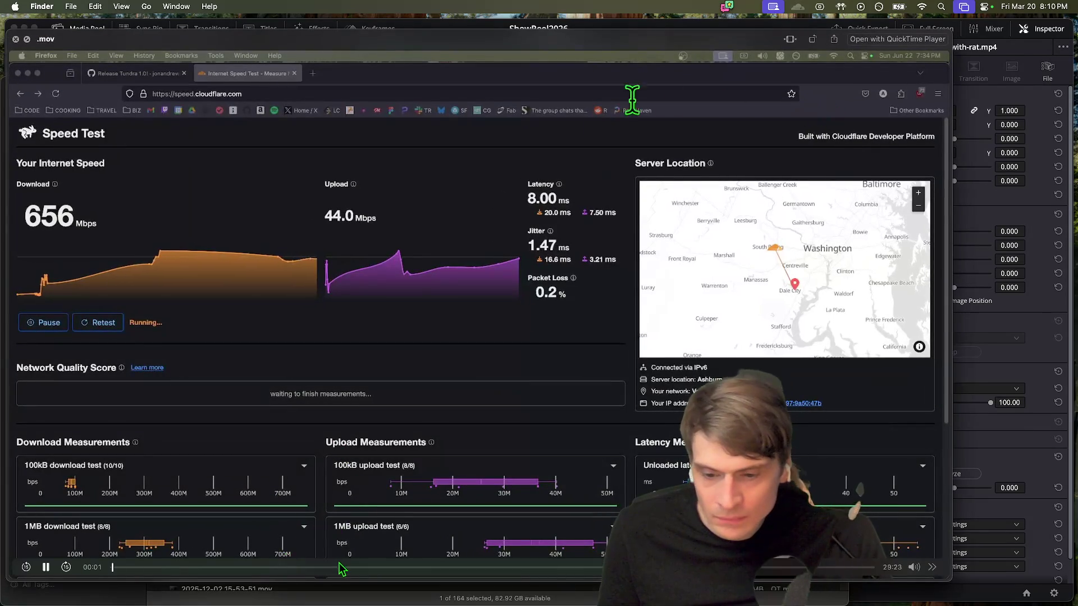
{"action": "mouse_move", "coordinate": [567, 561]}
{"action": "left_mouse_down"}
{"action": "mouse_move", "coordinate": [417, 561]}
{"action": "mouse_move", "coordinate": [558, 568]}
{"action": "left_mouse_up"}
{"action": "left_click", "coordinate": [445, 567]}
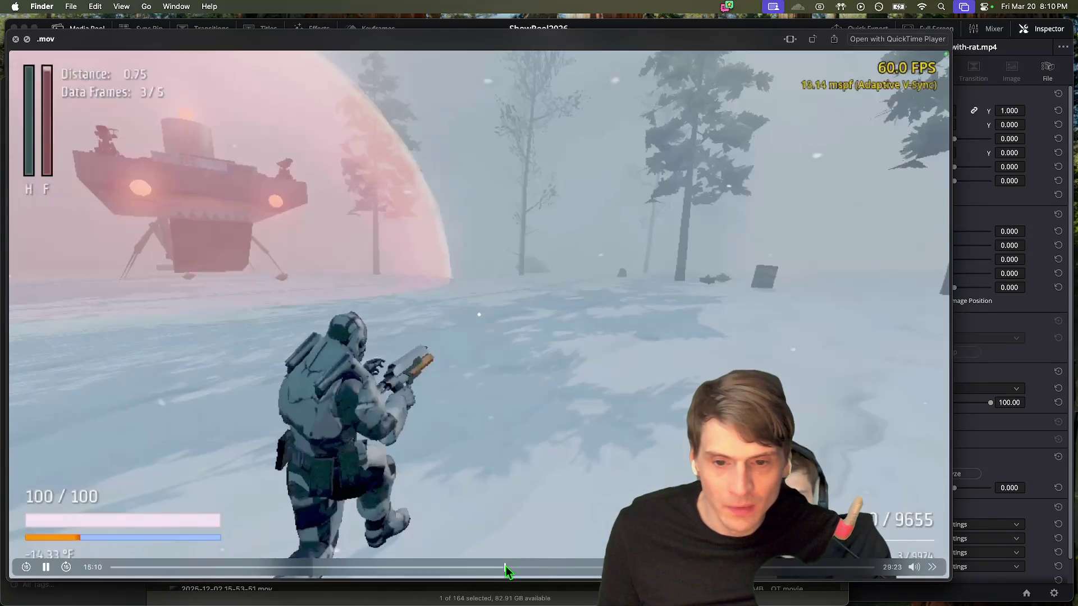
{"action": "key", "text": "space"}
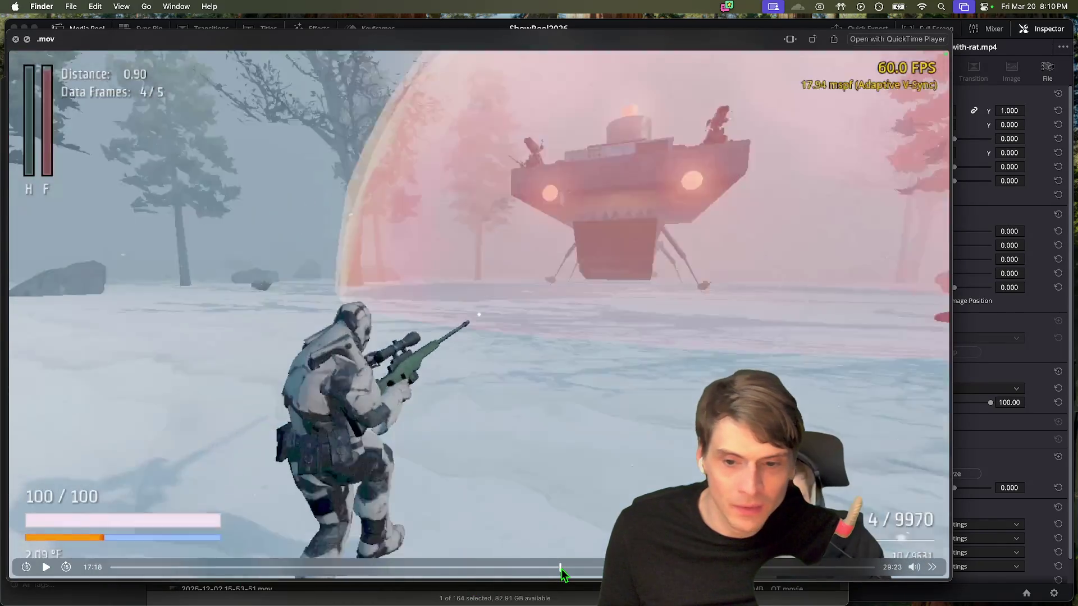
{"action": "key", "text": "space"}
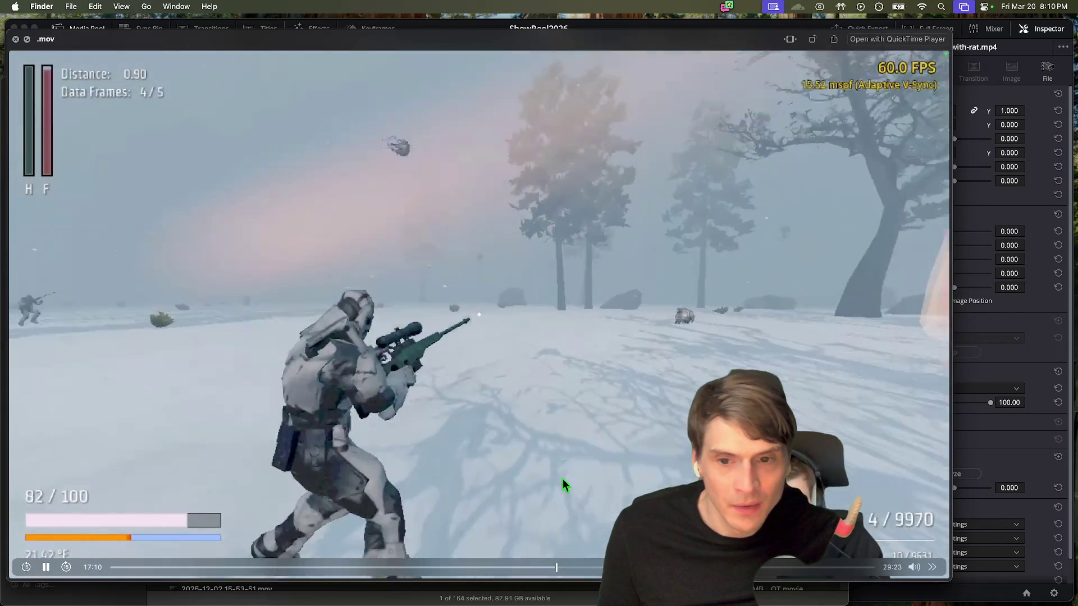
{"action": "key", "text": "Escape"}
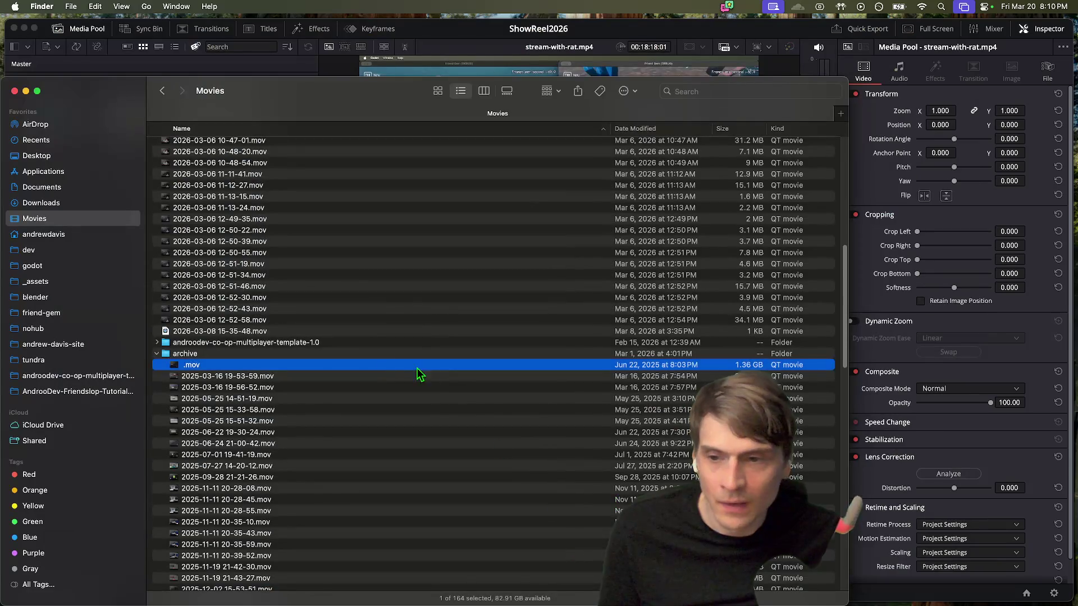
{"action": "left_click", "coordinate": [193, 379]}
Step: Name the 1.36 GB untitled clip 'tundra', then correct it to 'tundra.mov'
{"action": "left_click", "coordinate": [189, 368]}
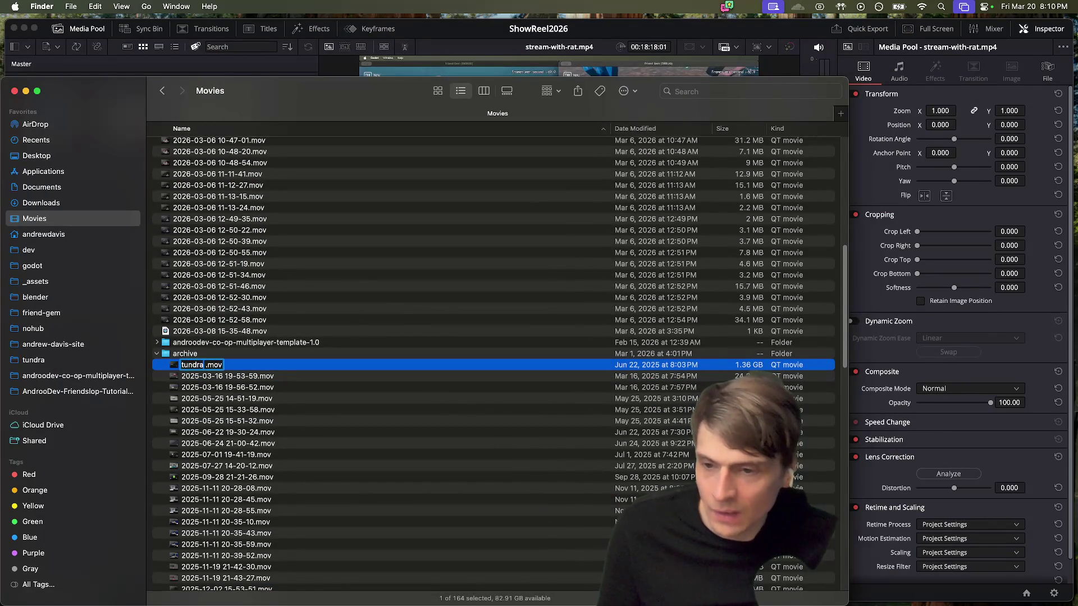
{"action": "key", "text": "Return"}
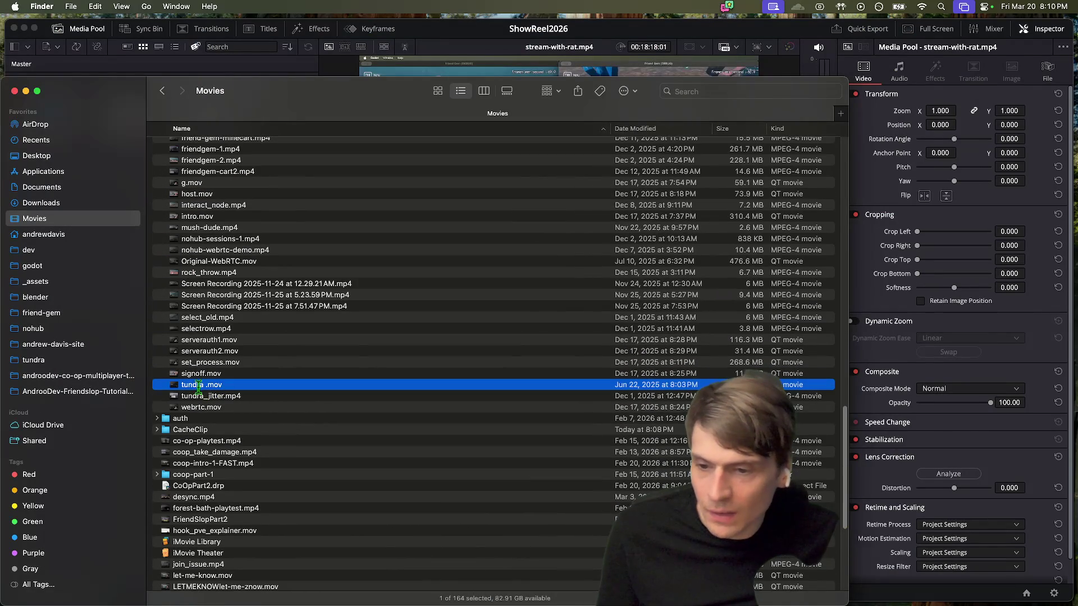
{"action": "left_click", "coordinate": [205, 403]}
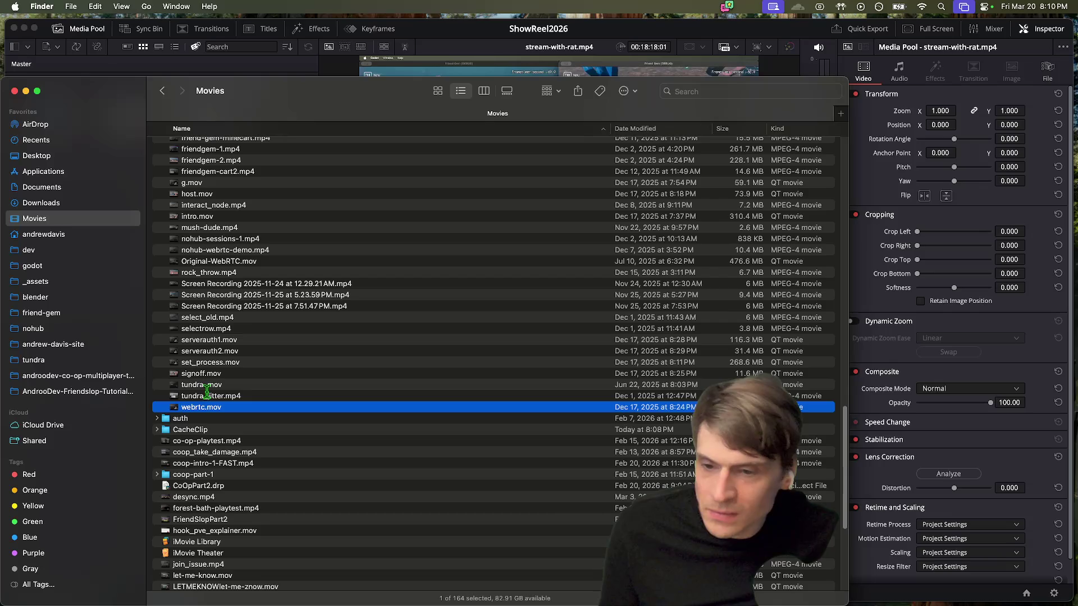
{"action": "left_click", "coordinate": [208, 381]}
{"action": "double_click", "coordinate": [208, 385]}
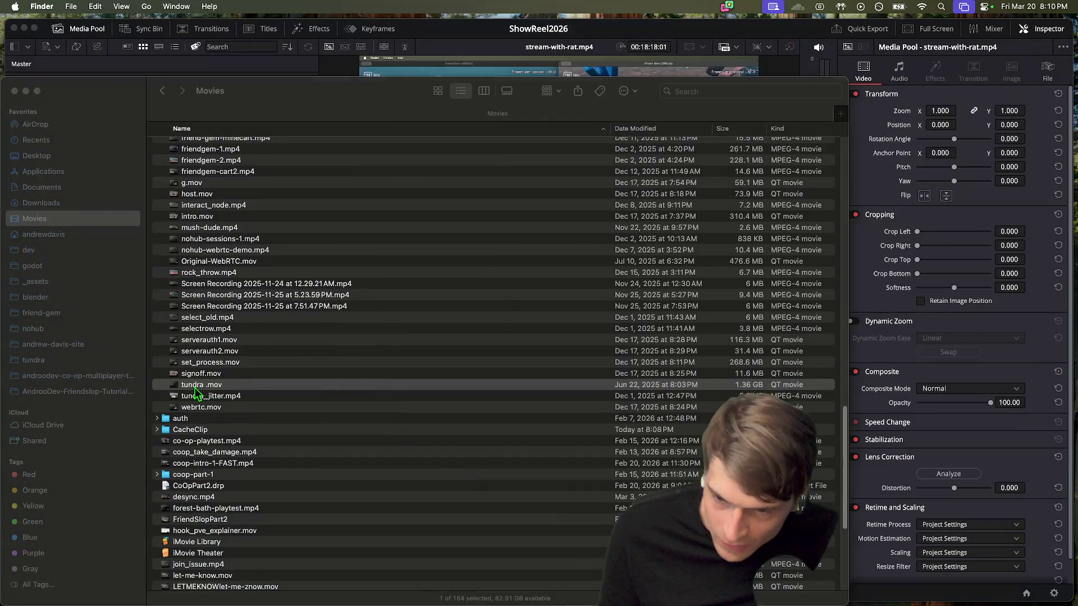
{"action": "left_click", "coordinate": [195, 387]}
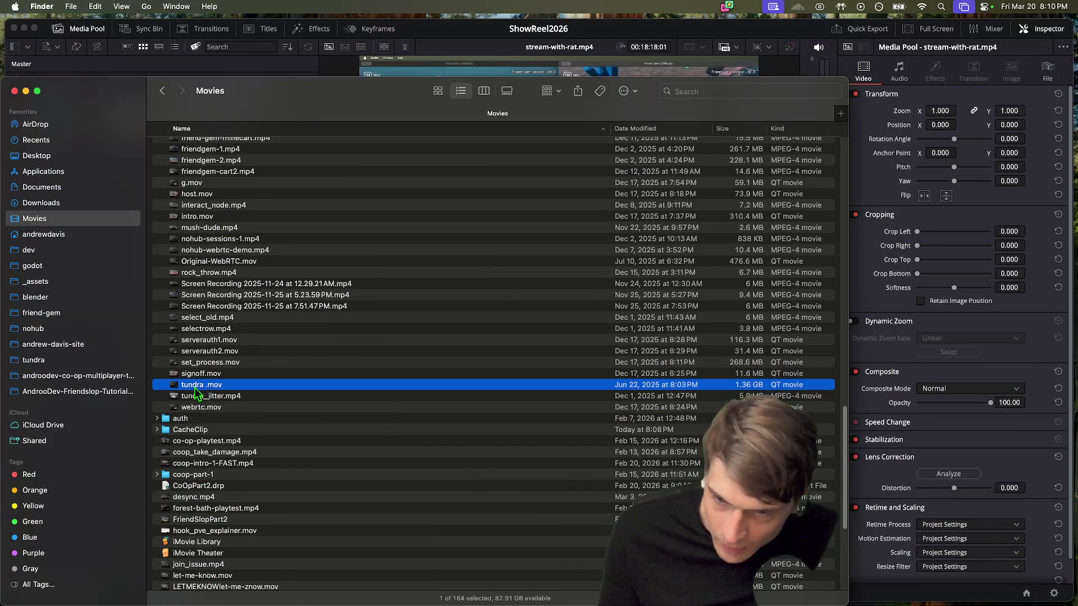
{"action": "key", "text": "Return"}
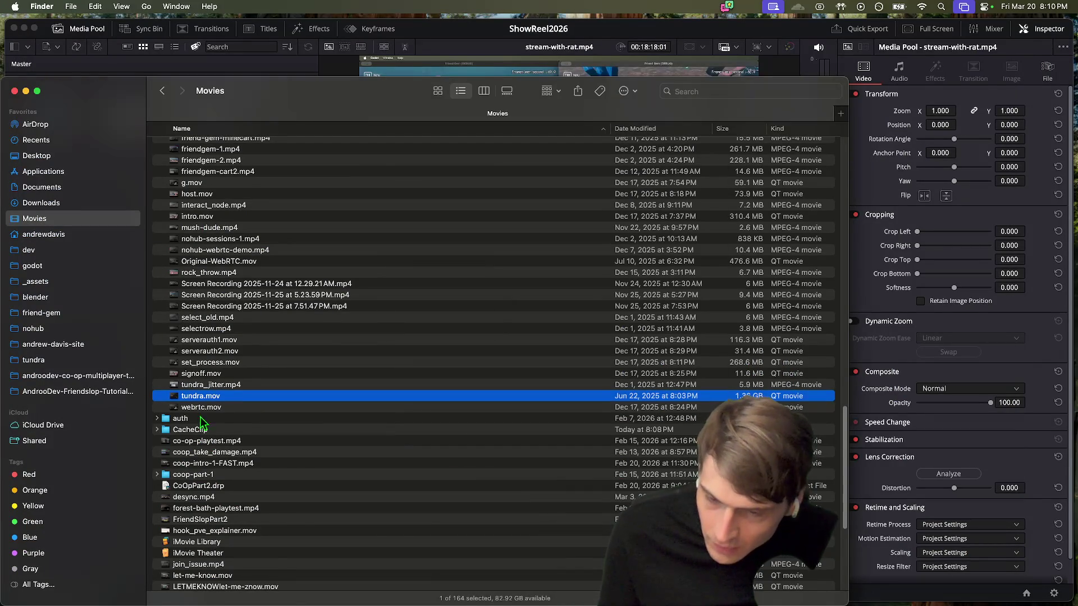
{"action": "left_click_drag", "start_coordinate": [325, 89], "coordinate": [715, 71]}
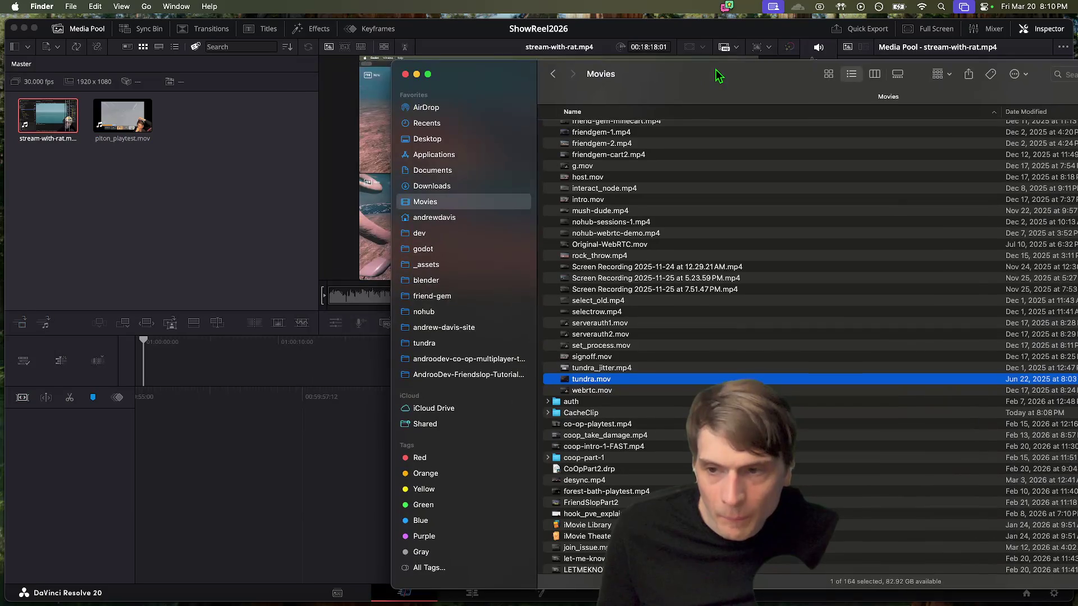
Step: Drop tundra.mov into the Media Pool, then select Original-WebRTC.mov and intro.mov in Finder
{"action": "mouse_move", "coordinate": [588, 383]}
{"action": "left_mouse_down"}
{"action": "mouse_move", "coordinate": [236, 230]}
{"action": "mouse_move", "coordinate": [205, 206]}
{"action": "left_mouse_up"}
{"action": "left_click", "coordinate": [771, 247]}
{"action": "scroll", "coordinate": [769, 247], "scroll_direction": "up", "scroll_amount": 2}
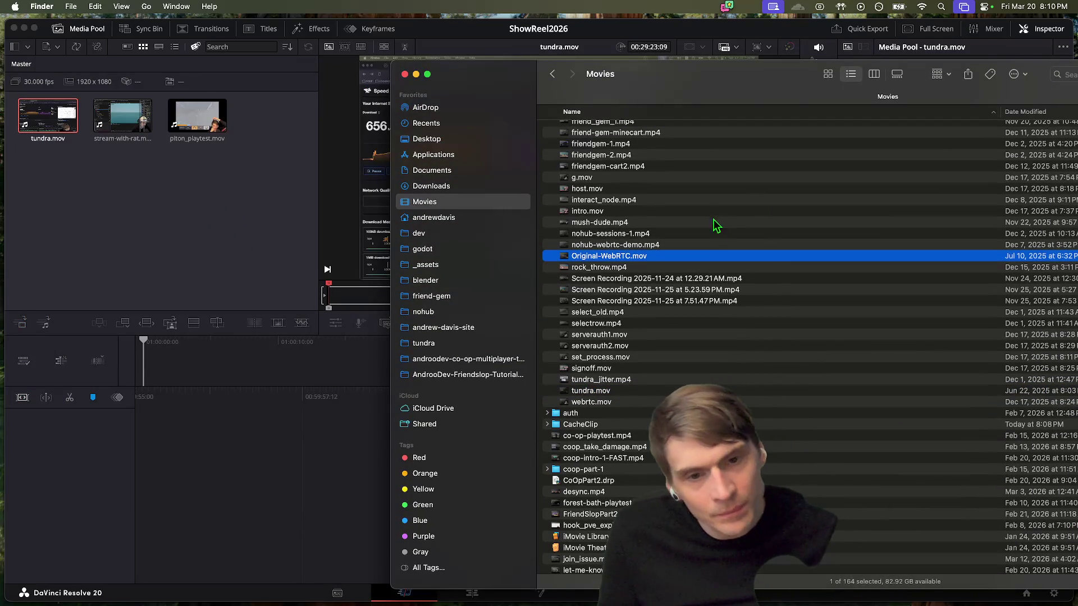
{"action": "left_click", "coordinate": [713, 222]}
{"action": "scroll", "coordinate": [713, 222], "scroll_direction": "up", "scroll_amount": 15}
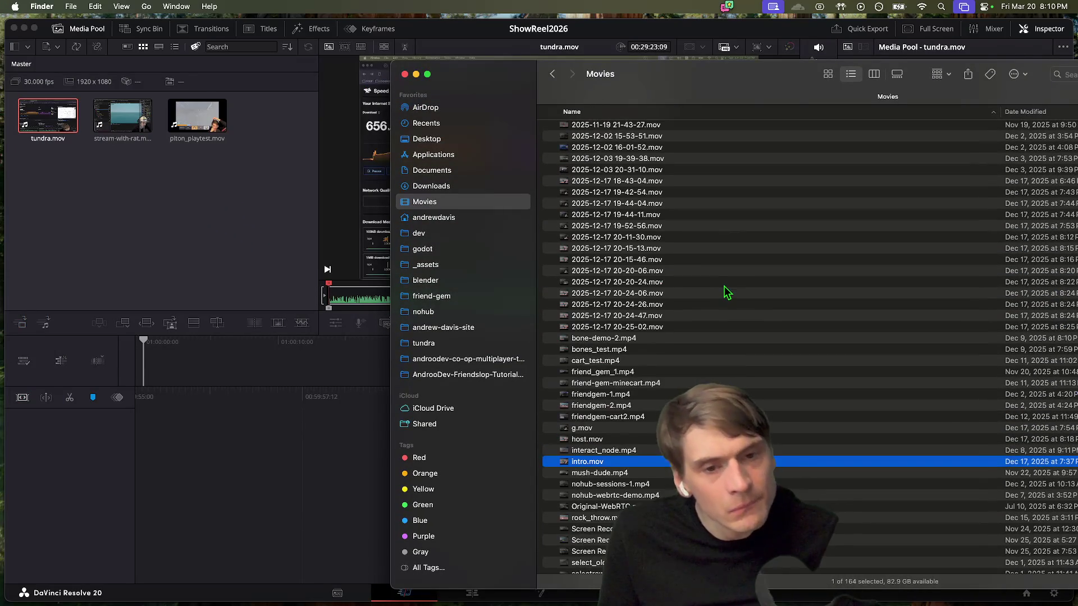
{"action": "scroll", "coordinate": [727, 322], "scroll_direction": "up", "scroll_amount": 15}
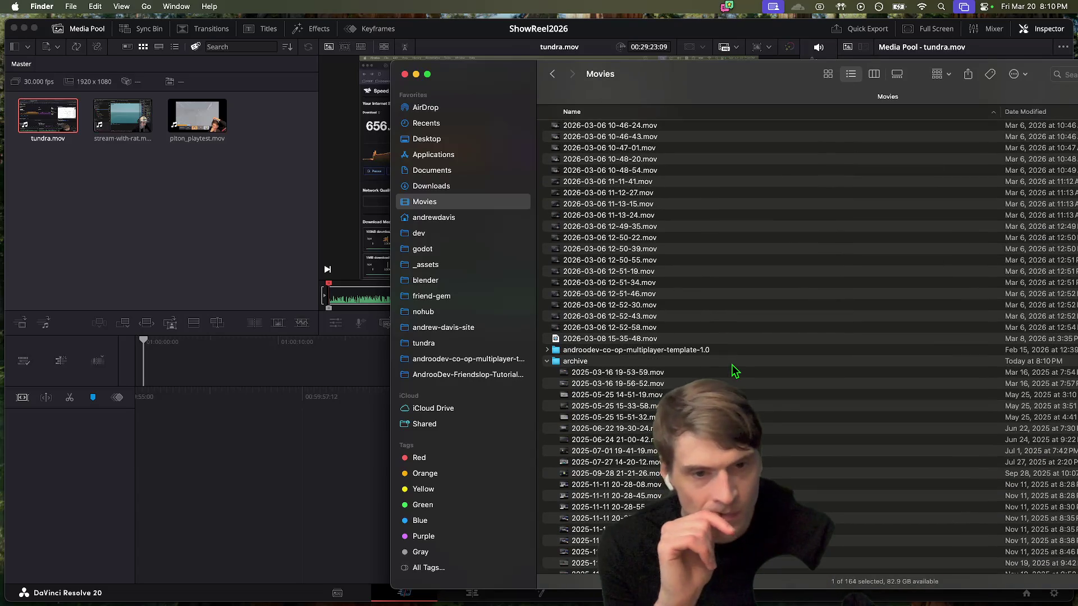
{"action": "left_click", "coordinate": [730, 349]}
{"action": "scroll", "coordinate": [728, 345], "scroll_direction": "up", "scroll_amount": 18}
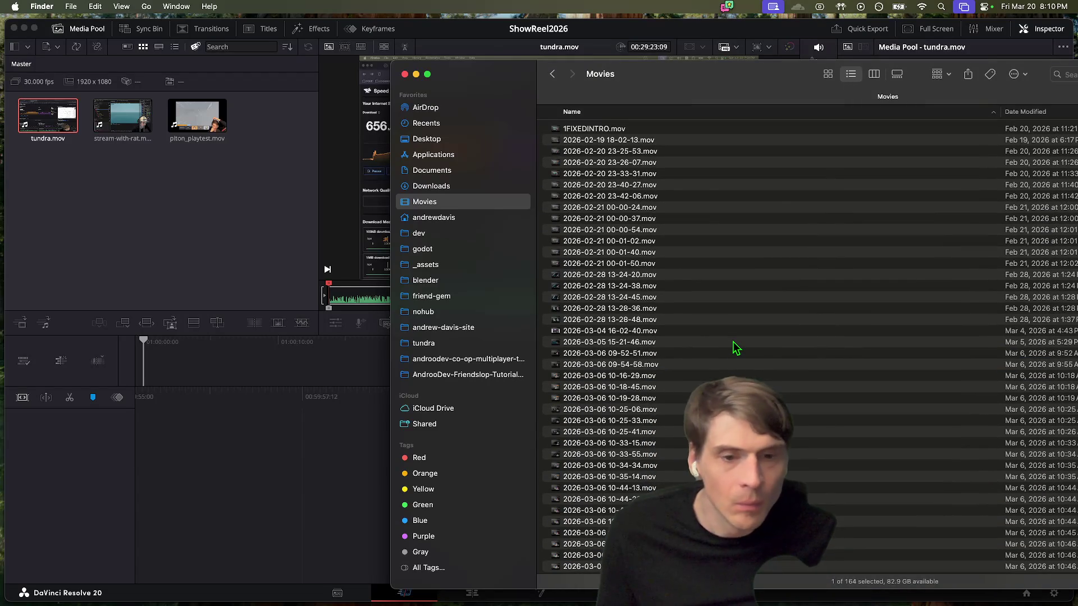
{"action": "left_click", "coordinate": [732, 344]}
{"action": "left_click", "coordinate": [730, 443]}
{"action": "key", "text": "space"}
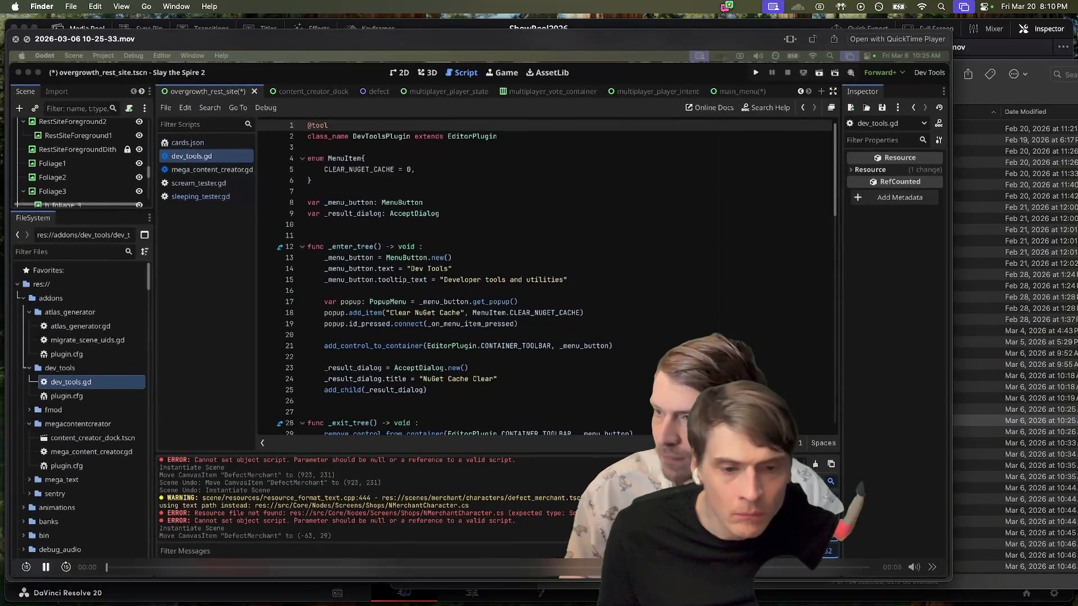
{"action": "key", "text": "Down"}
{"action": "key", "text": "Down"}
{"action": "key", "text": "Down"}
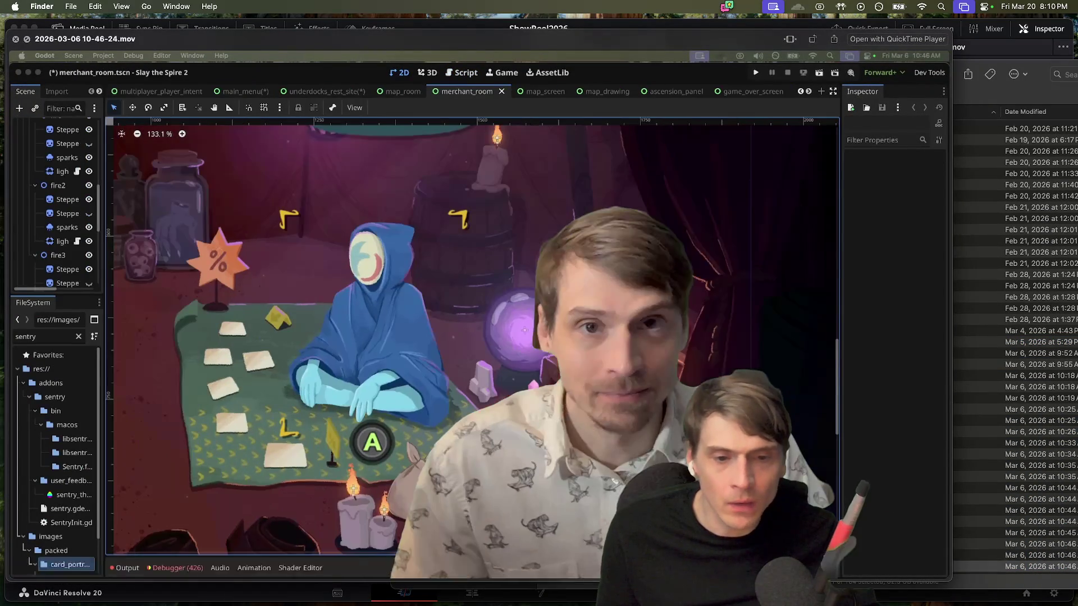
{"action": "key", "text": "Up"}
{"action": "key", "text": "Up"}
{"action": "key", "text": "Up"}
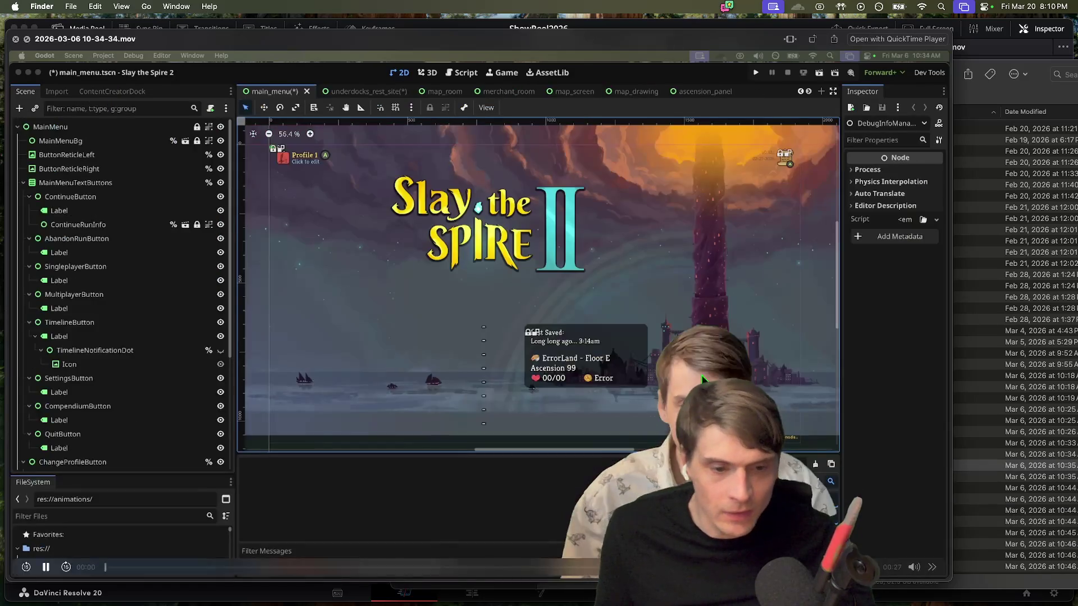
{"action": "key", "text": "space"}
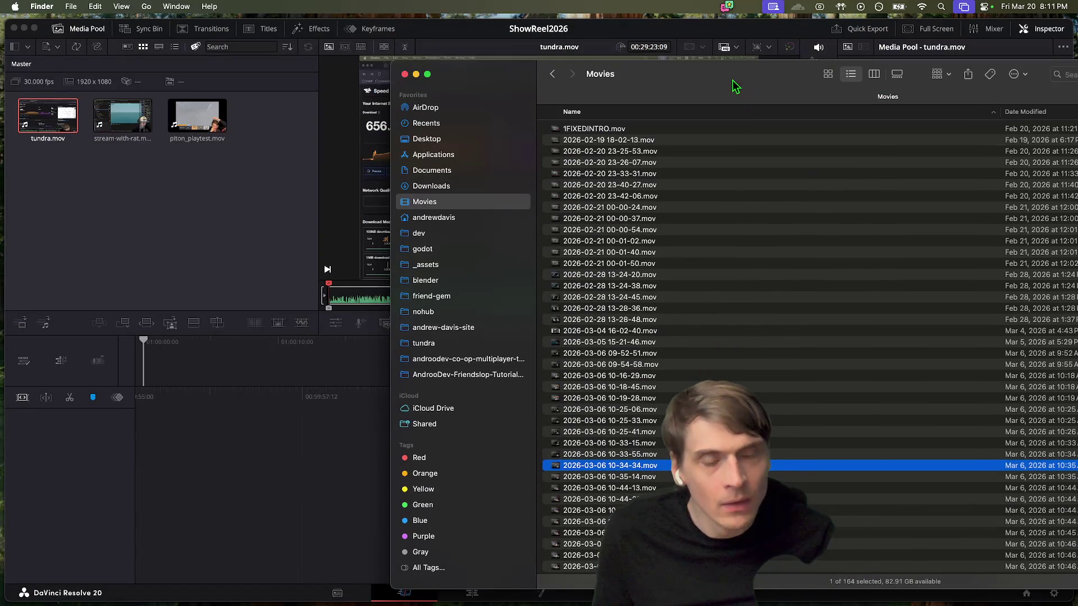
{"action": "left_click_drag", "start_coordinate": [735, 85], "coordinate": [400, 54]}
{"action": "left_click", "coordinate": [410, 242]}
{"action": "key", "text": "space"}
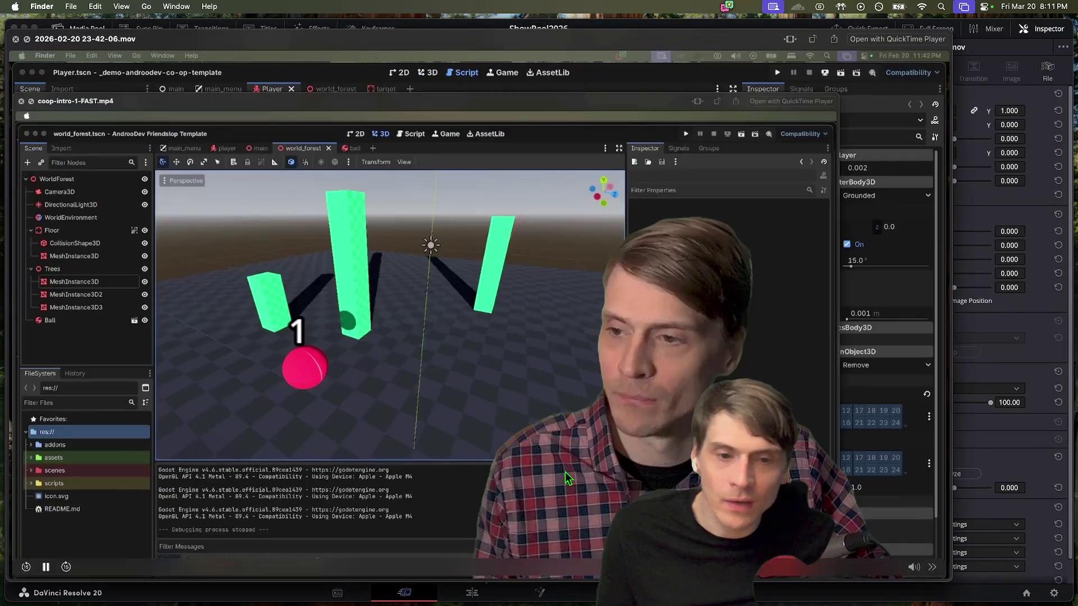
{"action": "key", "text": "space"}
{"action": "left_click", "coordinate": [461, 143]}
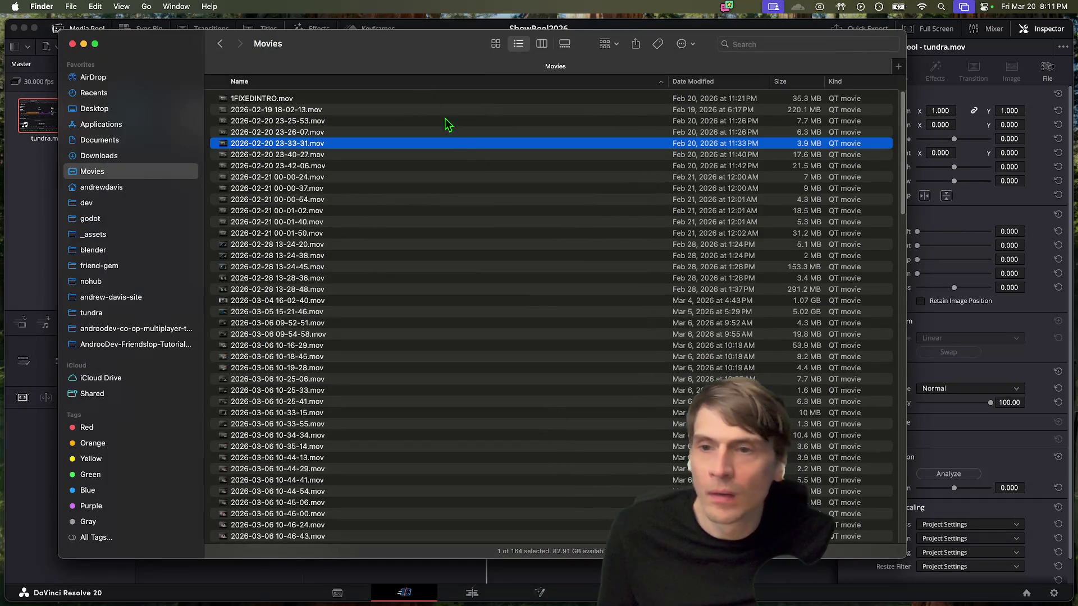
Step: Quick Look rock_throw.mp4 and coop_take_damage.mp4 in the Movies folder
{"action": "scroll", "coordinate": [393, 185], "scroll_direction": "down", "scroll_amount": 15}
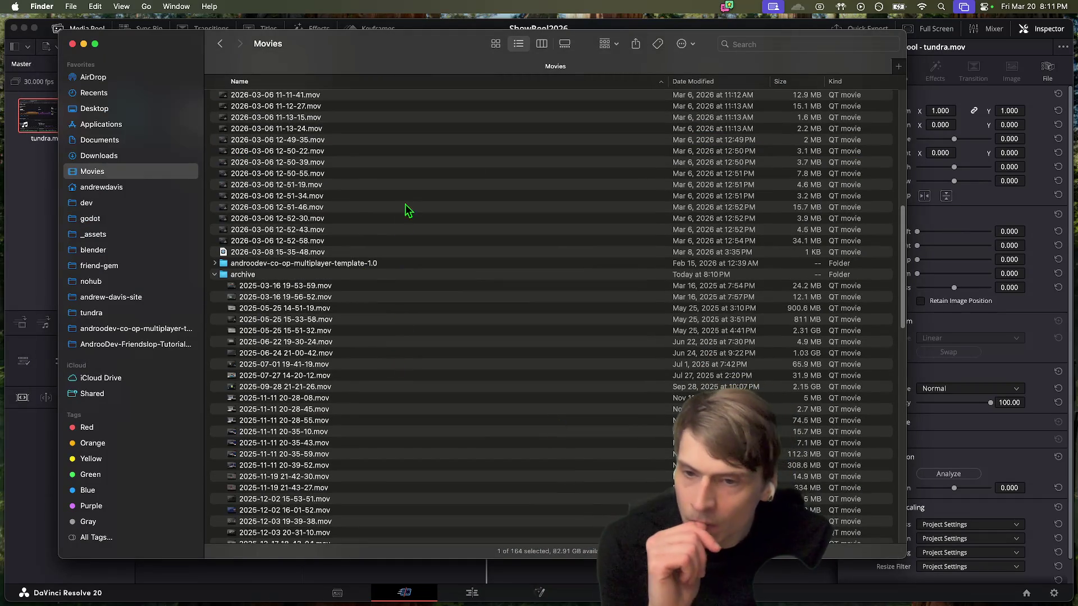
{"action": "scroll", "coordinate": [227, 312], "scroll_direction": "down", "scroll_amount": 20}
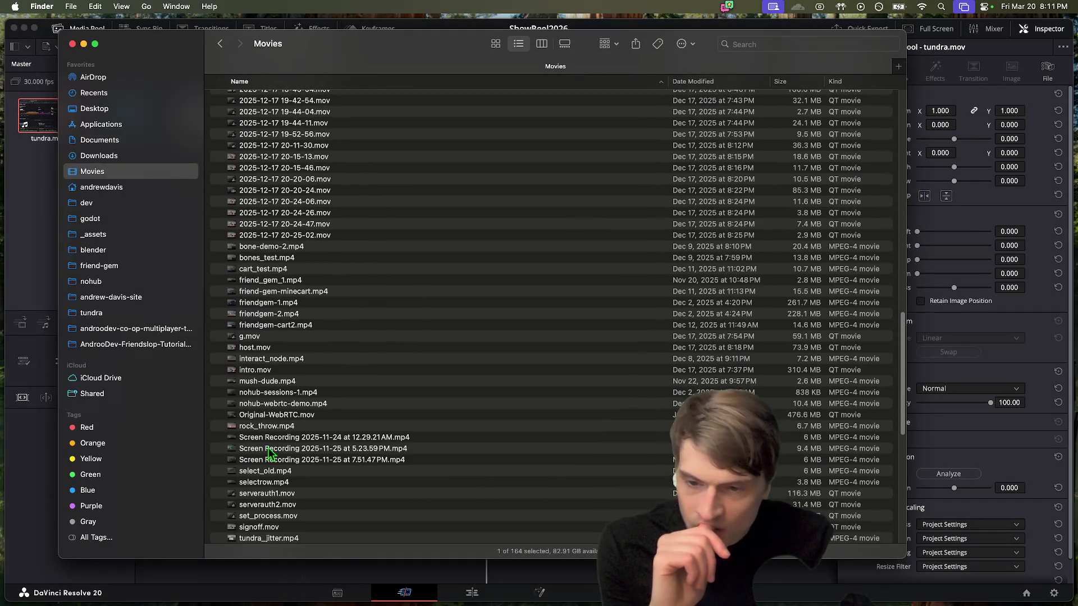
{"action": "scroll", "coordinate": [269, 453], "scroll_direction": "down", "scroll_amount": 5}
{"action": "left_click", "coordinate": [280, 371]}
{"action": "scroll", "coordinate": [279, 393], "scroll_direction": "down", "scroll_amount": 5}
{"action": "key", "text": "space"}
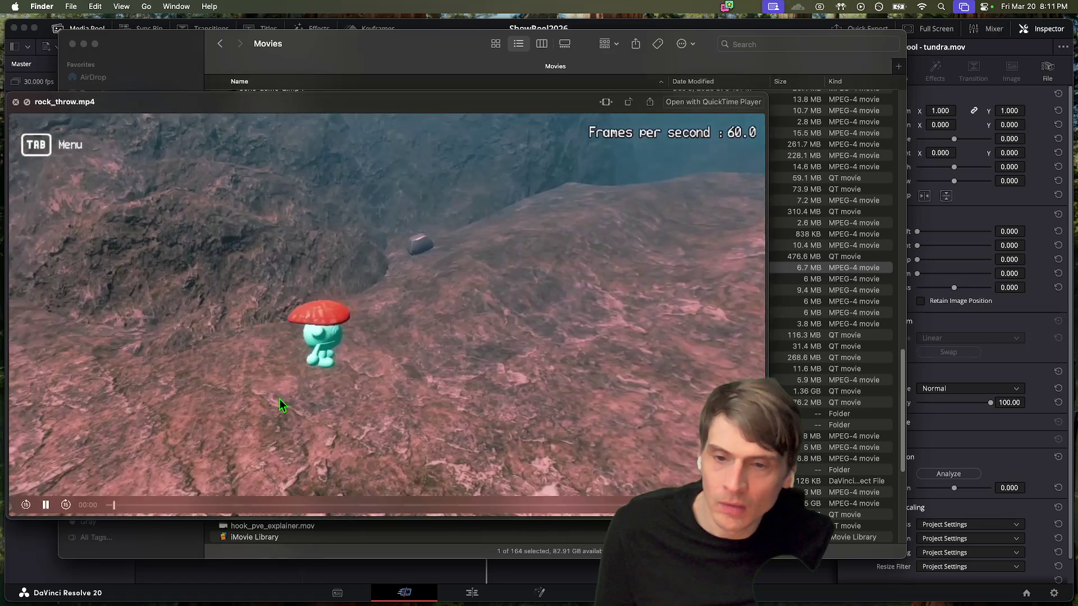
{"action": "key", "text": "space"}
{"action": "scroll", "coordinate": [281, 401], "scroll_direction": "down", "scroll_amount": 5}
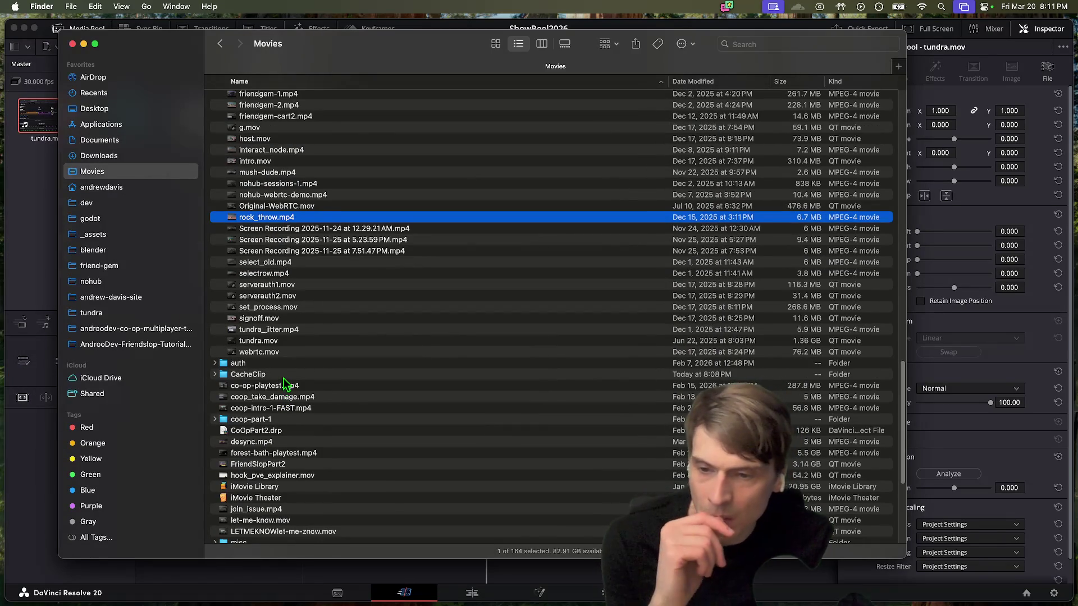
{"action": "scroll", "coordinate": [285, 385], "scroll_direction": "down", "scroll_amount": 1}
{"action": "left_click", "coordinate": [286, 385]}
{"action": "key", "text": "space"}
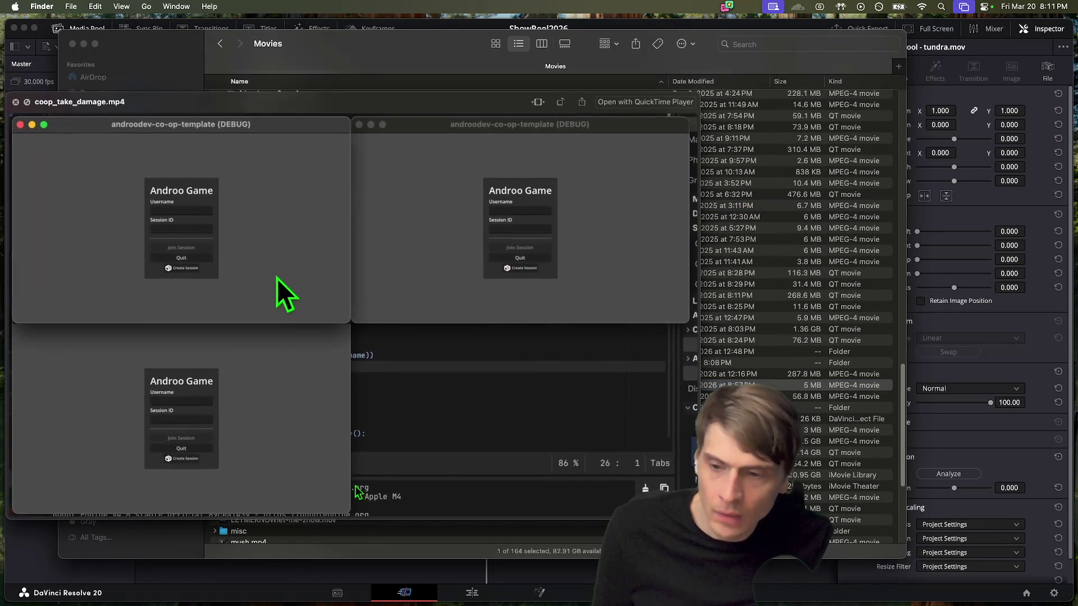
{"action": "key", "text": "space"}
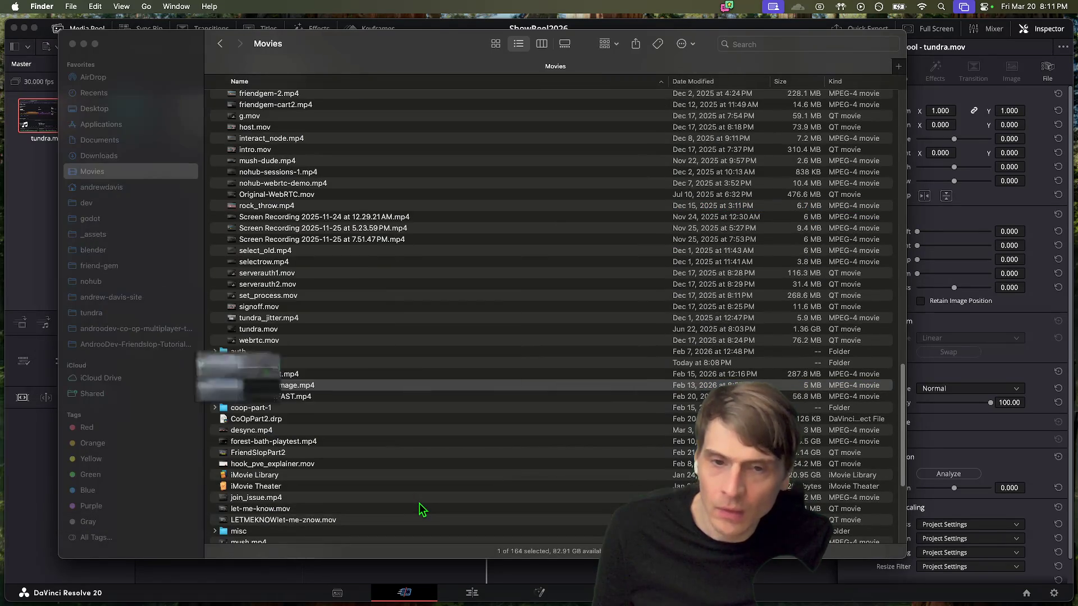
Step: Preview orbitals_matchmaking.mp4 and step down to p2p_lobby.mp4
{"action": "scroll", "coordinate": [412, 474], "scroll_direction": "down", "scroll_amount": 5}
{"action": "key", "text": "Down"}
{"action": "key", "text": "Down"}
{"action": "key", "text": "Down"}
{"action": "scroll", "coordinate": [396, 373], "scroll_direction": "down", "scroll_amount": 5}
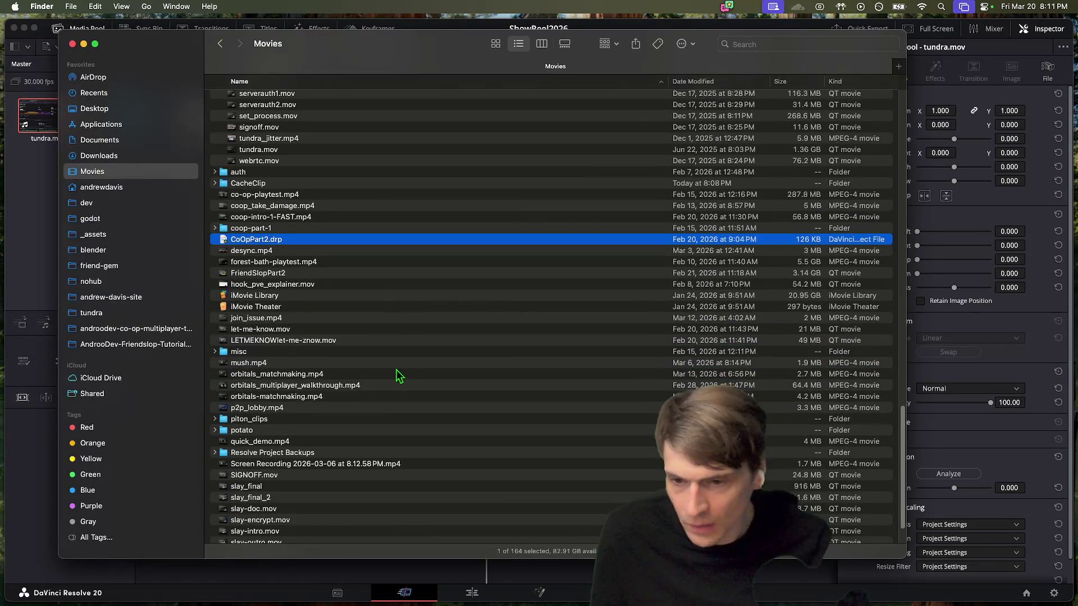
{"action": "left_click", "coordinate": [380, 354]}
{"action": "left_click", "coordinate": [387, 373]}
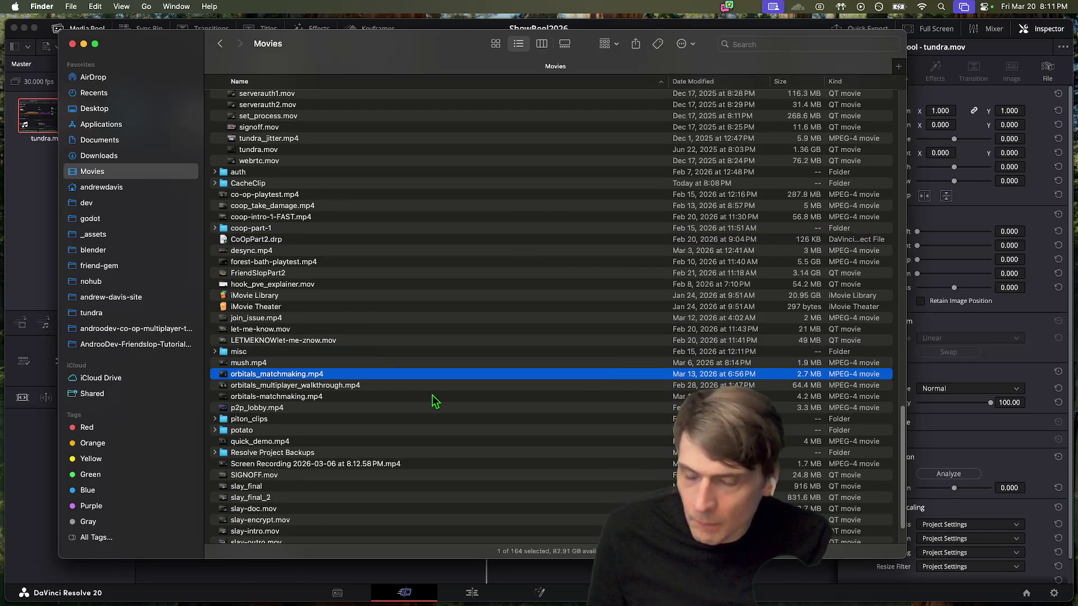
{"action": "key", "text": "space"}
{"action": "key", "text": "space"}
{"action": "key", "text": "Down"}
{"action": "key", "text": "Down"}
{"action": "key", "text": "Down"}
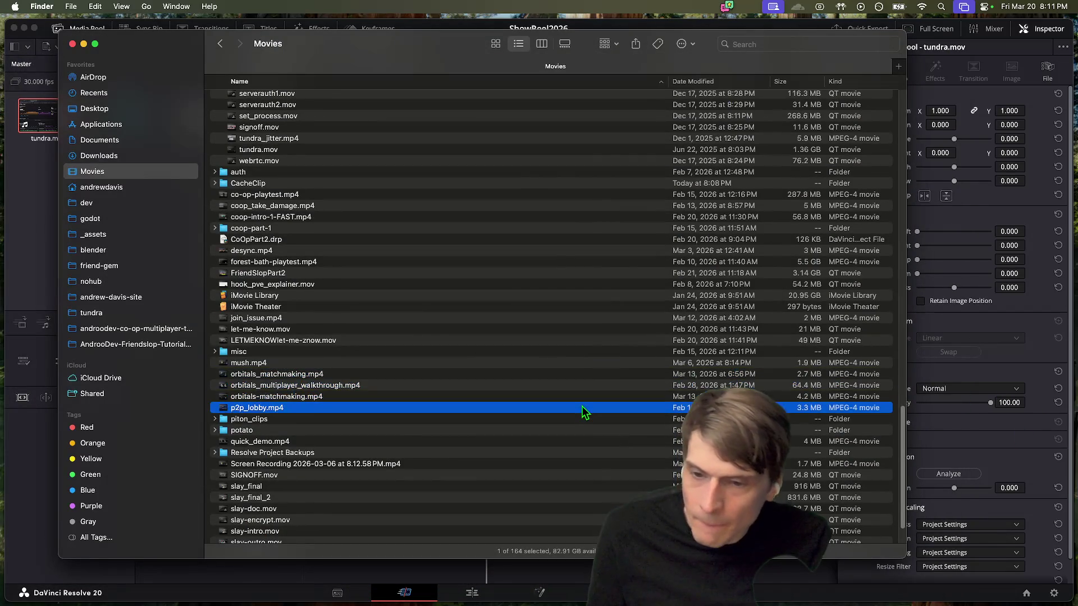
{"action": "scroll", "coordinate": [582, 406], "scroll_direction": "down", "scroll_amount": 3}
{"action": "key", "text": "space"}
{"action": "key", "text": "space"}
Step: Peek into the piton_clips folder, then expand the potato folder to list its clips
{"action": "key", "text": "Down"}
{"action": "key", "text": "Right"}
{"action": "key", "text": "Left"}
{"action": "key", "text": "Down"}
{"action": "key", "text": "Right"}
{"action": "scroll", "coordinate": [453, 454], "scroll_direction": "down", "scroll_amount": 3}
{"action": "key", "text": "Down"}
{"action": "key", "text": "Down"}
{"action": "key", "text": "Down"}
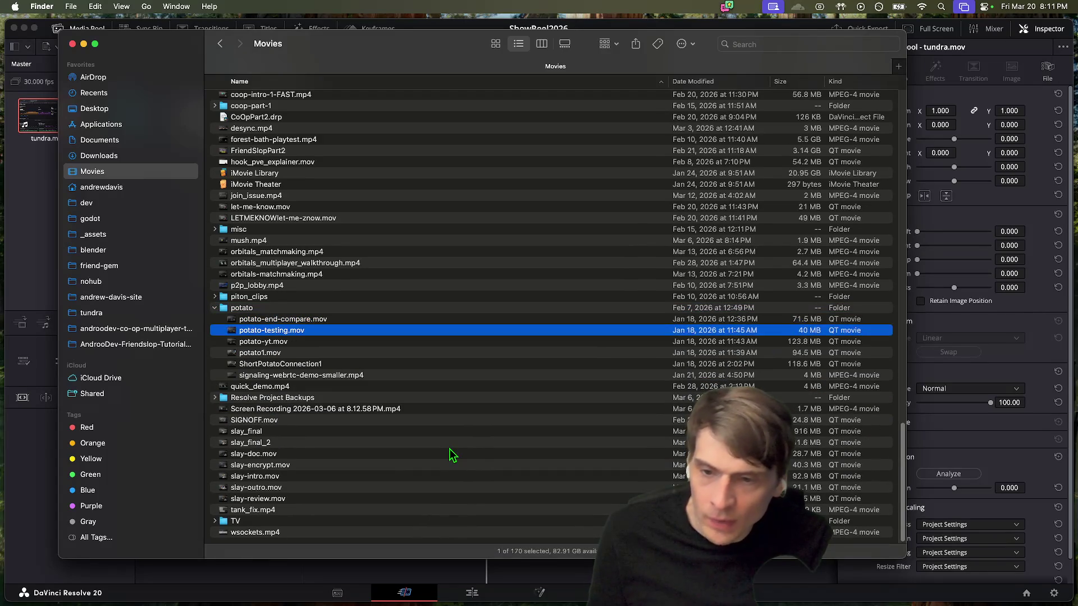
Step: Preview quick_demo.mp4, check slay-doc.mov and slay-review.mov, then open Downloads from the sidebar
{"action": "key", "text": "Down"}
{"action": "key", "text": "Down"}
{"action": "key", "text": "Down"}
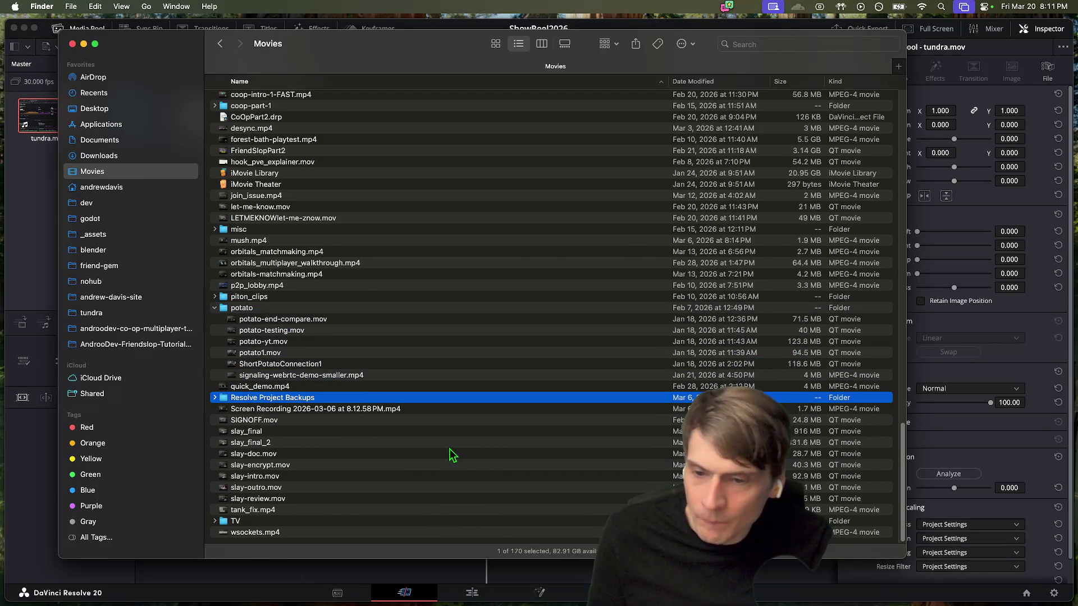
{"action": "key", "text": "Up"}
{"action": "key", "text": "space"}
{"action": "key", "text": "space"}
{"action": "key", "text": "Down"}
{"action": "key", "text": "Down"}
{"action": "key", "text": "Down"}
{"action": "key", "text": "Down"}
{"action": "key", "text": "Down"}
{"action": "key", "text": "Down"}
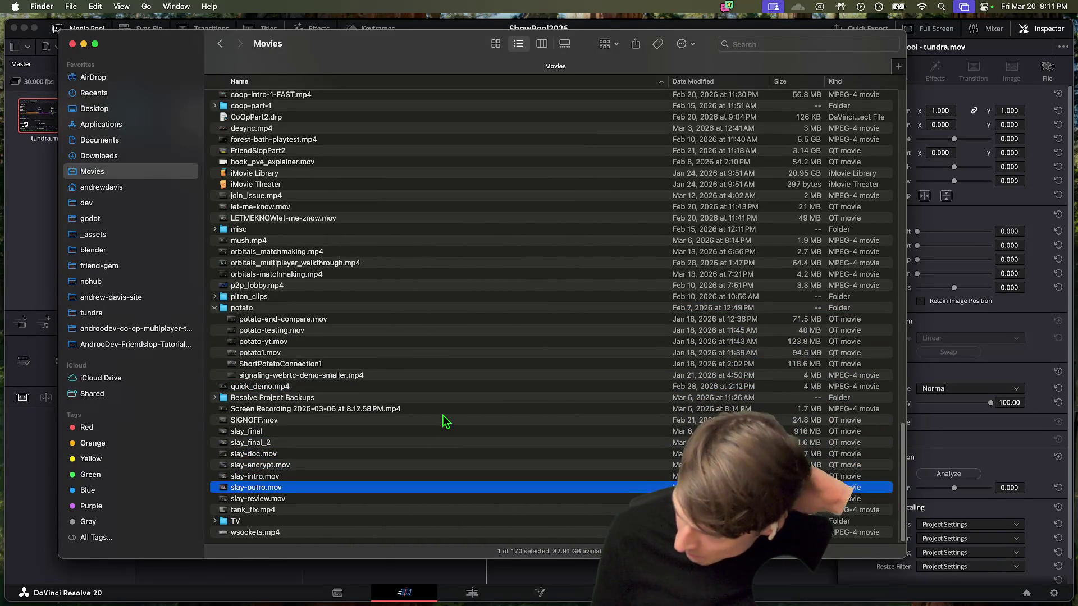
{"action": "key", "text": "Down"}
{"action": "key", "text": "Up"}
{"action": "key", "text": "Up"}
{"action": "key", "text": "Up"}
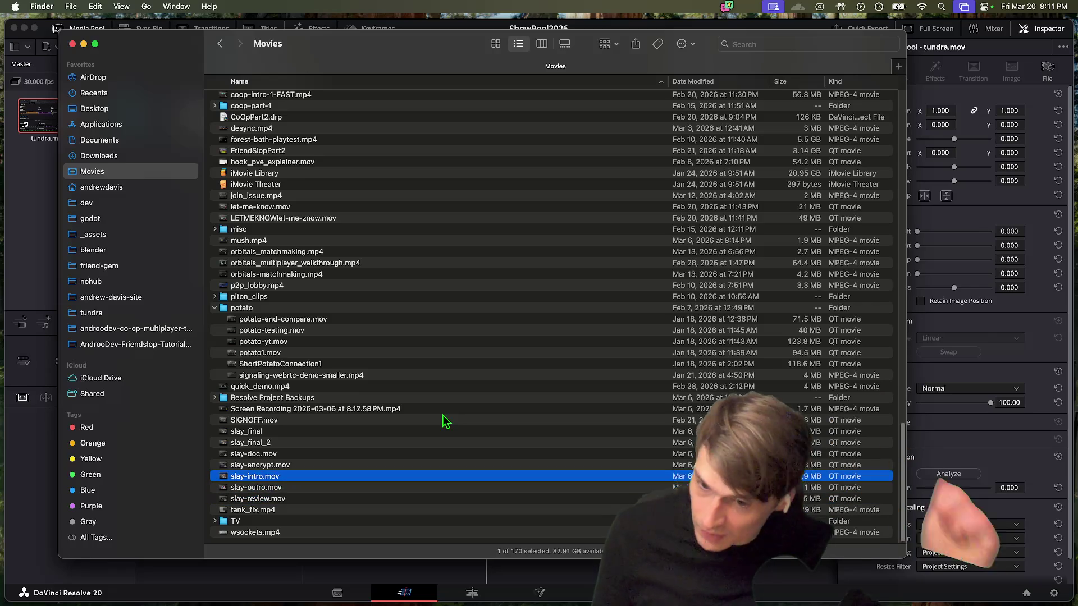
{"action": "left_click", "coordinate": [134, 141]}
{"action": "left_click", "coordinate": [134, 157]}
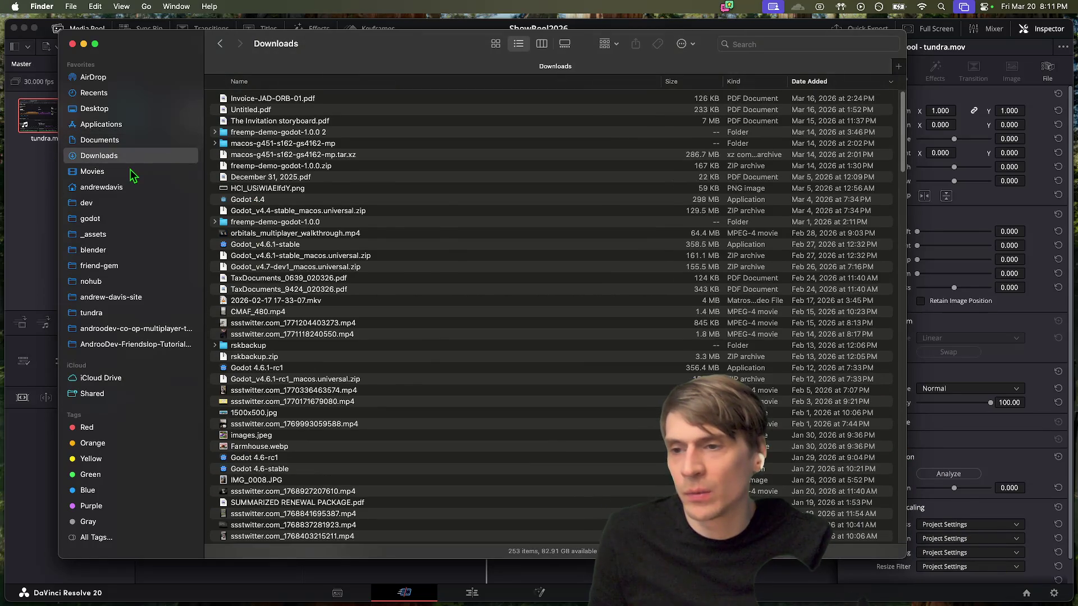
Step: Maximize the Downloads window, sort by size largest first, and preview ssstwitter.com_1768355529604.mp4
{"action": "double_click", "coordinate": [408, 50]}
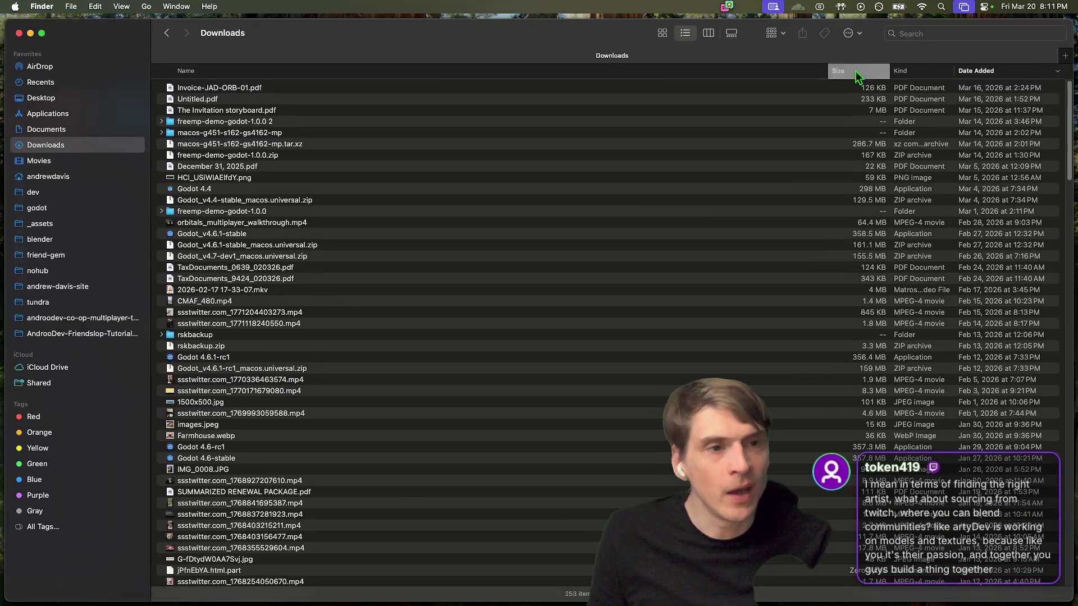
{"action": "left_click", "coordinate": [856, 72]}
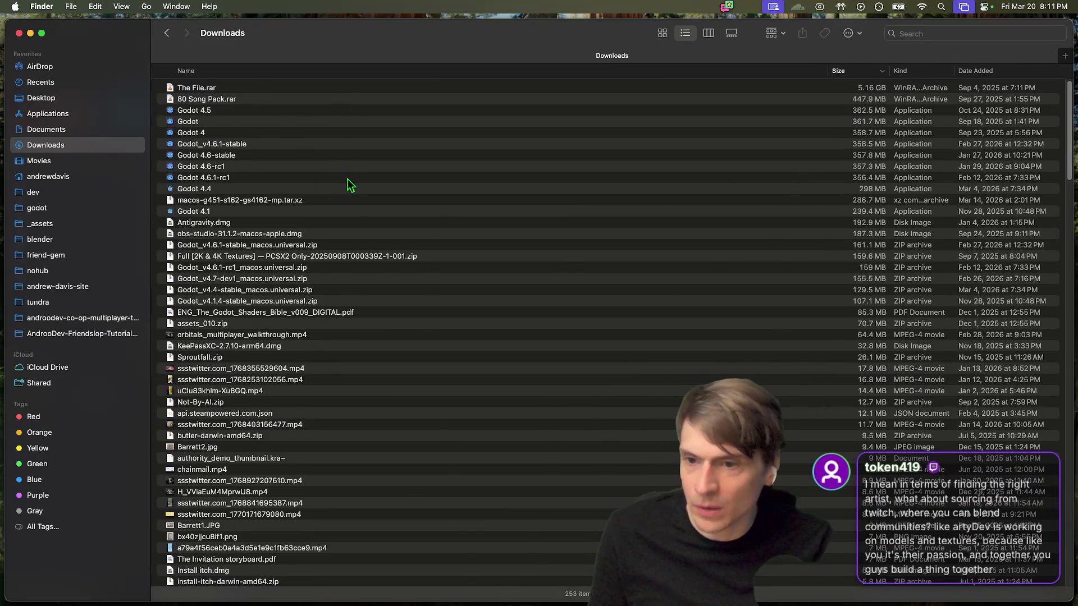
{"action": "left_click", "coordinate": [333, 336]}
{"action": "scroll", "coordinate": [334, 354], "scroll_direction": "down", "scroll_amount": 5}
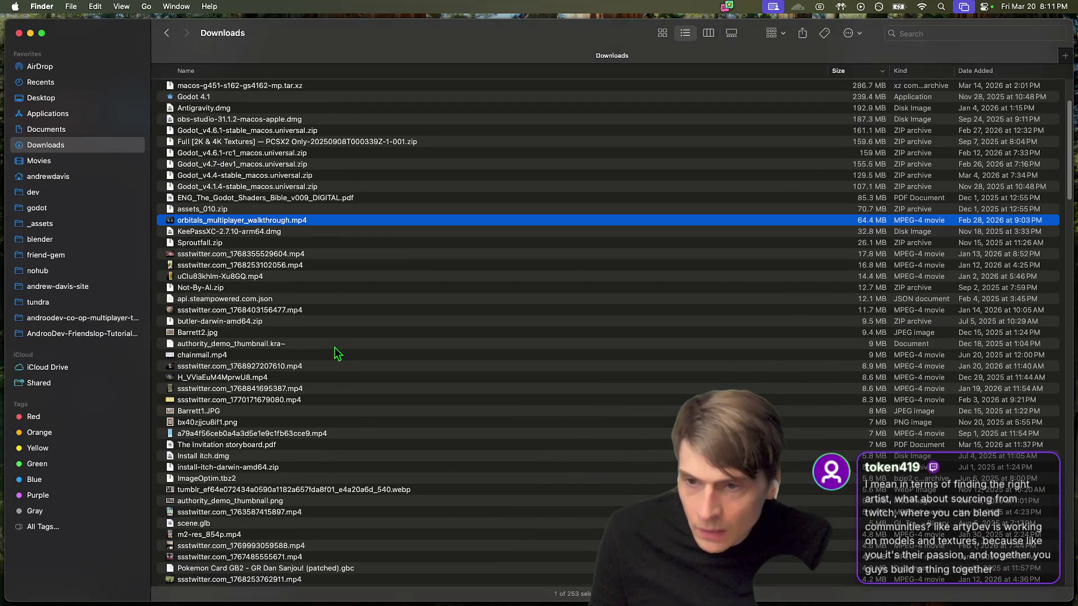
{"action": "left_click", "coordinate": [223, 267]}
{"action": "left_click", "coordinate": [226, 256]}
{"action": "key", "text": "space"}
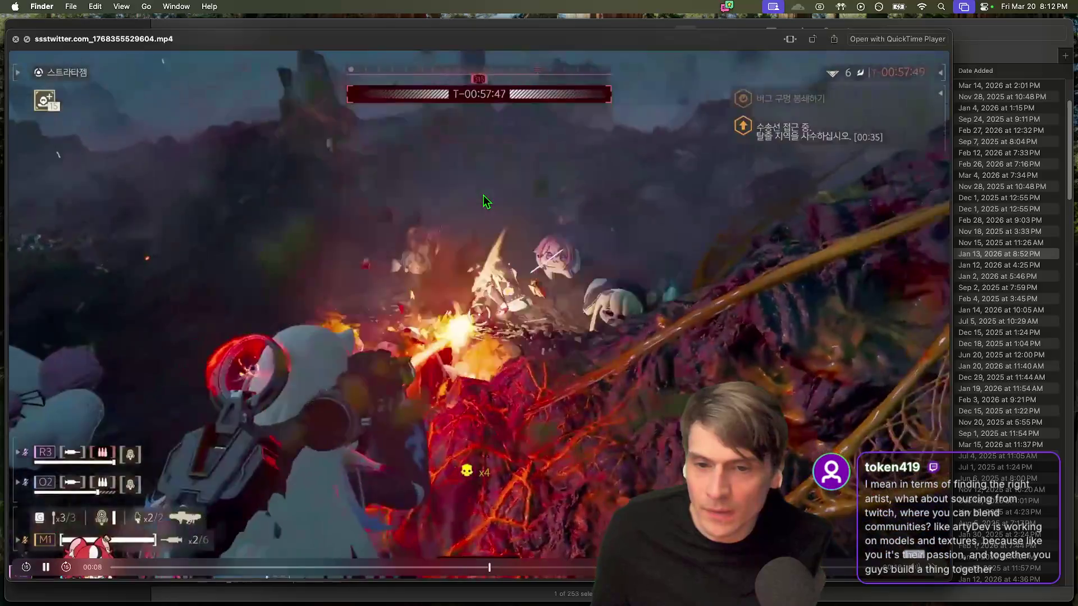
{"action": "key", "text": "space"}
Step: Quick Look ssstwitter.com_1768253102056.mp4, chainmail.mp4 and H_VViaEuM4MprwU8.mp4
{"action": "key", "text": "Down"}
{"action": "key", "text": "space"}
{"action": "key", "text": "Down"}
{"action": "key", "text": "Down"}
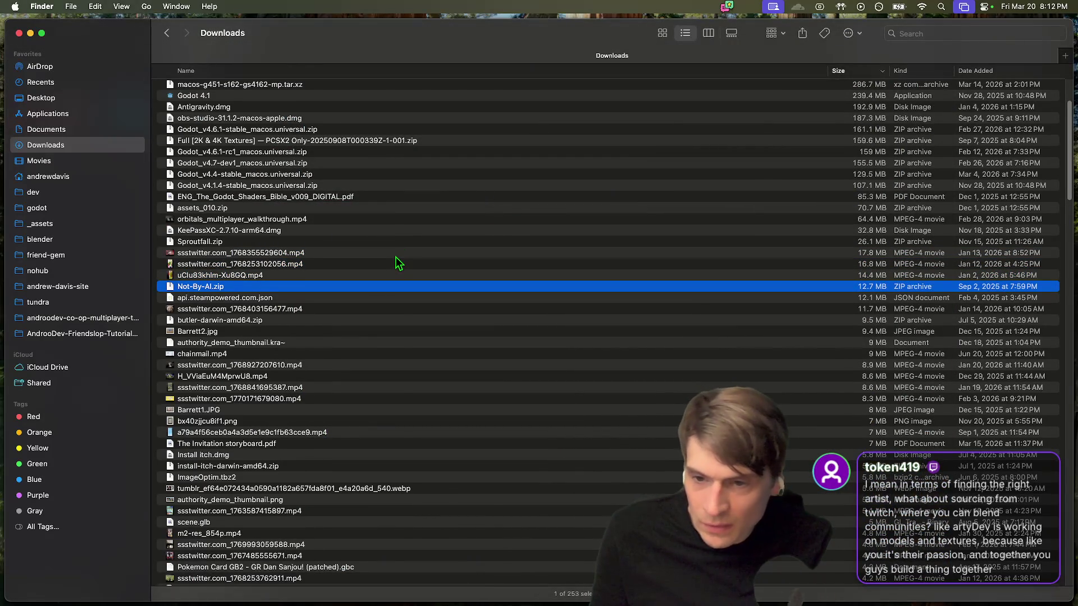
{"action": "scroll", "coordinate": [393, 267], "scroll_direction": "down", "scroll_amount": 1}
{"action": "left_click", "coordinate": [309, 344]}
{"action": "key", "text": "space"}
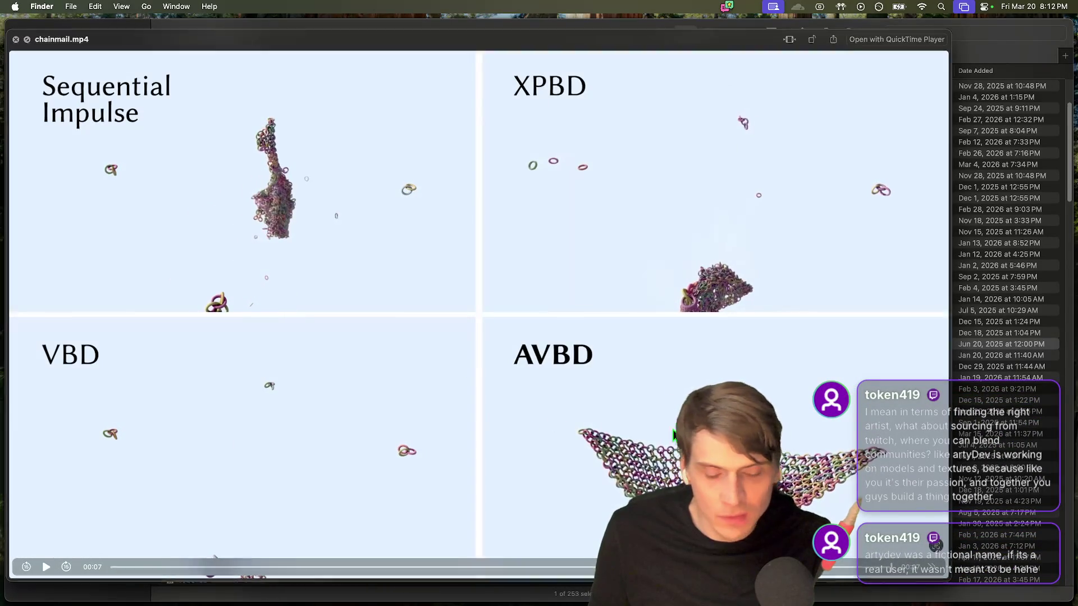
{"action": "key", "text": "space"}
{"action": "key", "text": "Down"}
{"action": "key", "text": "Down"}
{"action": "key", "text": "Up"}
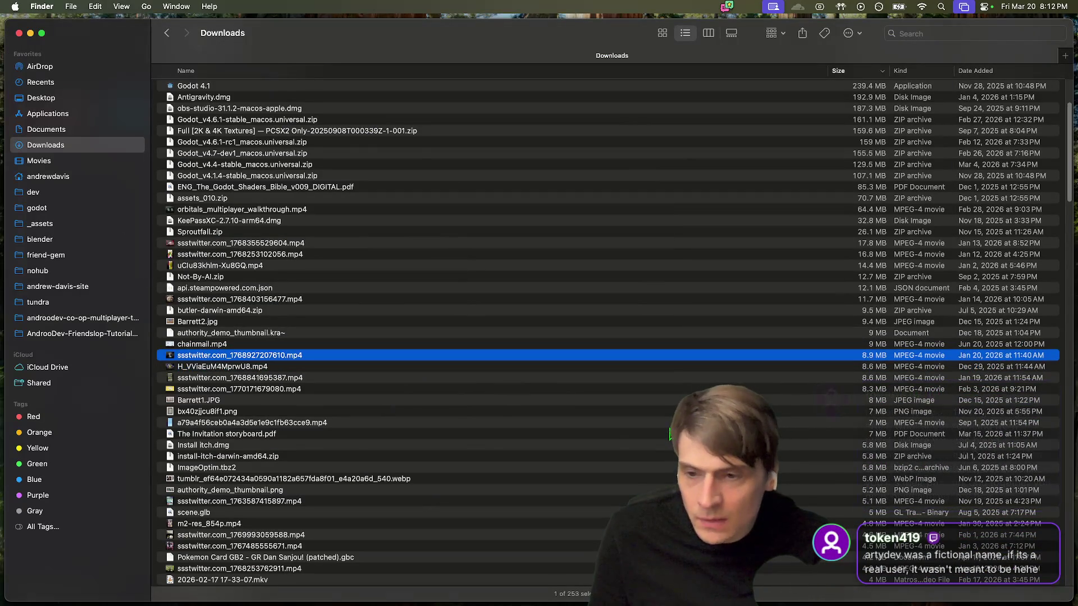
{"action": "key", "text": "Down"}
{"action": "key", "text": "space"}
{"action": "key", "text": "space"}
Step: Scroll to the end of the size-sorted list, past fridge-flush, to the webrtc and warhammer_models folders
{"action": "scroll", "coordinate": [235, 442], "scroll_direction": "down", "scroll_amount": 5}
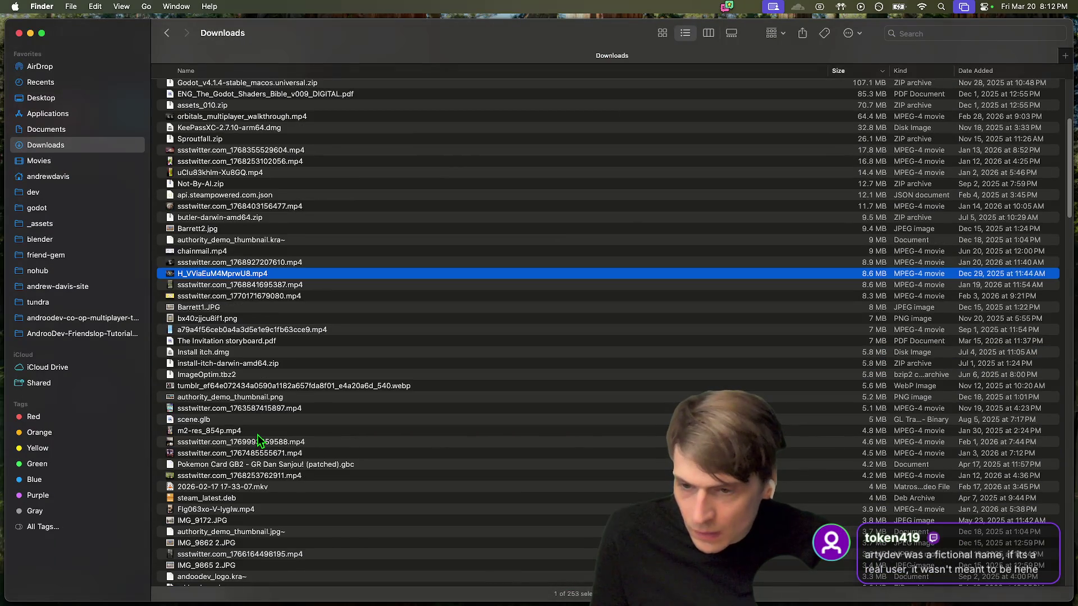
{"action": "left_click", "coordinate": [258, 444]}
{"action": "scroll", "coordinate": [258, 445], "scroll_direction": "down", "scroll_amount": 1}
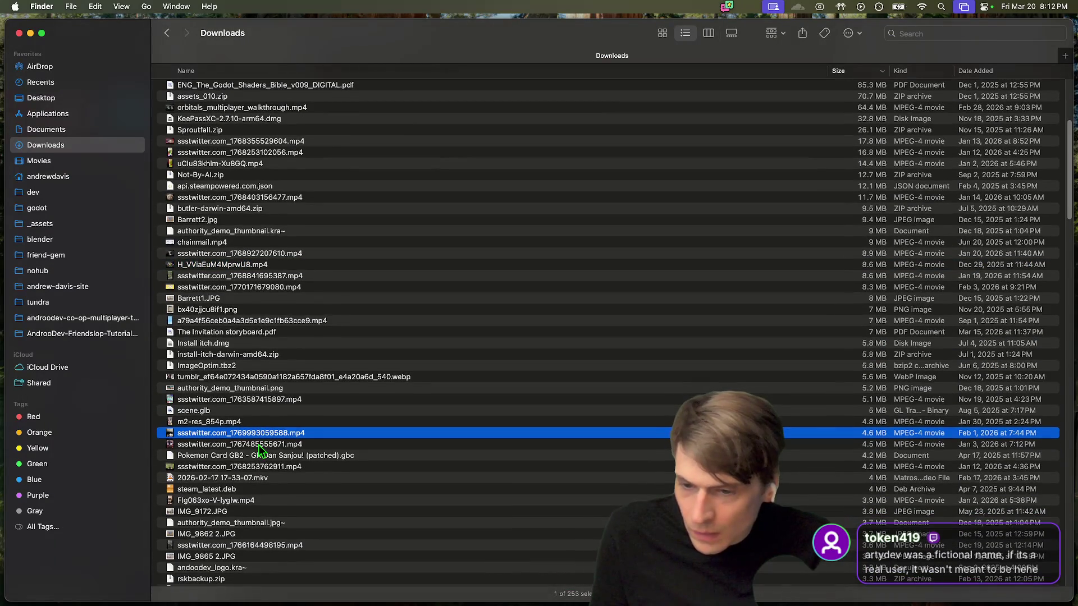
{"action": "scroll", "coordinate": [258, 444], "scroll_direction": "down", "scroll_amount": 3}
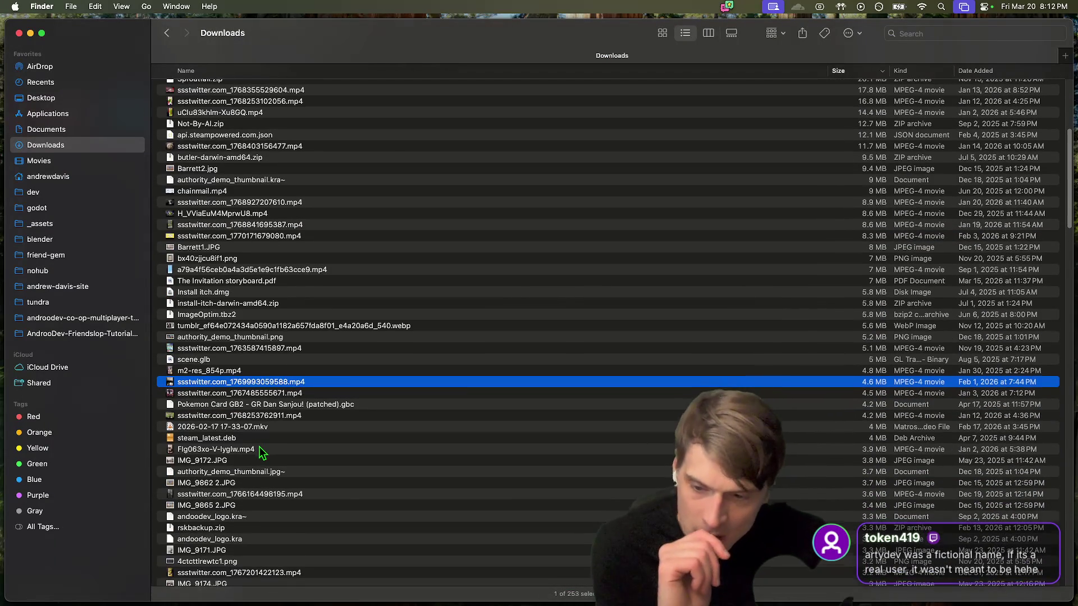
{"action": "scroll", "coordinate": [258, 448], "scroll_direction": "down", "scroll_amount": 5}
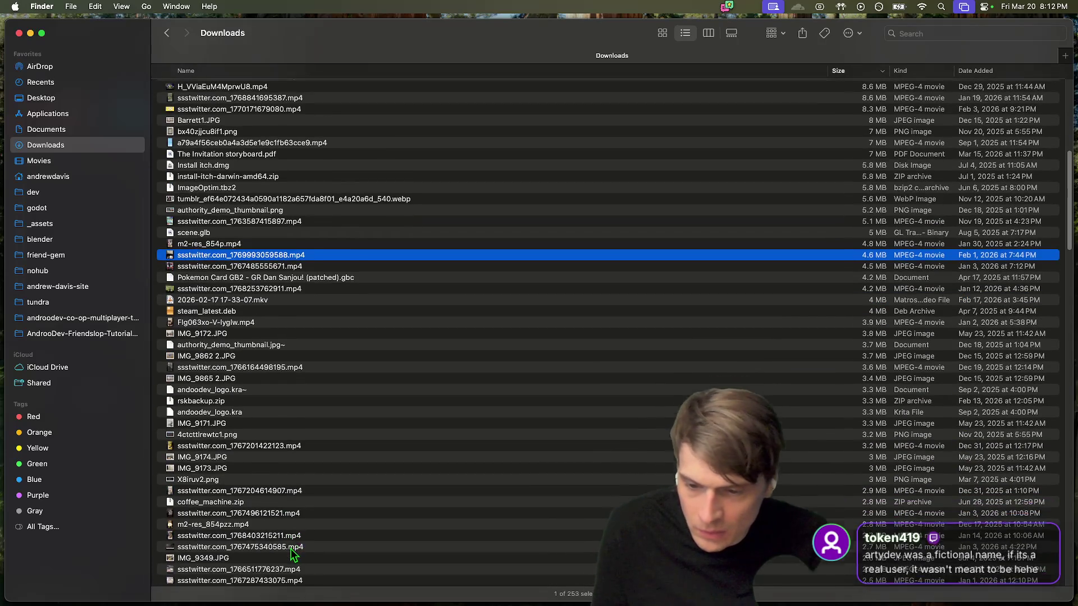
{"action": "scroll", "coordinate": [292, 554], "scroll_direction": "down", "scroll_amount": 10}
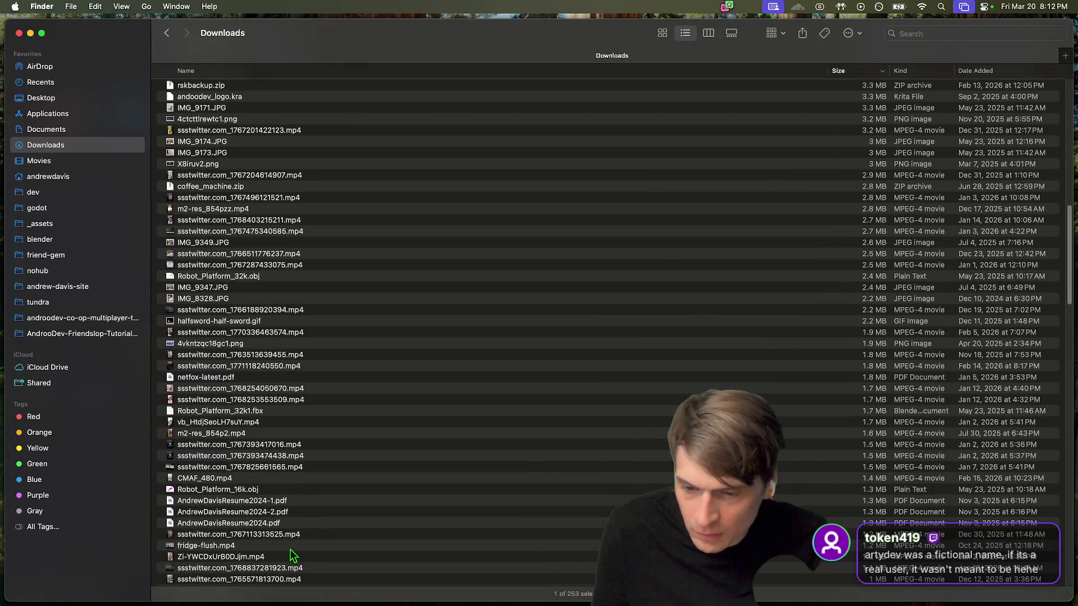
{"action": "left_click", "coordinate": [291, 546]}
{"action": "scroll", "coordinate": [291, 547], "scroll_direction": "down", "scroll_amount": 15}
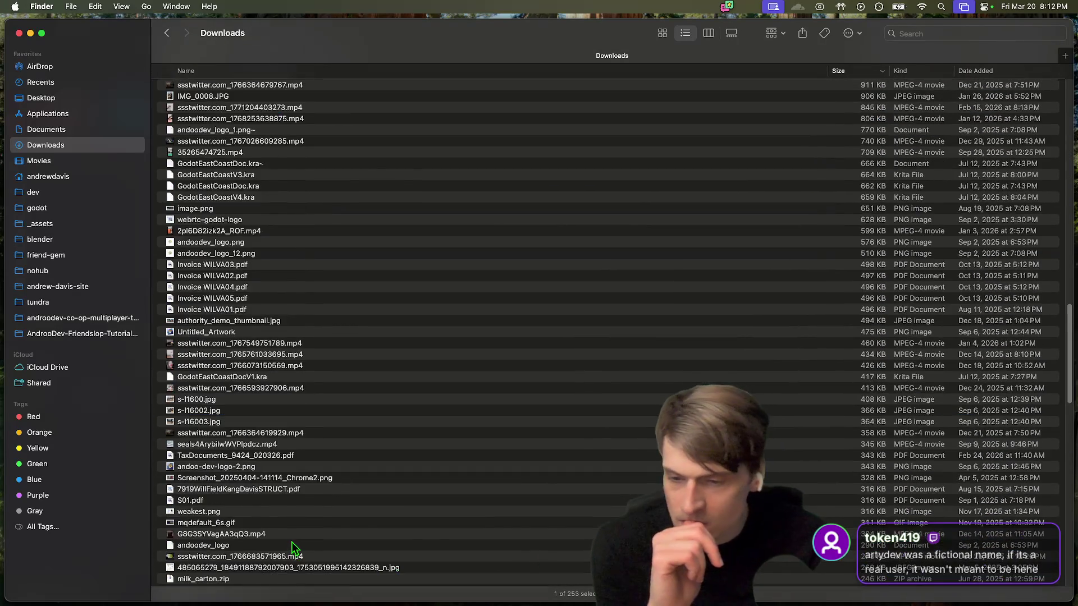
{"action": "scroll", "coordinate": [291, 541], "scroll_direction": "down", "scroll_amount": 15}
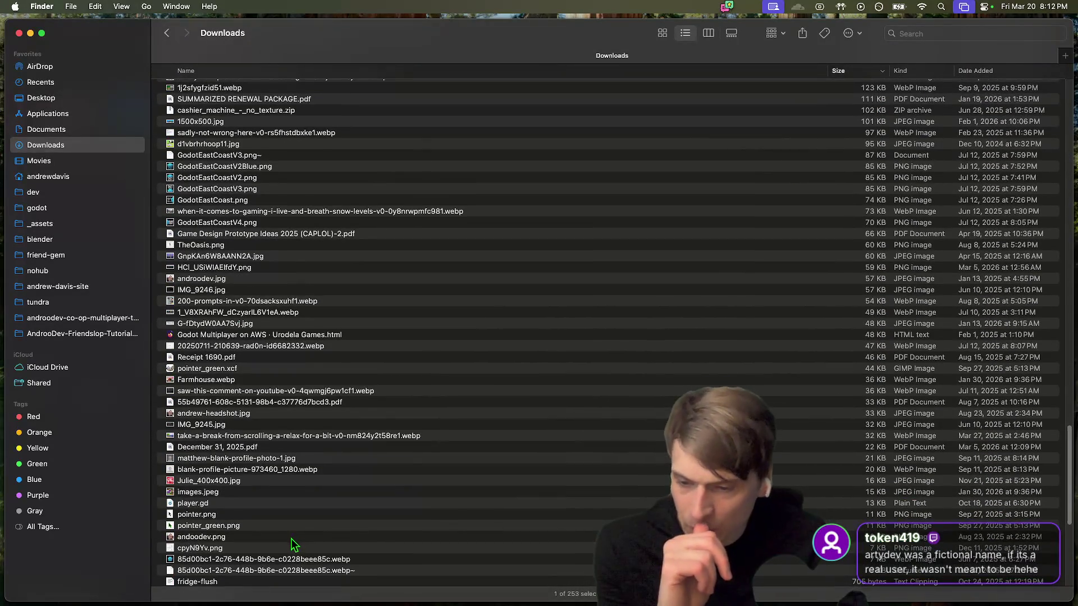
{"action": "scroll", "coordinate": [289, 542], "scroll_direction": "down", "scroll_amount": 10}
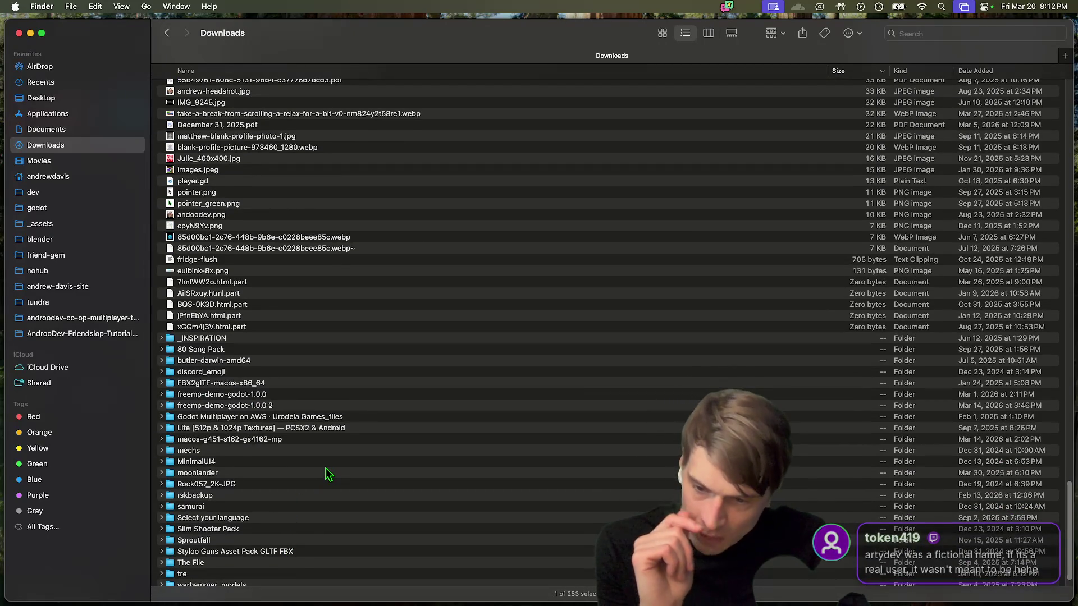
{"action": "scroll", "coordinate": [325, 461], "scroll_direction": "down", "scroll_amount": 2}
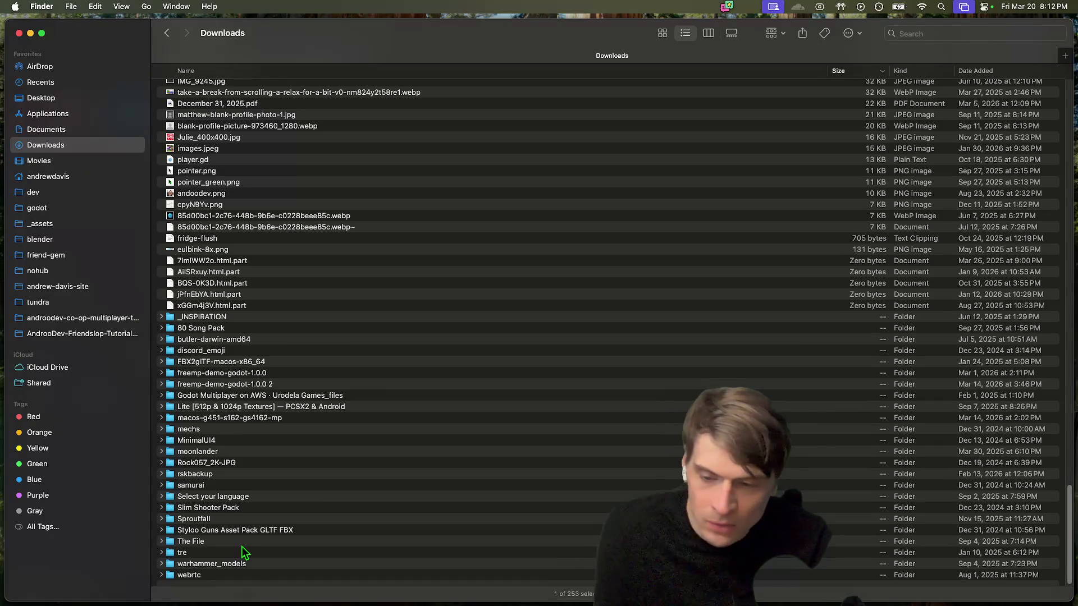
{"action": "left_click", "coordinate": [244, 574]}
{"action": "key", "text": "Up"}
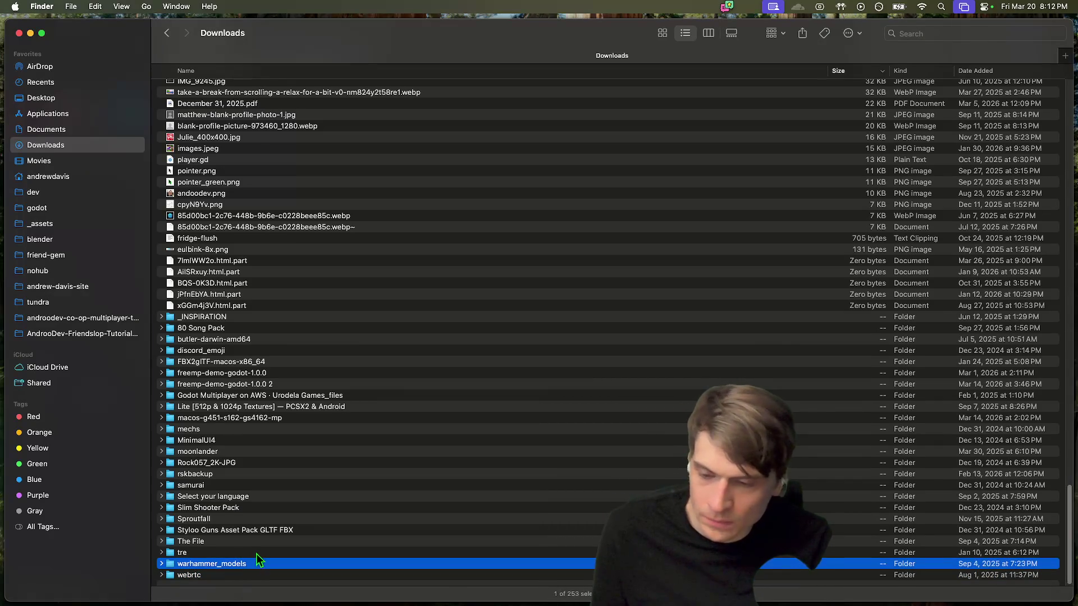
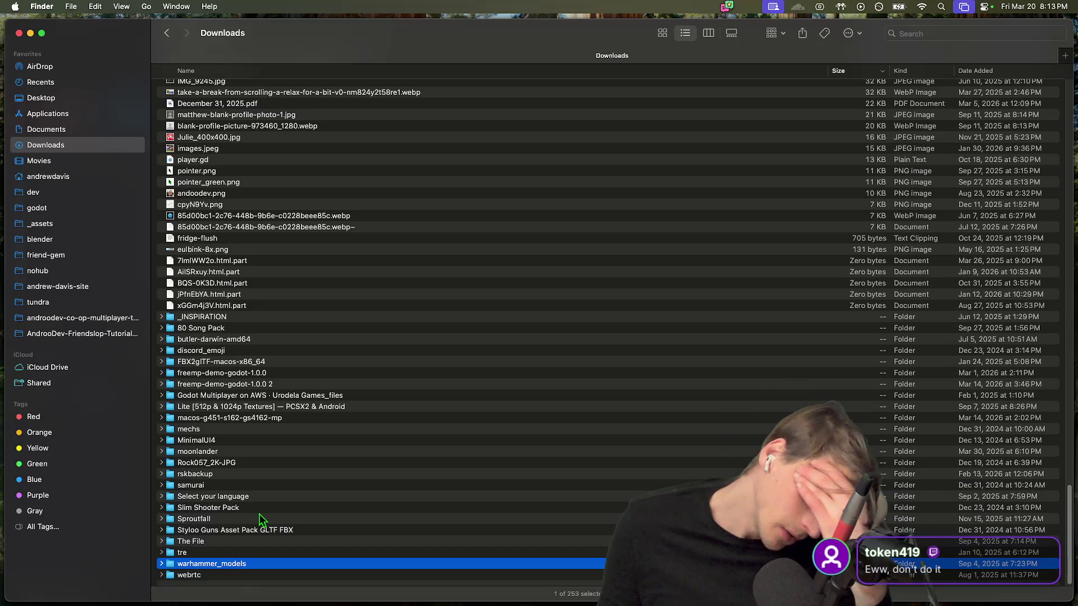
Step: After a quick switch to Firefox, expand the samurai folder in Downloads
{"action": "key", "text": "super+Tab"}
{"action": "key", "text": "super+Tab"}
{"action": "key", "text": "super+Tab"}
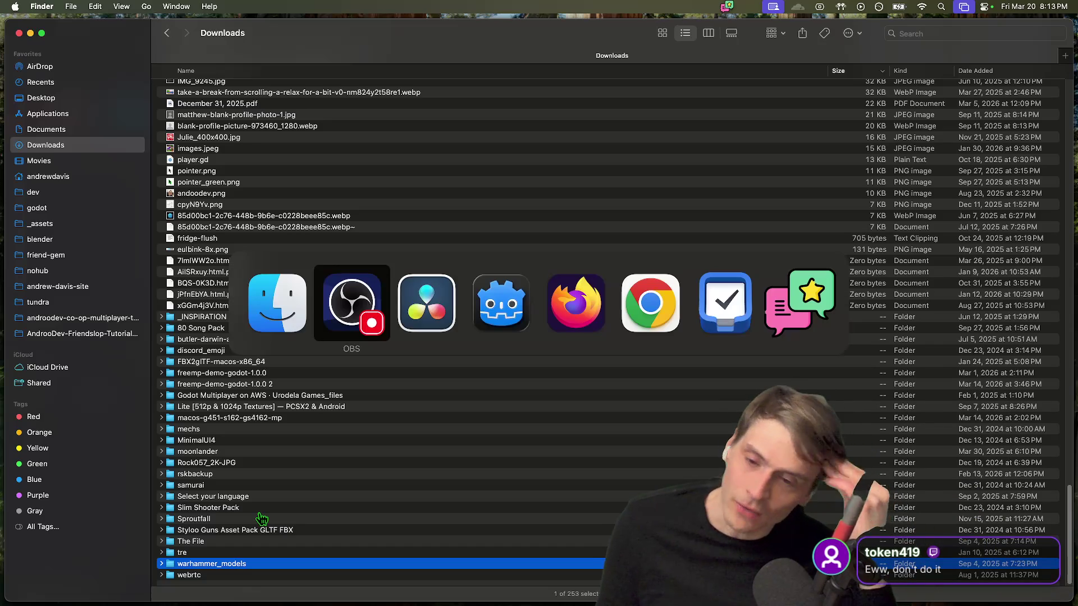
{"action": "key", "text": "super+Tab"}
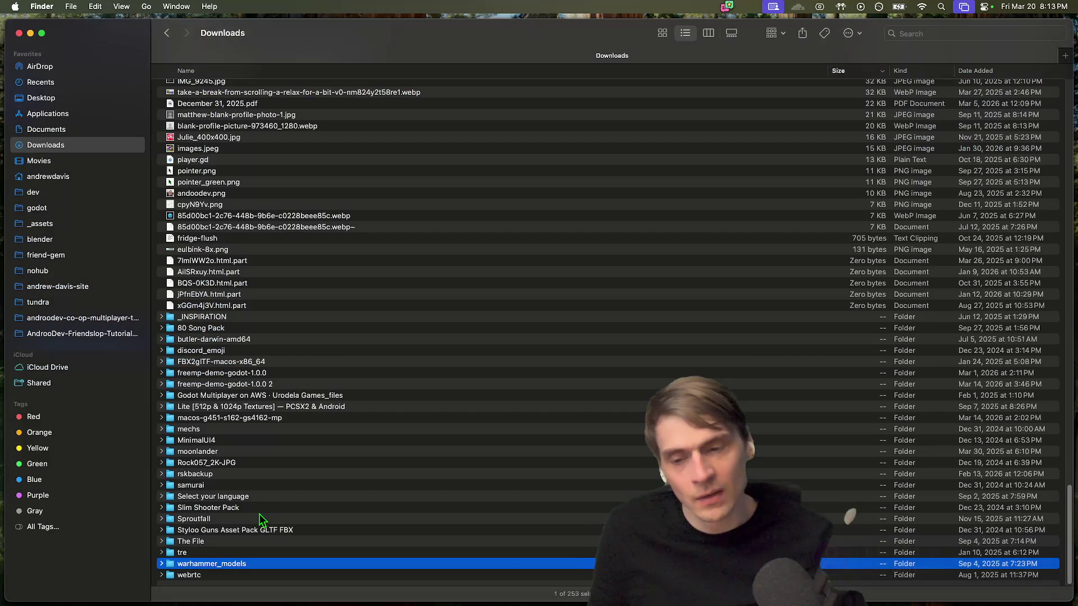
{"action": "left_click", "coordinate": [257, 481]}
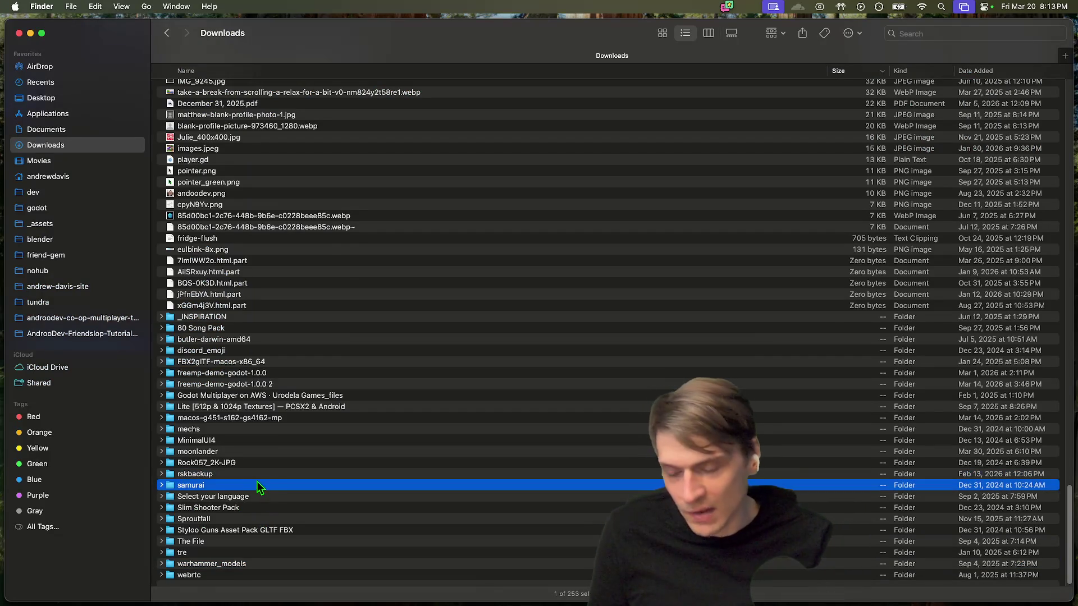
{"action": "key", "text": "space"}
{"action": "key", "text": "space"}
{"action": "key", "text": "Right"}
{"action": "scroll", "coordinate": [273, 479], "scroll_direction": "down", "scroll_amount": 3}
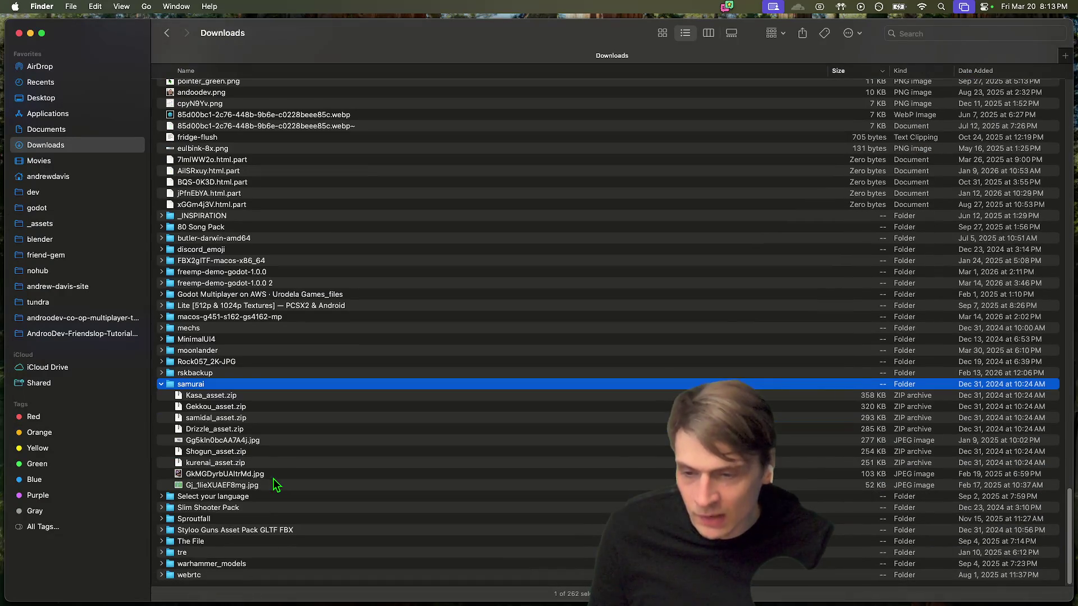
Step: Quick Look the samurai images GkMGDyrbUAItrMd.jpg and Gj_1lieXUAEF8mg.jpg
{"action": "left_click", "coordinate": [282, 476]}
{"action": "key", "text": "space"}
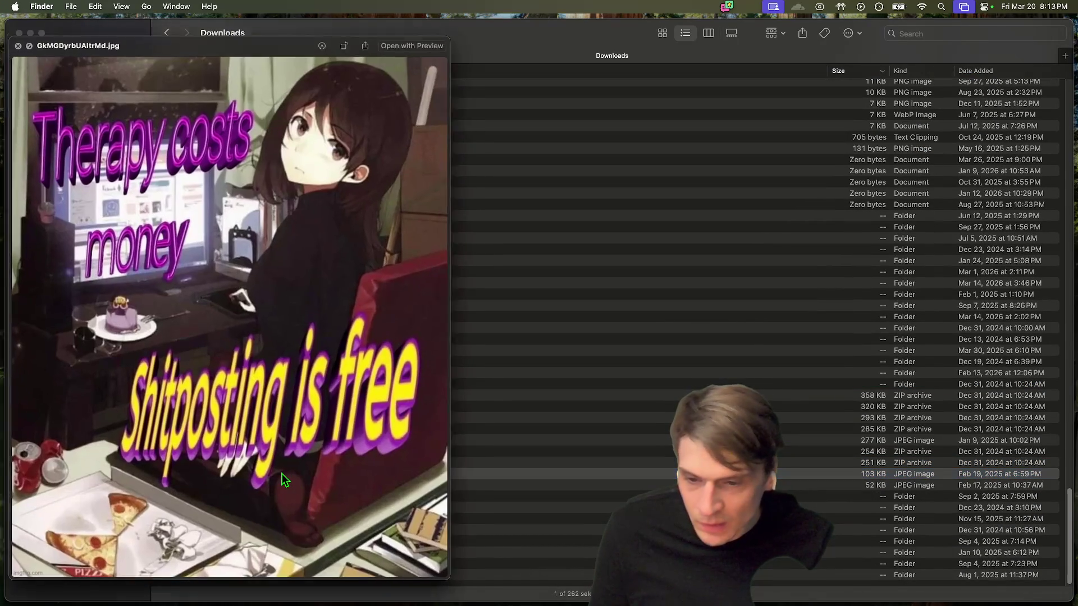
{"action": "key", "text": "space"}
{"action": "key", "text": "Up"}
{"action": "key", "text": "Up"}
{"action": "key", "text": "Up"}
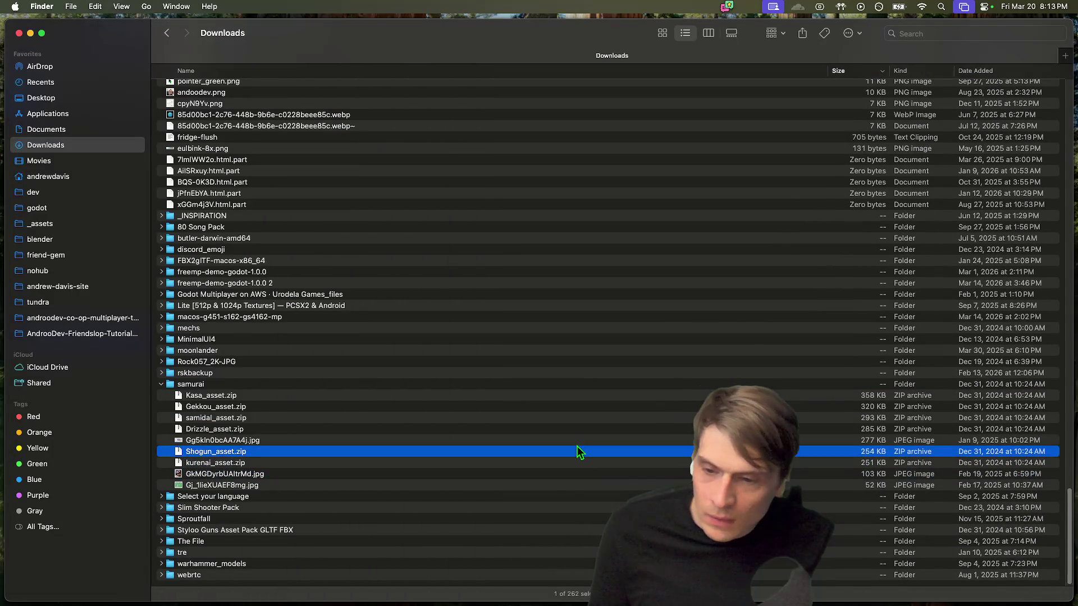
{"action": "key", "text": "Down"}
{"action": "key", "text": "Down"}
{"action": "key", "text": "Down"}
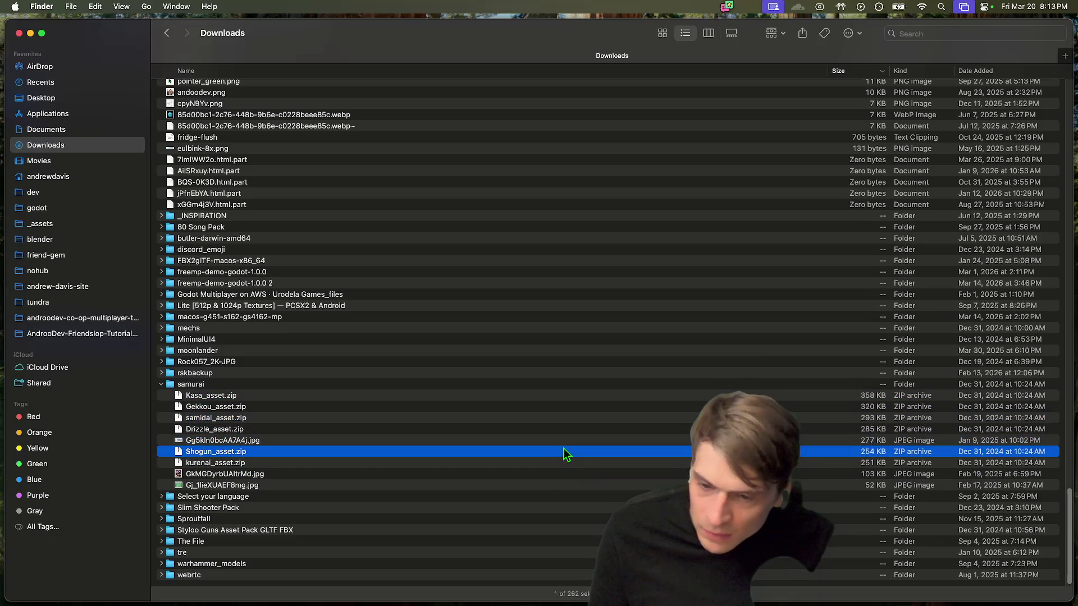
{"action": "key", "text": "space"}
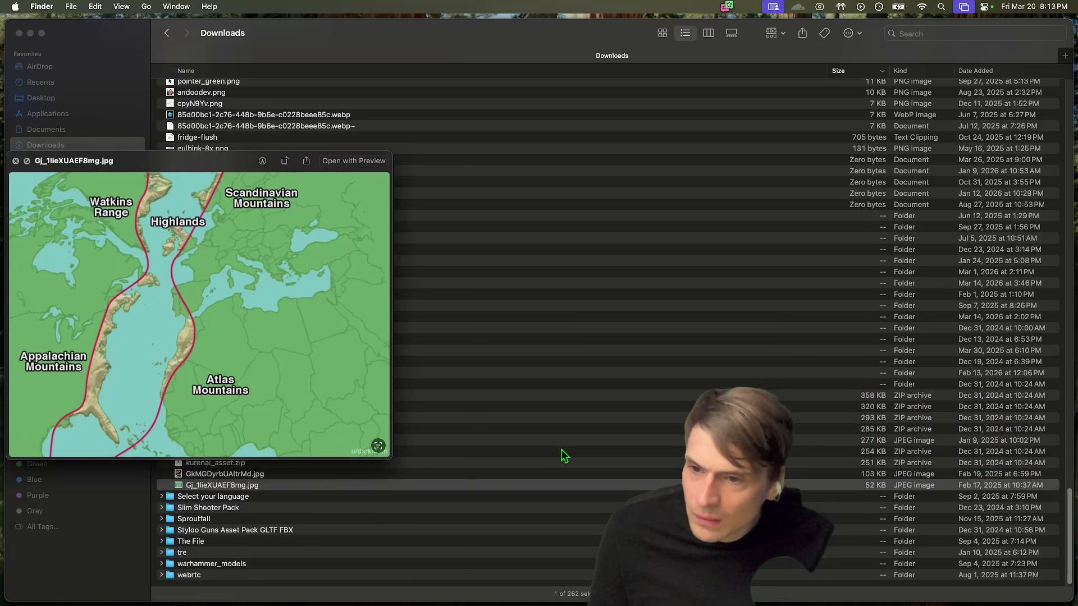
{"action": "key", "text": "space"}
{"action": "key", "text": "Up"}
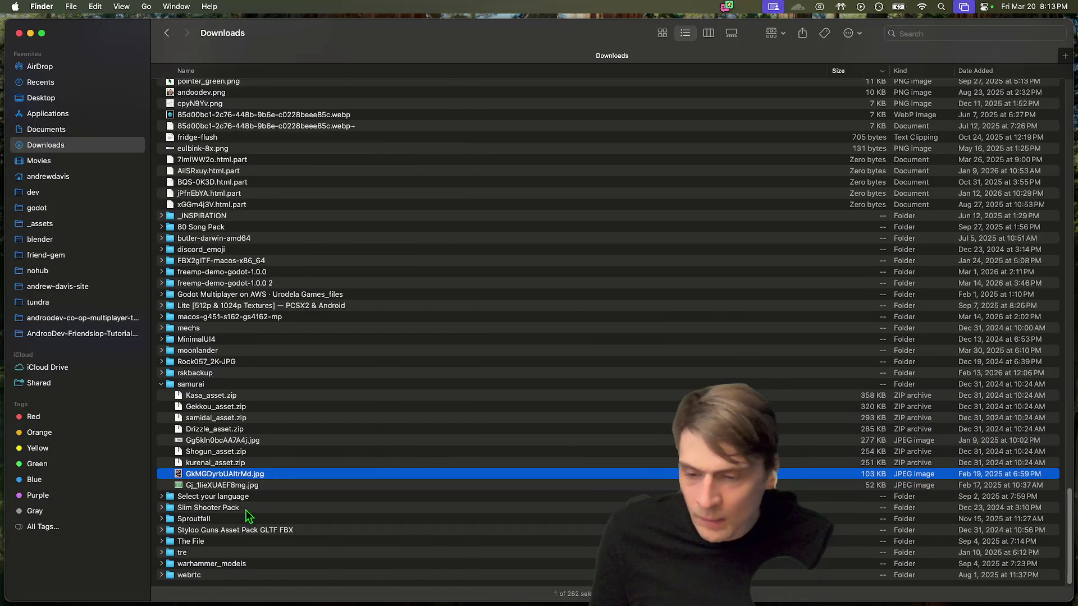
Step: Expand the Slim Shooter Pack folder to show its fbx animation files
{"action": "left_click", "coordinate": [249, 507]}
{"action": "key", "text": "Right"}
{"action": "scroll", "coordinate": [263, 492], "scroll_direction": "down", "scroll_amount": 4}
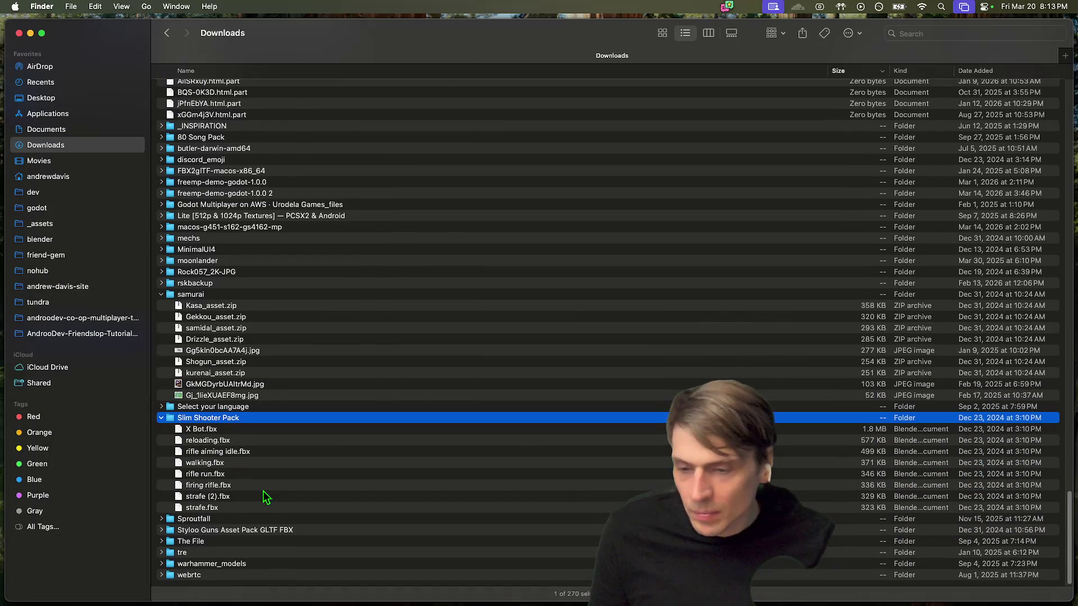
Step: Move up through the Downloads folders from mechs to _INSPIRATION
{"action": "left_click", "coordinate": [264, 488]}
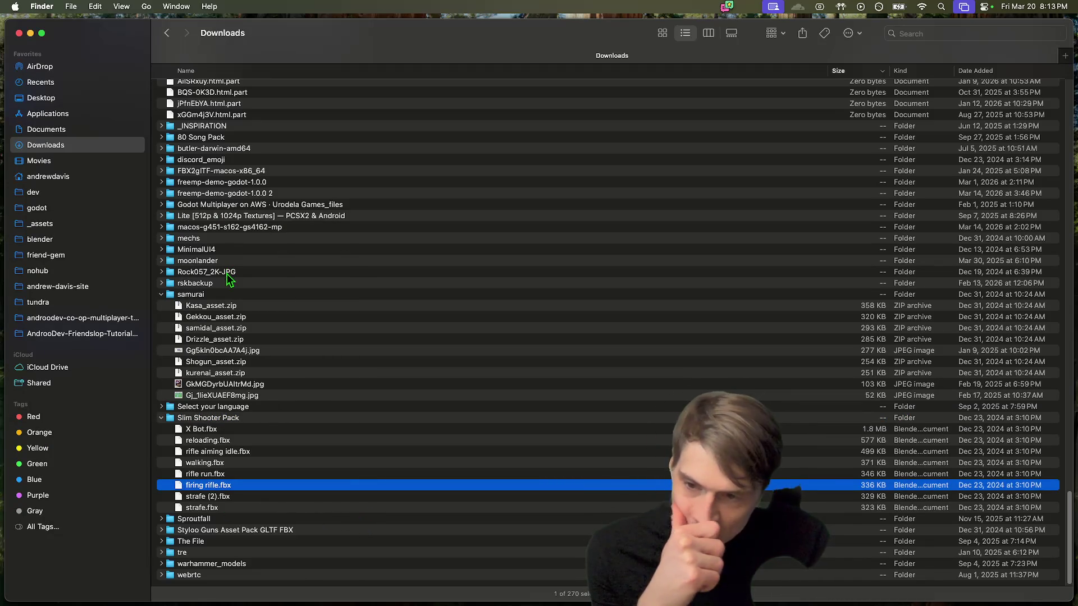
{"action": "left_click", "coordinate": [271, 239]}
{"action": "scroll", "coordinate": [271, 244], "scroll_direction": "up", "scroll_amount": 1}
{"action": "scroll", "coordinate": [271, 244], "scroll_direction": "up", "scroll_amount": 2}
{"action": "key", "text": "Up"}
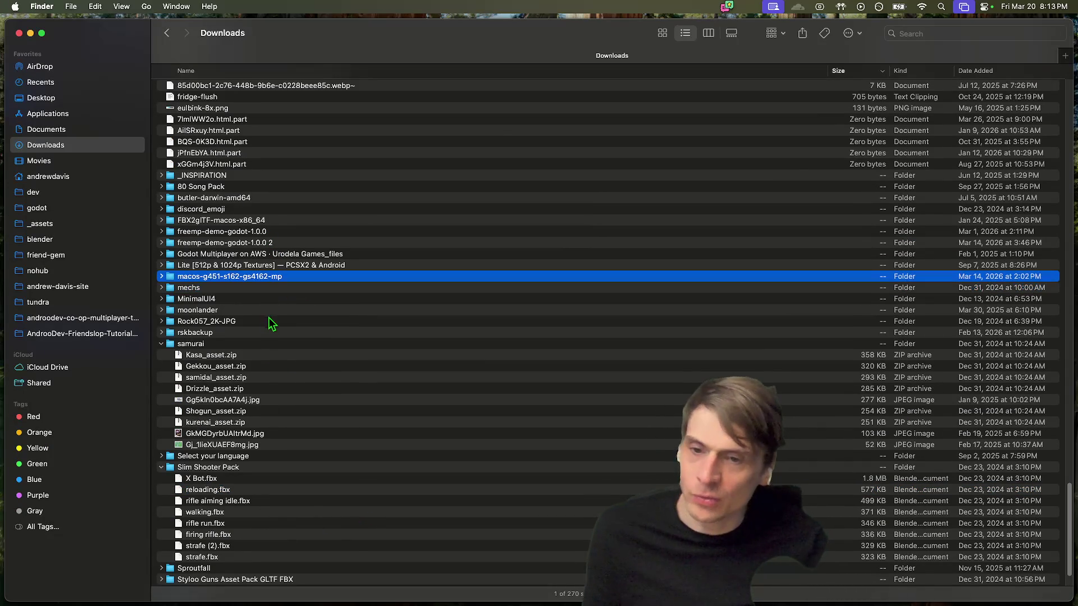
{"action": "key", "text": "Up"}
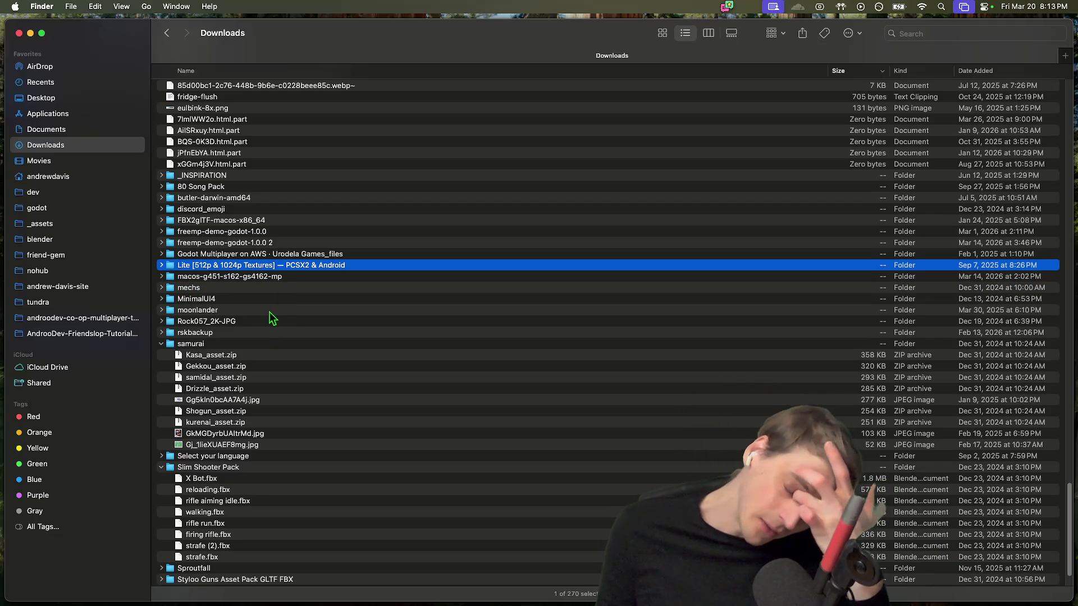
{"action": "key", "text": "Up"}
{"action": "key", "text": "Up"}
{"action": "key", "text": "Up"}
{"action": "key", "text": "Up"}
{"action": "key", "text": "Up"}
{"action": "key", "text": "Up"}
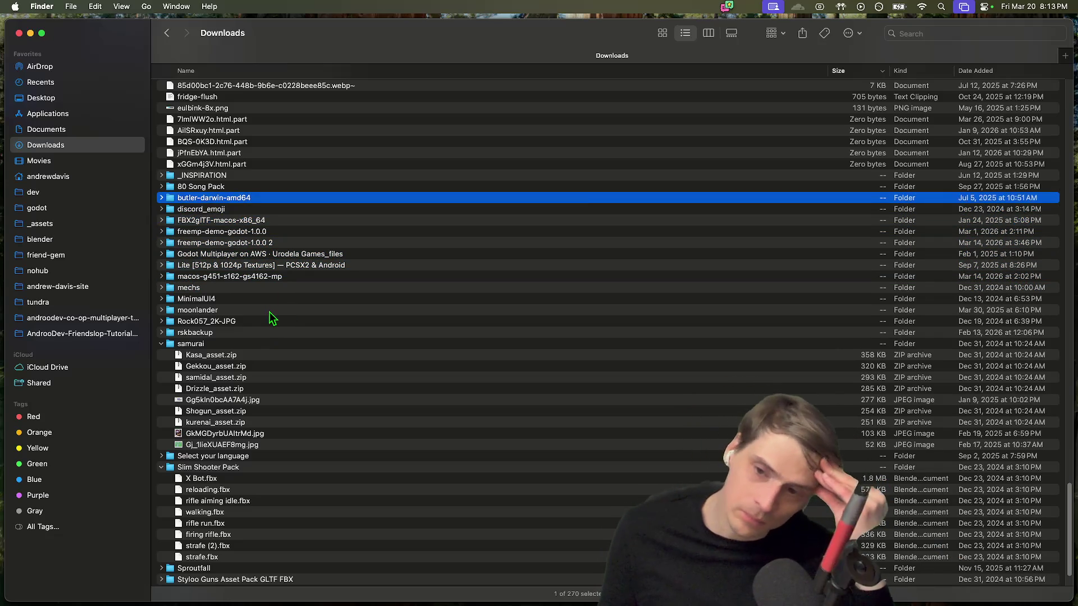
{"action": "key", "text": "Up"}
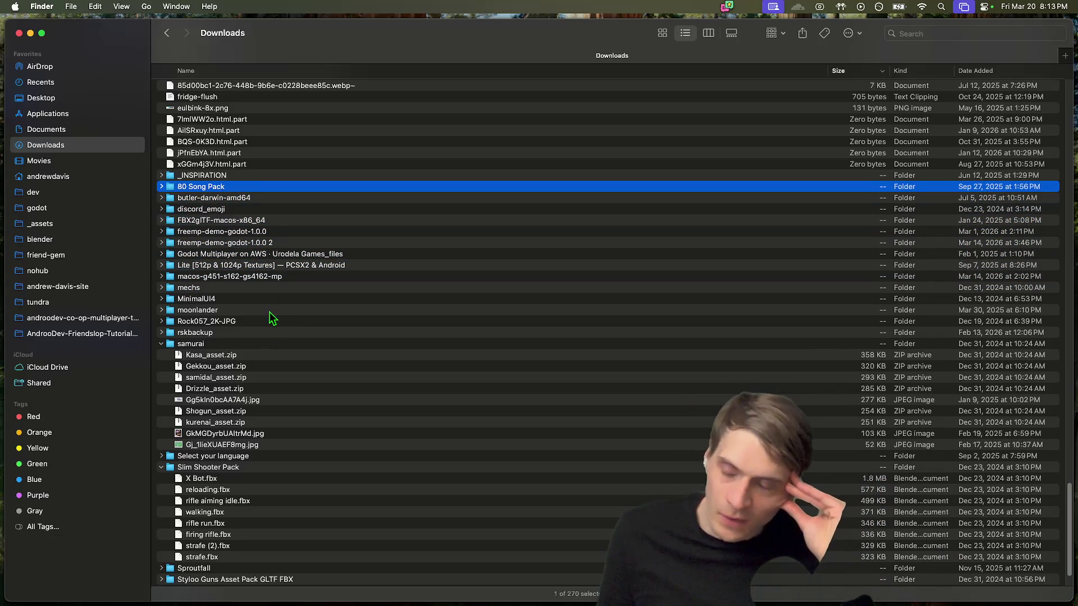
{"action": "key", "text": "Up"}
Step: Collapse the _INSPIRATION, samurai and Slim Shooter Pack folders
{"action": "key", "text": "Right"}
{"action": "key", "text": "Left"}
{"action": "key", "text": "Down"}
{"action": "key", "text": "Down"}
{"action": "key", "text": "Down"}
{"action": "key", "text": "Down"}
{"action": "key", "text": "Down"}
{"action": "key", "text": "Down"}
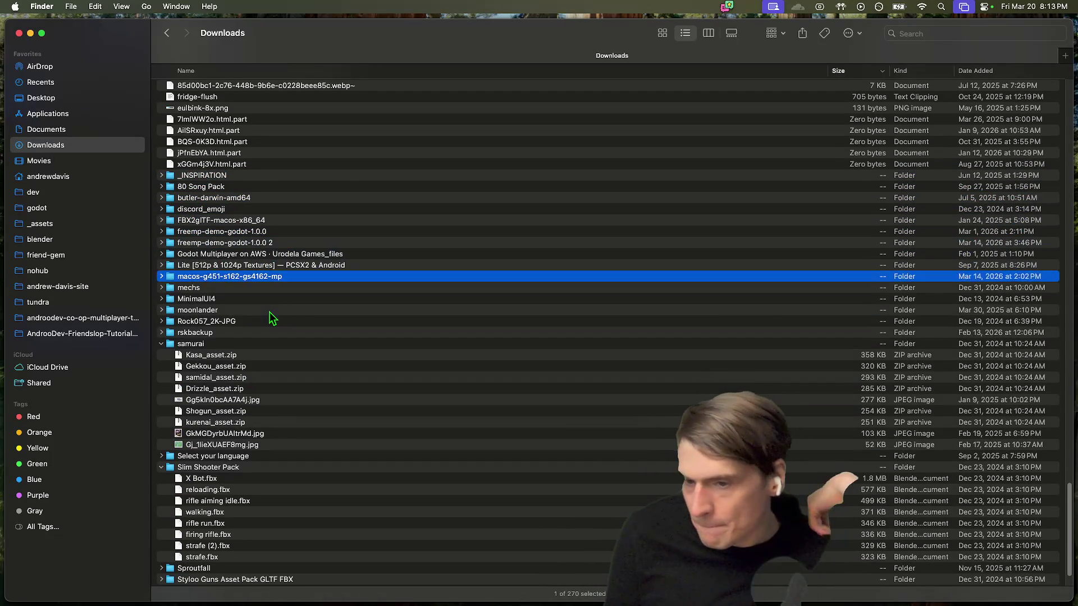
{"action": "key", "text": "Left"}
{"action": "key", "text": "Down"}
{"action": "key", "text": "Down"}
{"action": "key", "text": "Left"}
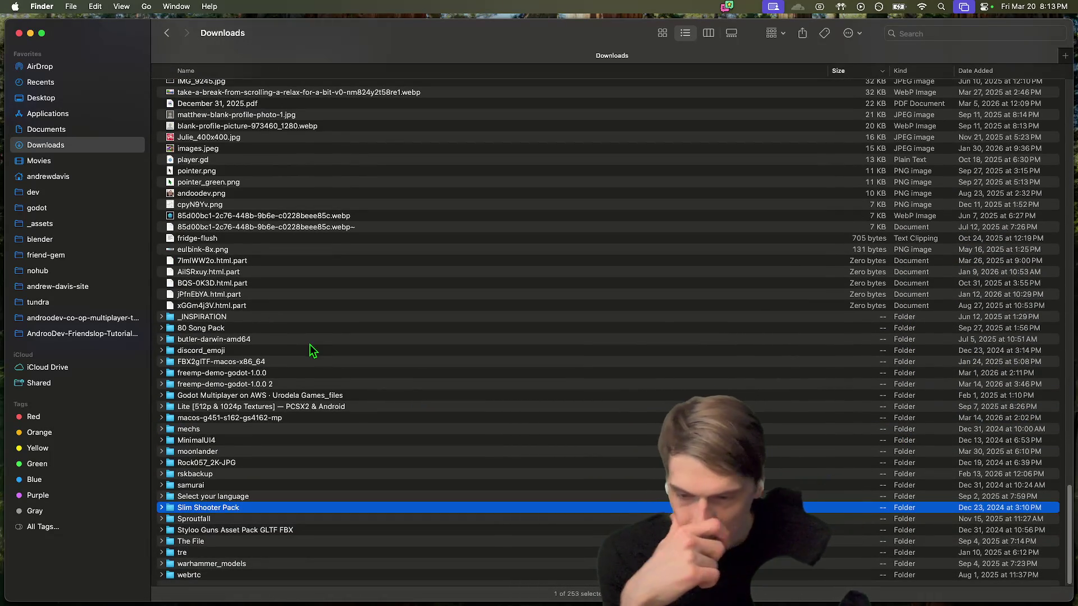
Step: Scroll through Downloads and open the tundra project folder
{"action": "scroll", "coordinate": [325, 433], "scroll_direction": "up", "scroll_amount": 10}
{"action": "scroll", "coordinate": [326, 433], "scroll_direction": "up", "scroll_amount": 15}
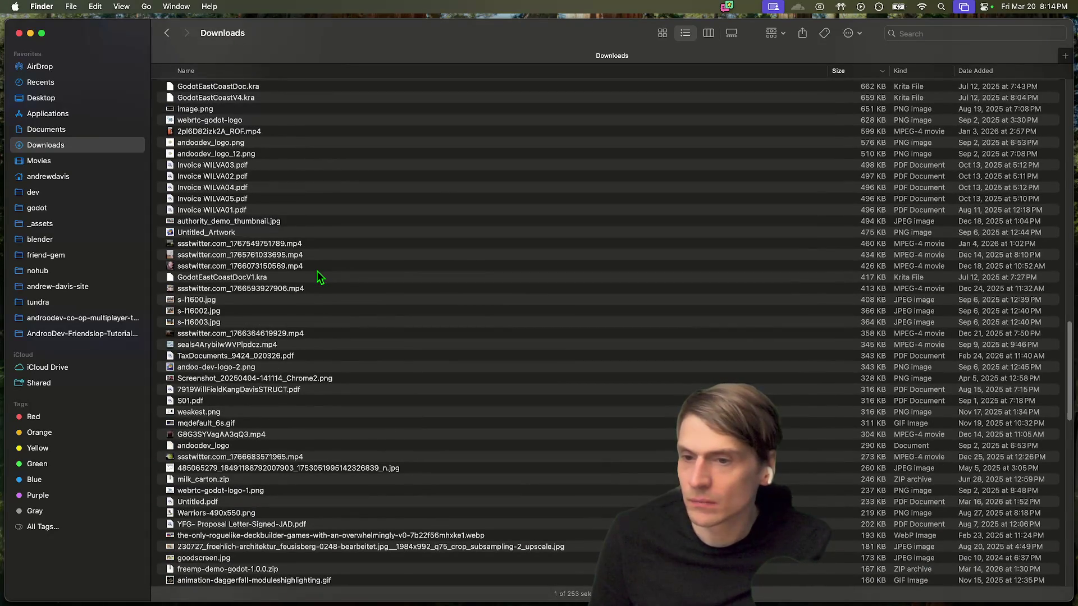
{"action": "scroll", "coordinate": [470, 250], "scroll_direction": "down", "scroll_amount": 1}
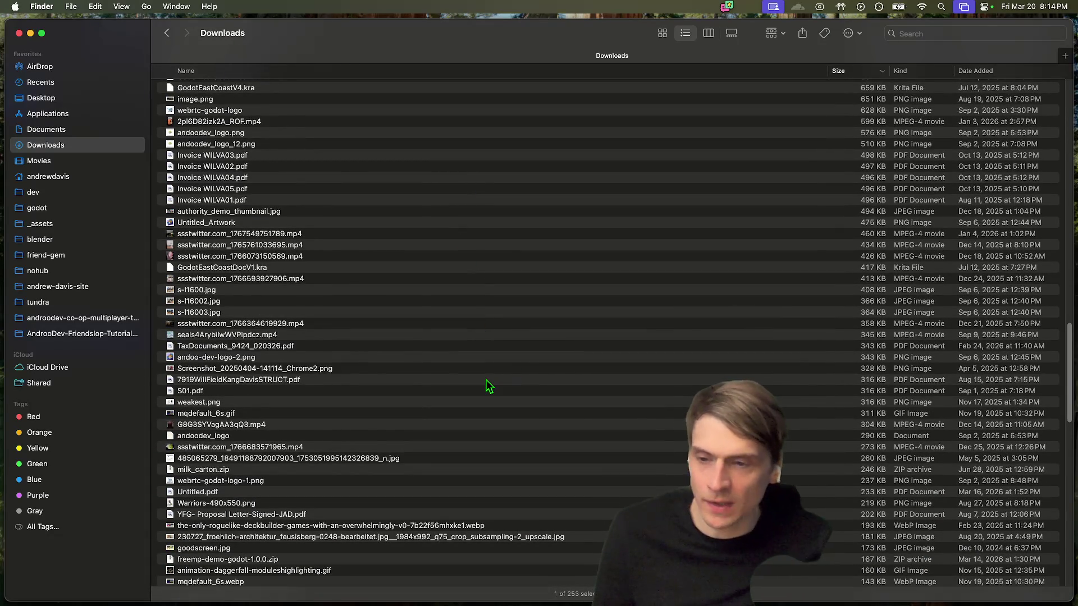
{"action": "scroll", "coordinate": [492, 361], "scroll_direction": "up", "scroll_amount": 1}
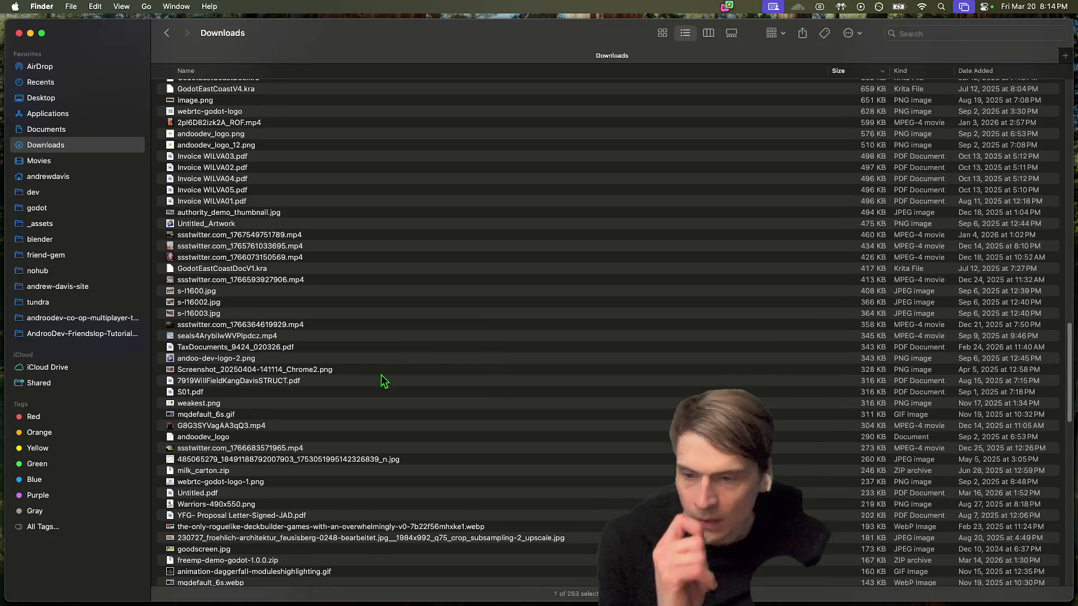
{"action": "scroll", "coordinate": [321, 409], "scroll_direction": "up", "scroll_amount": 20}
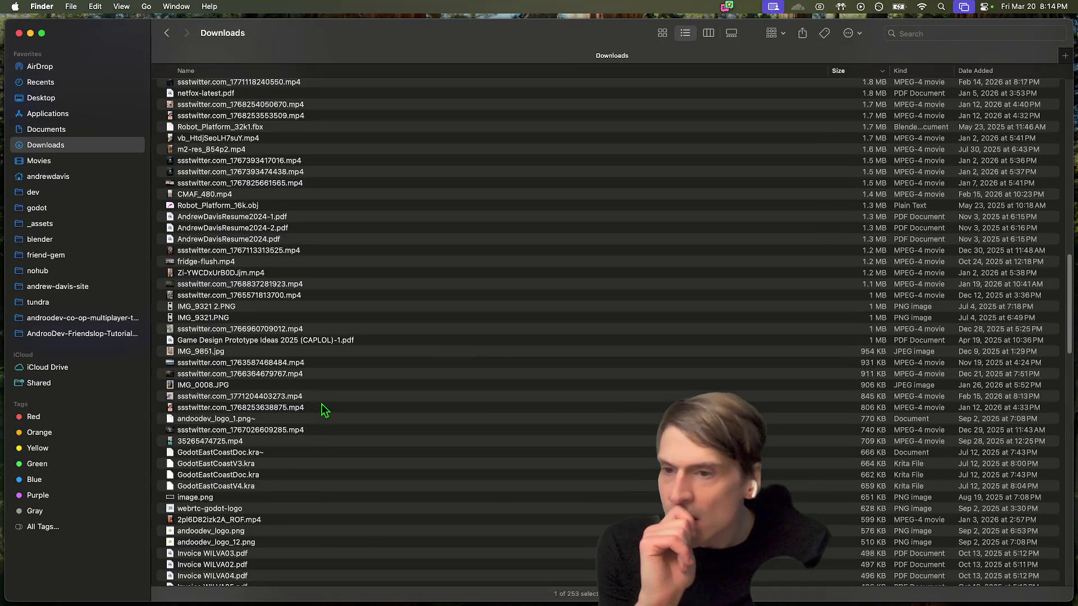
{"action": "scroll", "coordinate": [322, 403], "scroll_direction": "up", "scroll_amount": 15}
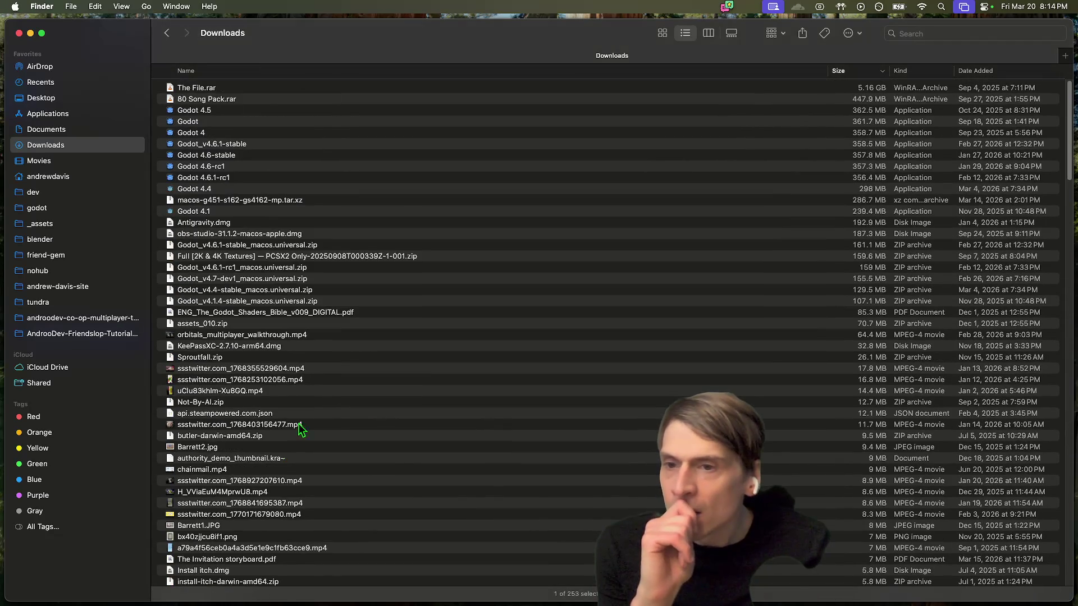
{"action": "scroll", "coordinate": [314, 425], "scroll_direction": "down", "scroll_amount": 1}
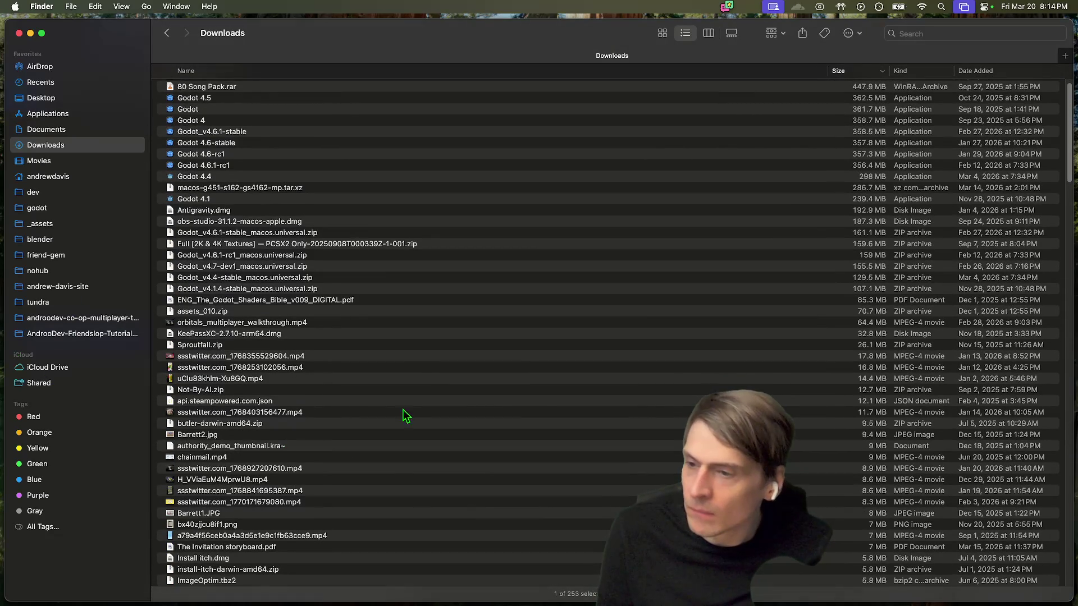
{"action": "left_click", "coordinate": [71, 303]}
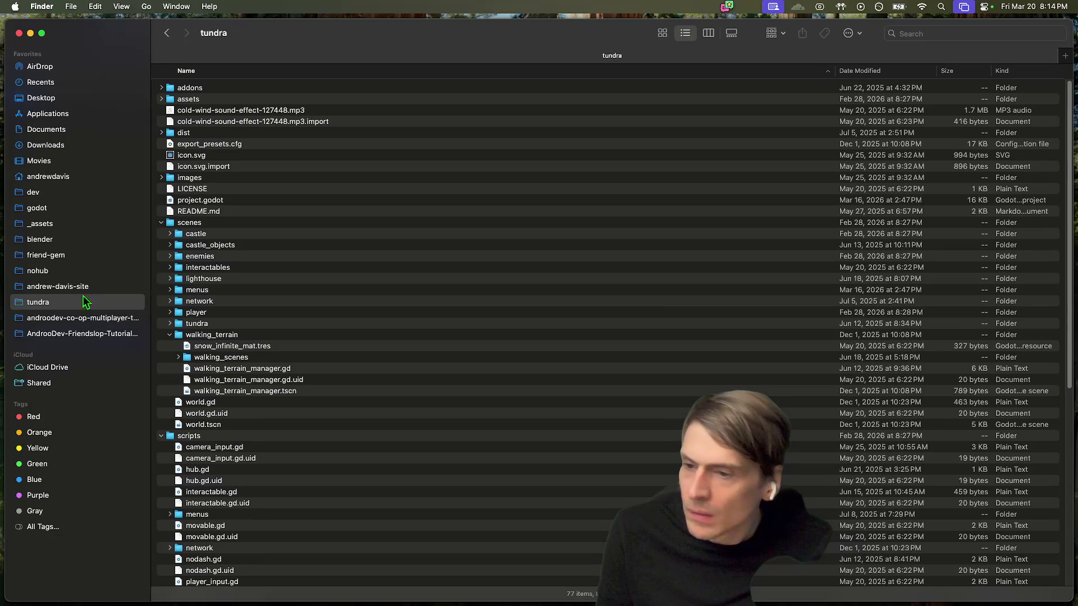
Step: Visit the home and dev folders, then open Movies from the home folder
{"action": "left_click", "coordinate": [118, 178]}
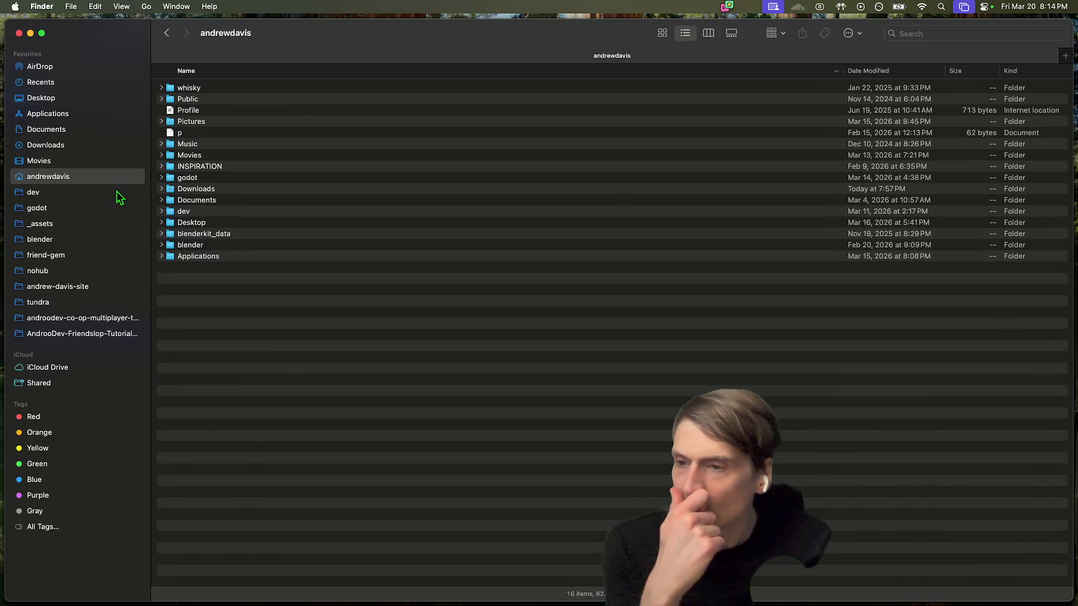
{"action": "left_click", "coordinate": [116, 192]}
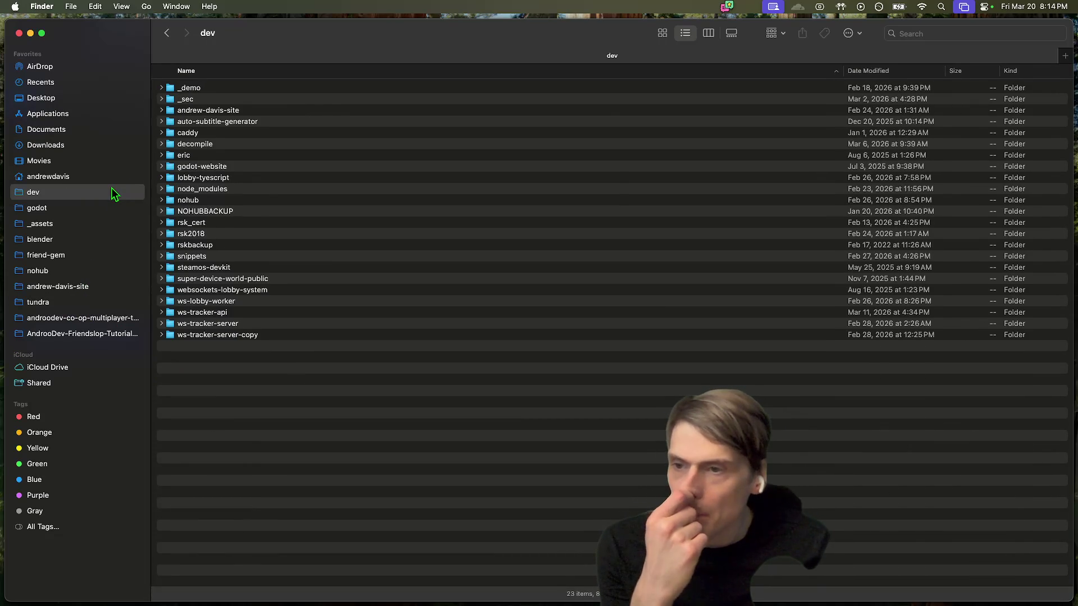
{"action": "left_click", "coordinate": [113, 179]}
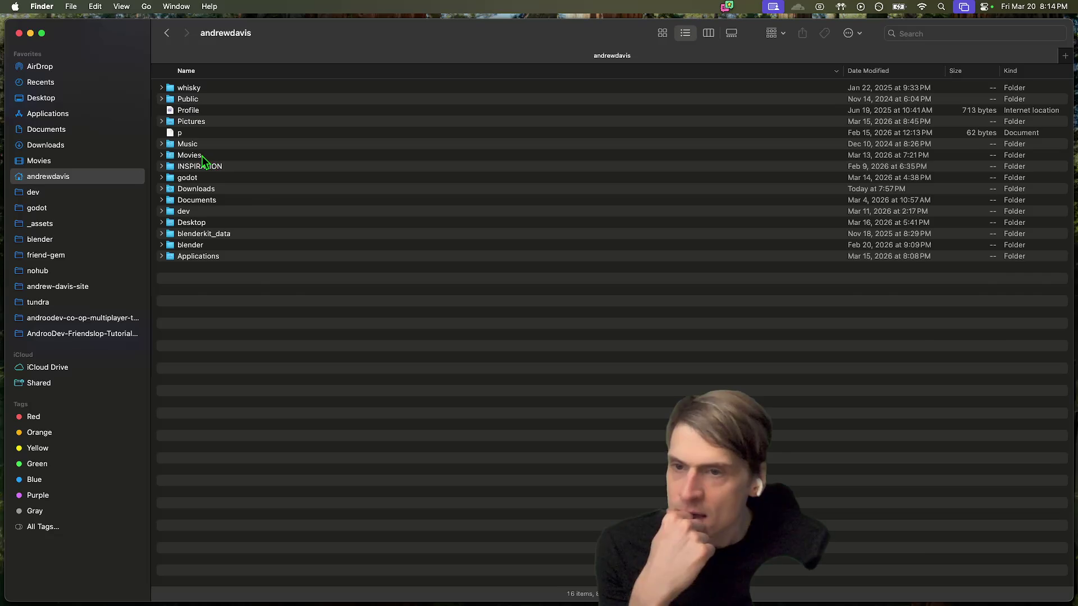
{"action": "double_click", "coordinate": [201, 156]}
Step: Find forest-bath-playtest.mp4 in Movies and preview it in Quick Look
{"action": "scroll", "coordinate": [251, 224], "scroll_direction": "up", "scroll_amount": 10}
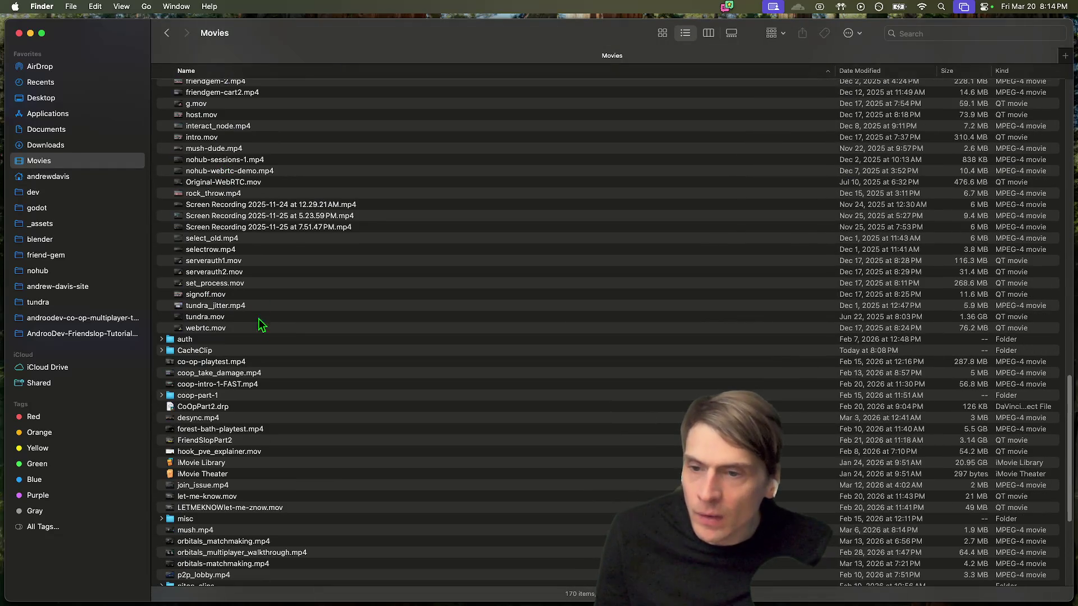
{"action": "left_click", "coordinate": [264, 308]}
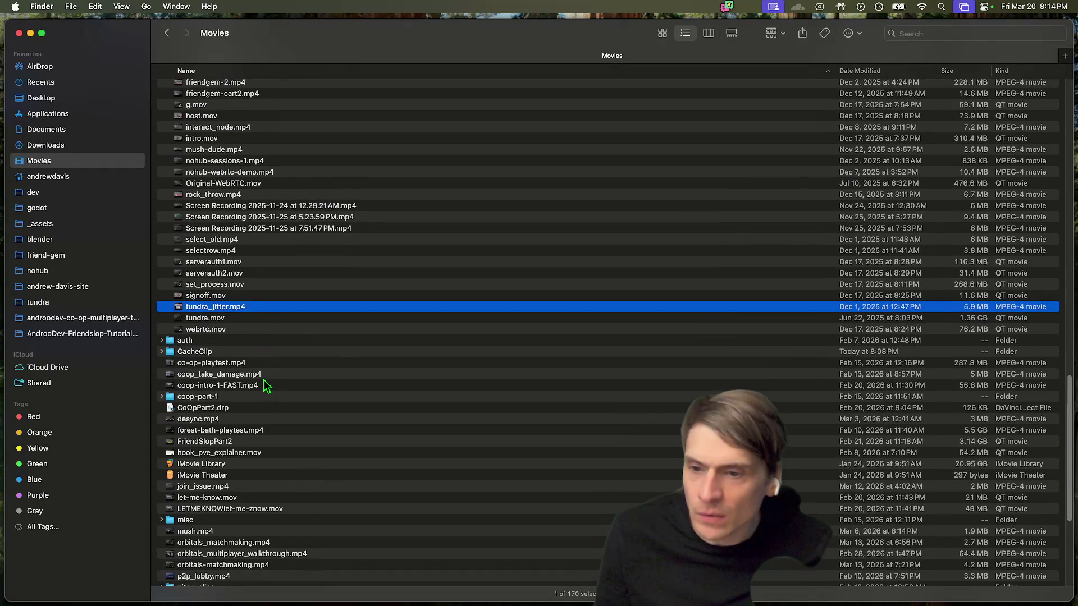
{"action": "scroll", "coordinate": [264, 378], "scroll_direction": "up", "scroll_amount": 10}
{"action": "key", "text": "f"}
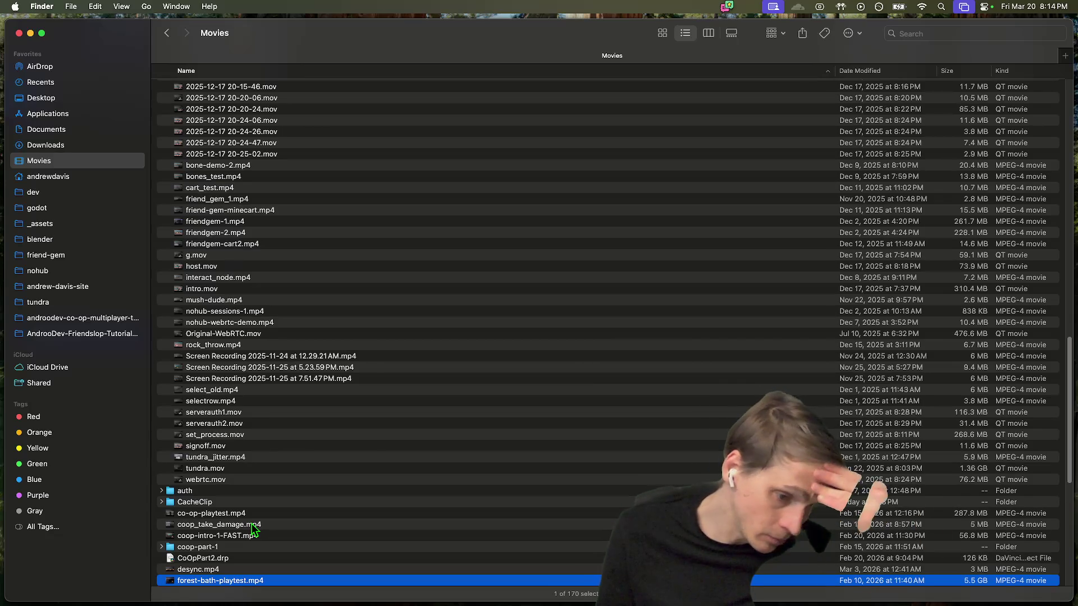
{"action": "left_click", "coordinate": [240, 571]}
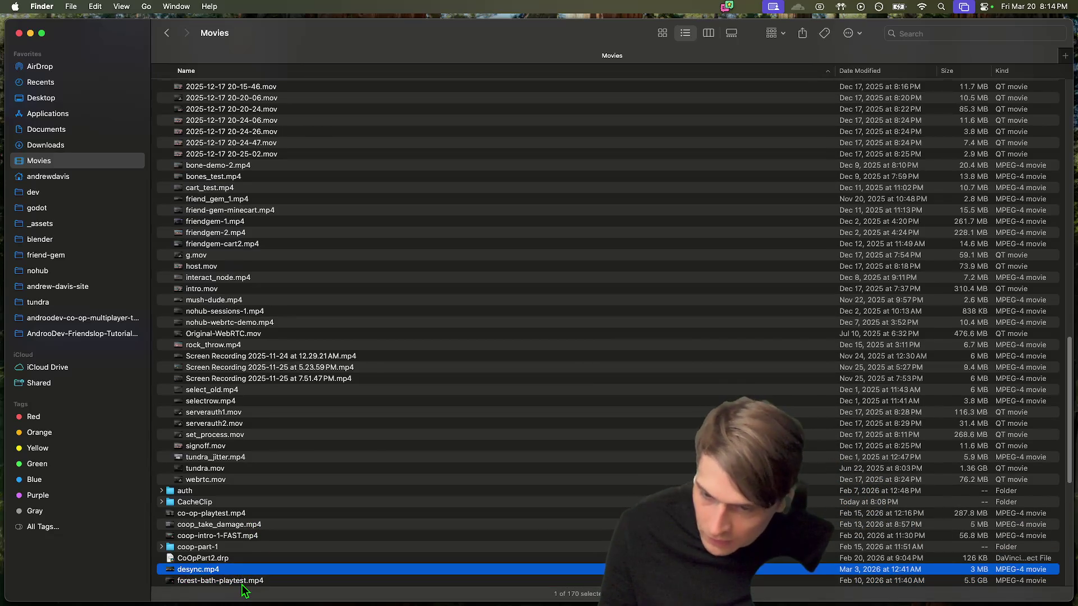
{"action": "left_click", "coordinate": [241, 583]}
{"action": "key", "text": "space"}
Step: Skip ahead in the playtest preview, then return to Firefox's co-op template script
{"action": "mouse_move", "coordinate": [214, 565]}
{"action": "left_mouse_down"}
{"action": "mouse_move", "coordinate": [287, 570]}
{"action": "mouse_move", "coordinate": [271, 566]}
{"action": "left_mouse_up"}
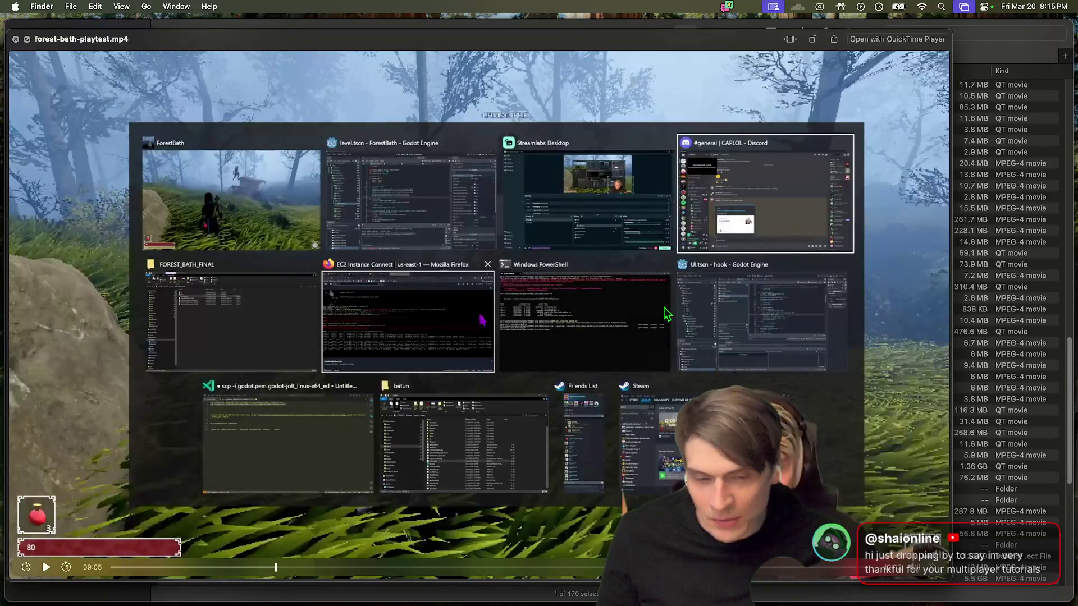
{"action": "key", "text": "super+Tab"}
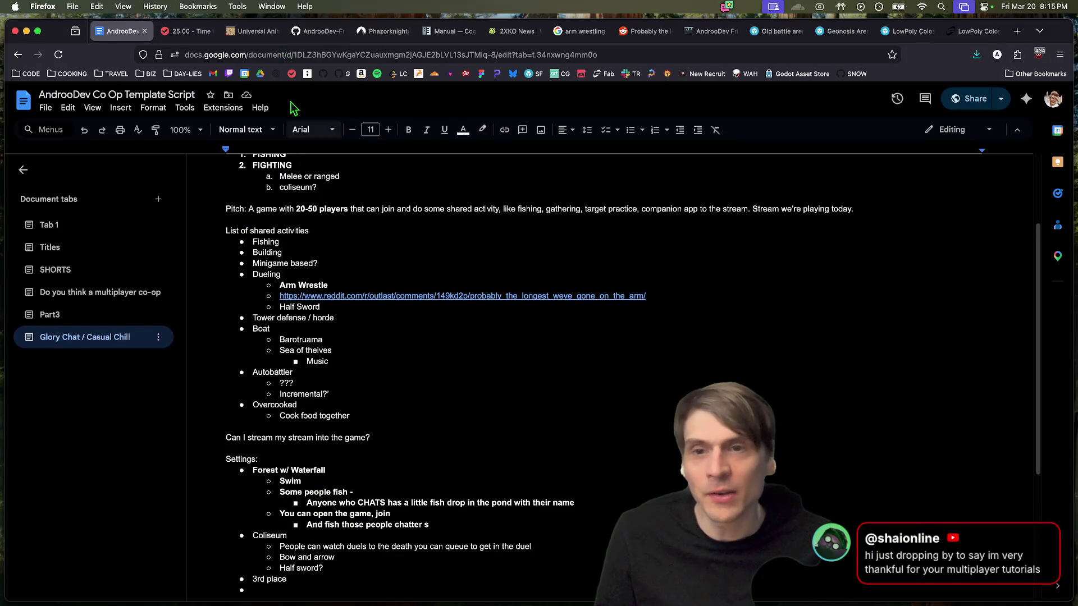
Step: Glance at player.gd on GitHub, then show the Part3 tab of the script
{"action": "left_click", "coordinate": [302, 39]}
{"action": "key", "text": "ctrl+Up"}
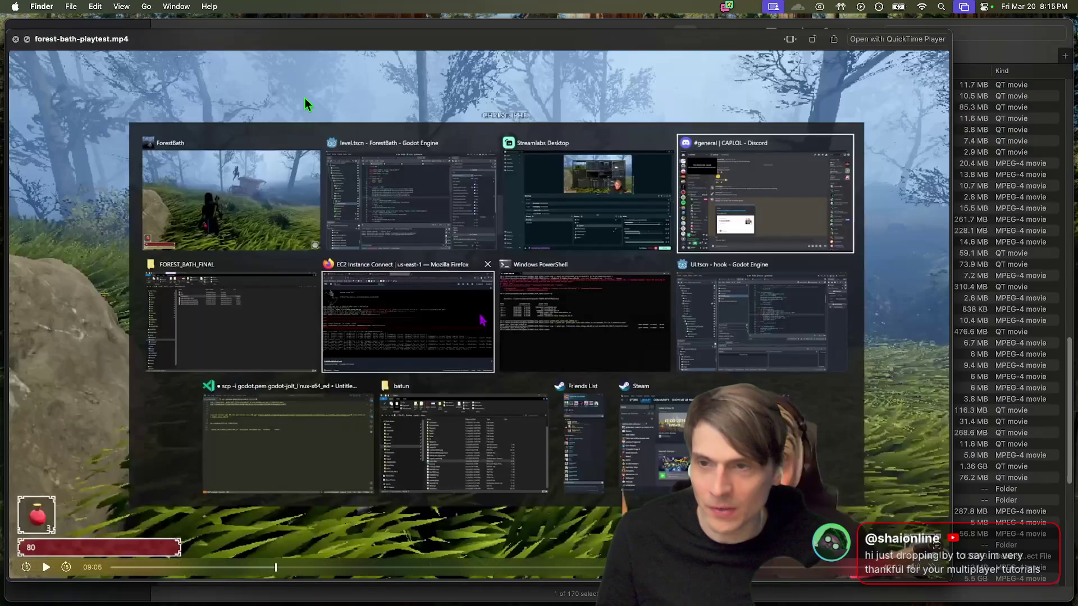
{"action": "key", "text": "Escape"}
{"action": "left_click", "coordinate": [133, 37]}
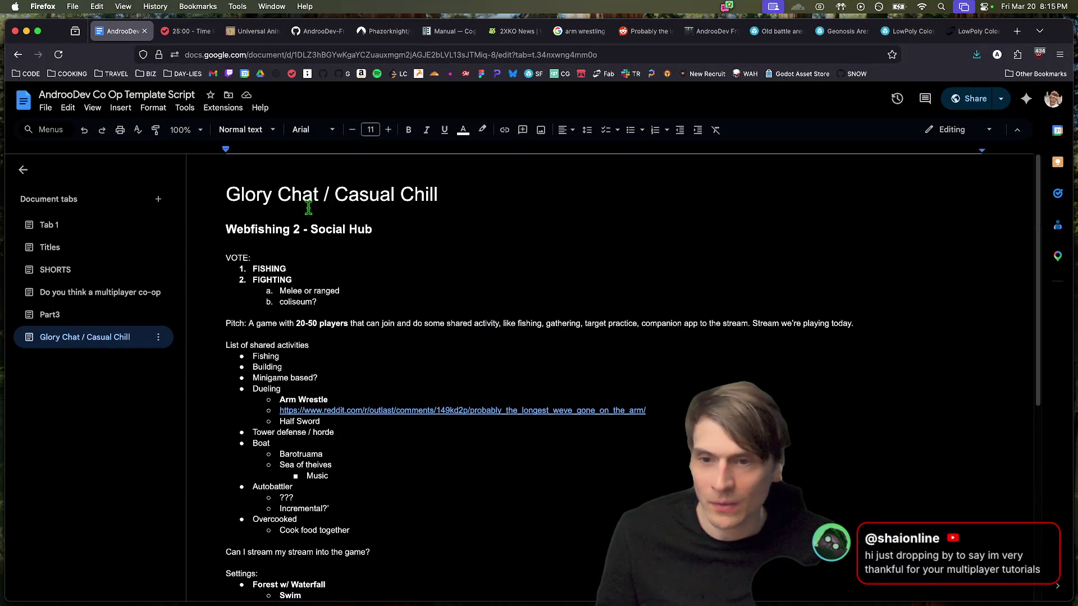
{"action": "left_click", "coordinate": [84, 314]}
{"action": "scroll", "coordinate": [702, 343], "scroll_direction": "down", "scroll_amount": 3}
{"action": "scroll", "coordinate": [674, 348], "scroll_direction": "up", "scroll_amount": 15}
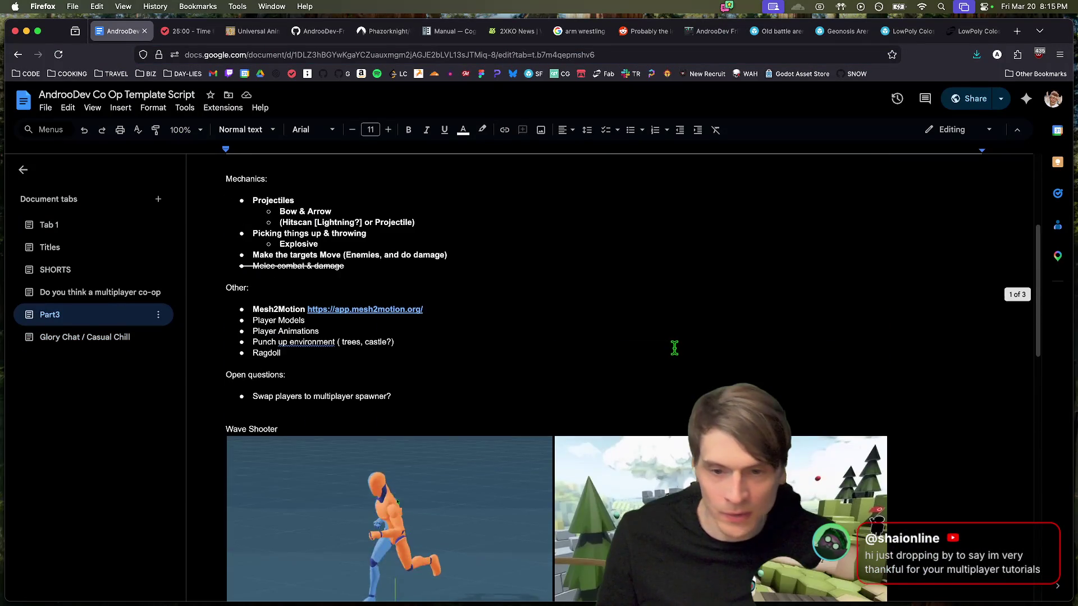
{"action": "scroll", "coordinate": [428, 429], "scroll_direction": "down", "scroll_amount": 2}
Step: Launch Godot from the Dock and open the Co-Op Tutorial Part 3 project
{"action": "mouse_move", "coordinate": [464, 567]}
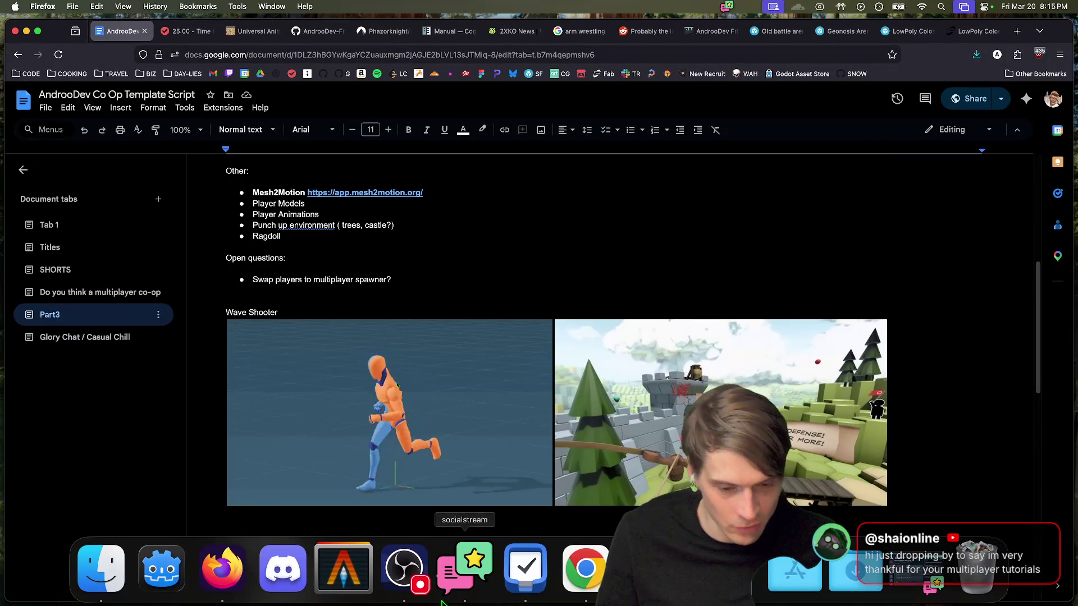
{"action": "left_click", "coordinate": [161, 569]}
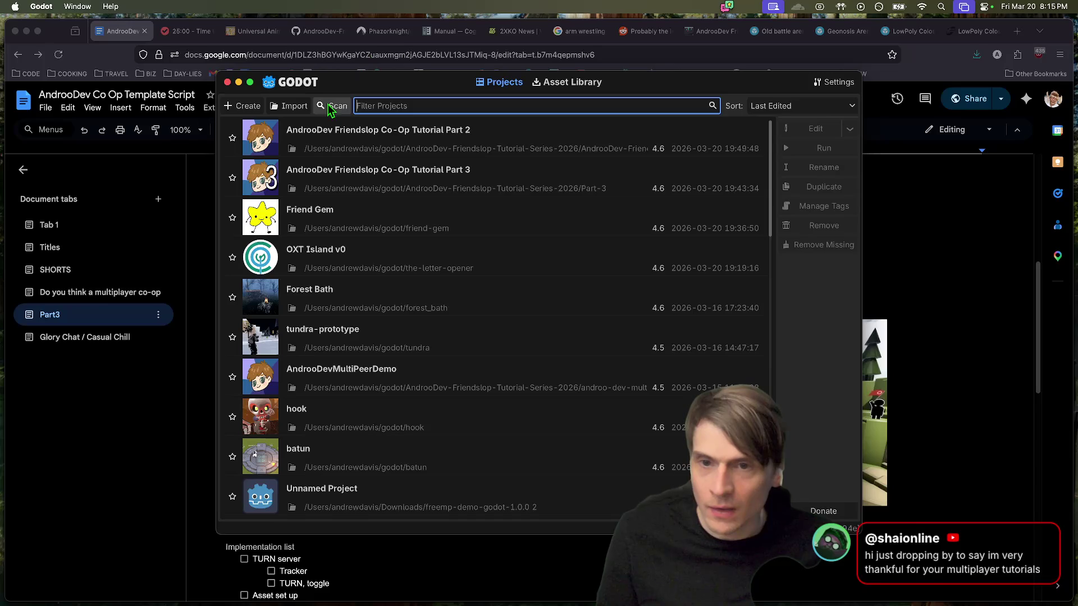
{"action": "left_click", "coordinate": [315, 177]}
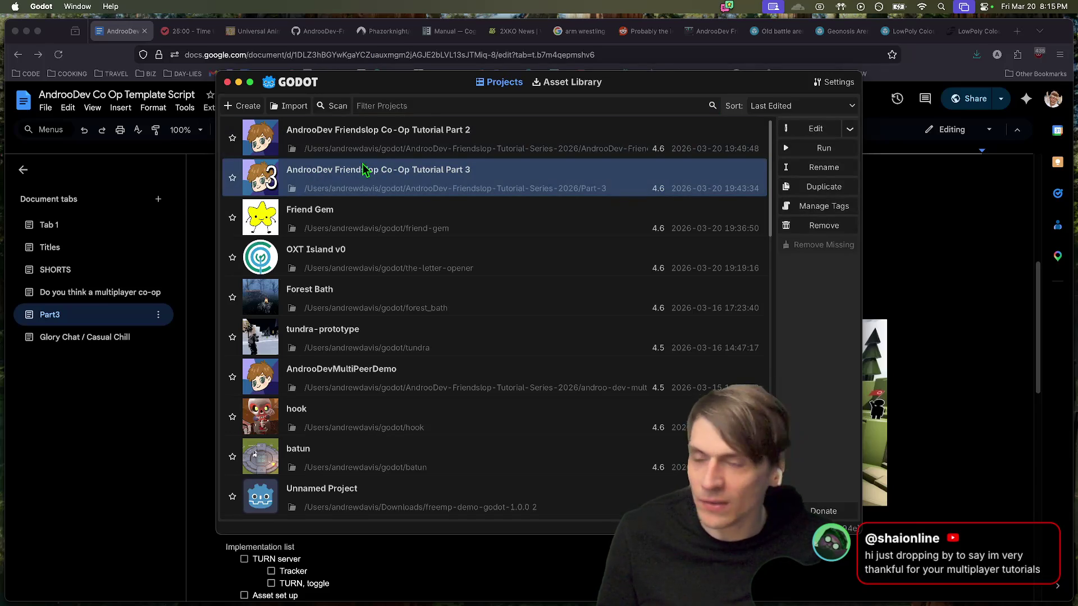
{"action": "double_click", "coordinate": [262, 181]}
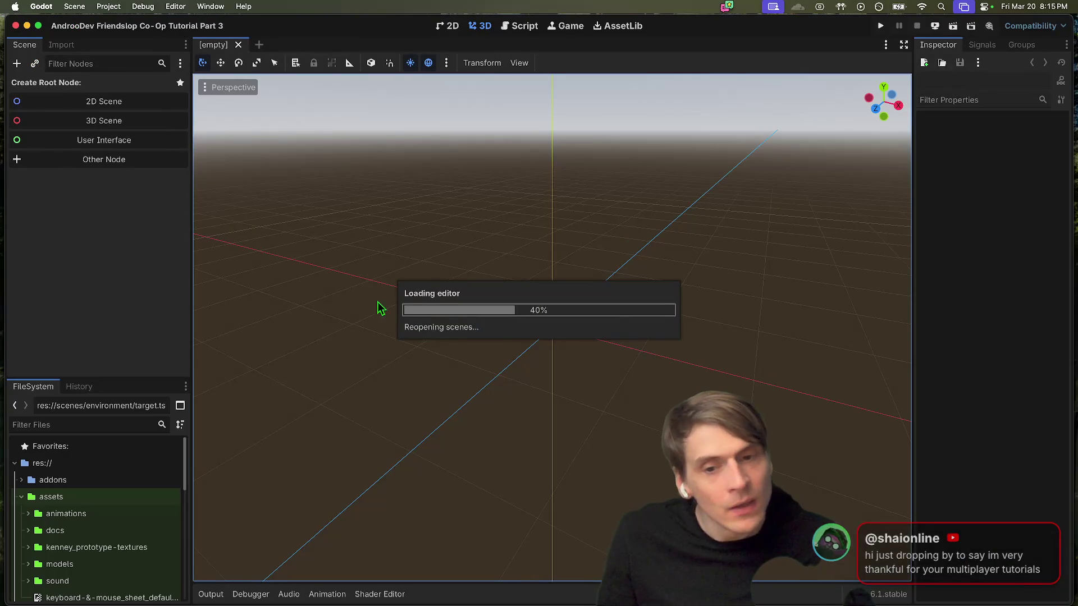
Step: Run two debug instances, creating a session in one window and joining from the other
{"action": "key", "text": "super+b"}
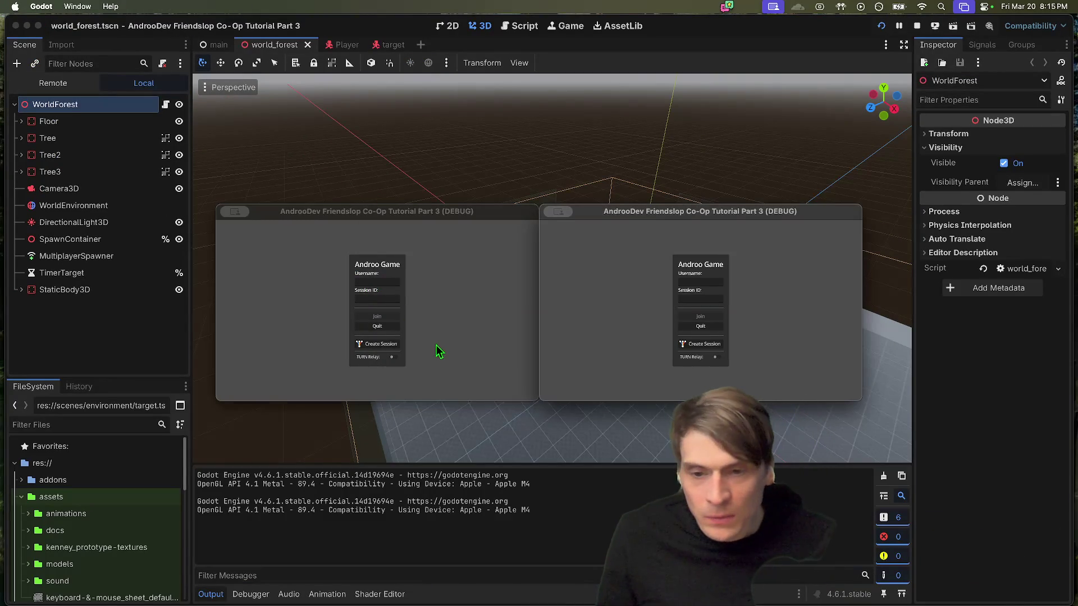
{"action": "left_click", "coordinate": [439, 352]}
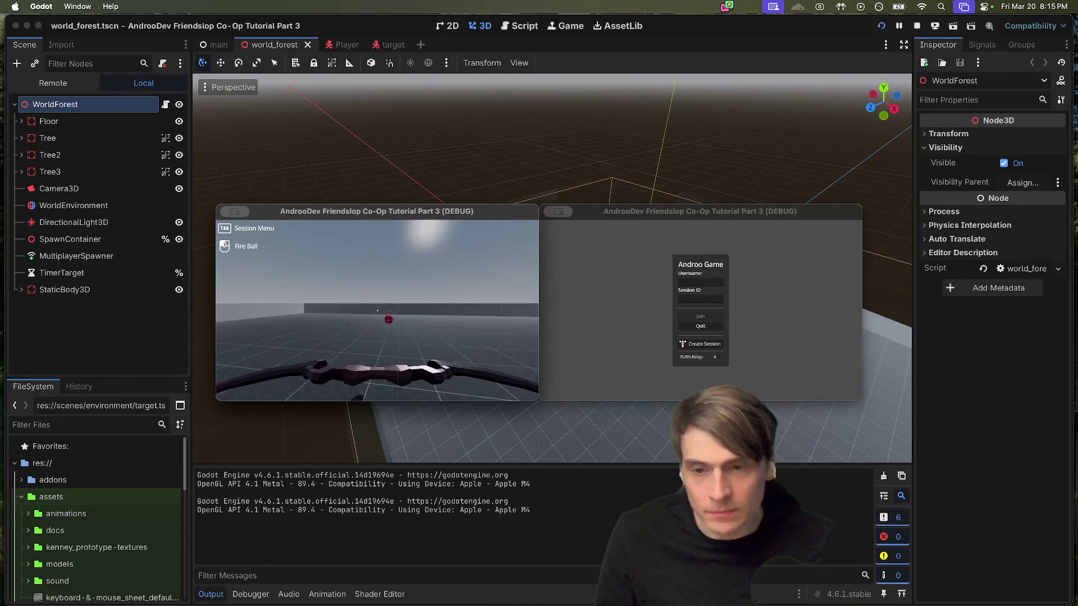
{"action": "left_click", "coordinate": [737, 328]}
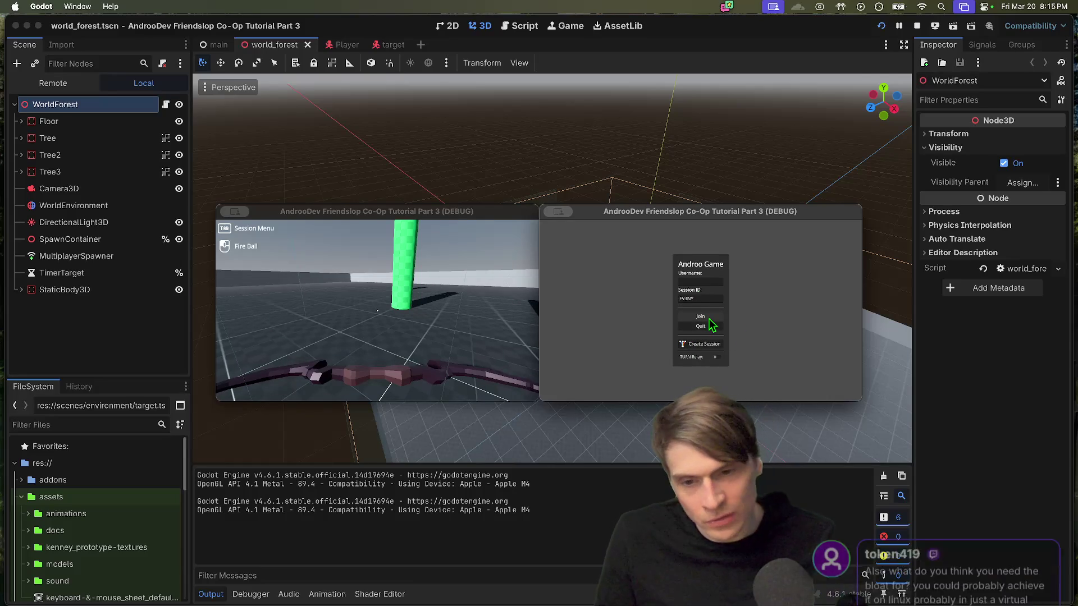
{"action": "left_click", "coordinate": [708, 319]}
Step: Walk the second player forward, fire fireballs from the first, then stop the game
{"action": "key", "text": "w"}
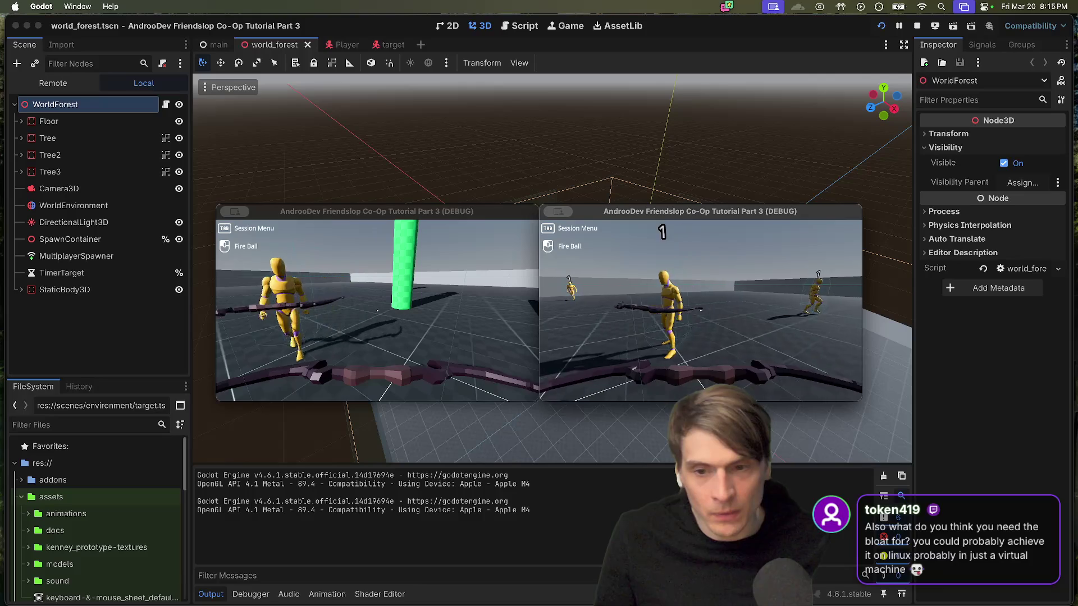
{"action": "key", "text": "w"}
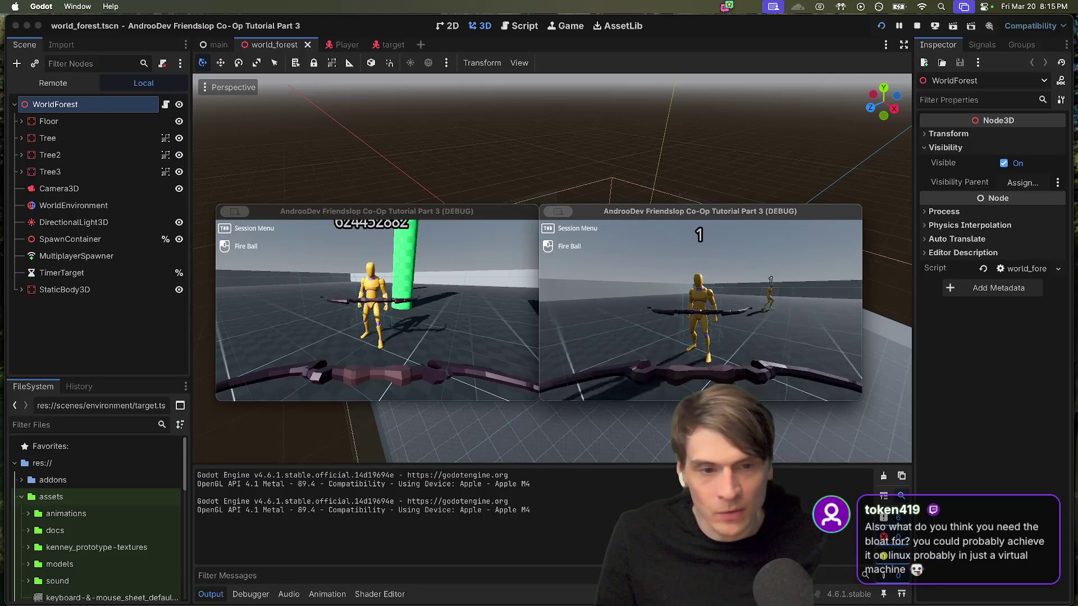
{"action": "left_click", "coordinate": [377, 310]}
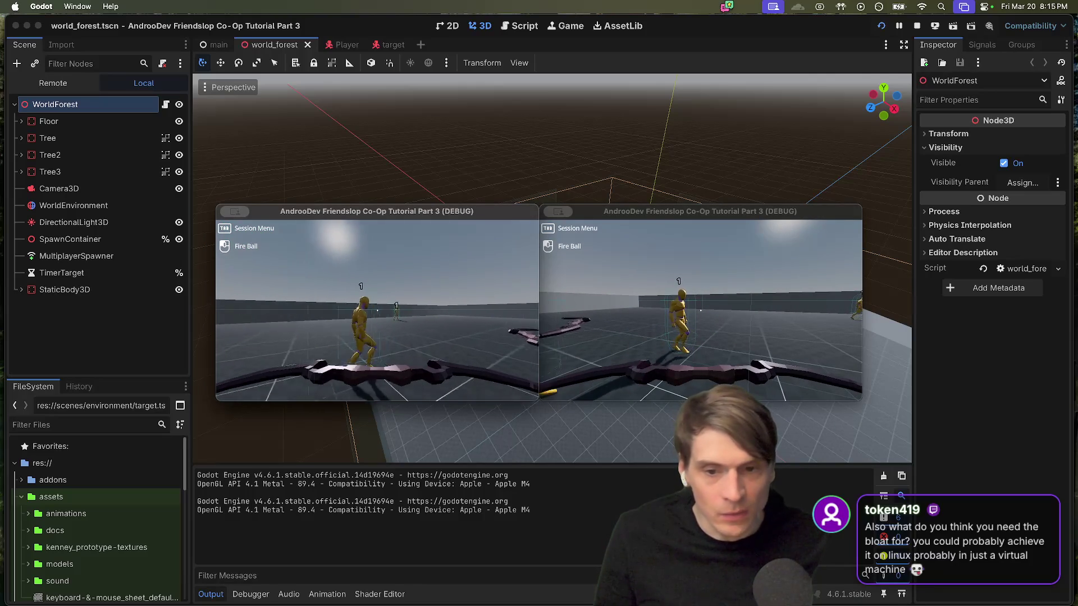
{"action": "left_click", "coordinate": [377, 310]}
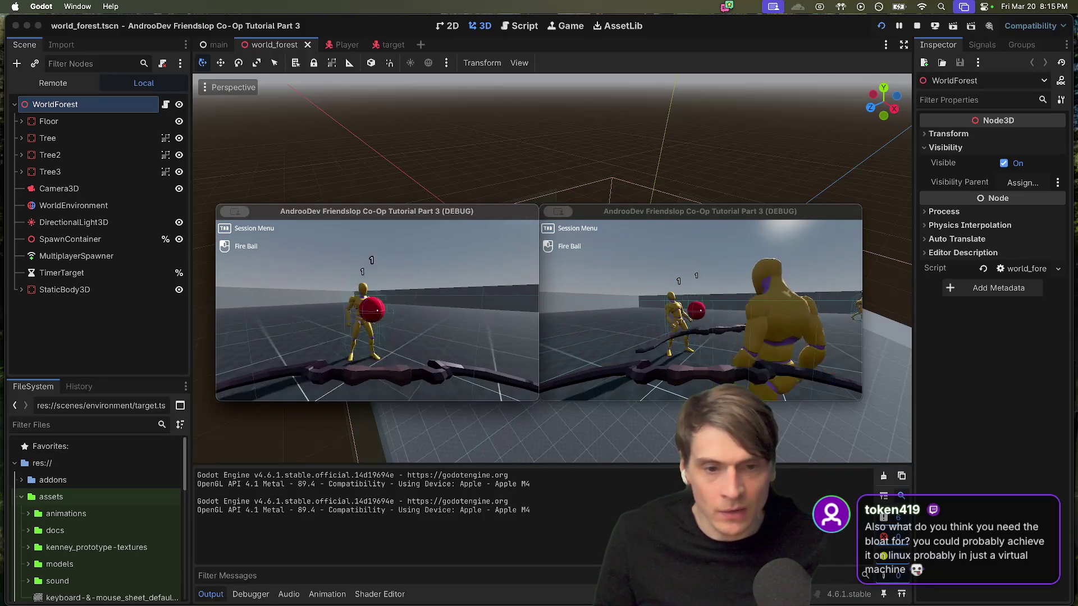
{"action": "left_click", "coordinate": [377, 311]}
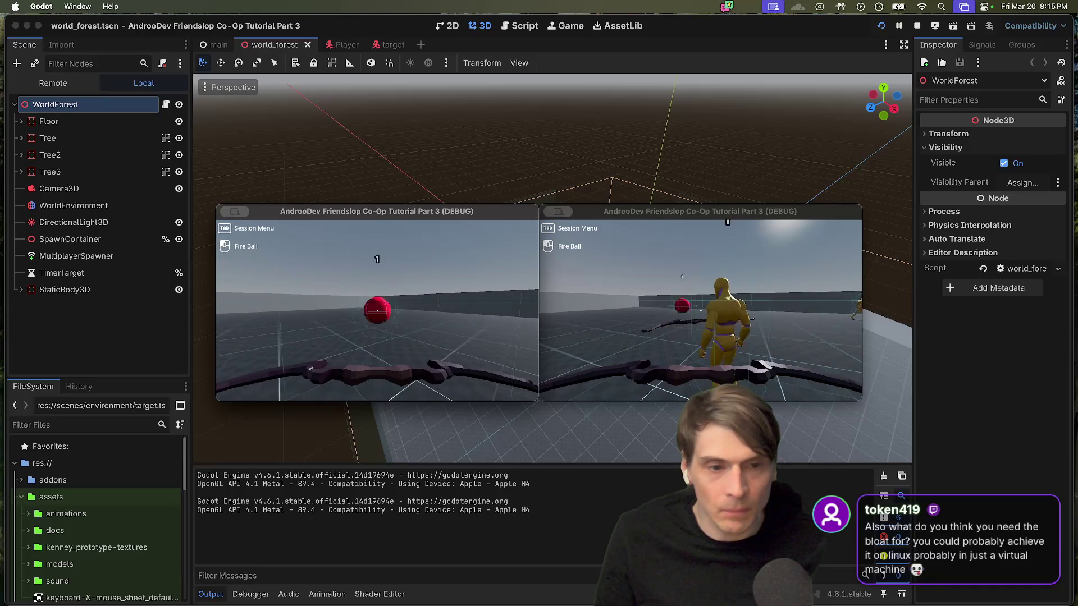
{"action": "key", "text": "super+Tab"}
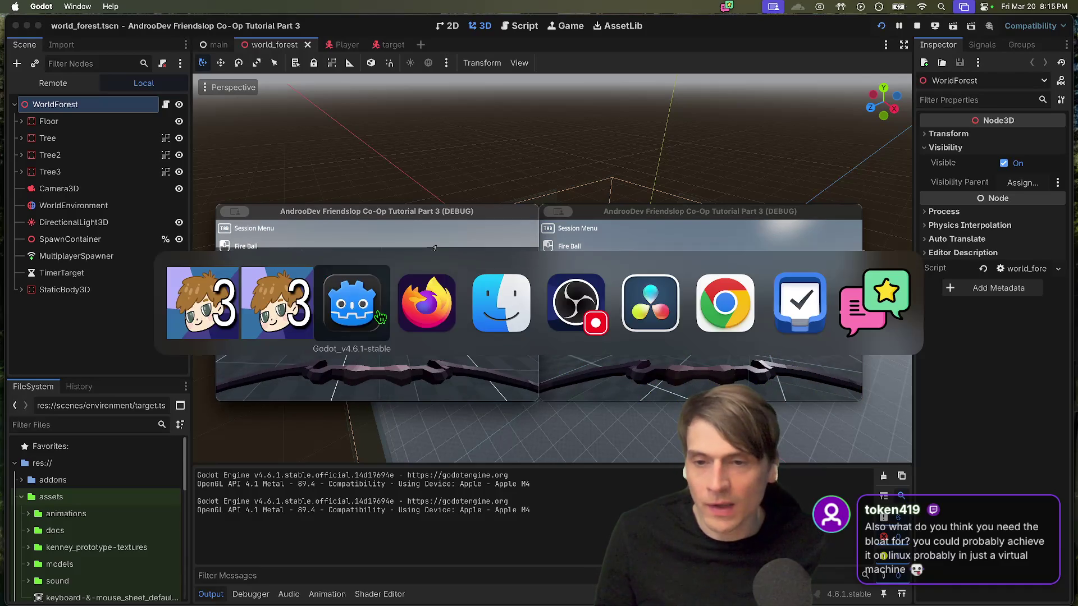
{"action": "key", "text": "super+period"}
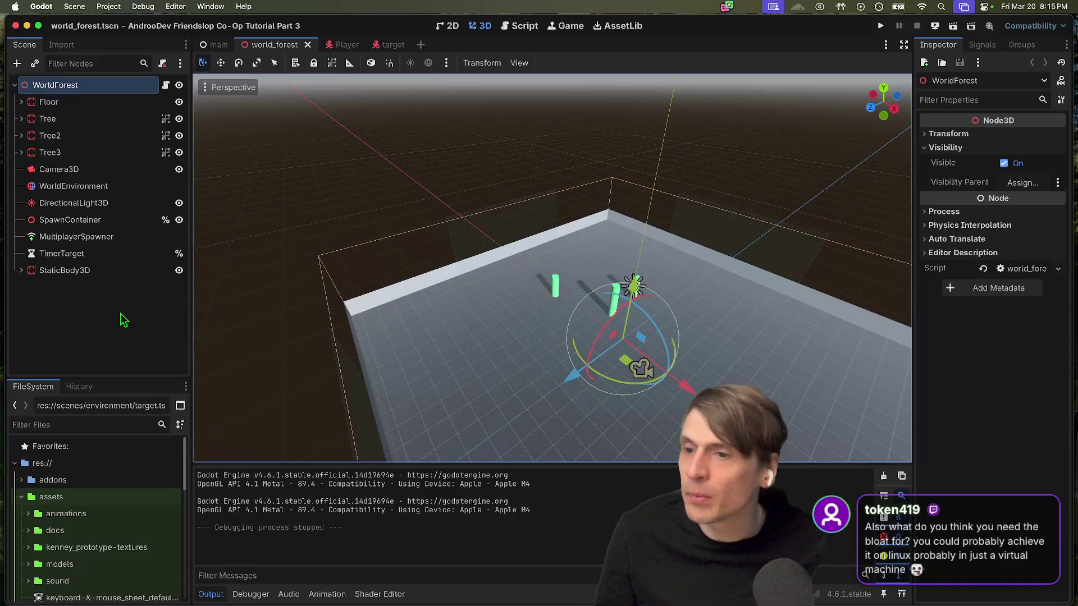
Step: Open target.gd from the target scene and go to the line after take_damage
{"action": "left_click", "coordinate": [382, 46]}
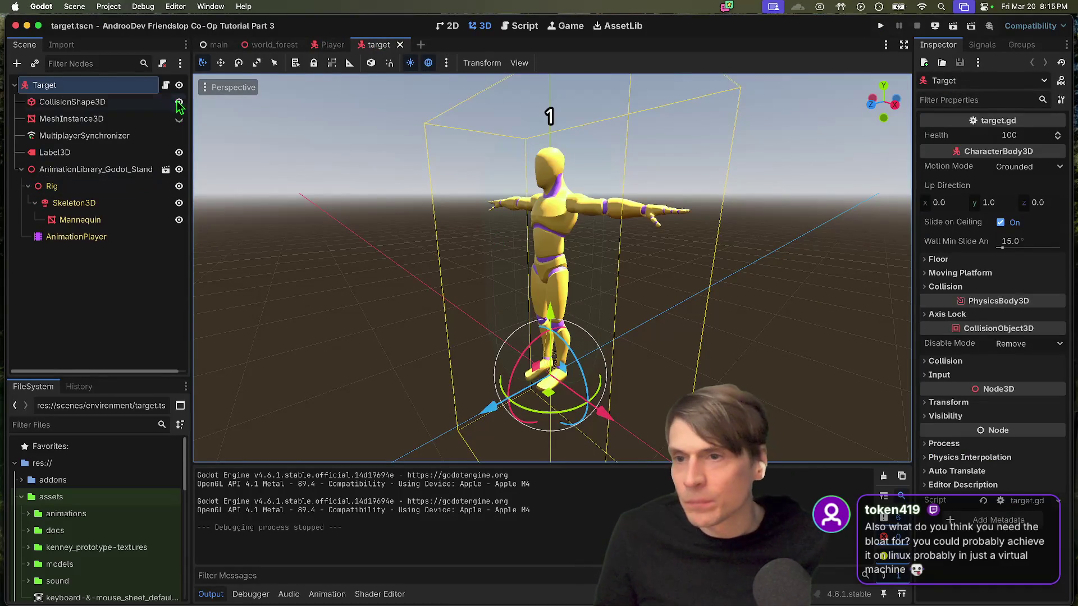
{"action": "left_click", "coordinate": [166, 85]}
{"action": "left_click", "coordinate": [667, 392]}
{"action": "scroll", "coordinate": [432, 136], "scroll_direction": "up", "scroll_amount": 5}
{"action": "double_click", "coordinate": [393, 213]}
{"action": "scroll", "coordinate": [594, 250], "scroll_direction": "down", "scroll_amount": 5}
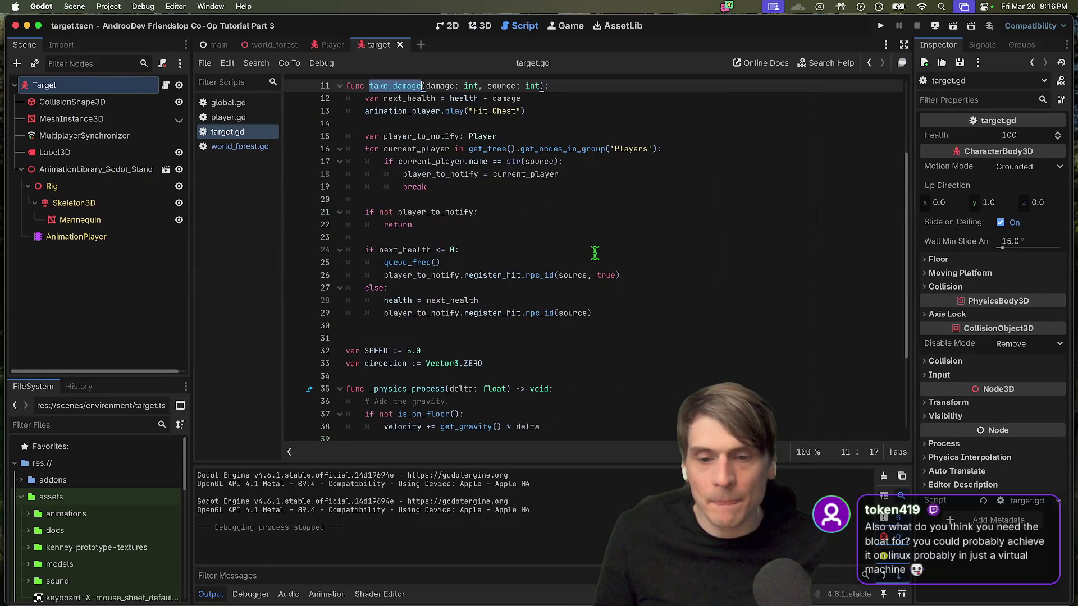
{"action": "left_click", "coordinate": [615, 321]}
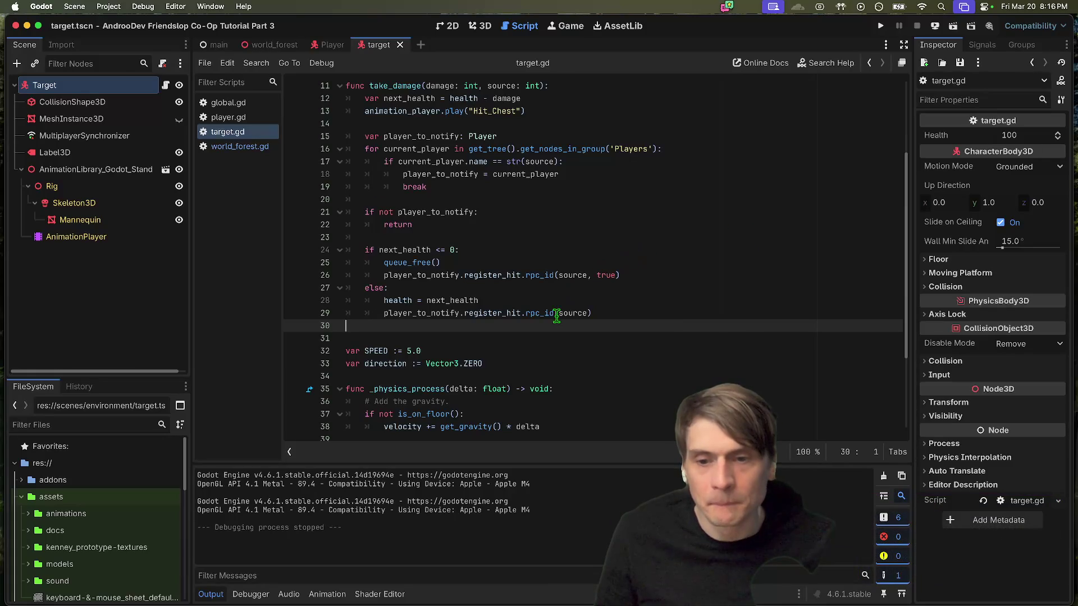
Step: Declare a new func death(): below take_damage
{"action": "key", "text": "Return"}
{"action": "key", "text": "Return"}
{"action": "type", "text": "func deat("}
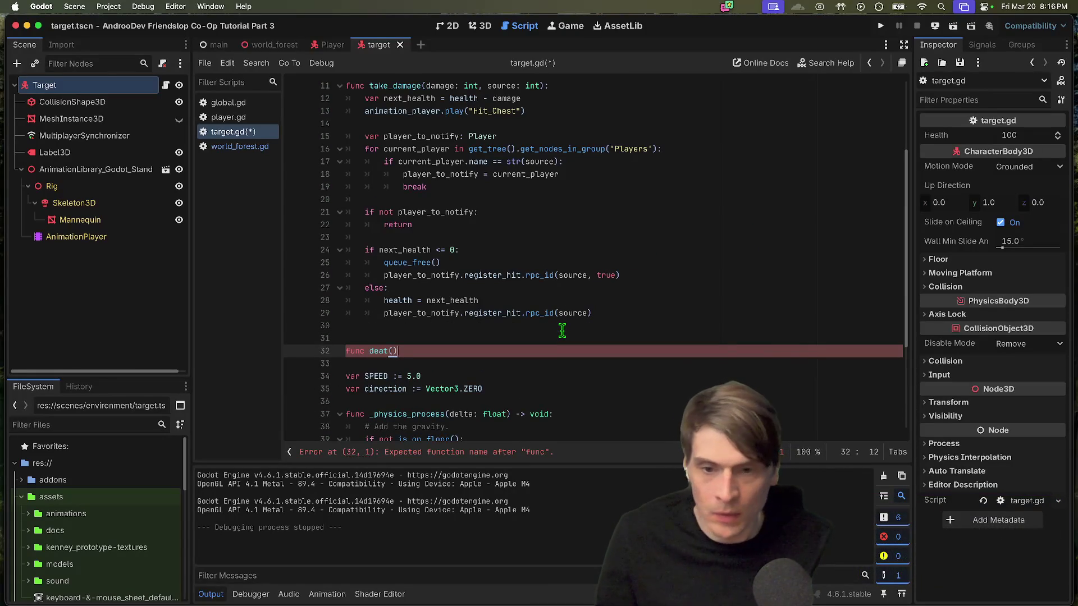
{"action": "key", "text": "BackSpace"}
{"action": "key", "text": "BackSpace"}
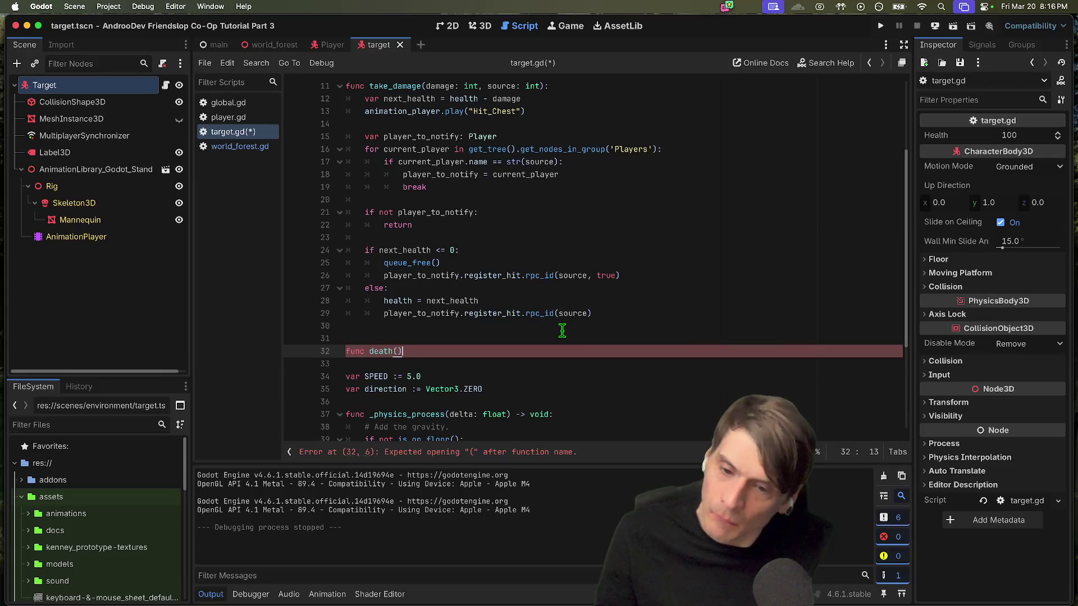
{"action": "type", "text": ":"}
{"action": "key", "text": "Return"}
{"action": "type", "text": "ani"}
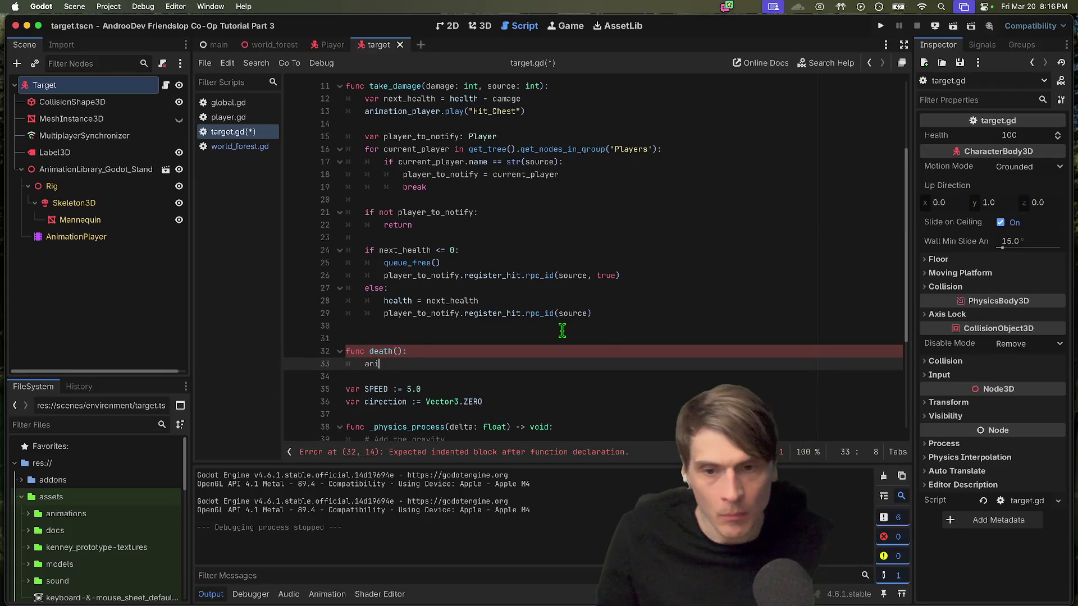
{"action": "key", "text": "Return"}
{"action": "type", "text": "./"}
{"action": "type", "text": "player.pl"}
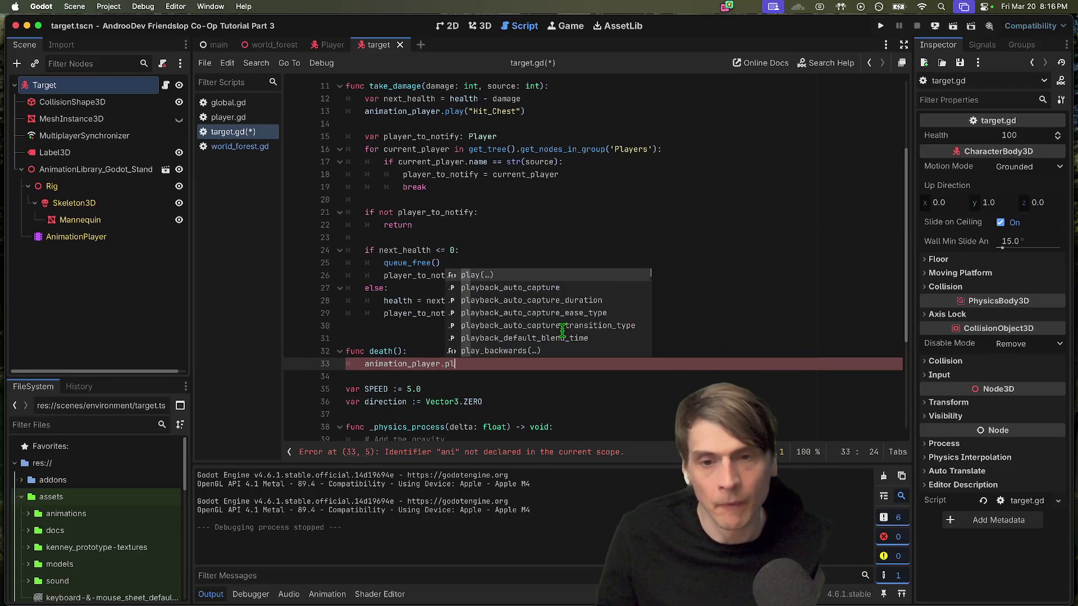
Step: Make death() call animation_player.play("Death01"), then switch to Finder's video preview
{"action": "key", "text": "Return"}
{"action": "key", "text": "BackSpace"}
{"action": "type", "text": "(\"deat"}
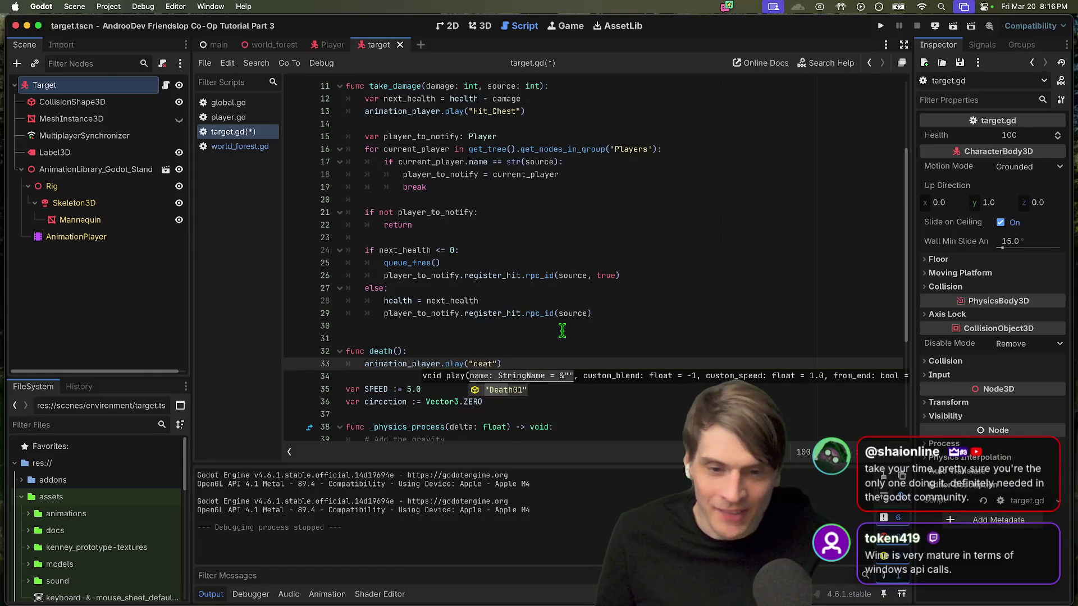
{"action": "key", "text": "End"}
{"action": "key", "text": "Return"}
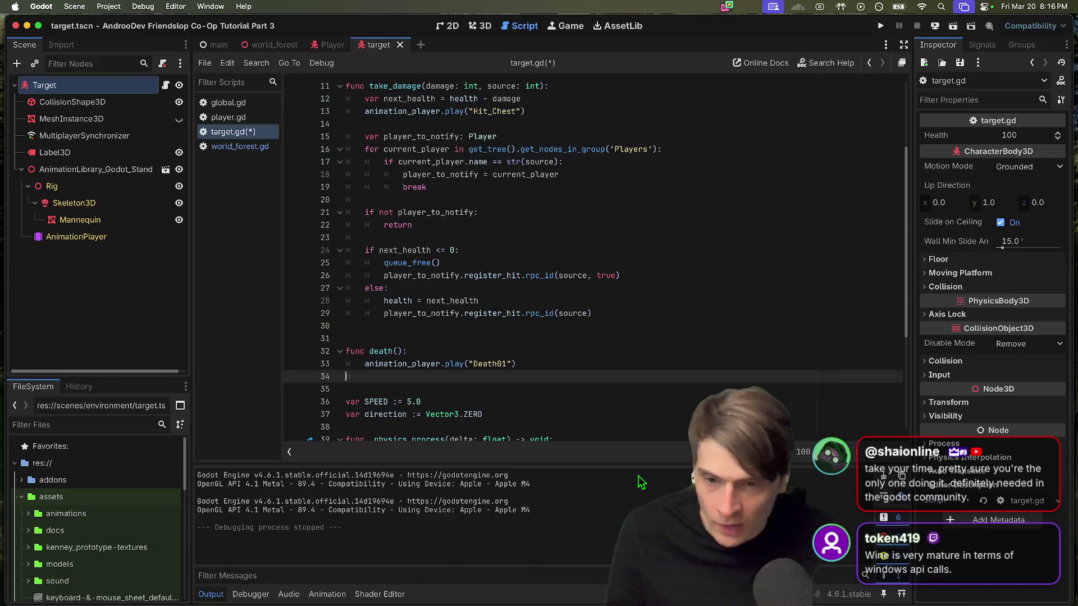
{"action": "key", "text": "super+Tab"}
{"action": "key", "text": "super+Tab"}
{"action": "key", "text": "space"}
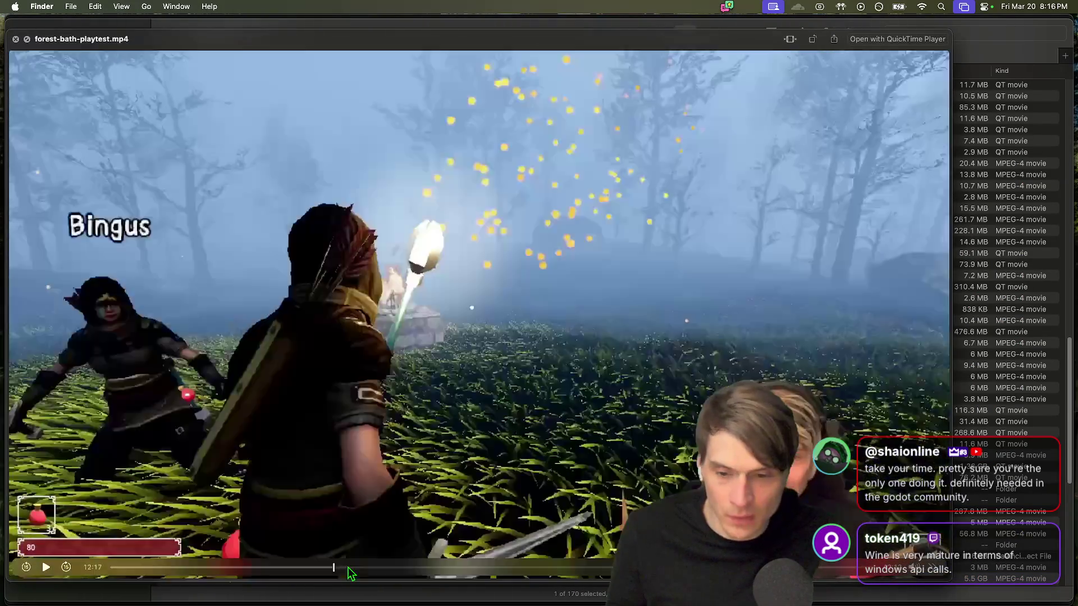
Step: Scrub back and pause the forest-bath-playtest.mp4 preview, close it, and return to Godot
{"action": "left_click_drag", "start_coordinate": [348, 569], "coordinate": [280, 568]}
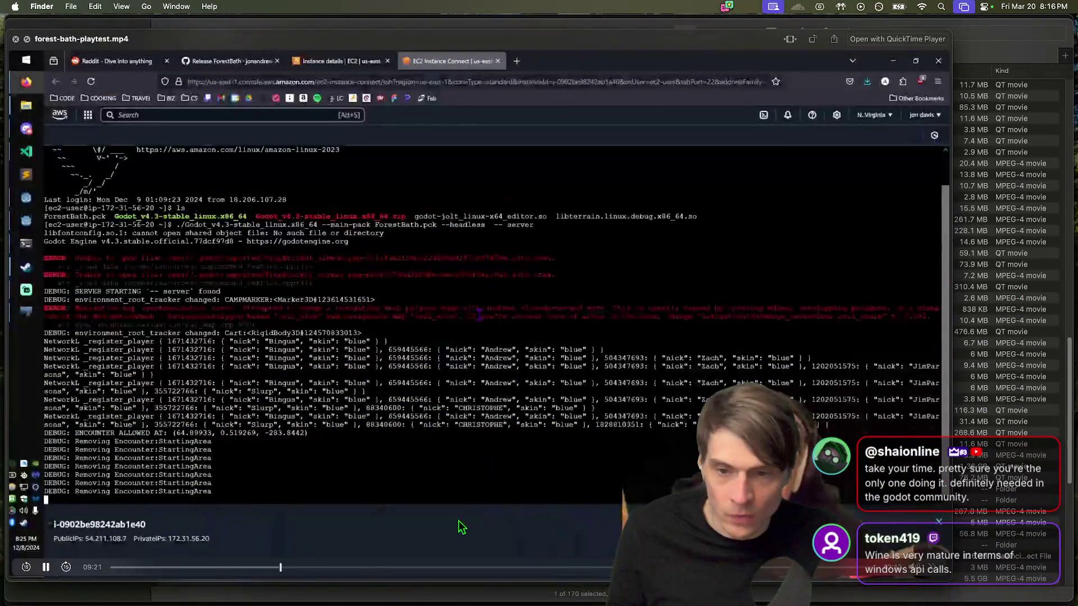
{"action": "left_click", "coordinate": [323, 568]}
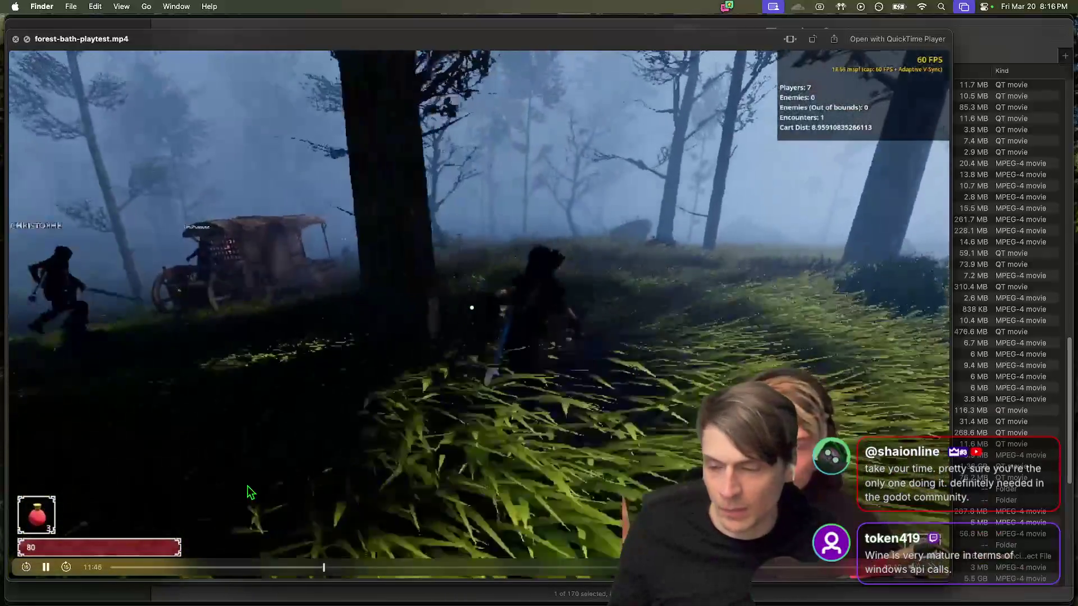
{"action": "mouse_move", "coordinate": [47, 569]}
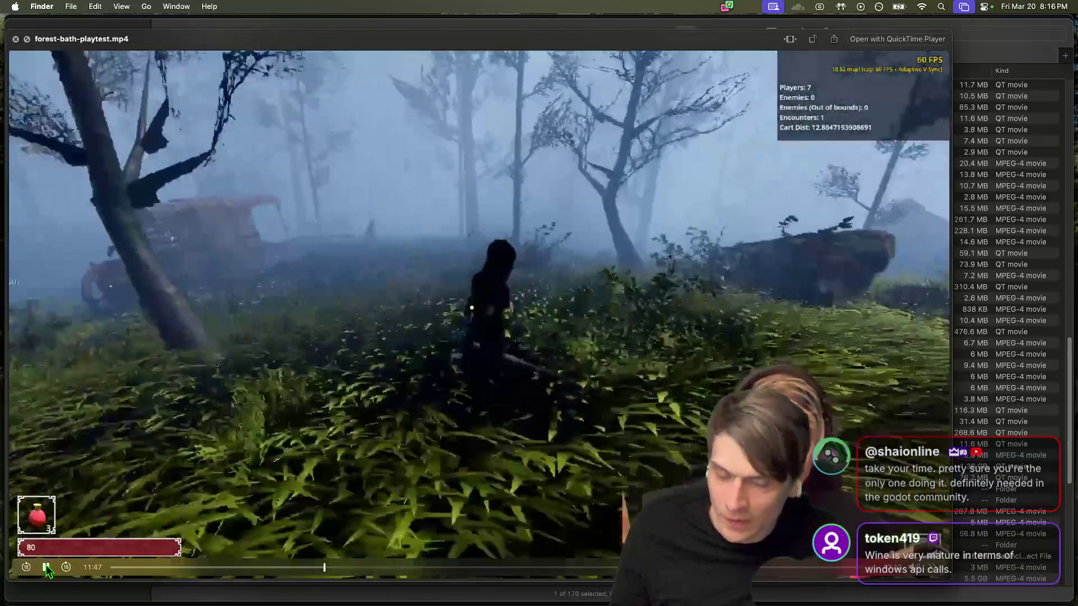
{"action": "left_click", "coordinate": [47, 568]}
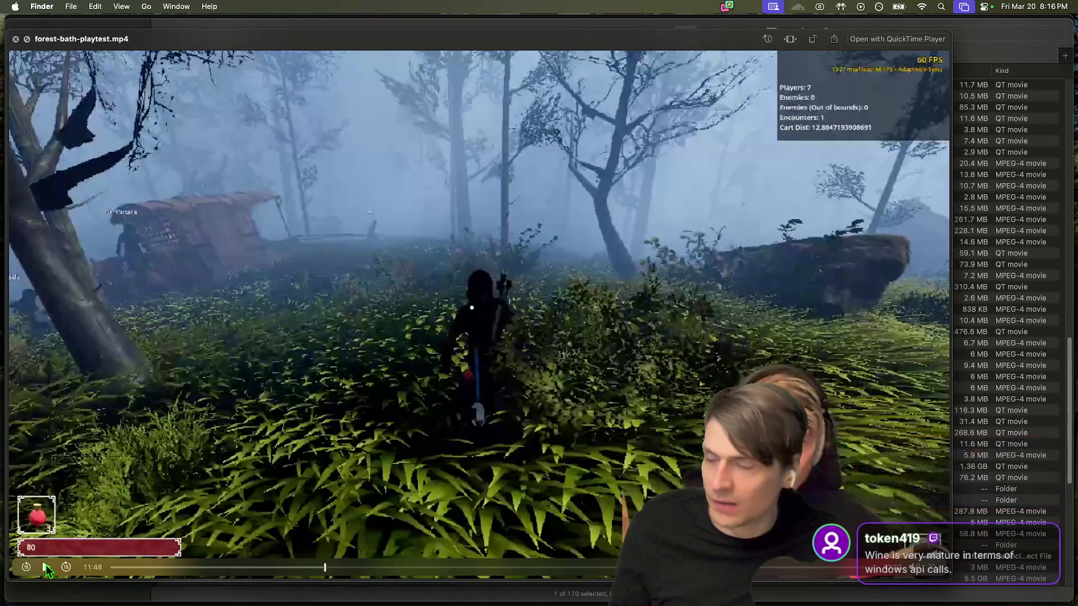
{"action": "key", "text": "space"}
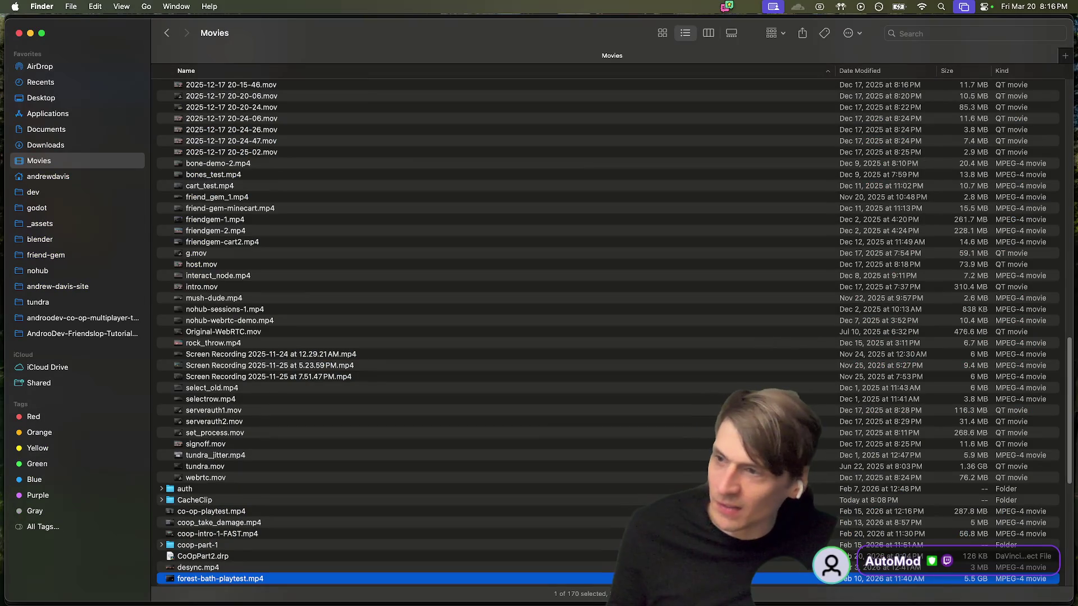
{"action": "key", "text": "super+Tab"}
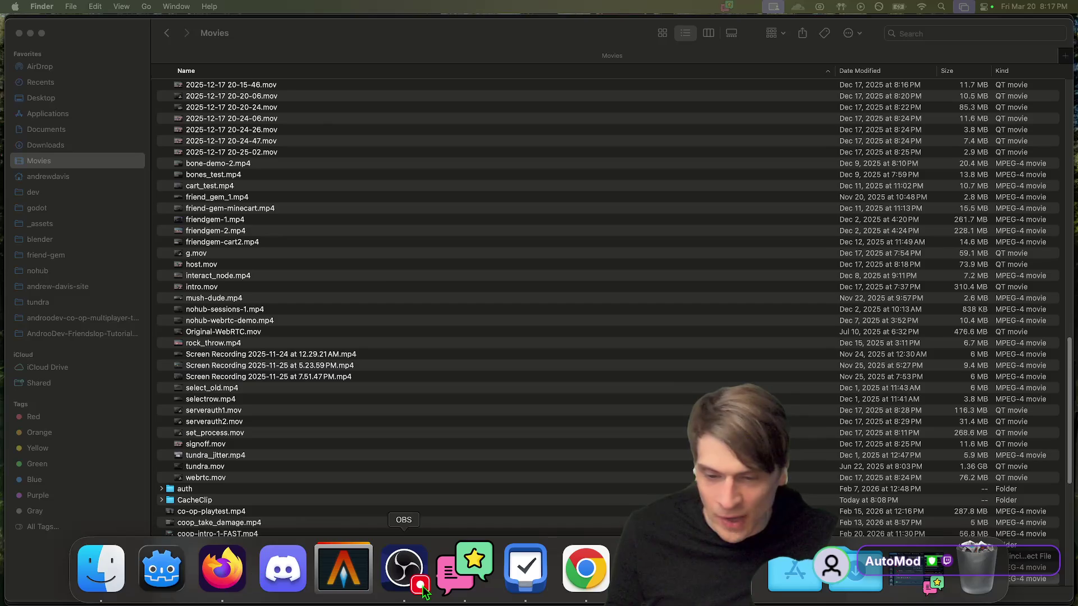
{"action": "left_click", "coordinate": [162, 568]}
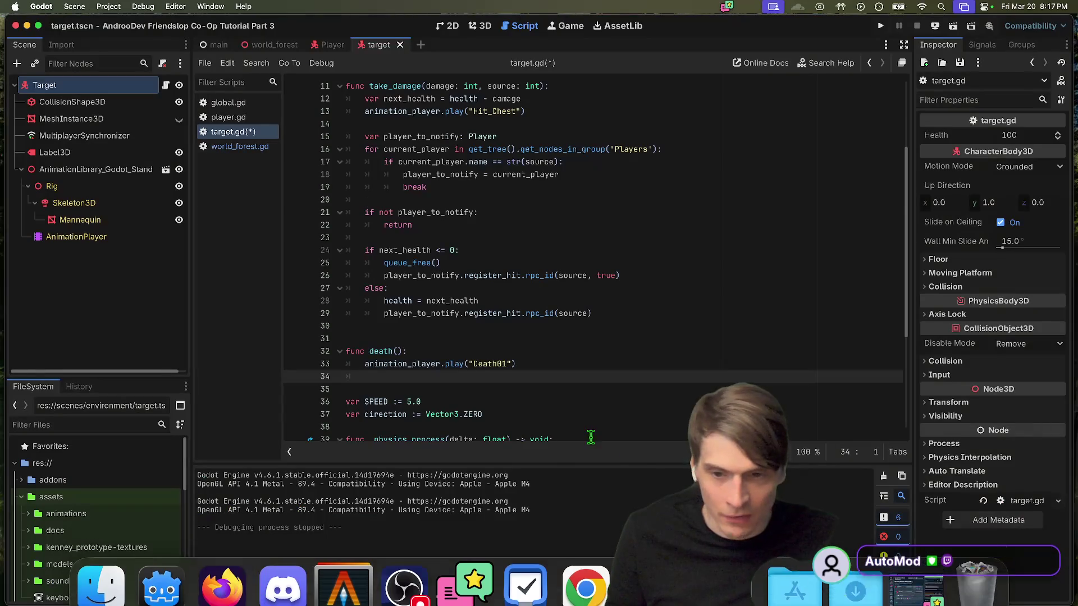
Step: Make room below the health variable in target.gd for a new is_dying variable
{"action": "left_click", "coordinate": [621, 309]}
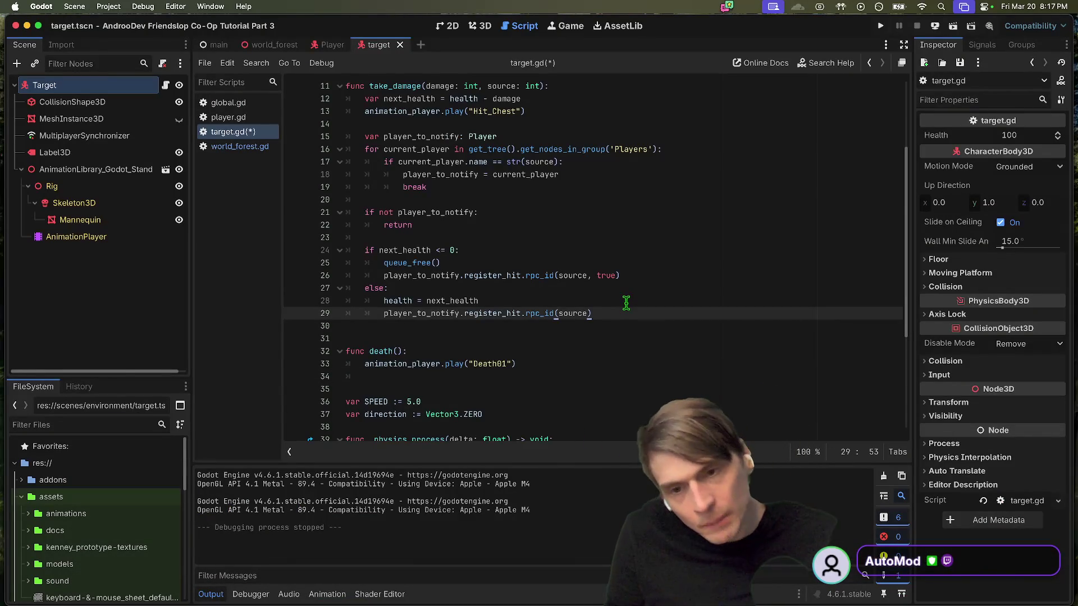
{"action": "scroll", "coordinate": [612, 314], "scroll_direction": "up", "scroll_amount": 1}
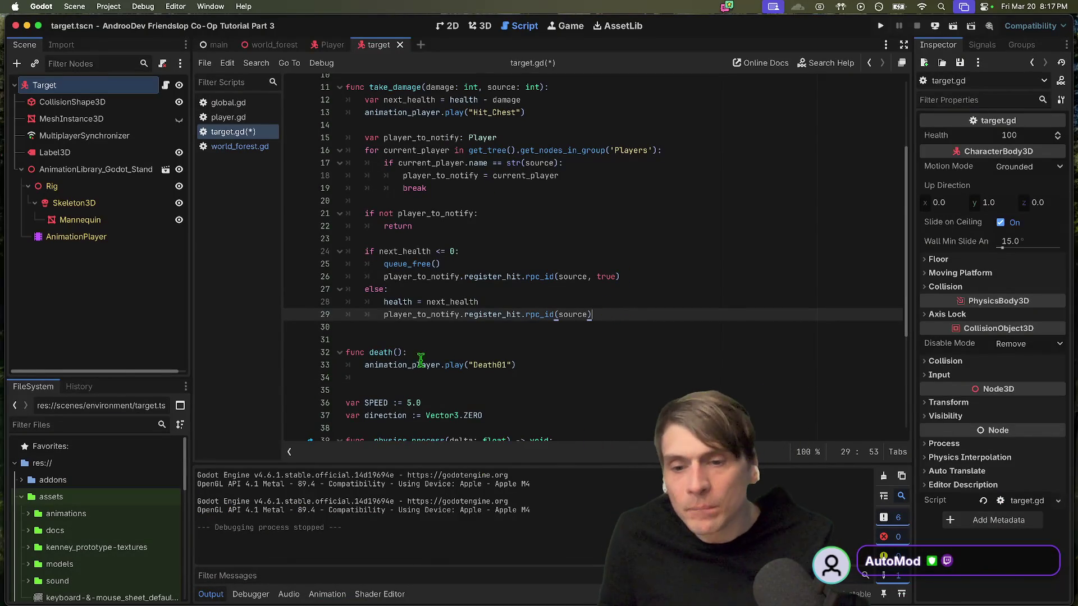
{"action": "left_click", "coordinate": [441, 339]}
{"action": "scroll", "coordinate": [454, 327], "scroll_direction": "up", "scroll_amount": 5}
{"action": "left_click", "coordinate": [562, 144]}
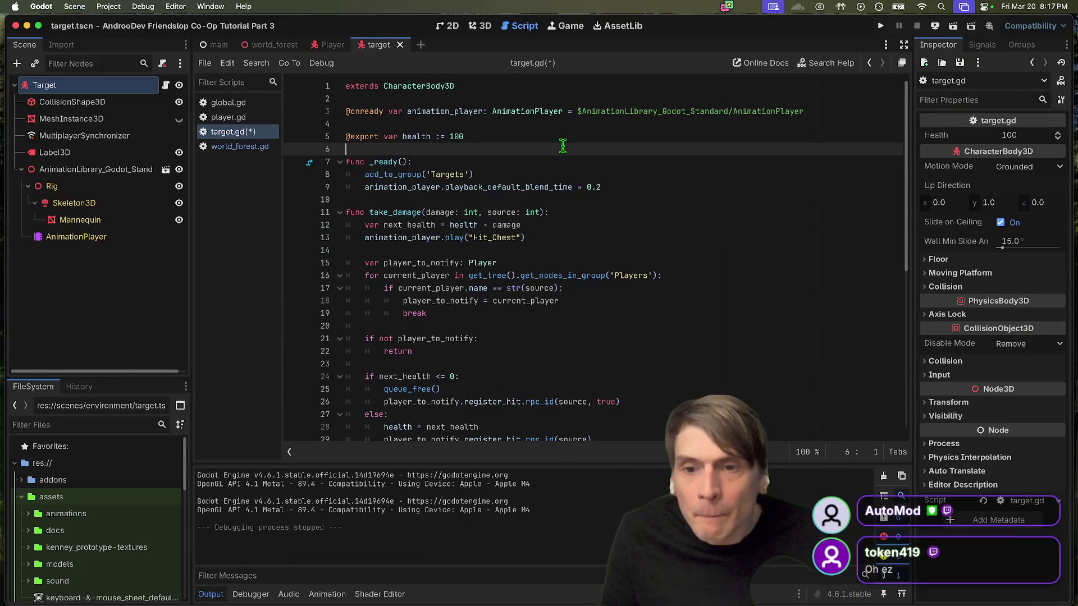
{"action": "key", "text": "Return"}
{"action": "key", "text": "Return"}
{"action": "key", "text": "Up"}
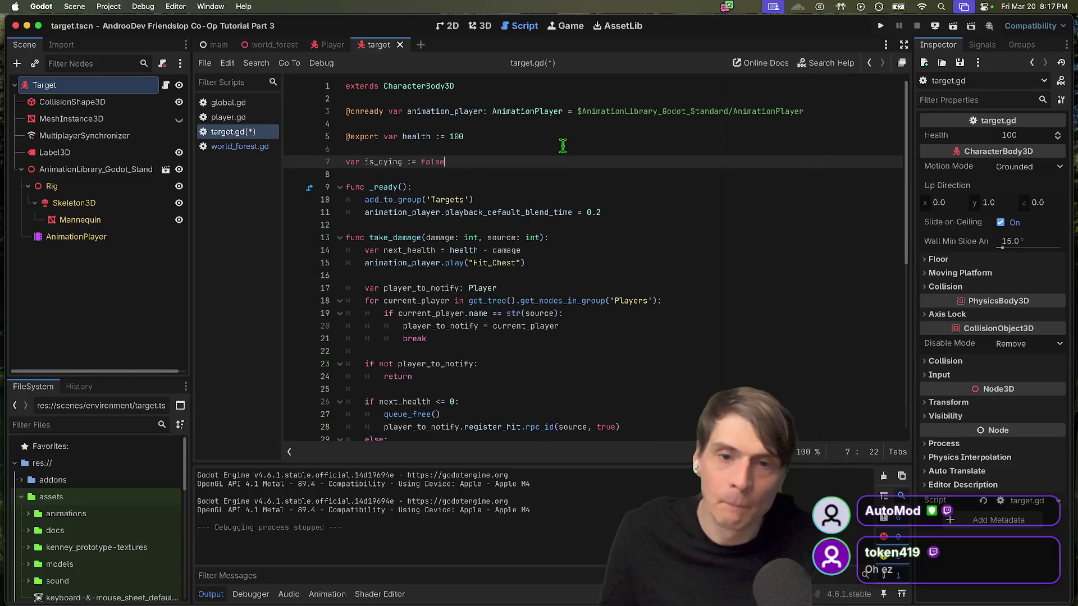
Step: Replace queue_free() with a death() call when health runs out
{"action": "scroll", "coordinate": [612, 259], "scroll_direction": "down", "scroll_amount": 3}
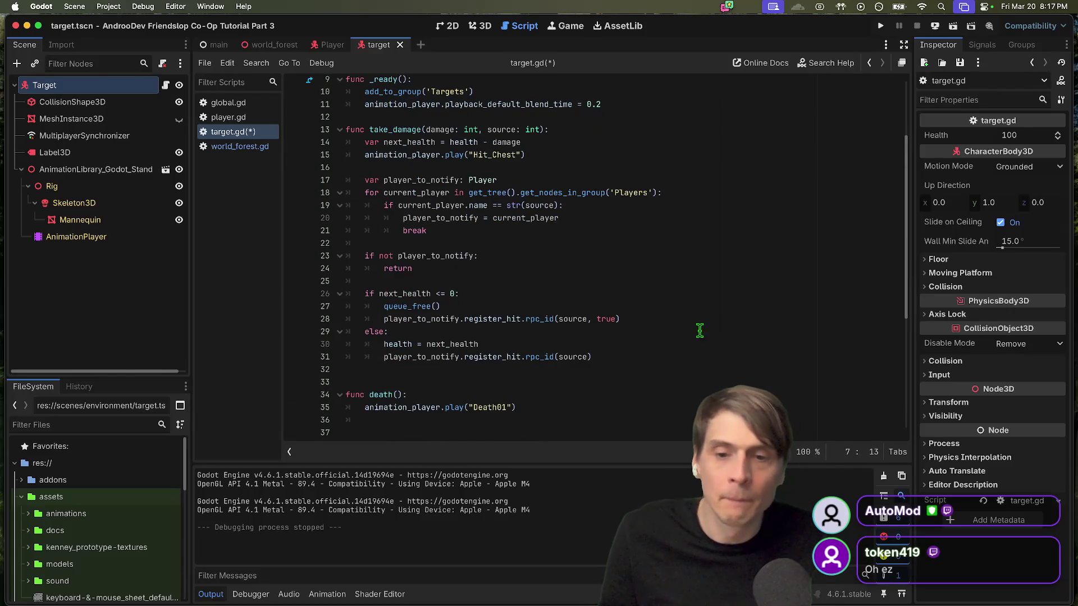
{"action": "left_click", "coordinate": [743, 314]}
{"action": "key", "text": "Up"}
{"action": "key", "text": "Home"}
{"action": "key", "text": "Return"}
{"action": "key", "text": "Up"}
{"action": "key", "text": "Tab"}
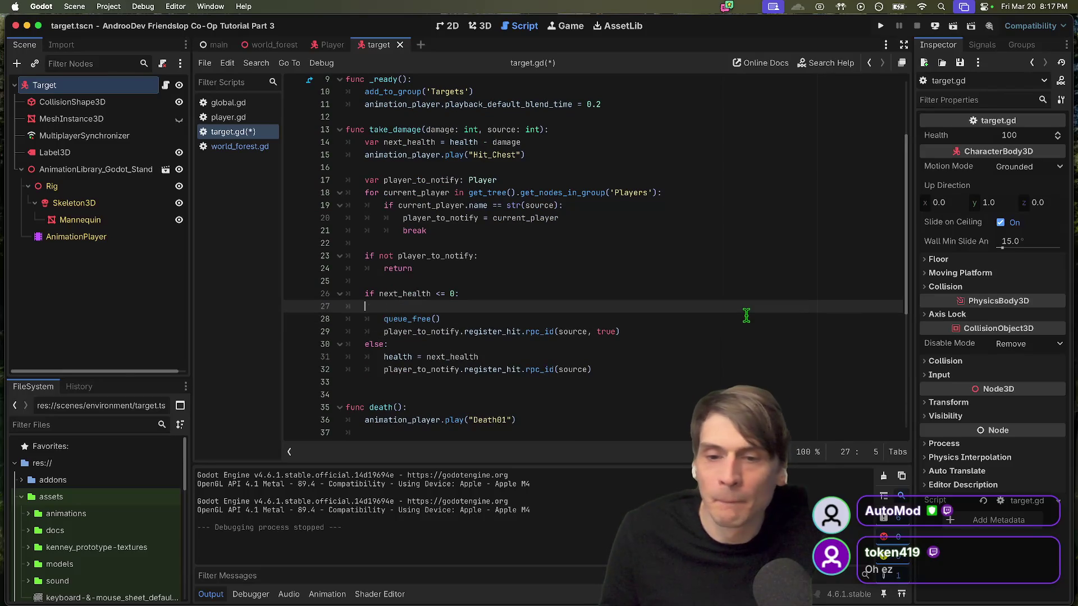
{"action": "key", "text": "Down"}
{"action": "key", "text": "super+shift+k"}
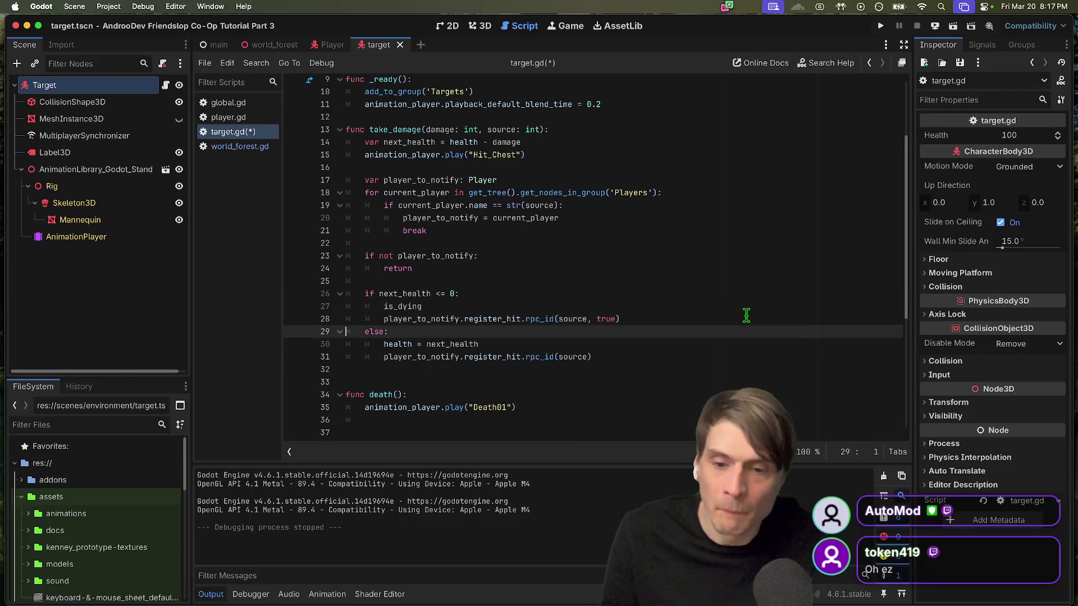
{"action": "key", "text": "End"}
{"action": "key", "text": "Up"}
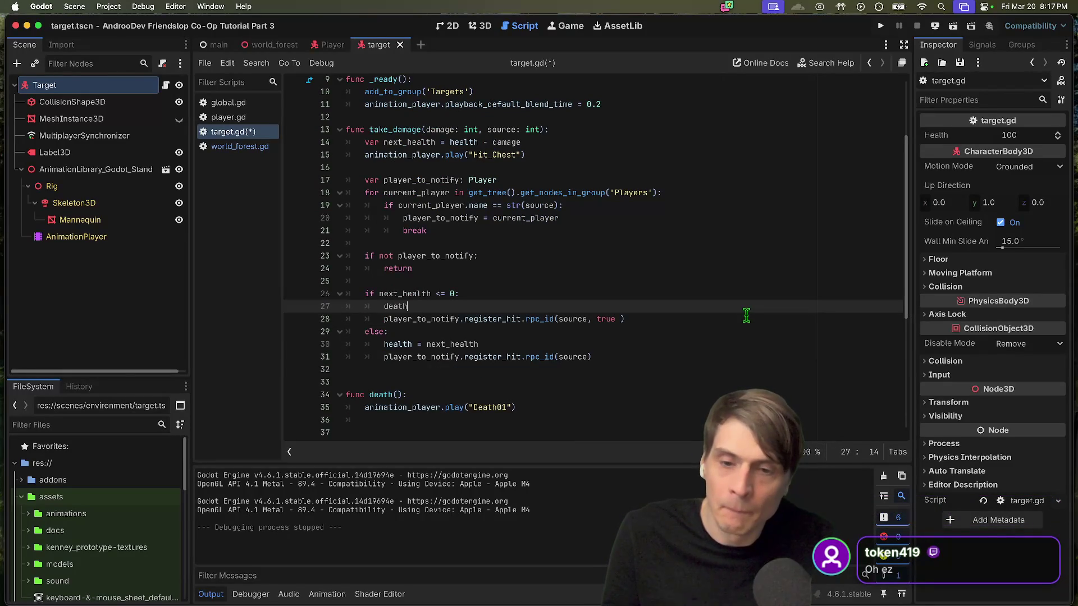
{"action": "key", "text": "Return"}
Step: Set is_dying at the top of death() and add an 'if is_dying: return' guard to take_damage
{"action": "key", "text": "Down"}
{"action": "key", "text": "Down"}
{"action": "key", "text": "Down"}
{"action": "key", "text": "Down"}
{"action": "key", "text": "Down"}
{"action": "key", "text": "Down"}
{"action": "key", "text": "Return"}
{"action": "type", "text": "is_dying = true"}
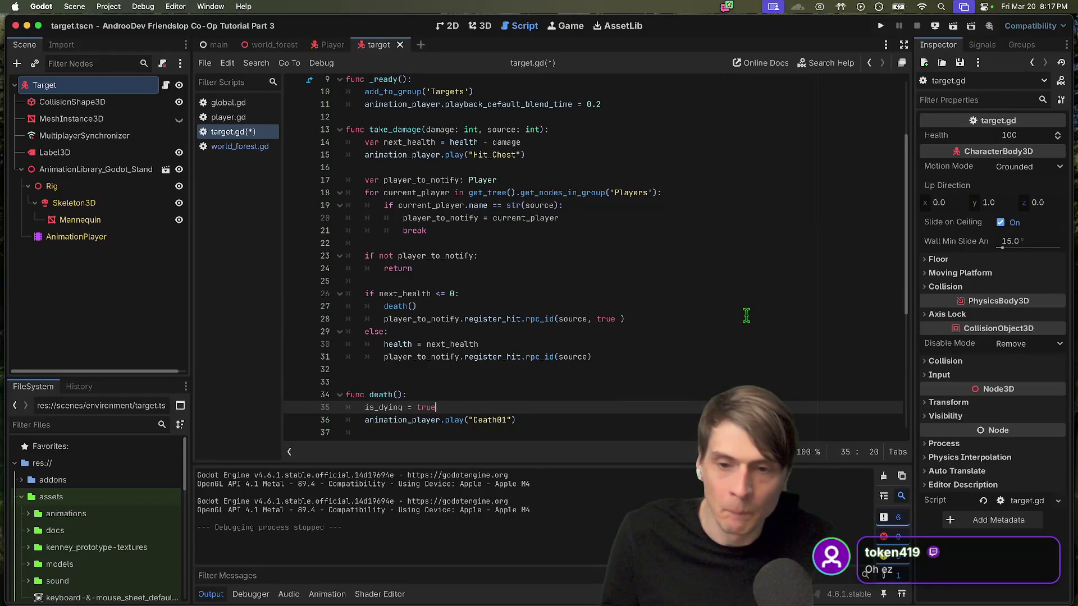
{"action": "key", "text": "Up"}
{"action": "key", "text": "Up"}
{"action": "key", "text": "Up"}
{"action": "left_click", "coordinate": [628, 139]}
{"action": "key", "text": "ctrl+shift+Return"}
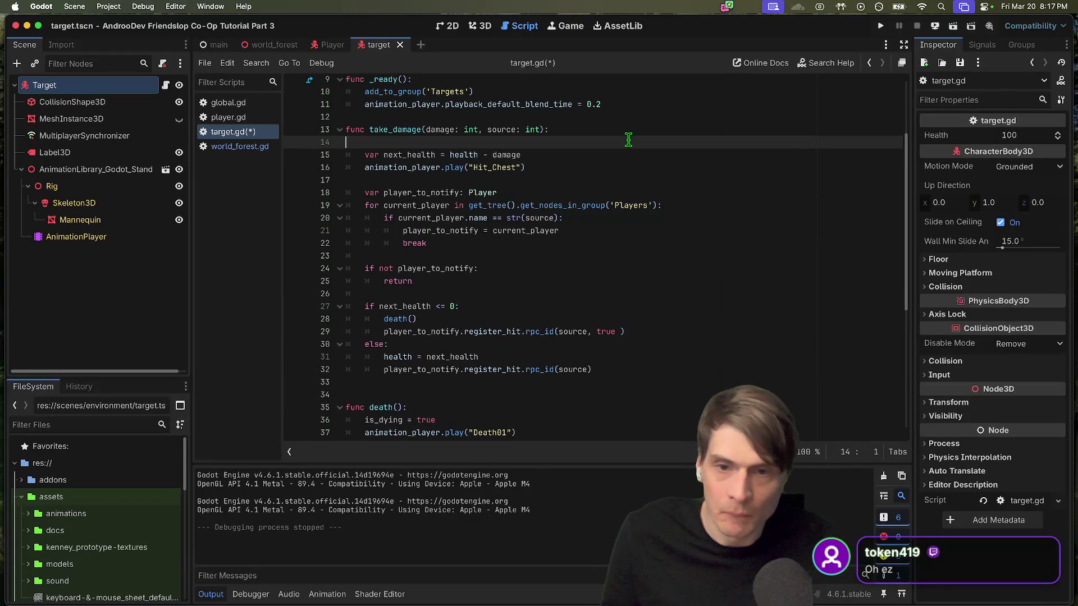
{"action": "type", "text": "s_dying:"}
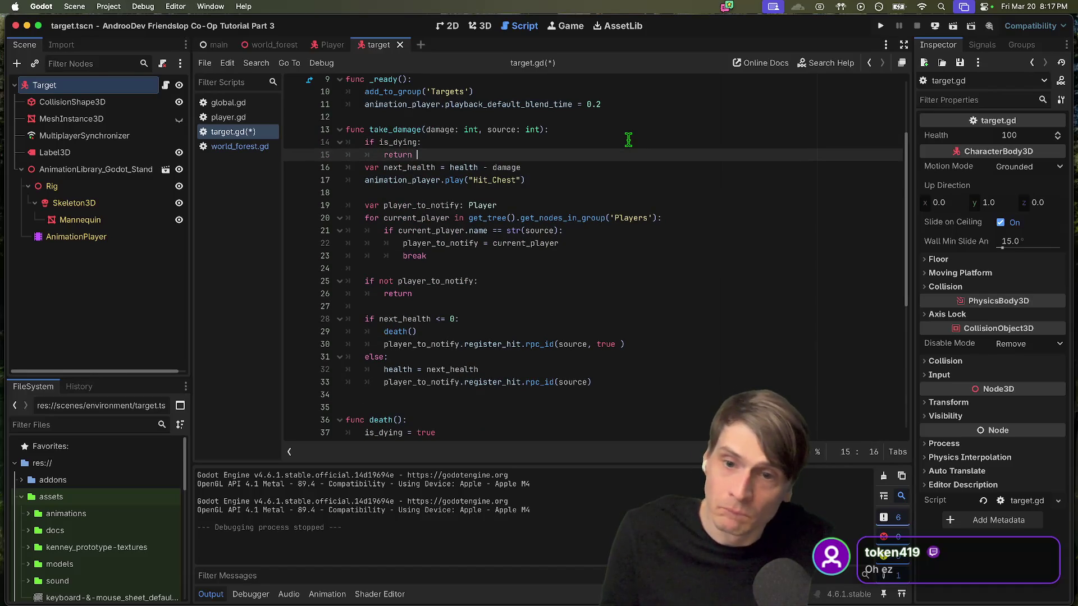
{"action": "key", "text": "Return"}
Step: Remove the stray blank line and the unfinished animation_player line in death()
{"action": "left_click", "coordinate": [647, 400]}
{"action": "key", "text": "BackSpace"}
{"action": "key", "text": "Down"}
{"action": "key", "text": "Down"}
{"action": "key", "text": "Down"}
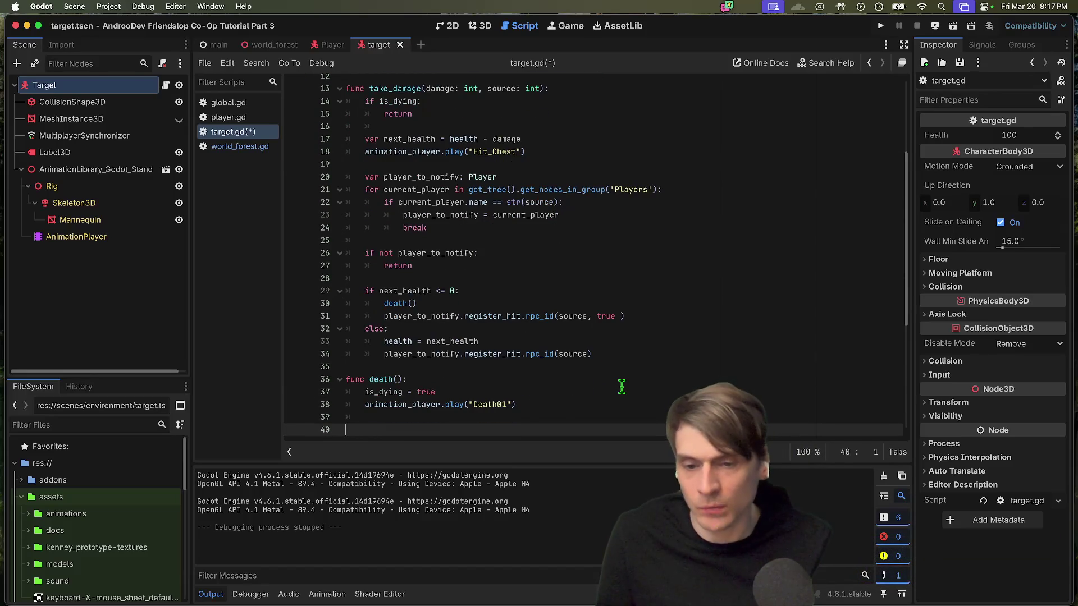
{"action": "key", "text": "Up"}
{"action": "key", "text": "Up"}
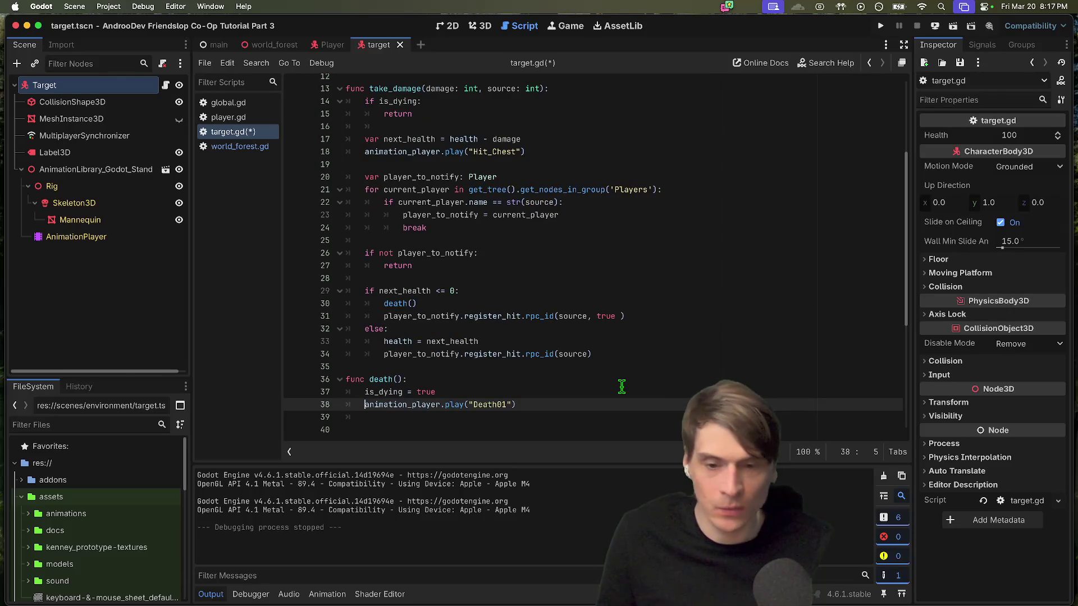
{"action": "key", "text": "Down"}
{"action": "key", "text": "Return"}
{"action": "type", "text": "."}
{"action": "key", "text": "ctrl+shift+k"}
{"action": "key", "text": "Return"}
{"action": "key", "text": "Up"}
{"action": "key", "text": "Tab"}
Step: Add 'await animation_player.animation_finished' inside death()
{"action": "type", "text": "await"}
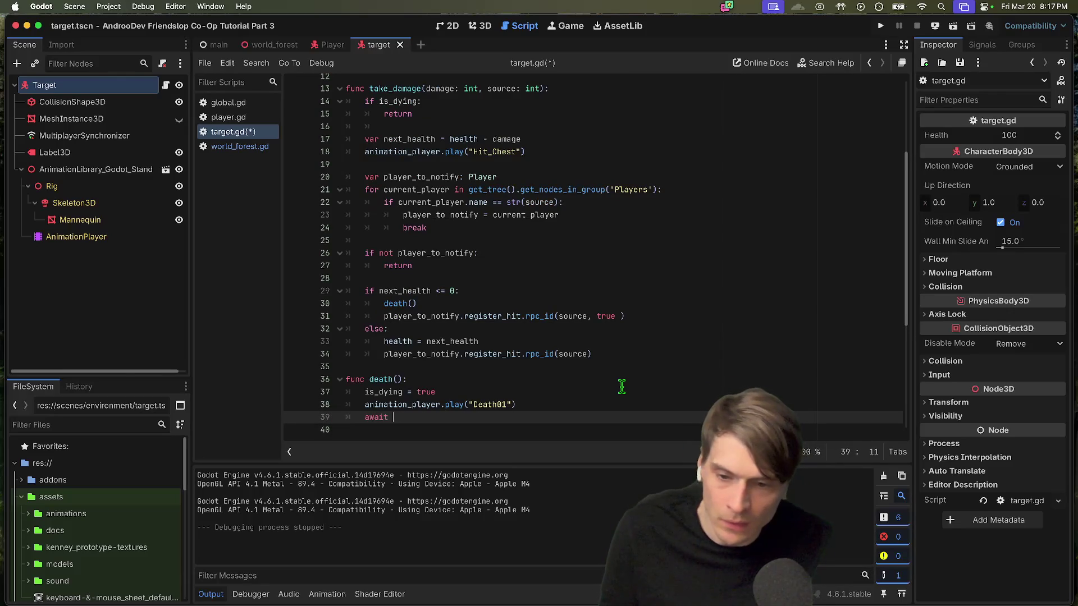
{"action": "key", "text": "Return"}
{"action": "type", "text": ".cur"}
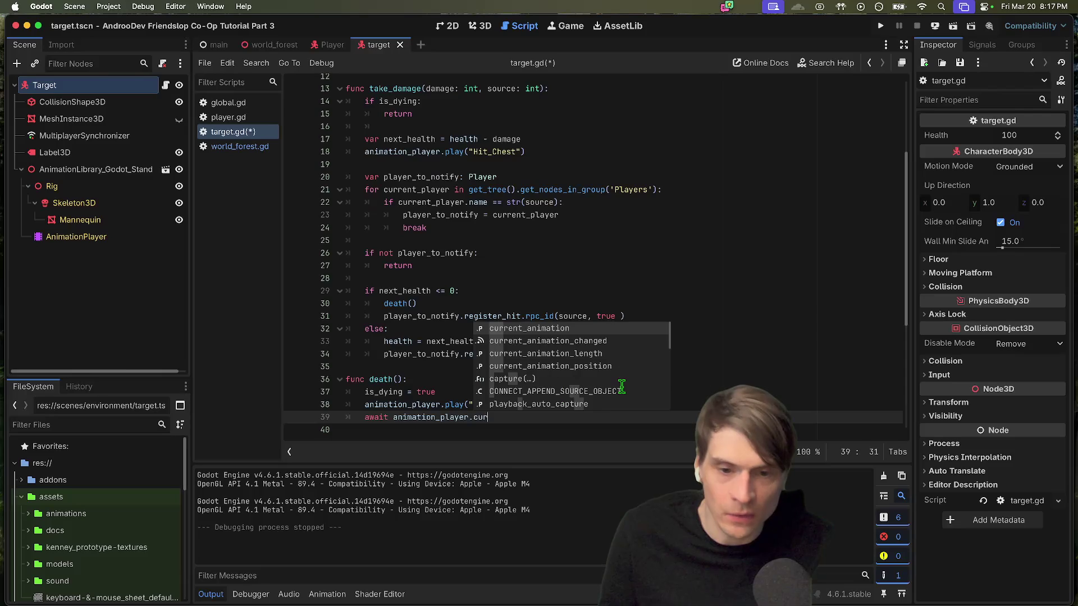
{"action": "scroll", "coordinate": [622, 386], "scroll_direction": "down", "scroll_amount": 6}
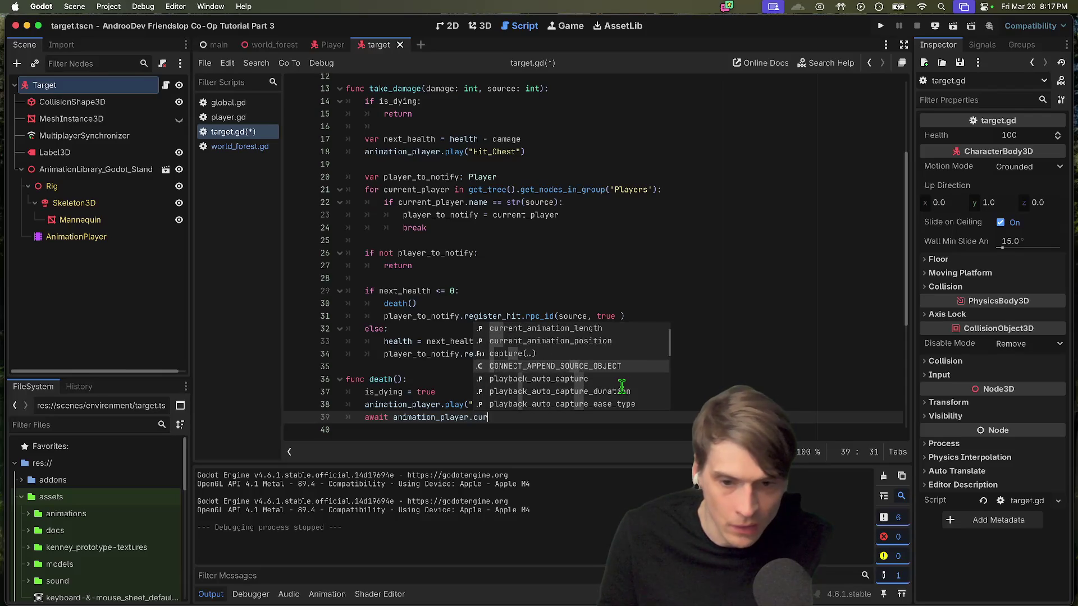
{"action": "scroll", "coordinate": [622, 387], "scroll_direction": "up", "scroll_amount": 4}
{"action": "scroll", "coordinate": [621, 386], "scroll_direction": "up", "scroll_amount": 1}
{"action": "scroll", "coordinate": [621, 386], "scroll_direction": "down", "scroll_amount": 2}
{"action": "scroll", "coordinate": [622, 386], "scroll_direction": "up", "scroll_amount": 2}
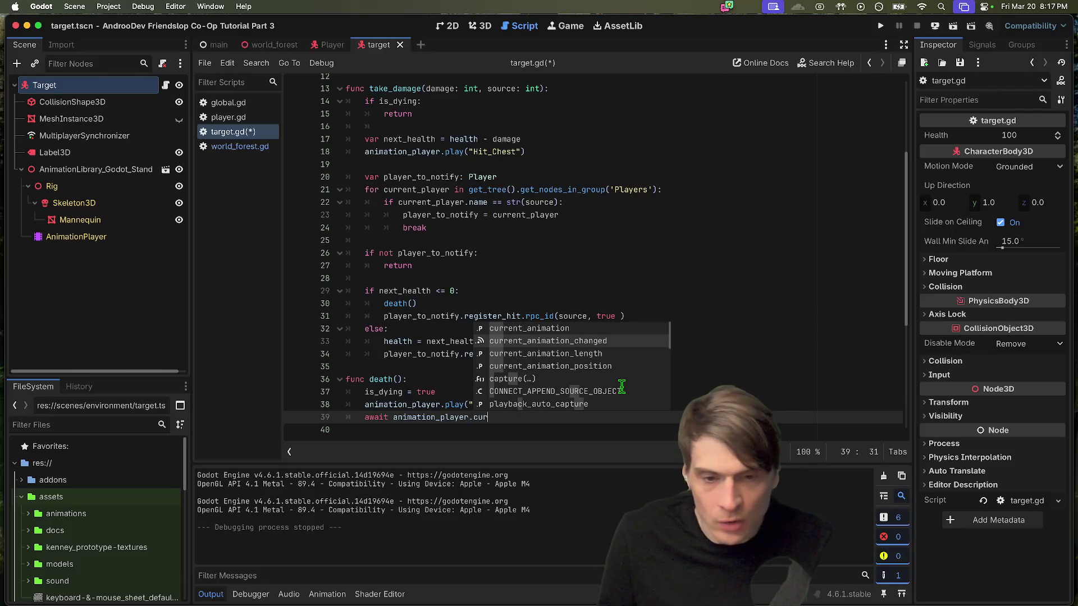
{"action": "key", "text": "BackSpace"}
{"action": "key", "text": "BackSpace"}
{"action": "key", "text": "BackSpace"}
{"action": "type", "text": "animat"}
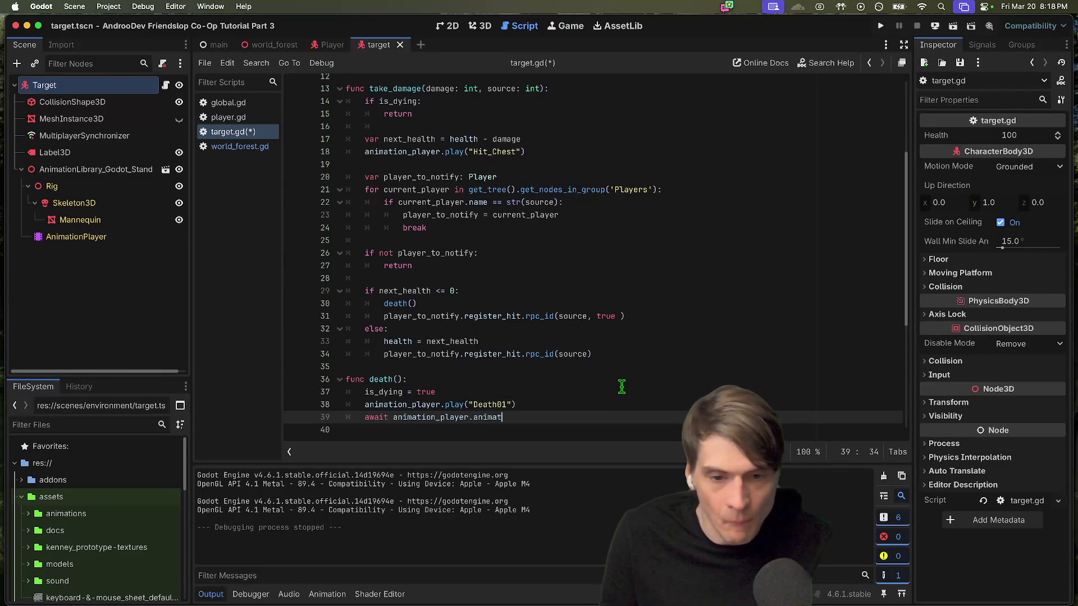
{"action": "scroll", "coordinate": [621, 386], "scroll_direction": "down", "scroll_amount": 3}
{"action": "key", "text": "Return"}
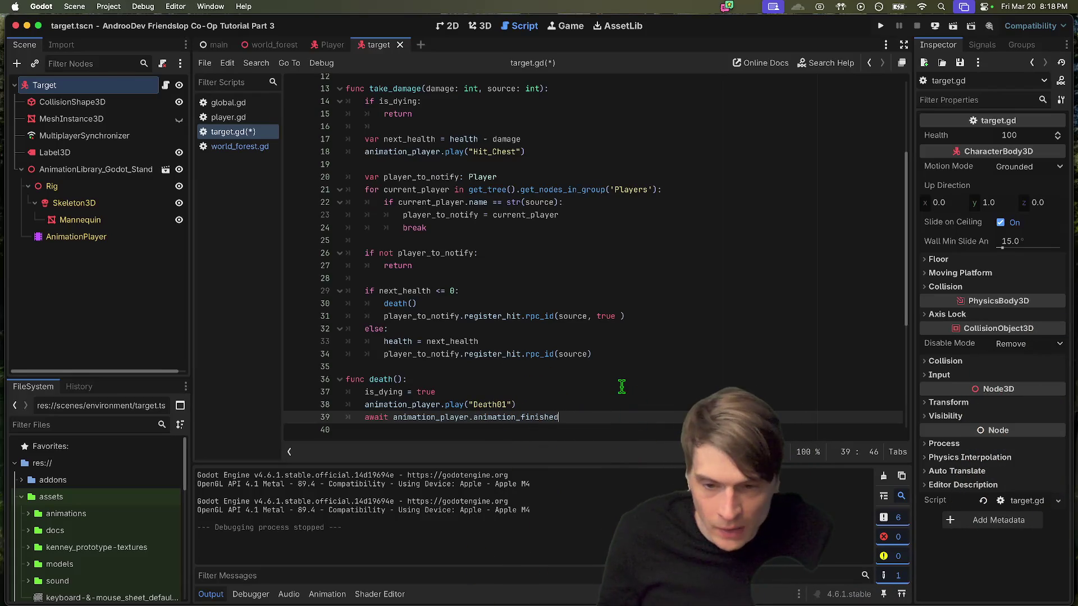
Step: Call queue_free() after the await and save target.gd
{"action": "key", "text": "Return"}
{"action": "scroll", "coordinate": [567, 347], "scroll_direction": "down", "scroll_amount": 2}
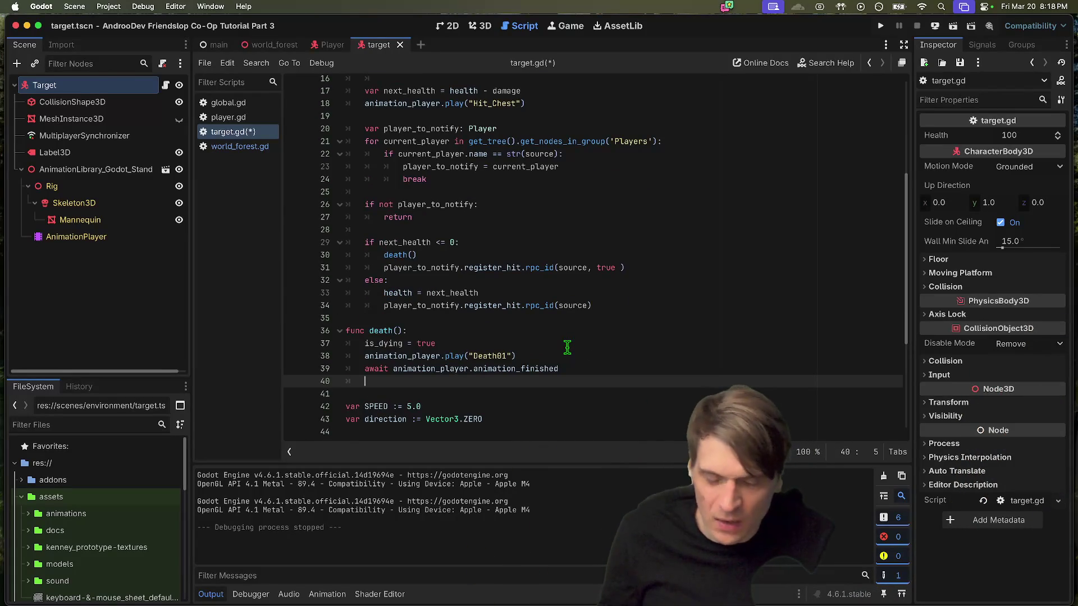
{"action": "type", "text": "que"}
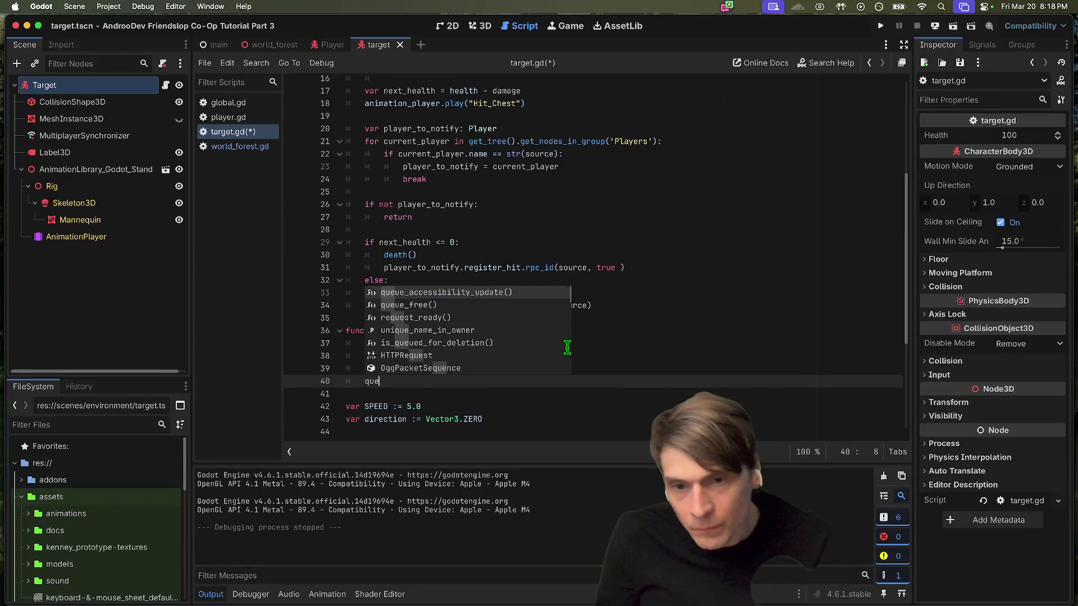
{"action": "key", "text": "Down"}
{"action": "key", "text": "Return"}
{"action": "key", "text": "Return"}
{"action": "key", "text": "Return"}
{"action": "key", "text": "super+s"}
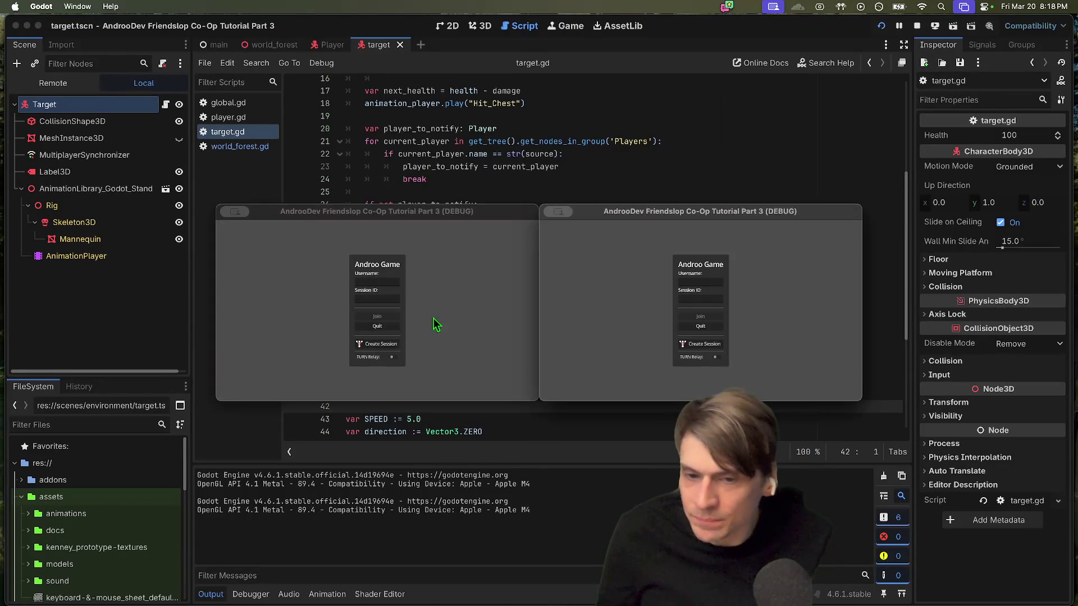
Step: Create a session in the first game window and join it from the second with a username and pasted session code
{"action": "left_click", "coordinate": [380, 343]}
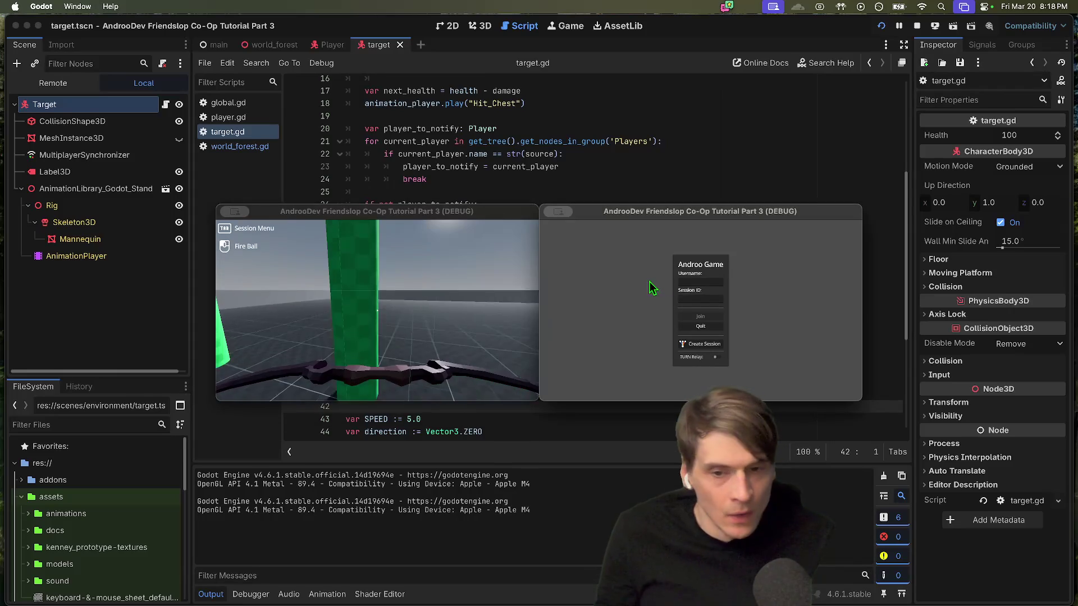
{"action": "left_click_drag", "start_coordinate": [629, 211], "coordinate": [728, 139]}
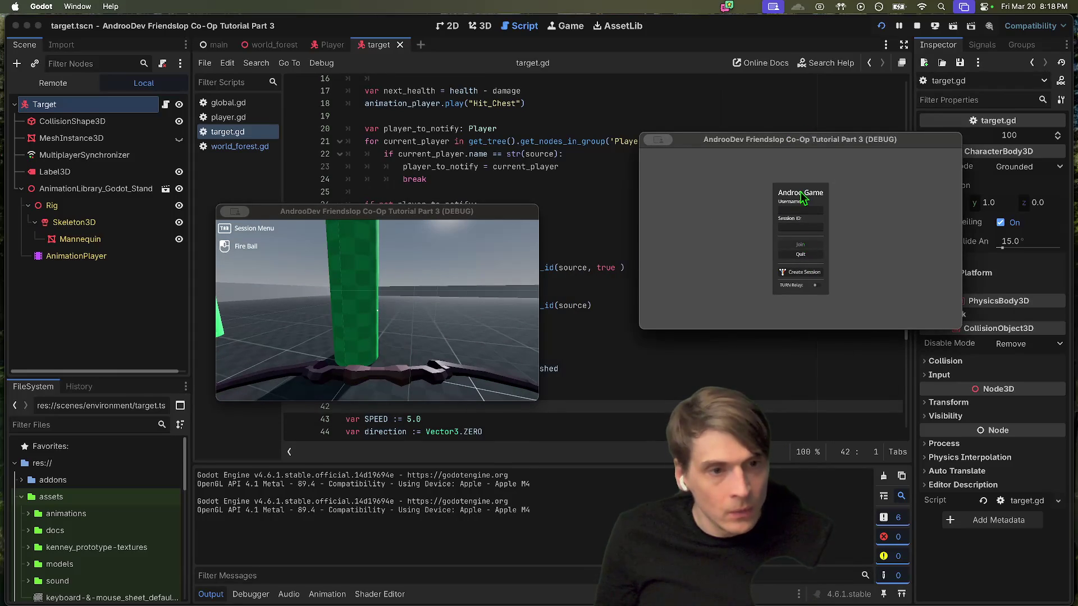
{"action": "left_click", "coordinate": [799, 209]}
{"action": "type", "text": "aa"}
{"action": "key", "text": "Tab"}
{"action": "type", "text": "EEJPD"}
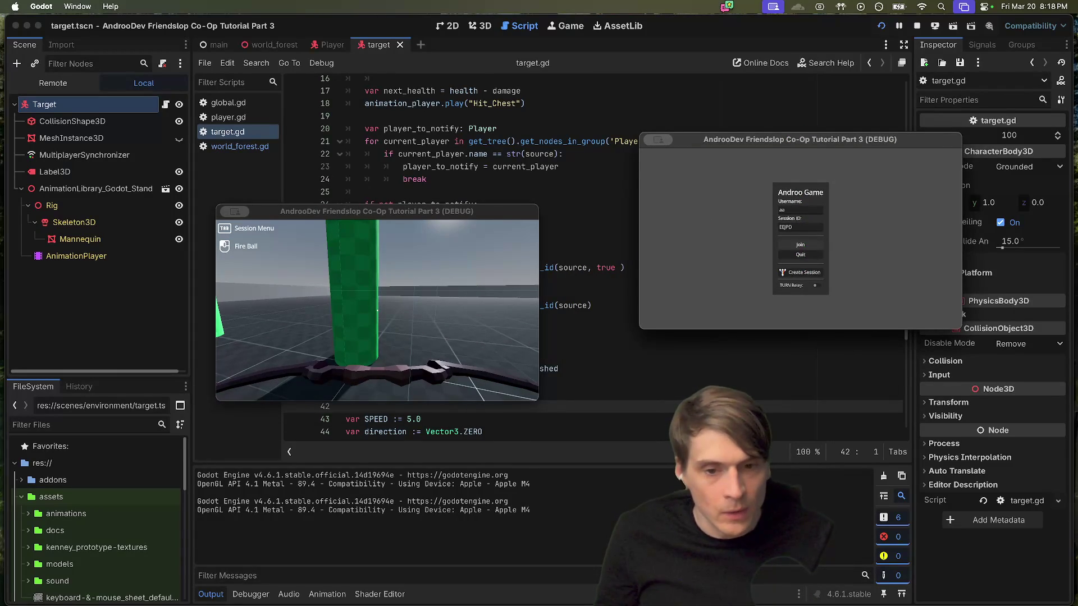
{"action": "key", "text": "Return"}
Step: Walk both players toward the wall, fireball the target dummy, and stop the debug session
{"action": "key", "text": "w"}
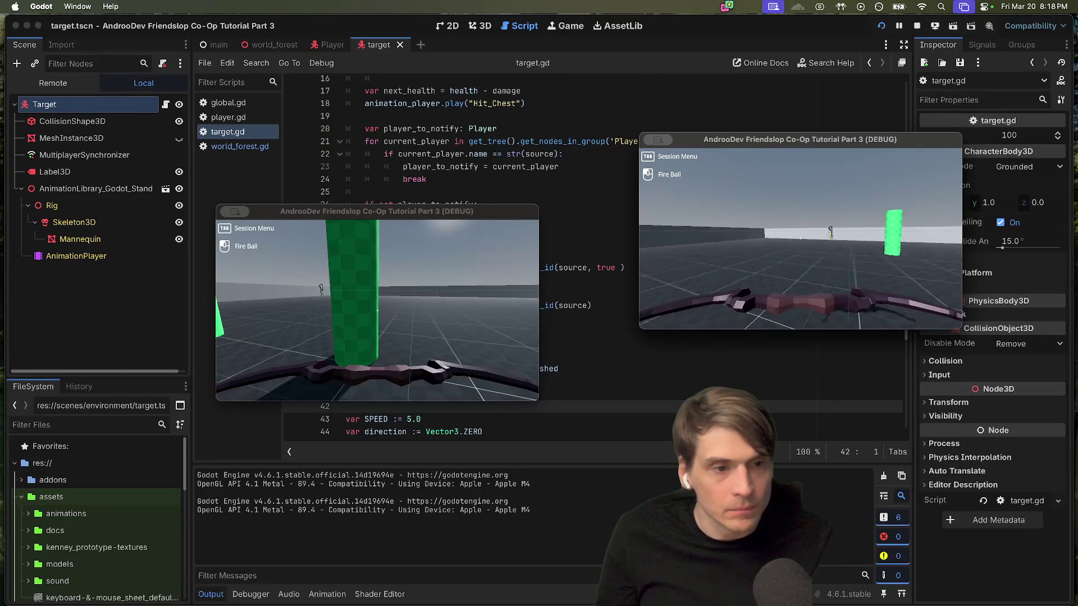
{"action": "left_click", "coordinate": [377, 309]}
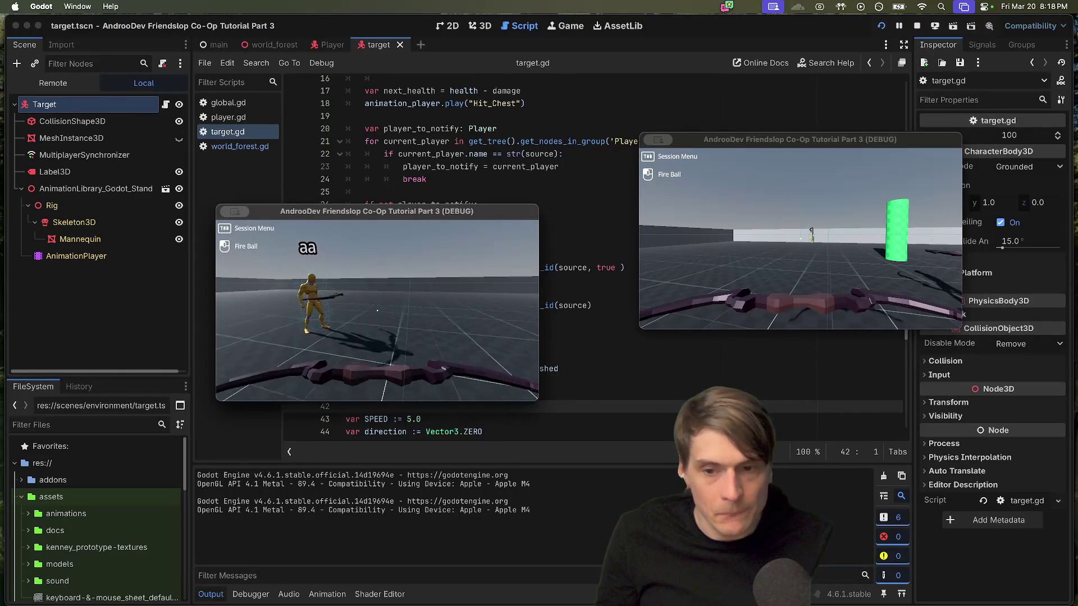
{"action": "key", "text": "w"}
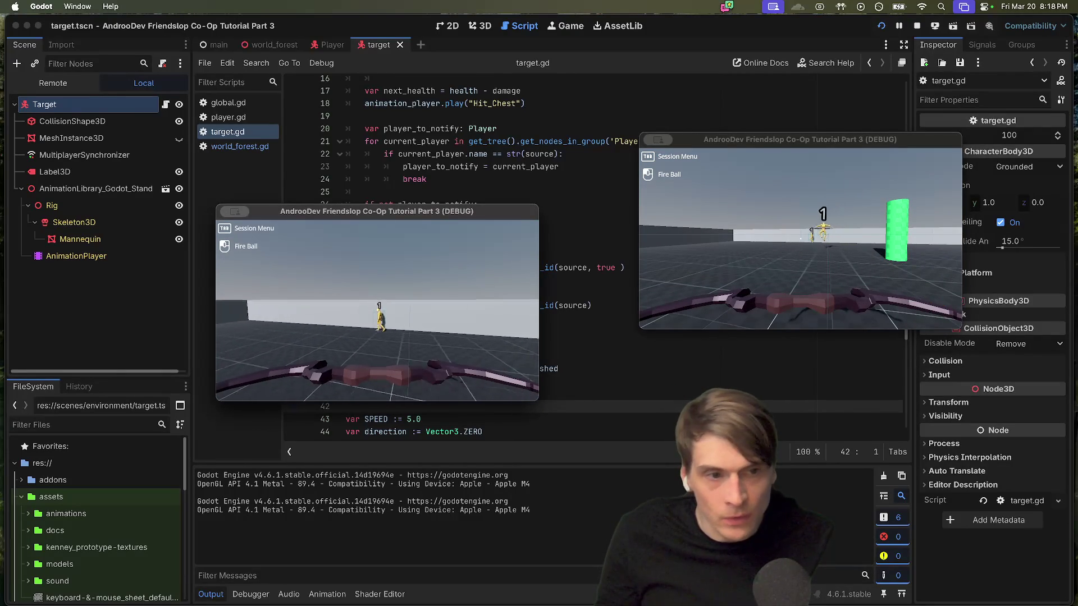
{"action": "mouse_move", "coordinate": [377, 310]}
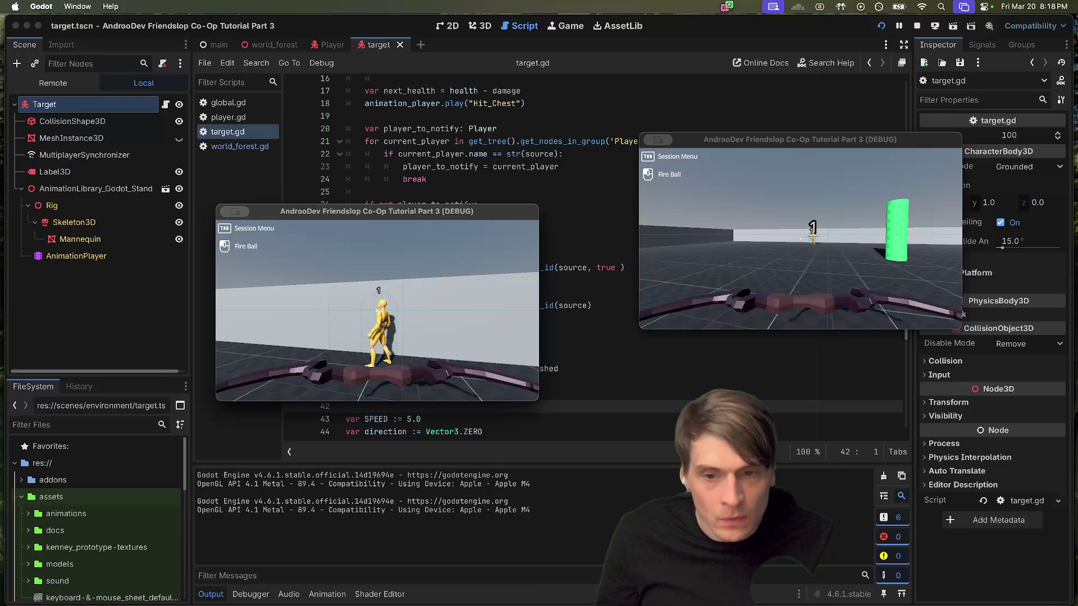
{"action": "left_click", "coordinate": [377, 310]}
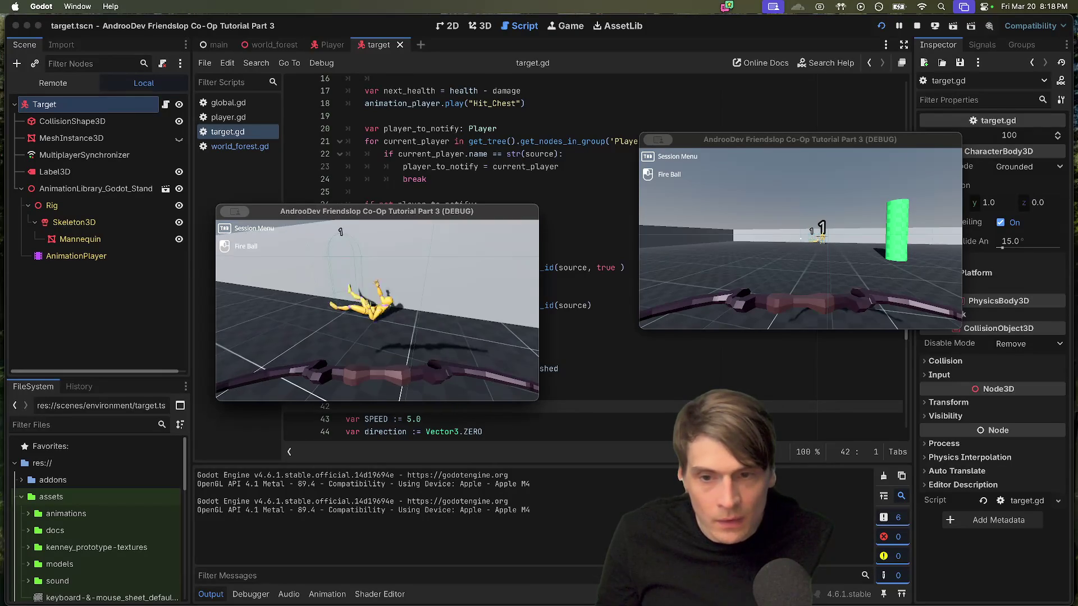
{"action": "mouse_move", "coordinate": [378, 310]}
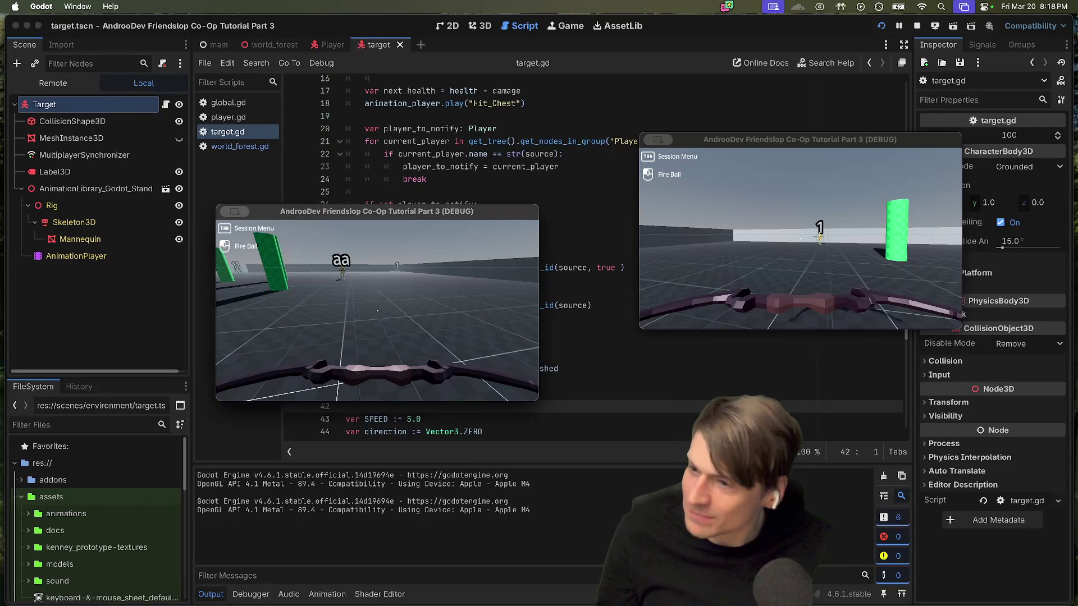
{"action": "key", "text": "super+period"}
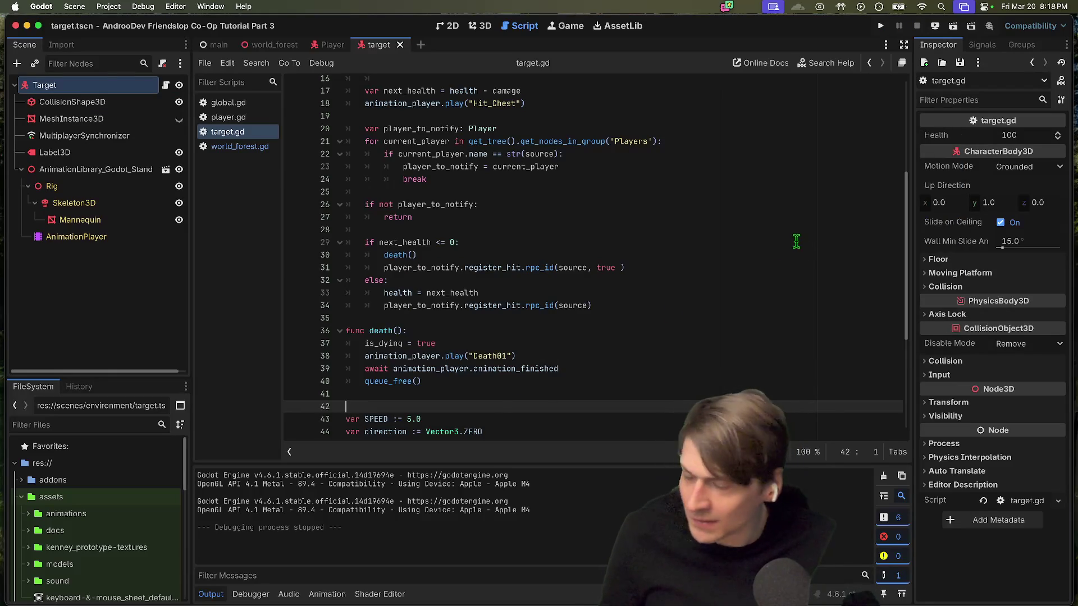
Step: Scroll target.gd back to the top, clicking lines 36 and 6, then switch to Finder's Movies folder
{"action": "left_click", "coordinate": [391, 330]}
{"action": "scroll", "coordinate": [688, 297], "scroll_direction": "up", "scroll_amount": 2}
{"action": "scroll", "coordinate": [657, 296], "scroll_direction": "up", "scroll_amount": 3}
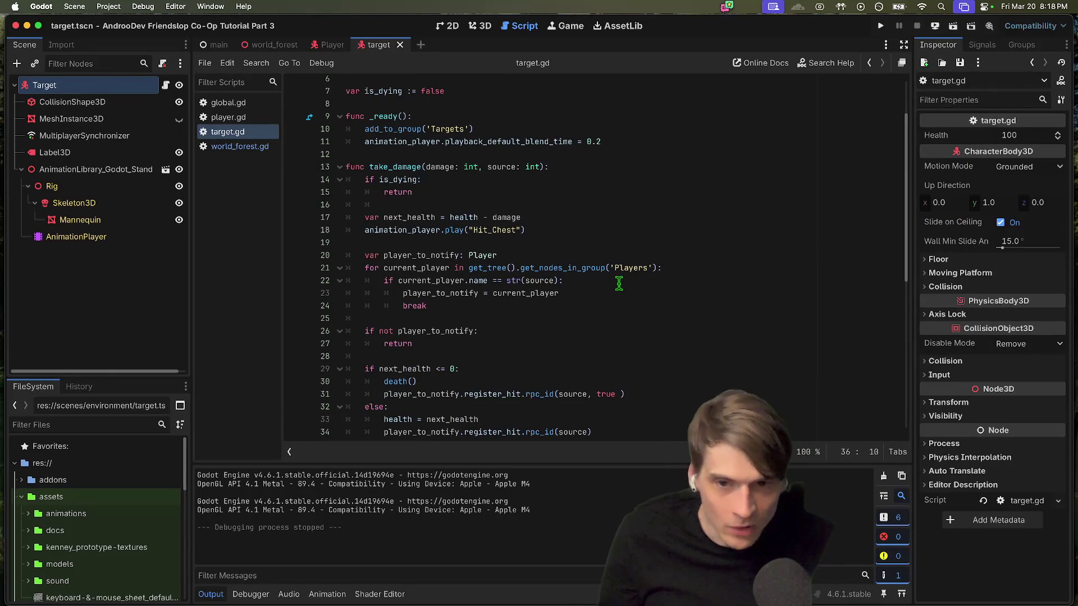
{"action": "scroll", "coordinate": [397, 124], "scroll_direction": "up", "scroll_amount": 1}
{"action": "left_click", "coordinate": [505, 88]}
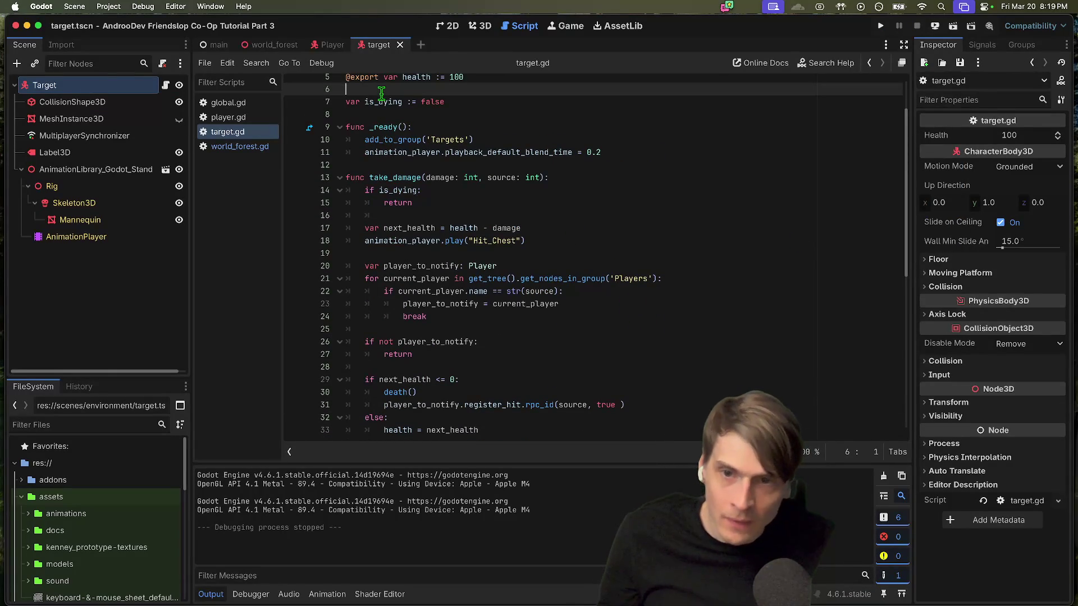
{"action": "scroll", "coordinate": [618, 205], "scroll_direction": "down", "scroll_amount": 4}
{"action": "scroll", "coordinate": [668, 262], "scroll_direction": "up", "scroll_amount": 1}
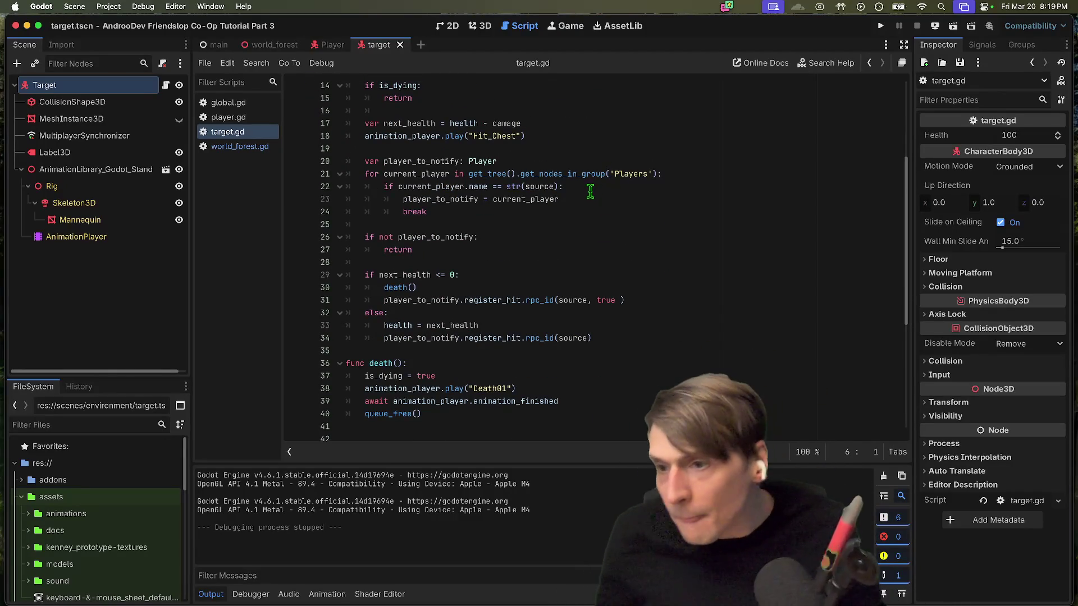
{"action": "scroll", "coordinate": [496, 220], "scroll_direction": "up", "scroll_amount": 5}
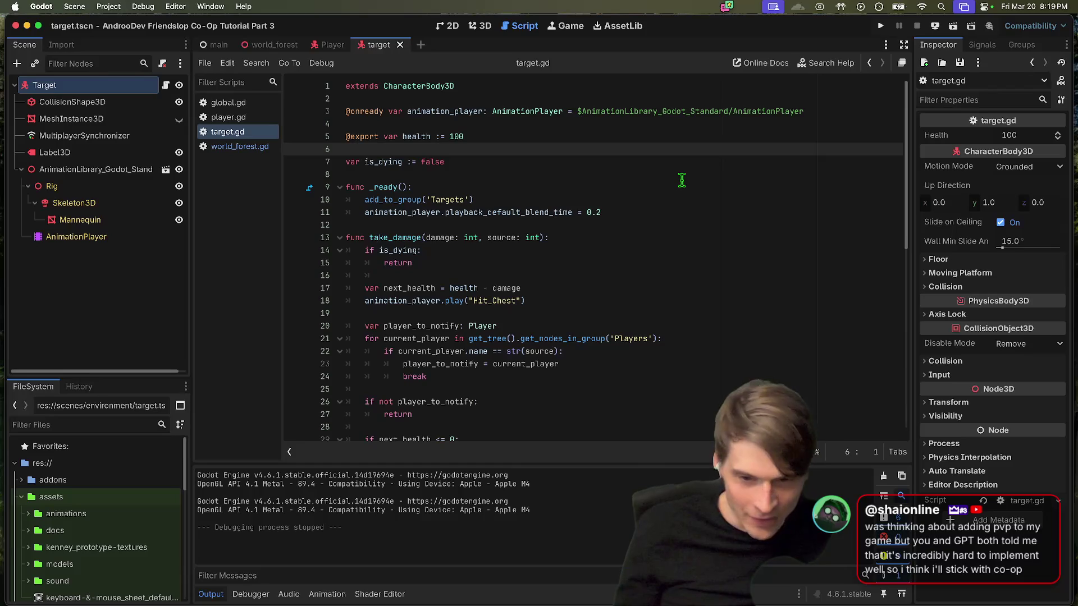
{"action": "key", "text": "super+Tab"}
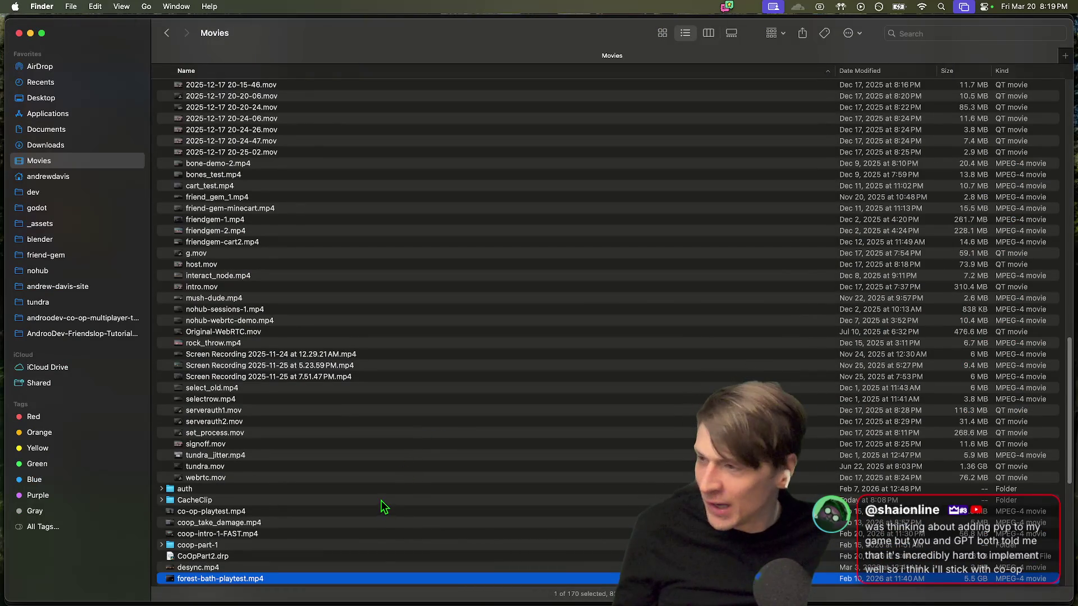
Step: Scroll down the Movies recordings list, then switch back to Godot's target.gd
{"action": "scroll", "coordinate": [385, 474], "scroll_direction": "down", "scroll_amount": 1}
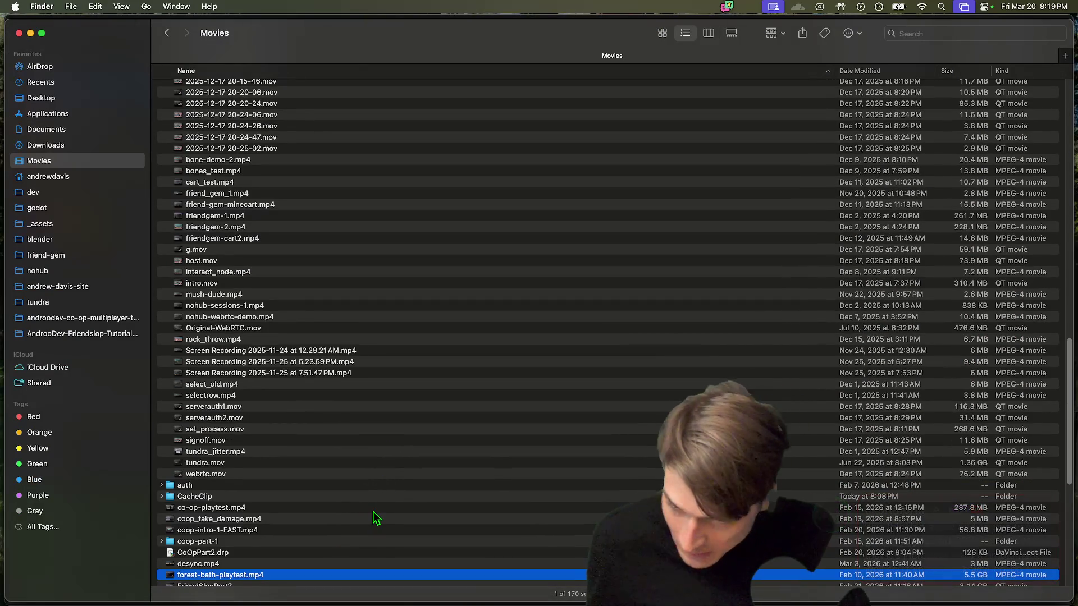
{"action": "scroll", "coordinate": [372, 510], "scroll_direction": "down", "scroll_amount": 10}
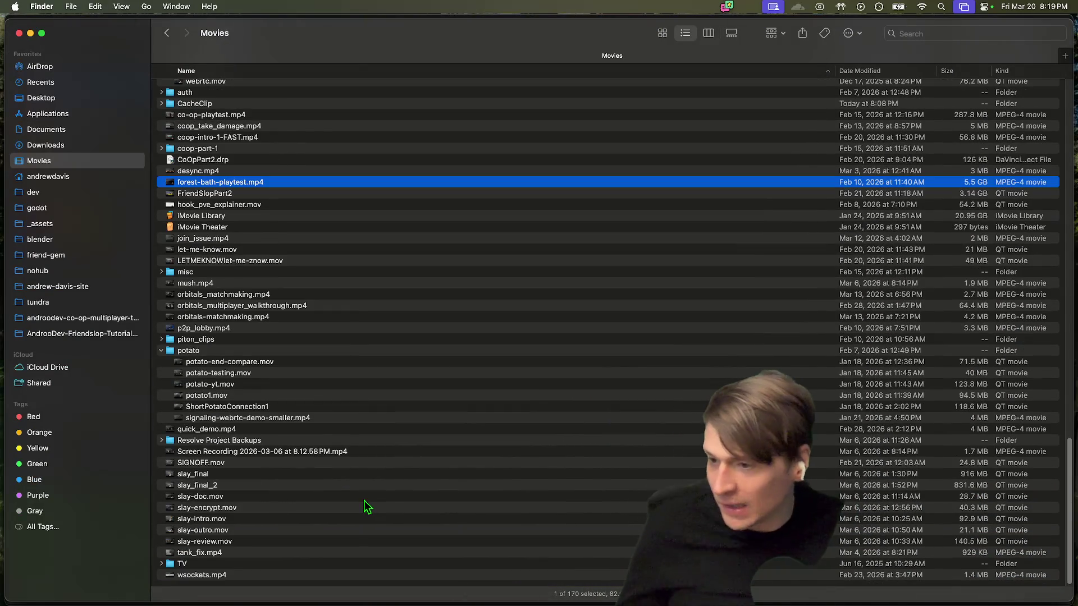
{"action": "key", "text": "super+Tab"}
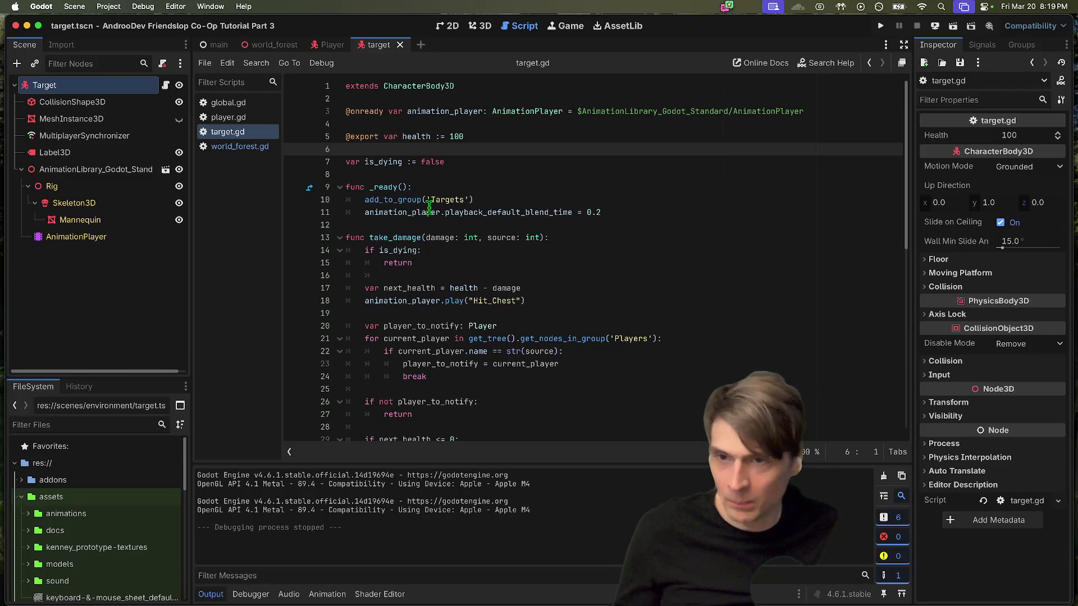
Step: Scroll target.gd down to take_damage, then switch to the Google Docs script in Firefox
{"action": "scroll", "coordinate": [816, 231], "scroll_direction": "down", "scroll_amount": 5}
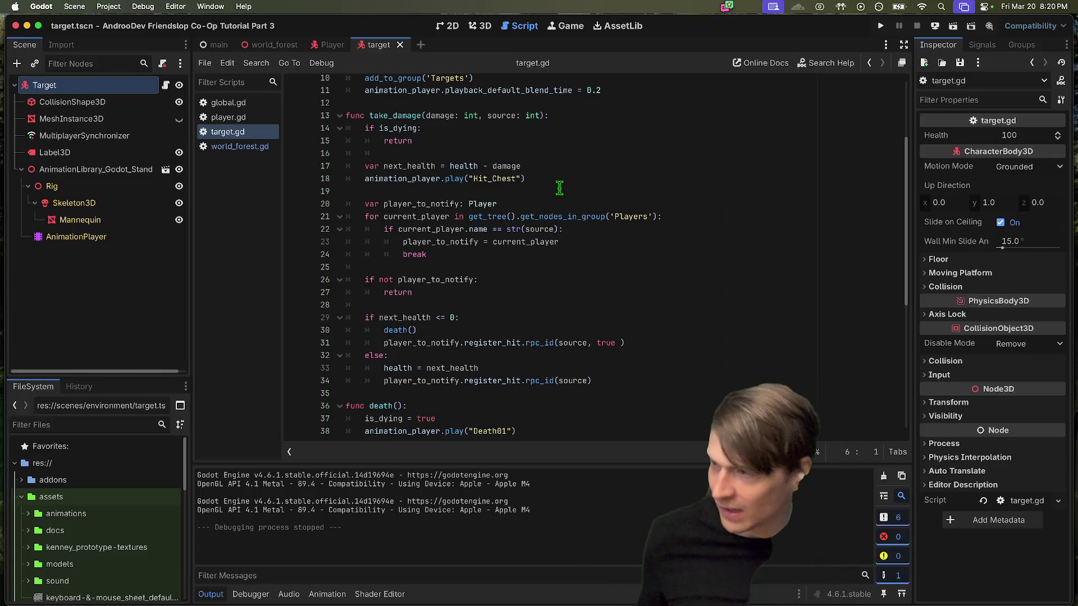
{"action": "key", "text": "super+Tab"}
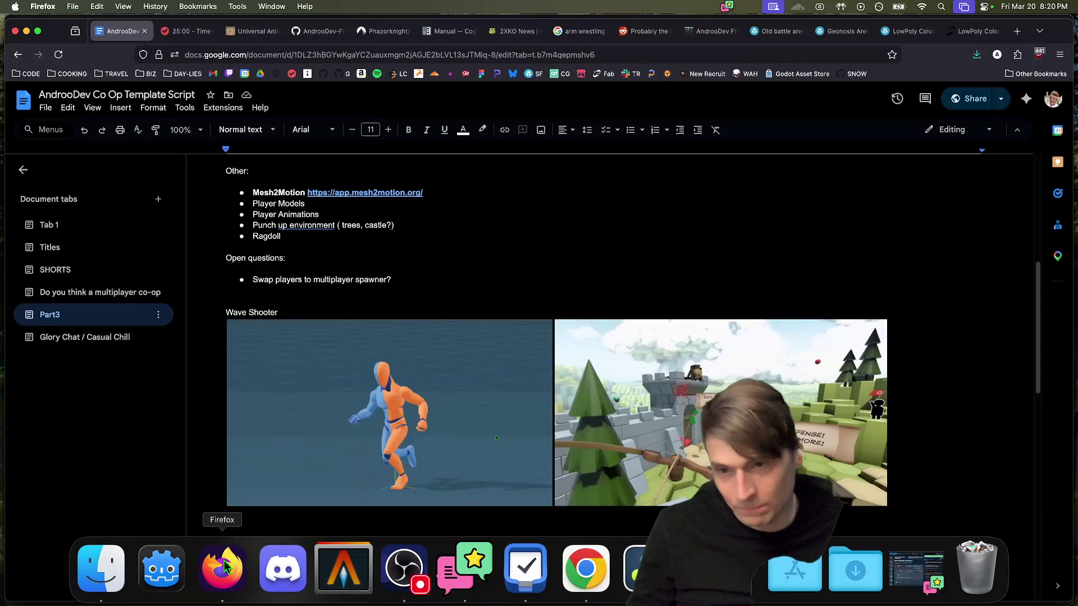
Step: Open the androodev itch.io page full-screen and go to the WebRTC P2P game
{"action": "left_click", "coordinate": [568, 569]}
{"action": "key", "text": "super+t"}
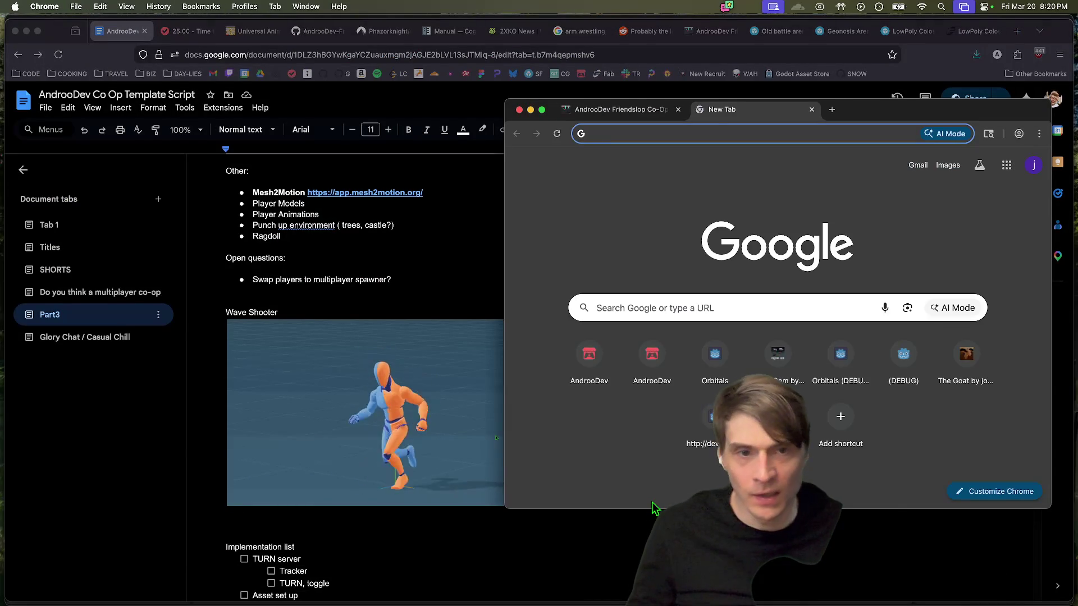
{"action": "left_click", "coordinate": [629, 360]}
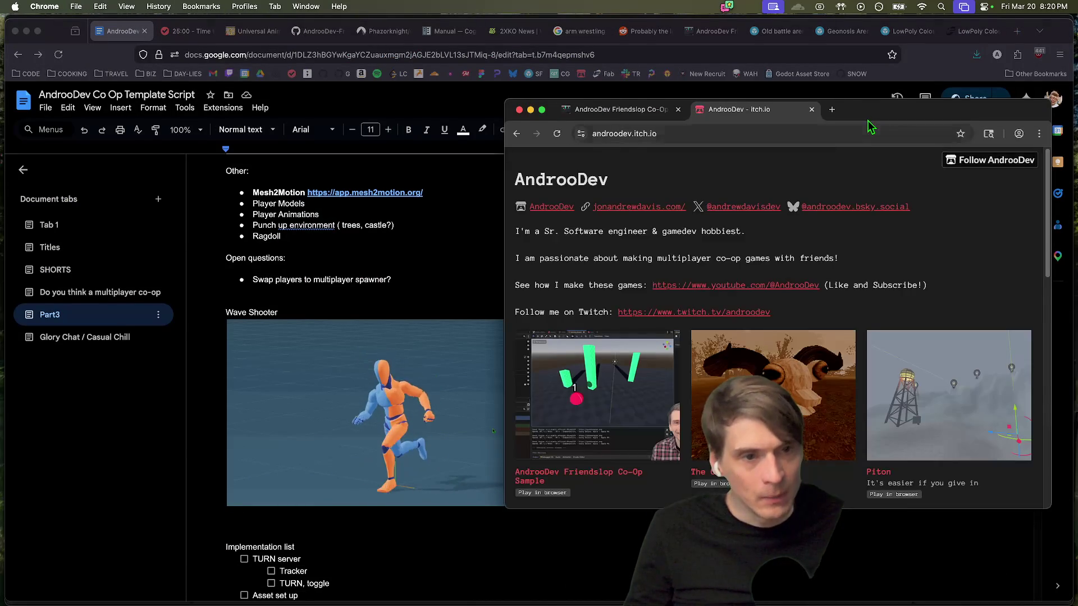
{"action": "key", "text": "ctrl+alt+Return"}
{"action": "scroll", "coordinate": [907, 228], "scroll_direction": "down", "scroll_amount": 5}
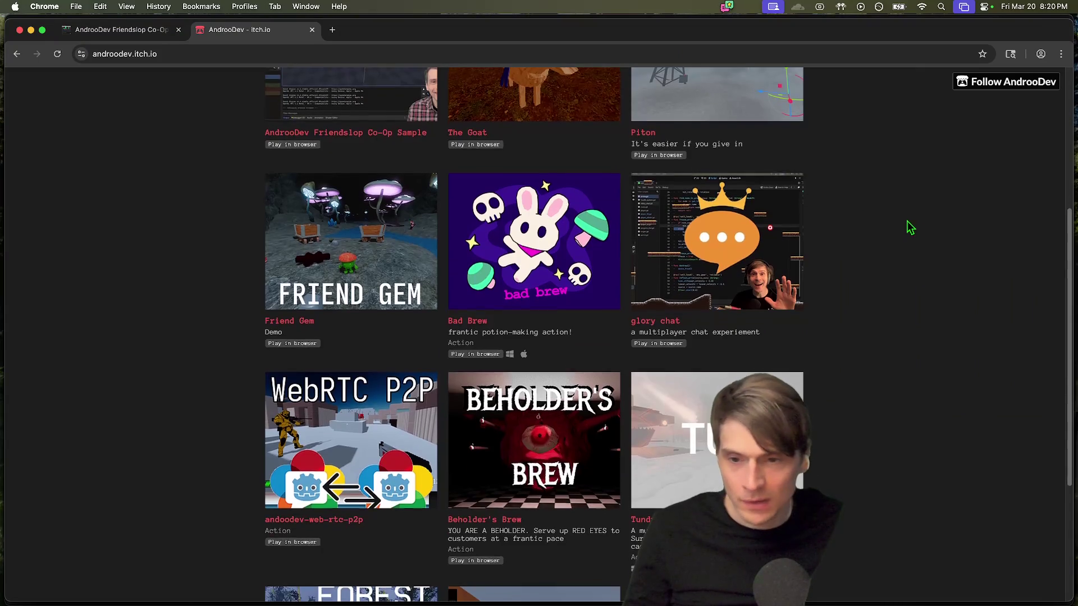
{"action": "left_click", "coordinate": [351, 415]}
Step: Load the WebRTC P2P game URL in a second tab, torn off into its own window
{"action": "left_click", "coordinate": [435, 52]}
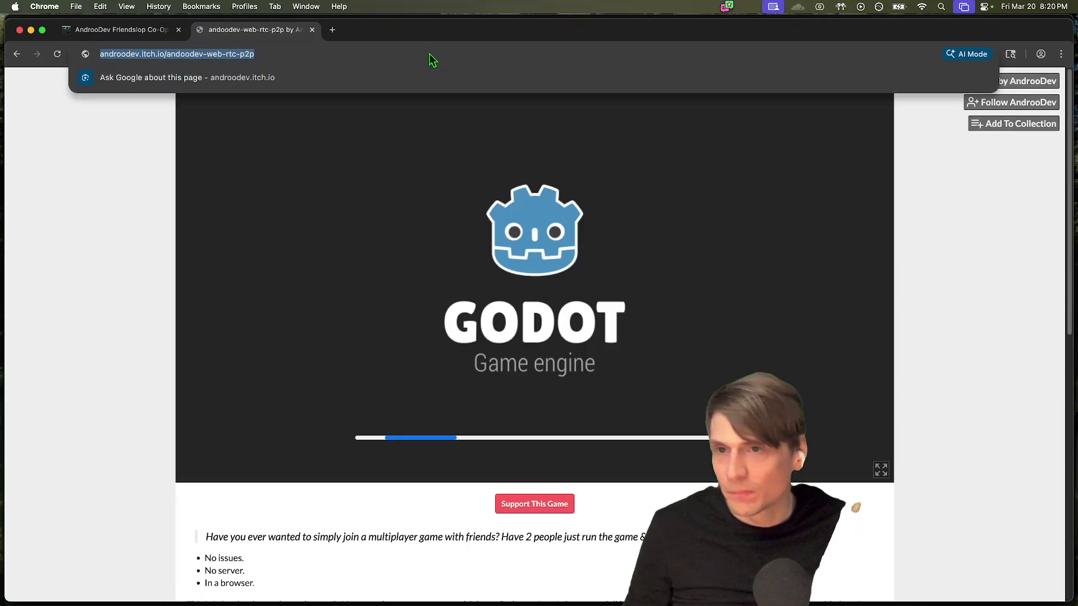
{"action": "key", "text": "super+c"}
{"action": "key", "text": "super+t"}
{"action": "key", "text": "super+v"}
{"action": "left_click", "coordinate": [337, 81]}
{"action": "mouse_move", "coordinate": [365, 30]}
{"action": "left_mouse_down"}
{"action": "mouse_move", "coordinate": [313, 96]}
{"action": "mouse_move", "coordinate": [425, 108]}
{"action": "mouse_move", "coordinate": [722, 260]}
{"action": "left_mouse_up"}
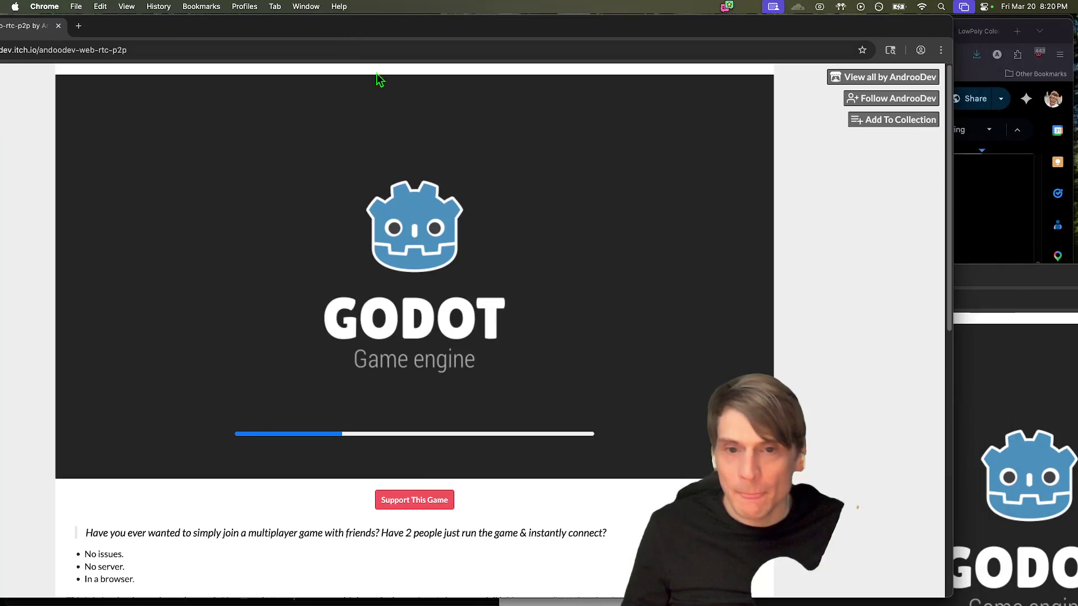
{"action": "mouse_move", "coordinate": [1014, 276]}
{"action": "left_mouse_down"}
{"action": "mouse_move", "coordinate": [926, 173]}
{"action": "mouse_move", "coordinate": [842, 104]}
{"action": "left_mouse_up"}
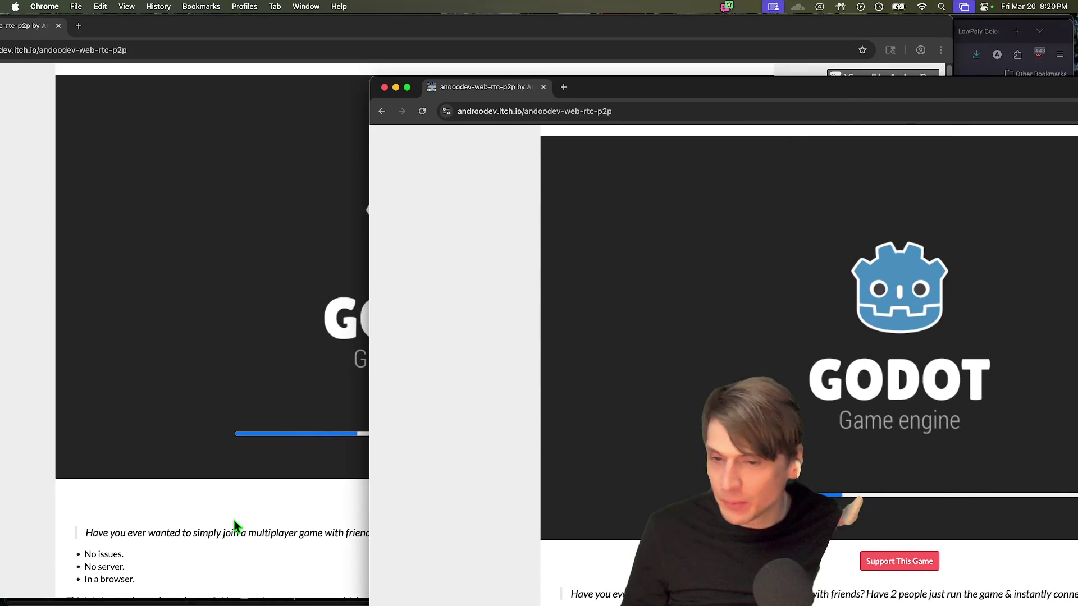
{"action": "left_click", "coordinate": [265, 497]}
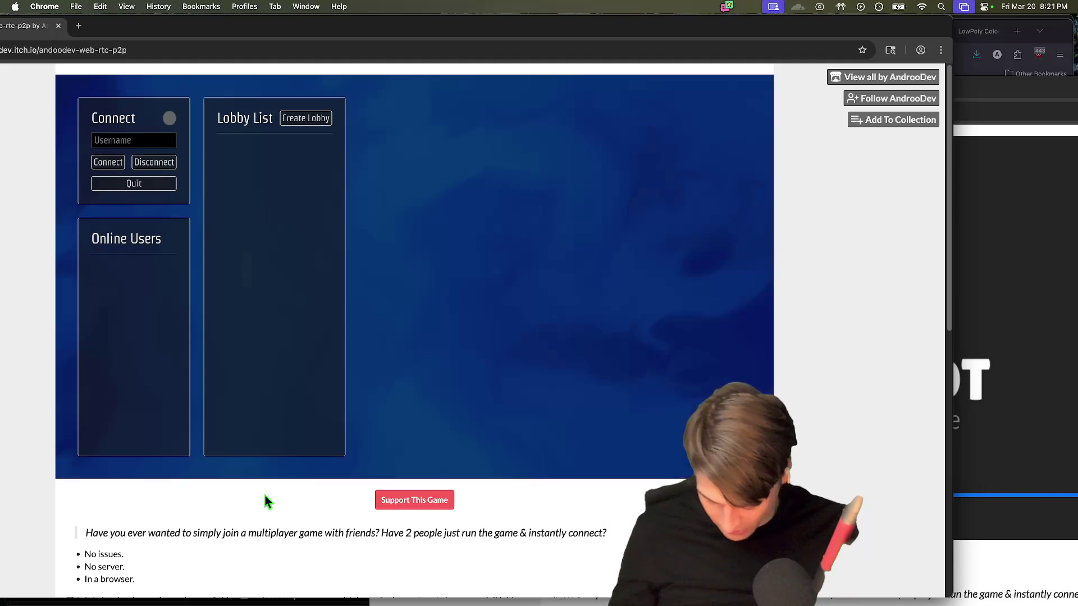
Step: Connect, create a lobby, join it from the second window, and start the 3D FPS Demo
{"action": "left_click", "coordinate": [124, 159]}
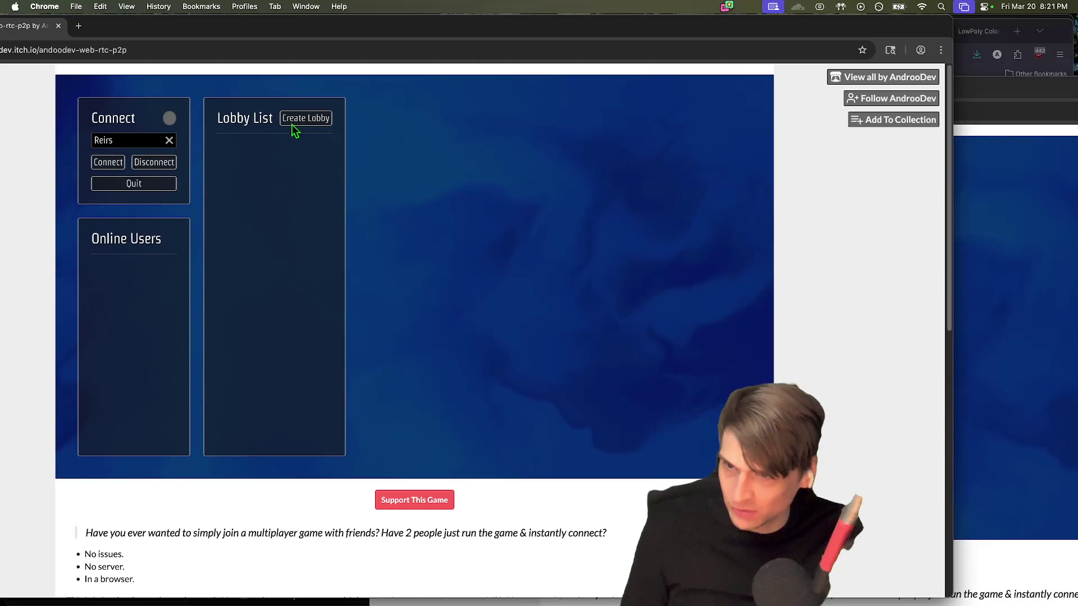
{"action": "left_click", "coordinate": [313, 118]}
{"action": "left_click", "coordinate": [961, 388]}
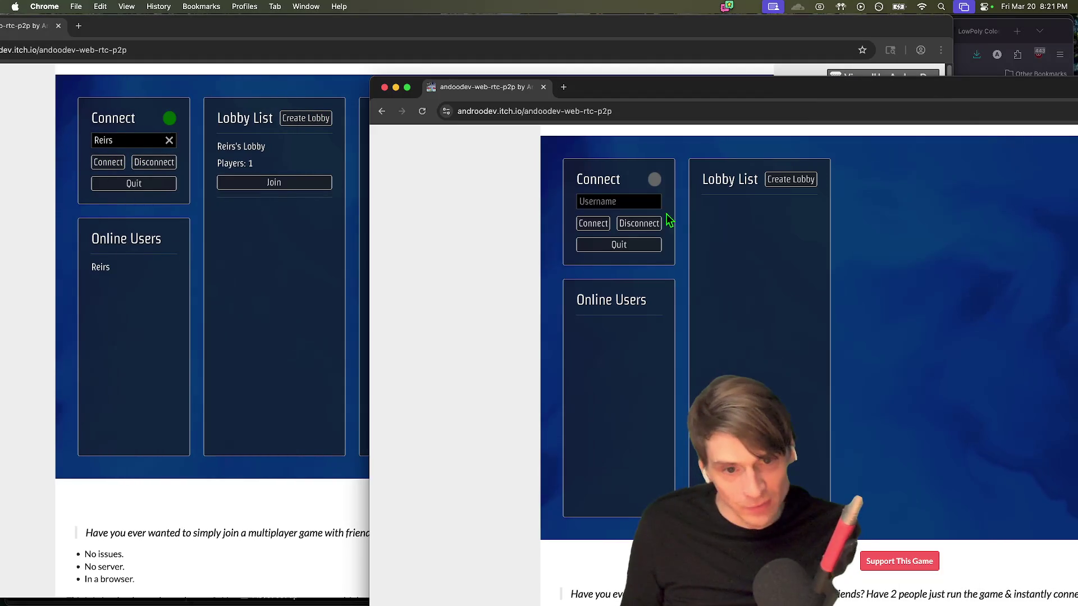
{"action": "left_click", "coordinate": [761, 251]}
{"action": "left_click_drag", "start_coordinate": [747, 91], "coordinate": [633, 70]}
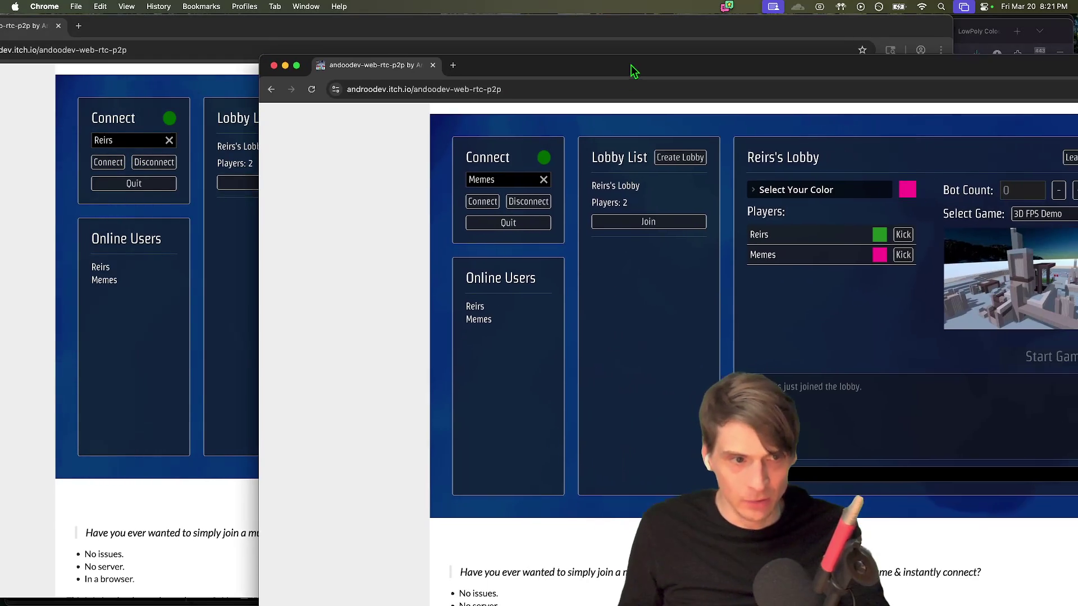
{"action": "left_click_drag", "start_coordinate": [1061, 84], "coordinate": [816, 109]}
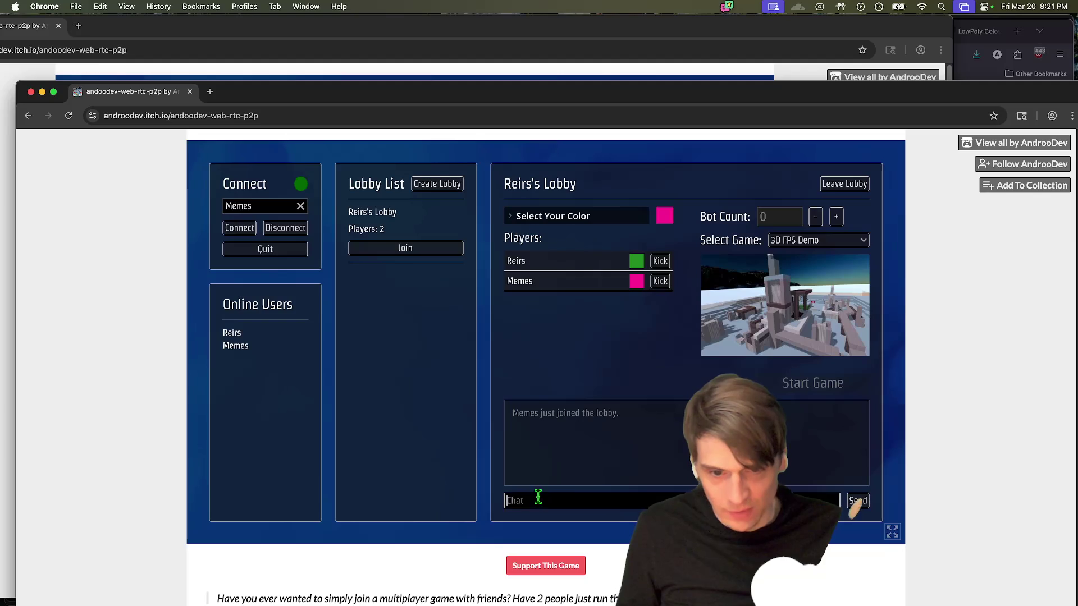
{"action": "type", "text": "aa"}
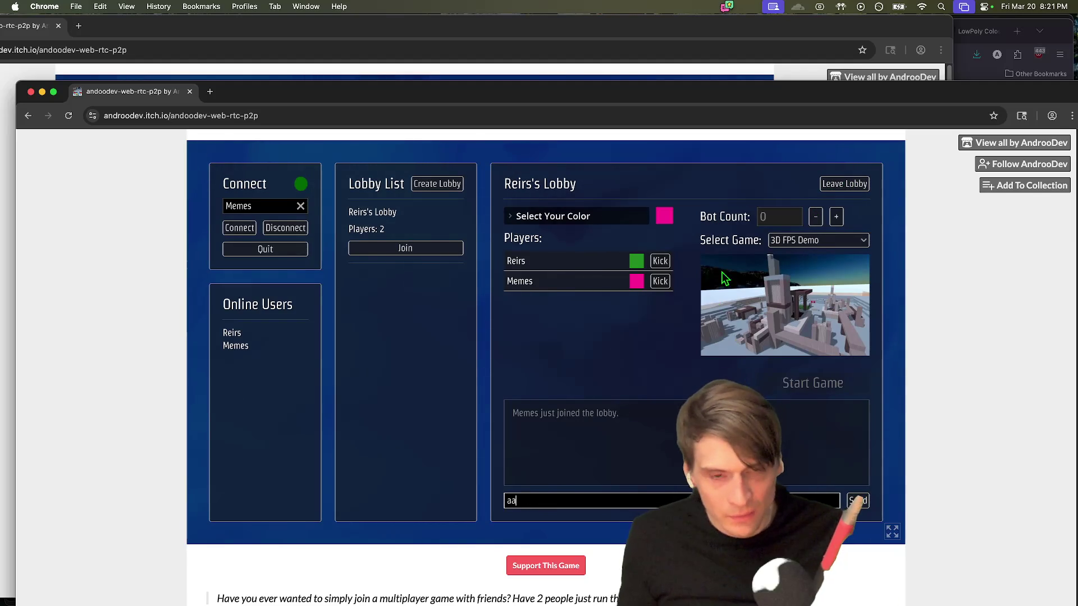
{"action": "left_click_drag", "start_coordinate": [708, 95], "coordinate": [873, 63]}
{"action": "left_click", "coordinate": [544, 36]}
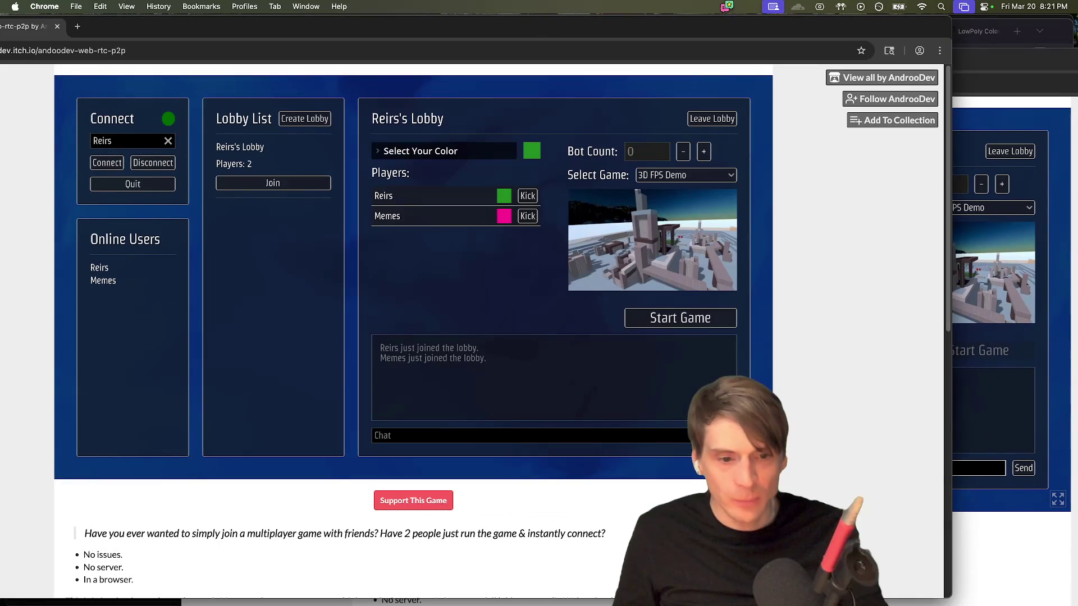
{"action": "left_click", "coordinate": [652, 318]}
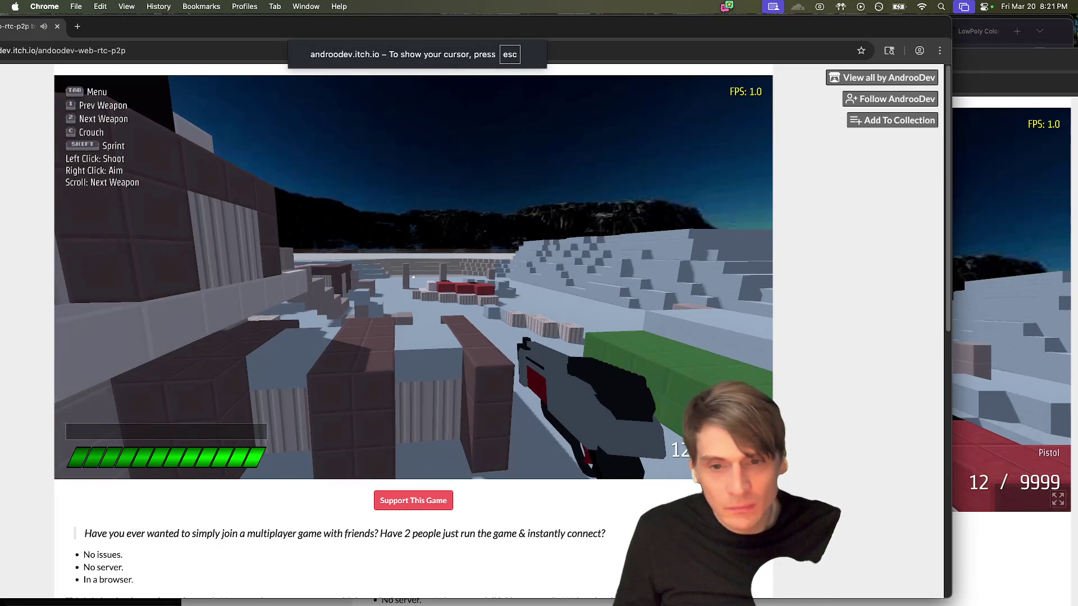
Step: Open the in-game menu, move and fire the pistol, glance at the script doc, and return
{"action": "key", "text": "Tab"}
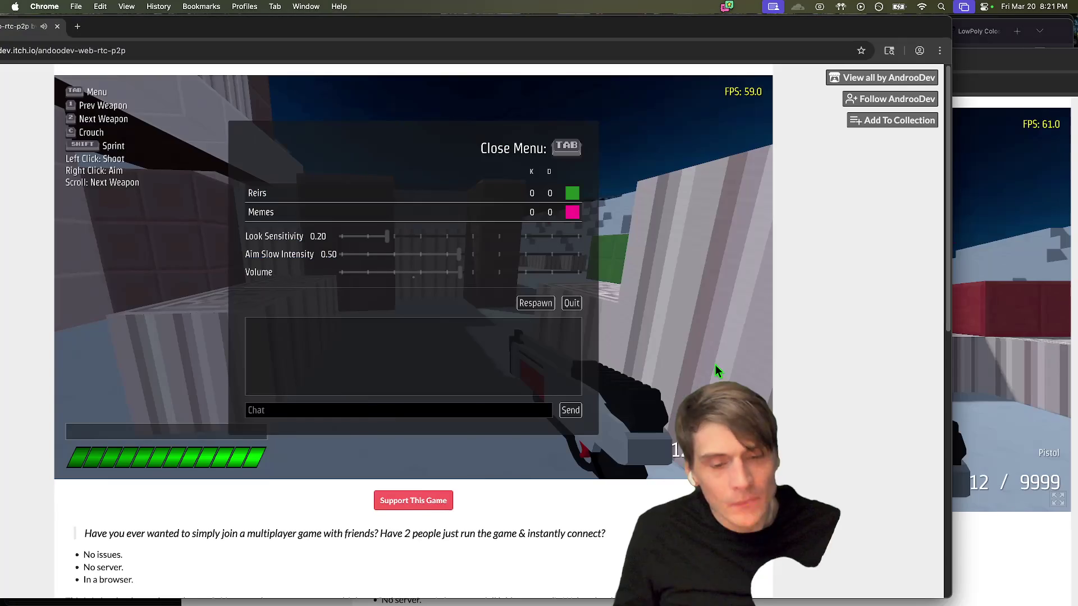
{"action": "left_click", "coordinate": [1005, 359]}
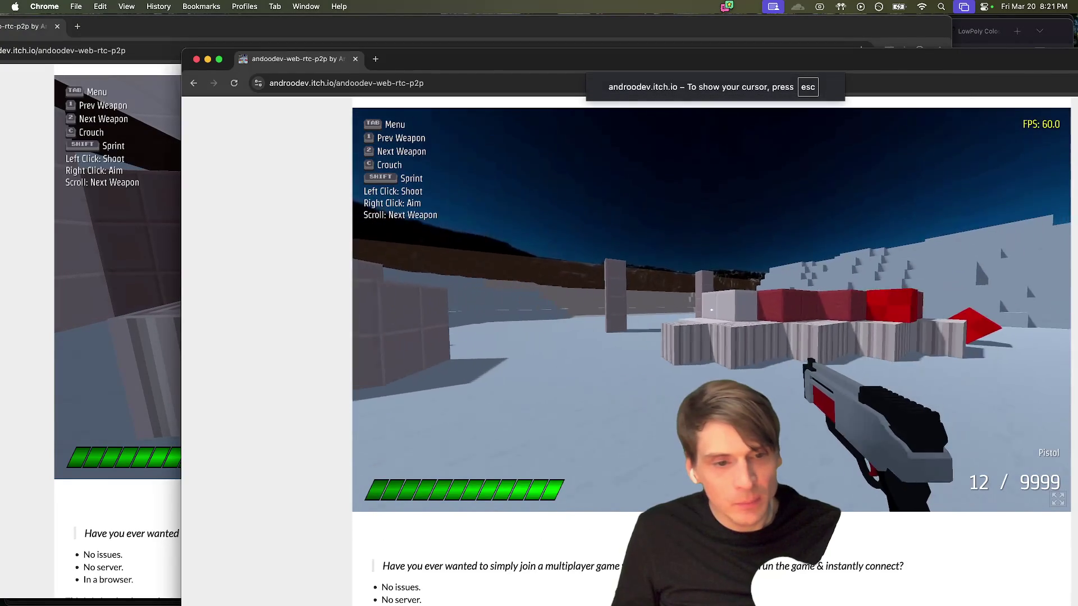
{"action": "key", "text": "w"}
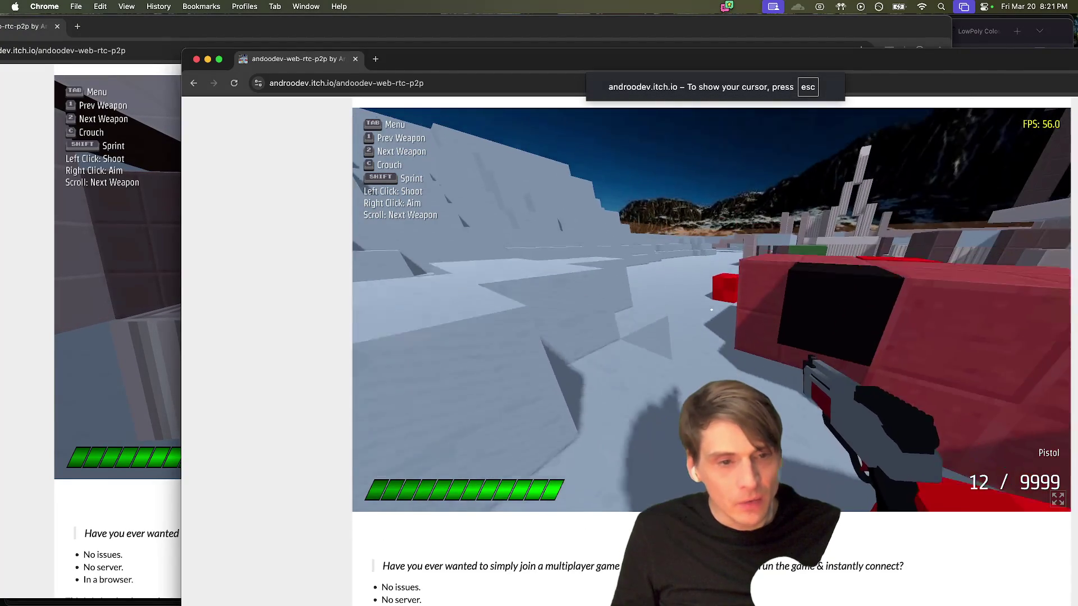
{"action": "left_click", "coordinate": [711, 309]}
{"action": "left_click", "coordinate": [711, 310]}
{"action": "key", "text": "super+Tab"}
{"action": "key", "text": "super+Tab"}
{"action": "left_click", "coordinate": [921, 331]}
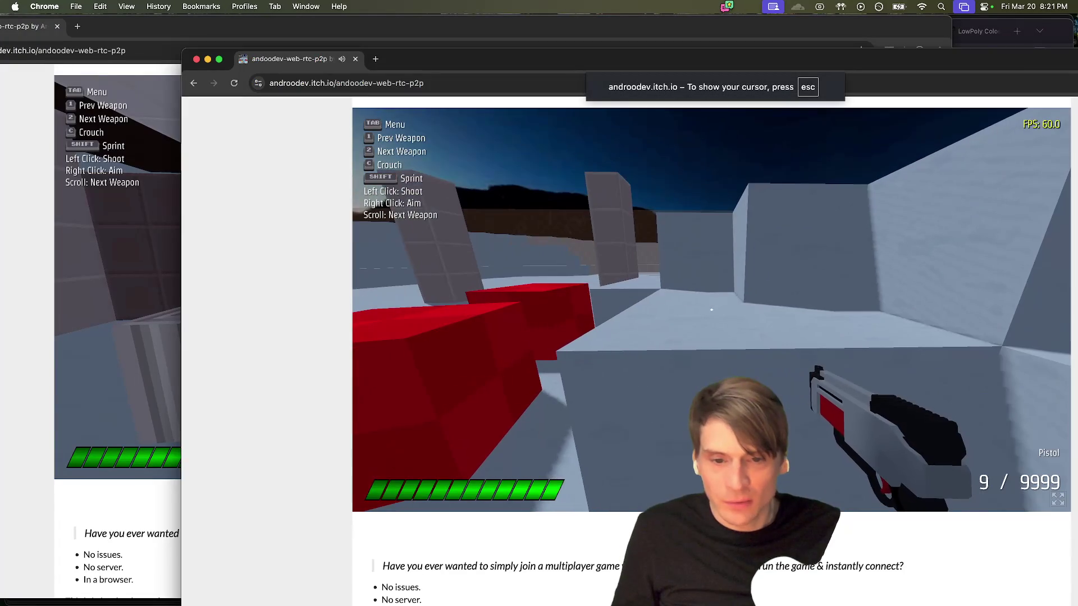
Step: Close the menu, fire the pistol twice, walk up to the red wall, then briefly view the doc
{"action": "key", "text": "Tab"}
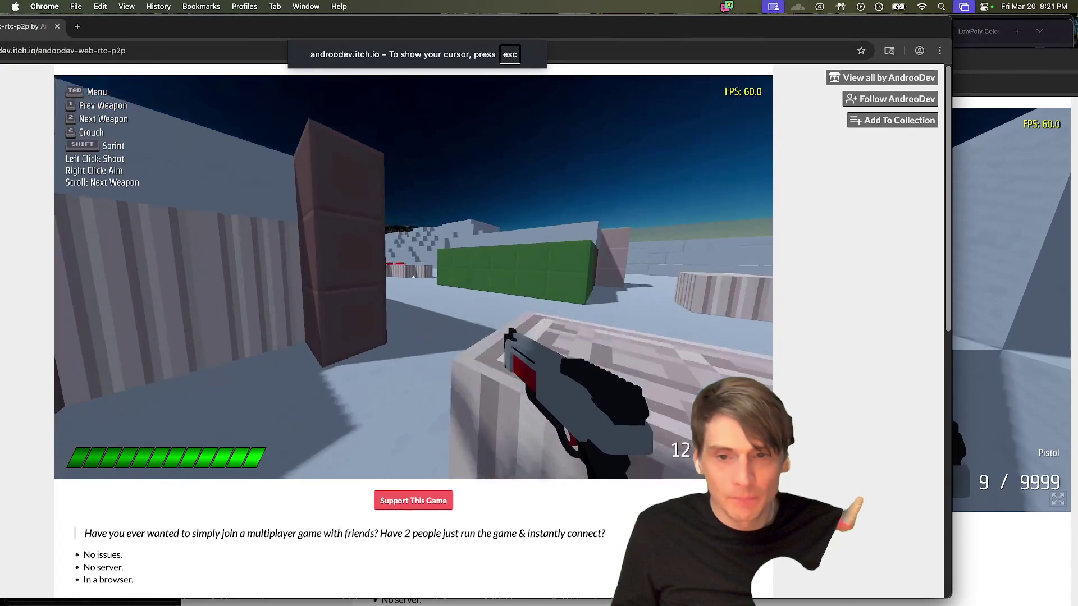
{"action": "left_click", "coordinate": [413, 278]}
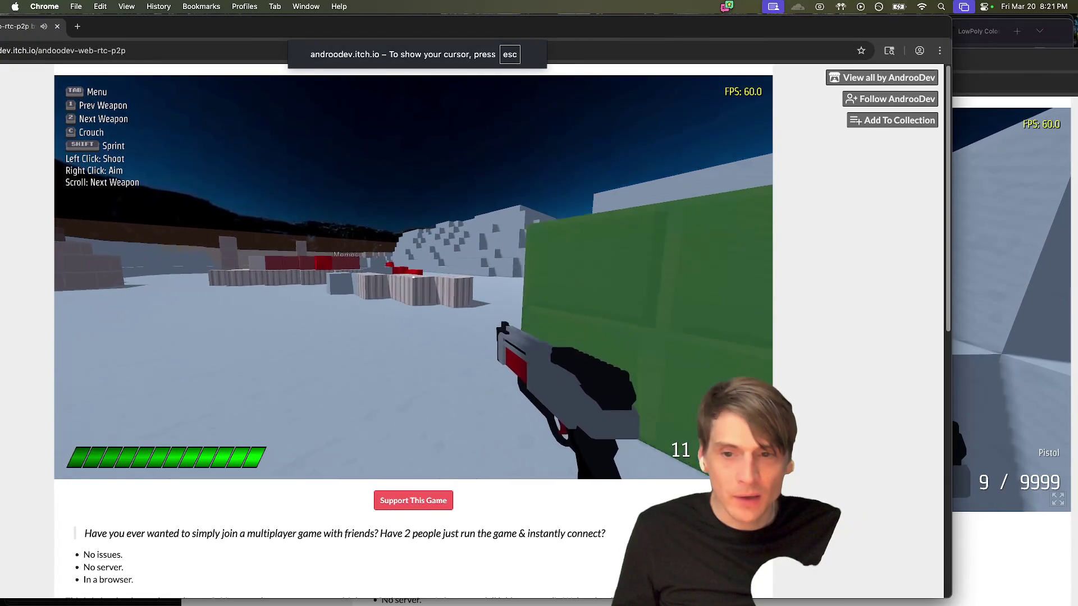
{"action": "left_click", "coordinate": [413, 278]}
{"action": "key", "text": "w"}
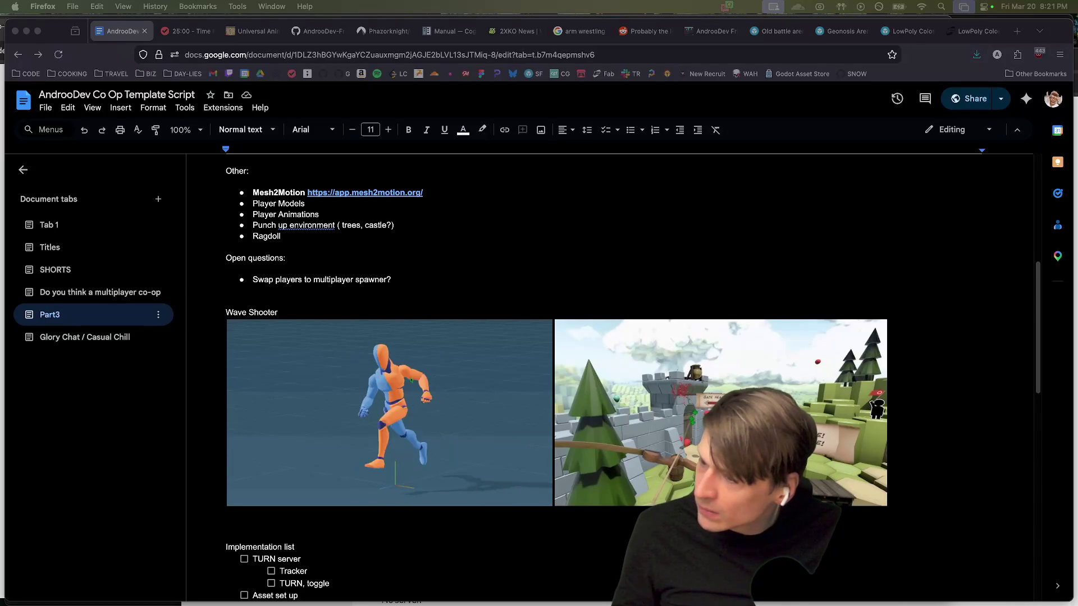
{"action": "left_click", "coordinate": [186, 543]}
{"action": "key", "text": "super+Tab"}
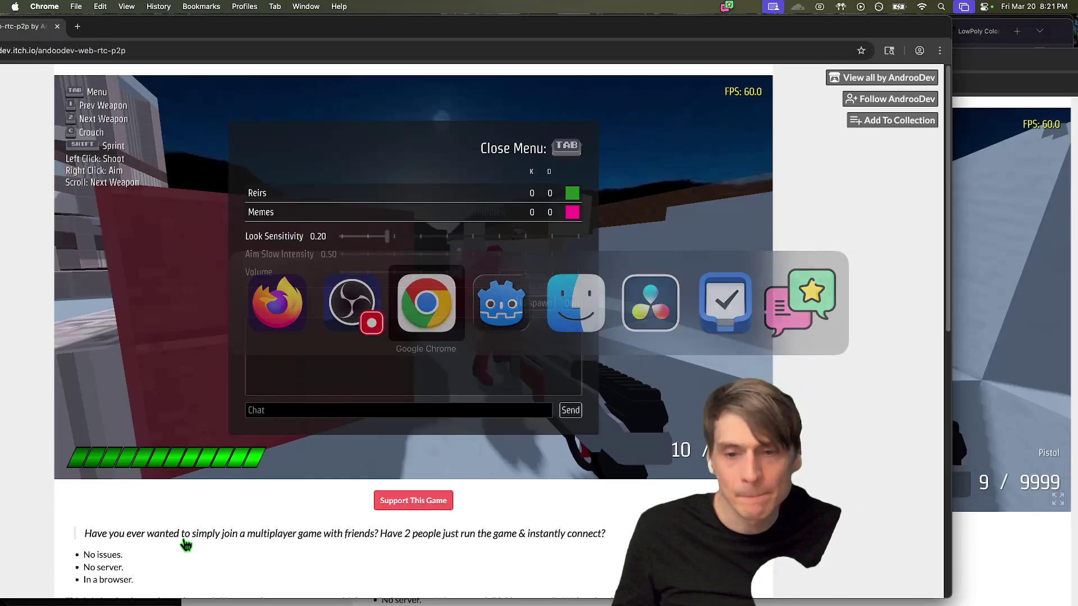
Step: Advance on the red Memes player, kill him with the pistol, and check the scoreboard
{"action": "left_click", "coordinate": [413, 276]}
{"action": "left_click", "coordinate": [414, 276]}
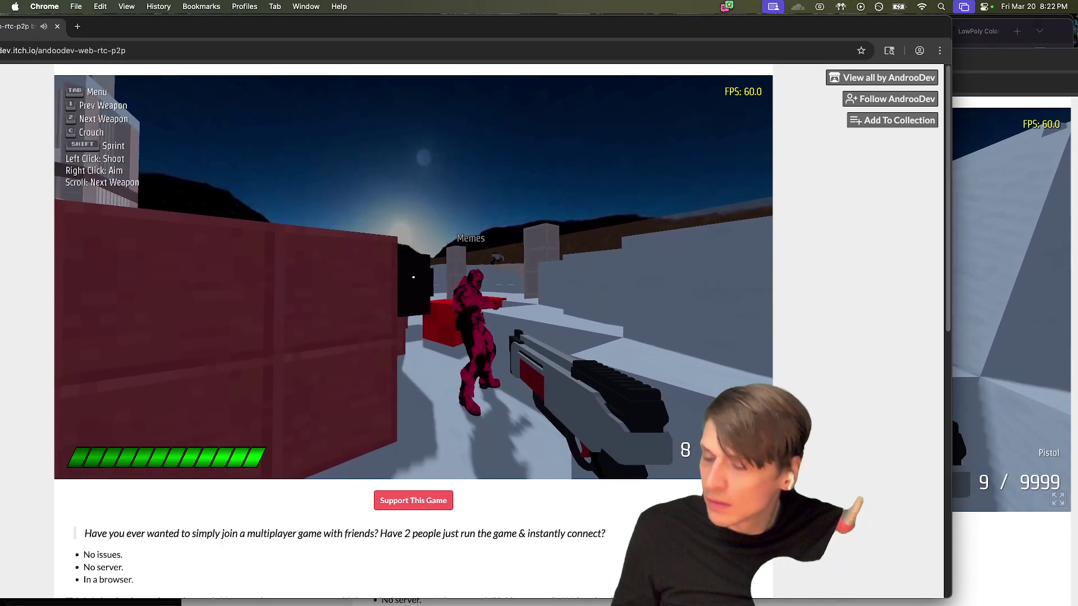
{"action": "key", "text": "w"}
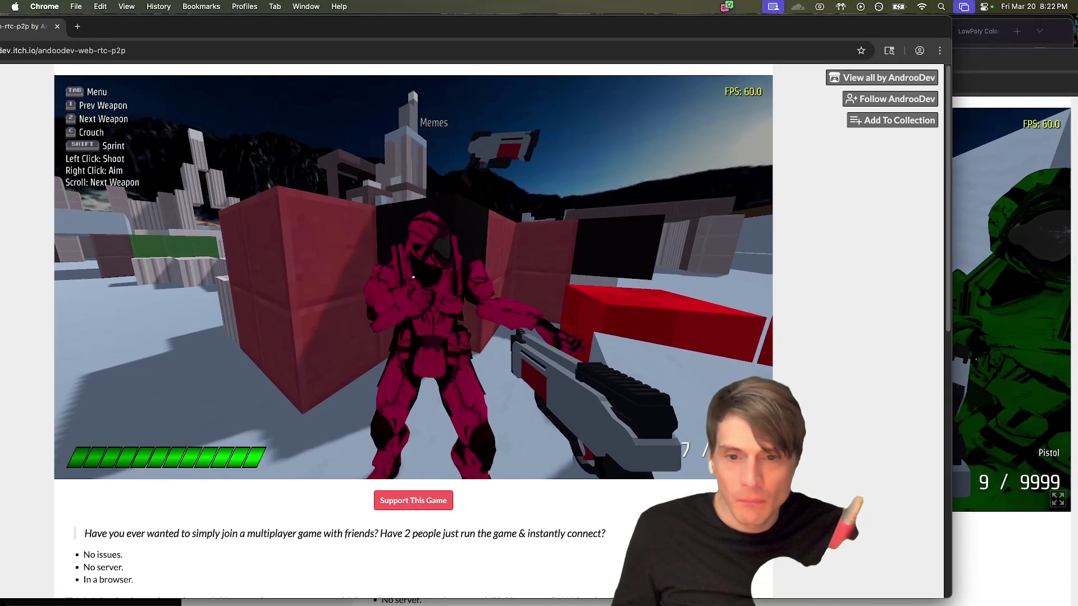
{"action": "left_click", "coordinate": [413, 276]}
{"action": "left_click", "coordinate": [413, 276]}
{"action": "left_click", "coordinate": [413, 277]}
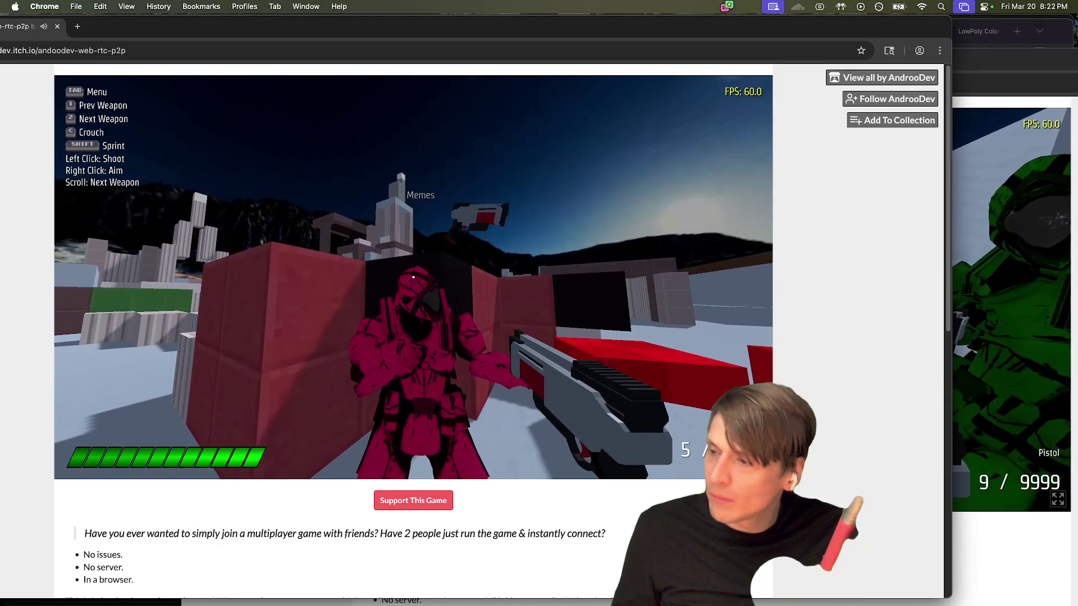
{"action": "left_click", "coordinate": [413, 276]}
{"action": "left_click", "coordinate": [413, 276]}
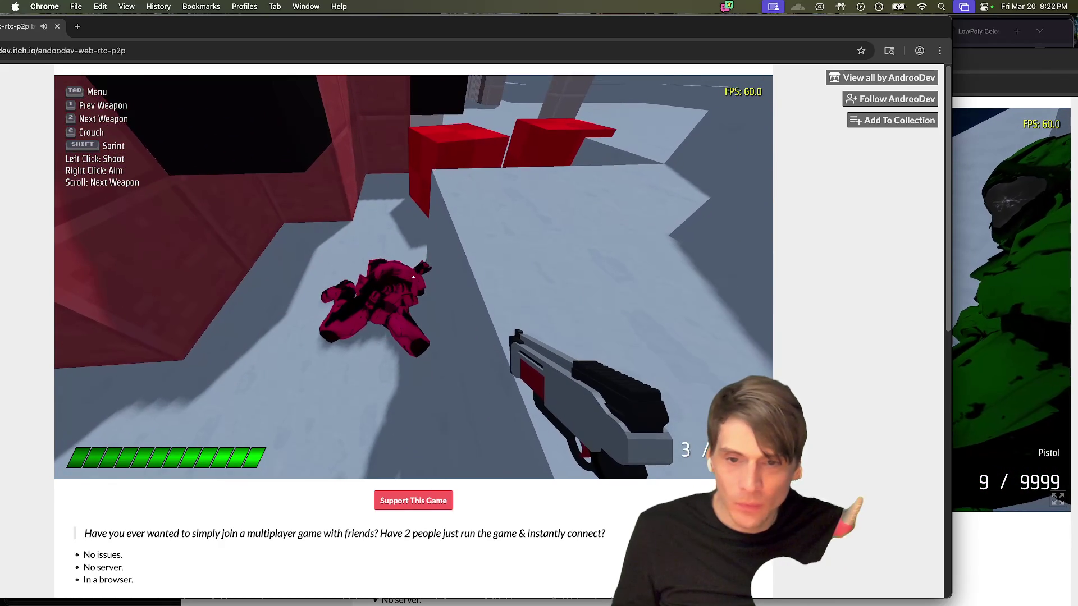
{"action": "key", "text": "Tab"}
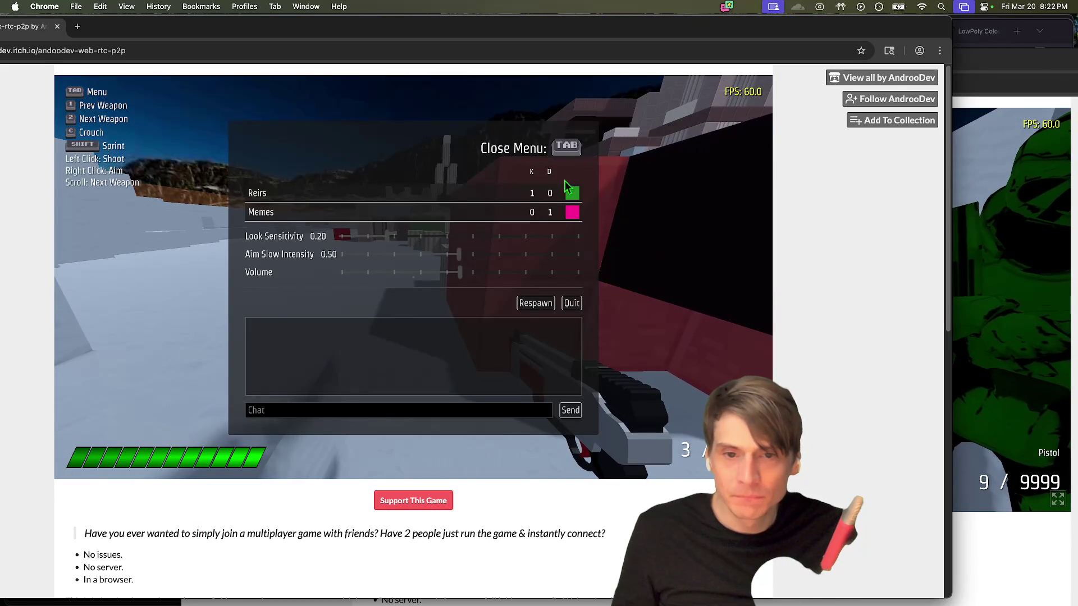
Step: In the second game window, fire the sniper rifle at the first player for a 1–1 score
{"action": "key", "text": "super+grave"}
{"action": "key", "text": "Tab"}
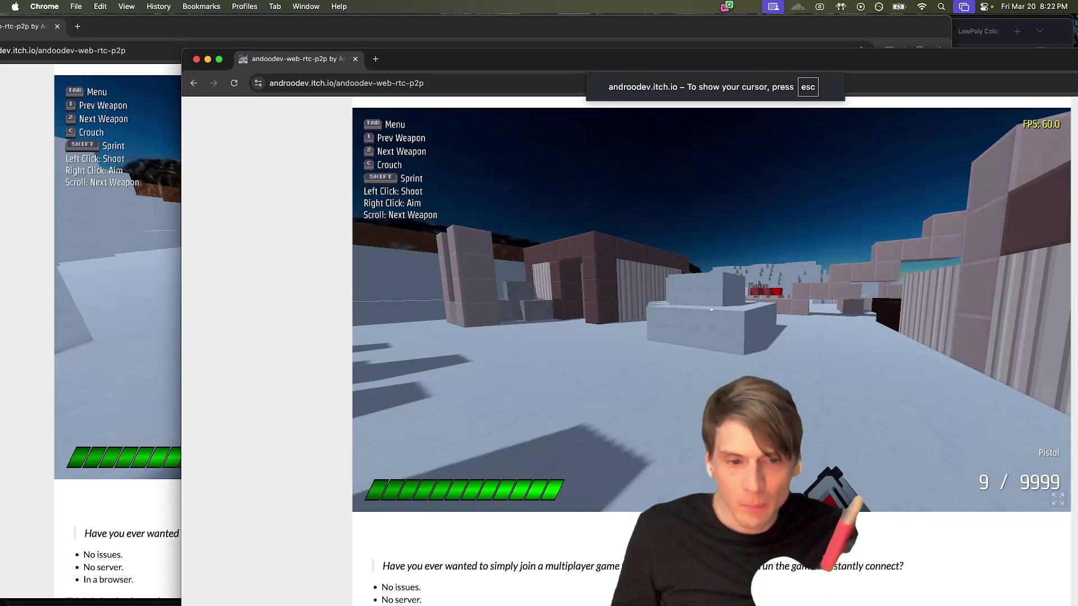
{"action": "key", "text": "2"}
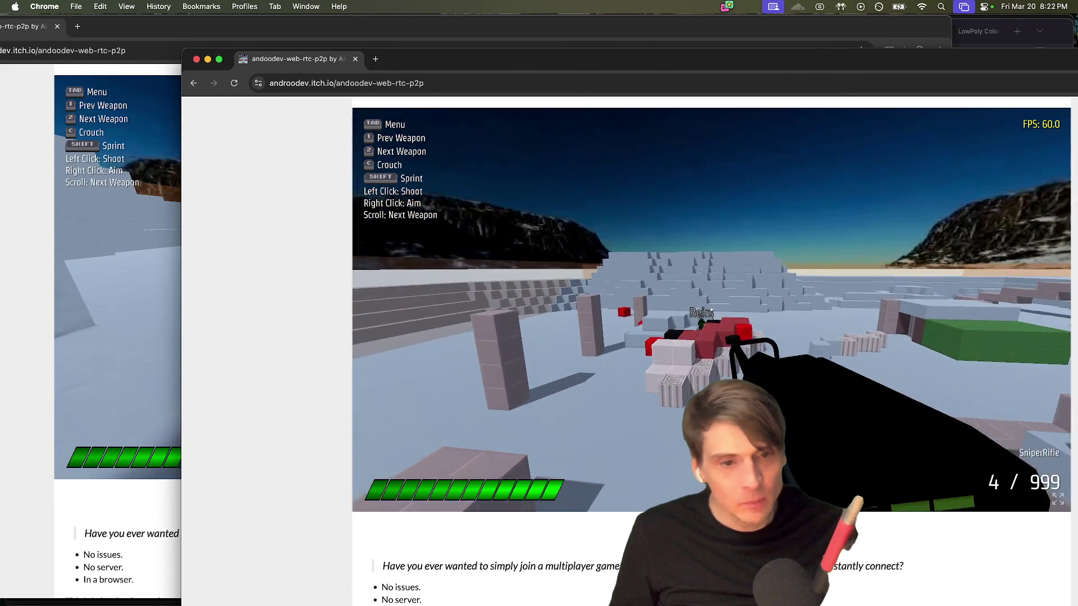
{"action": "left_click", "coordinate": [710, 309]}
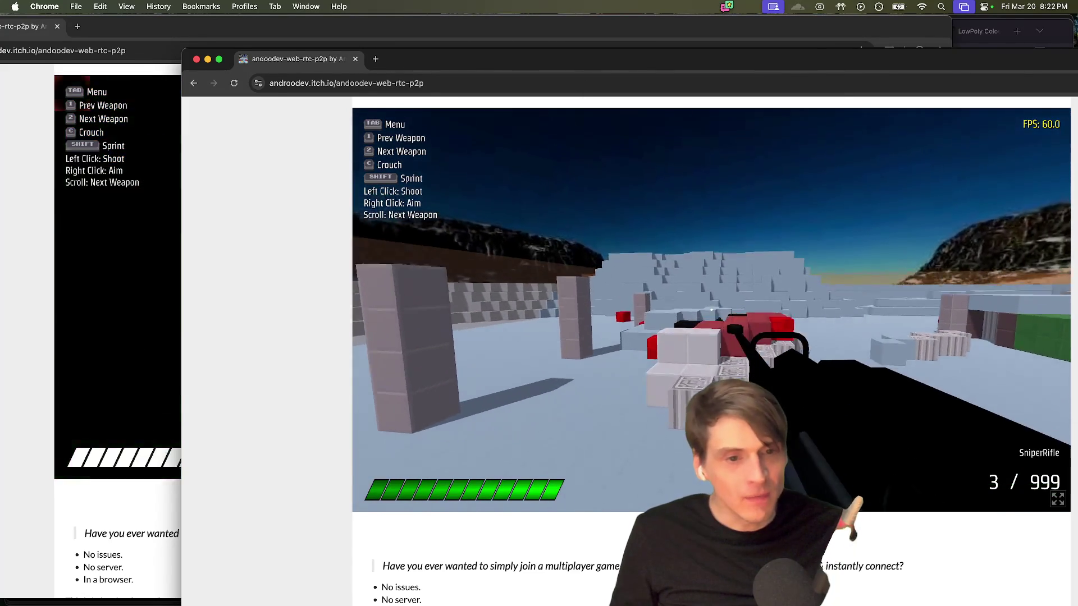
{"action": "key", "text": "Tab"}
Step: Fire the pistol across the arena in the first window, then switch to the script document
{"action": "left_click", "coordinate": [126, 324]}
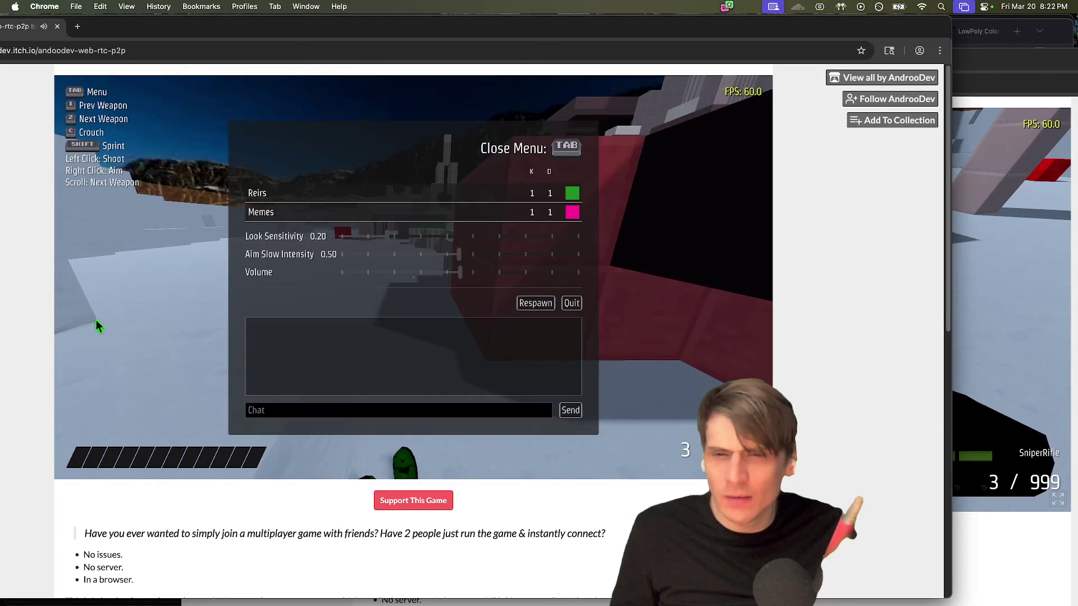
{"action": "left_click", "coordinate": [96, 320]}
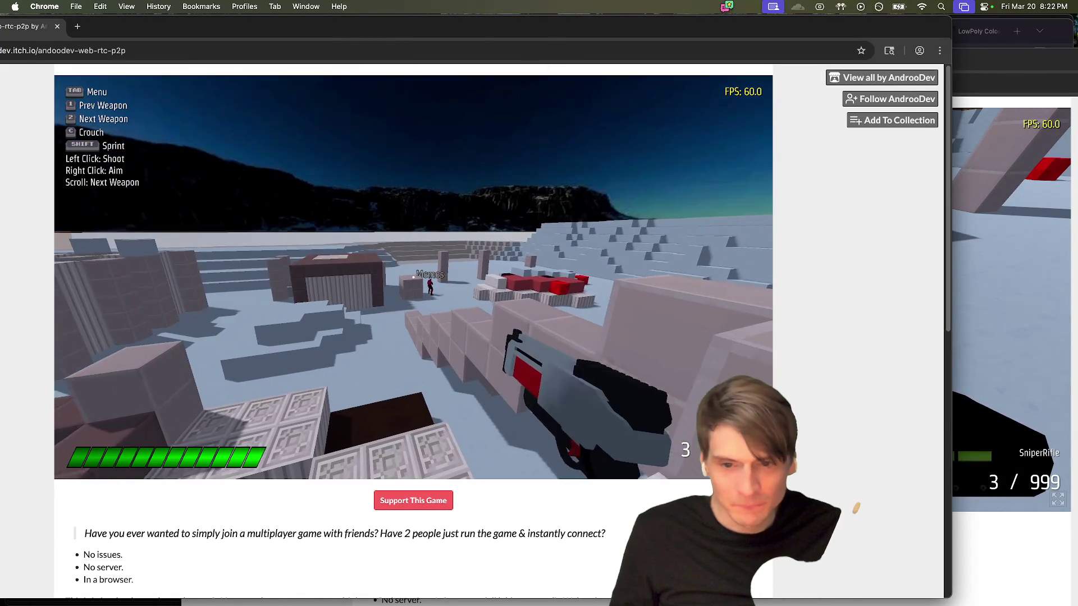
{"action": "left_click", "coordinate": [413, 277]}
{"action": "left_click", "coordinate": [413, 278]}
{"action": "left_click", "coordinate": [413, 277]}
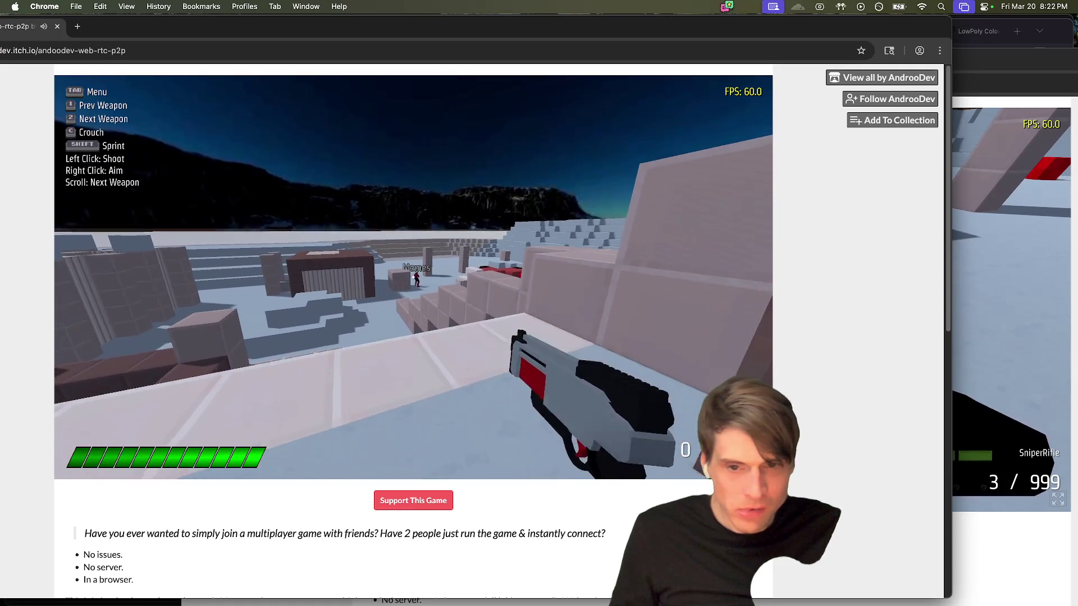
{"action": "left_click", "coordinate": [413, 277]}
{"action": "left_click", "coordinate": [413, 277]}
{"action": "left_click", "coordinate": [413, 277]}
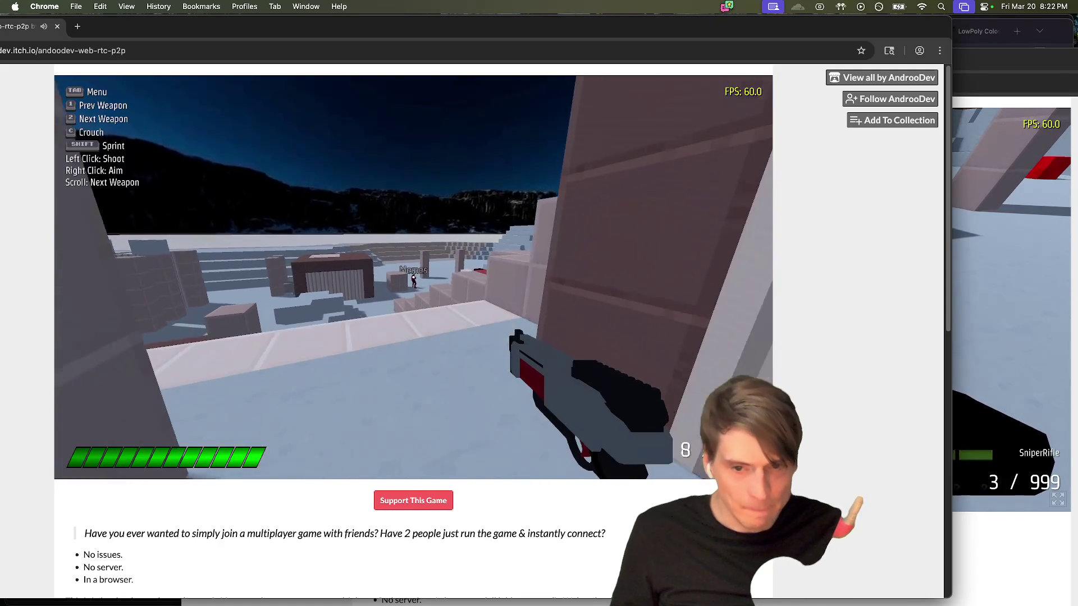
{"action": "left_click", "coordinate": [413, 277]}
{"action": "left_click", "coordinate": [413, 277]}
{"action": "left_click", "coordinate": [413, 277]}
{"action": "left_click", "coordinate": [413, 278]}
{"action": "left_click", "coordinate": [414, 278]}
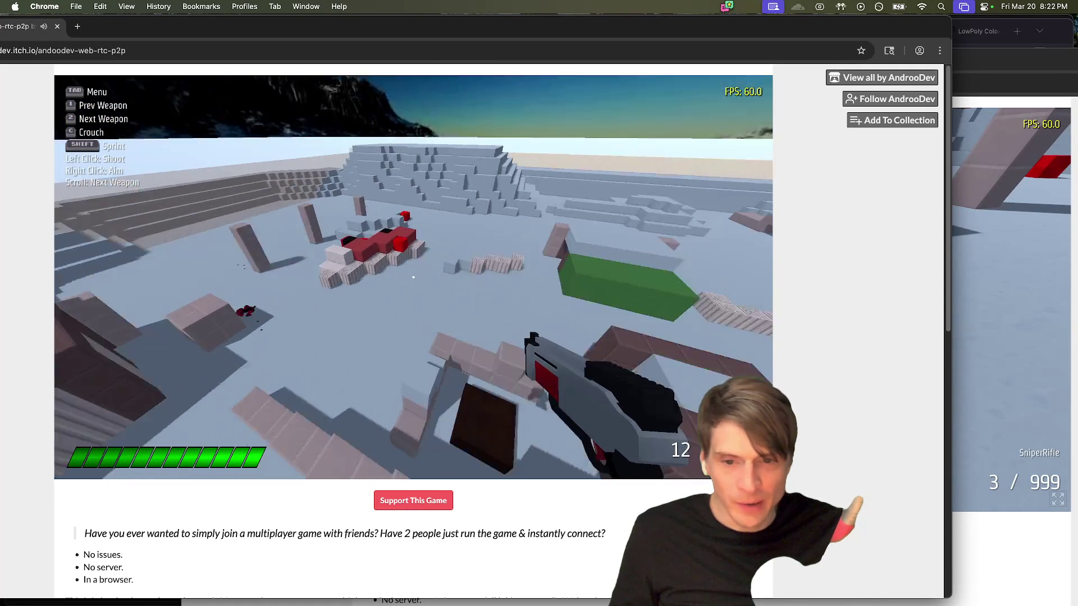
{"action": "key", "text": "Tab"}
{"action": "key", "text": "super+Tab"}
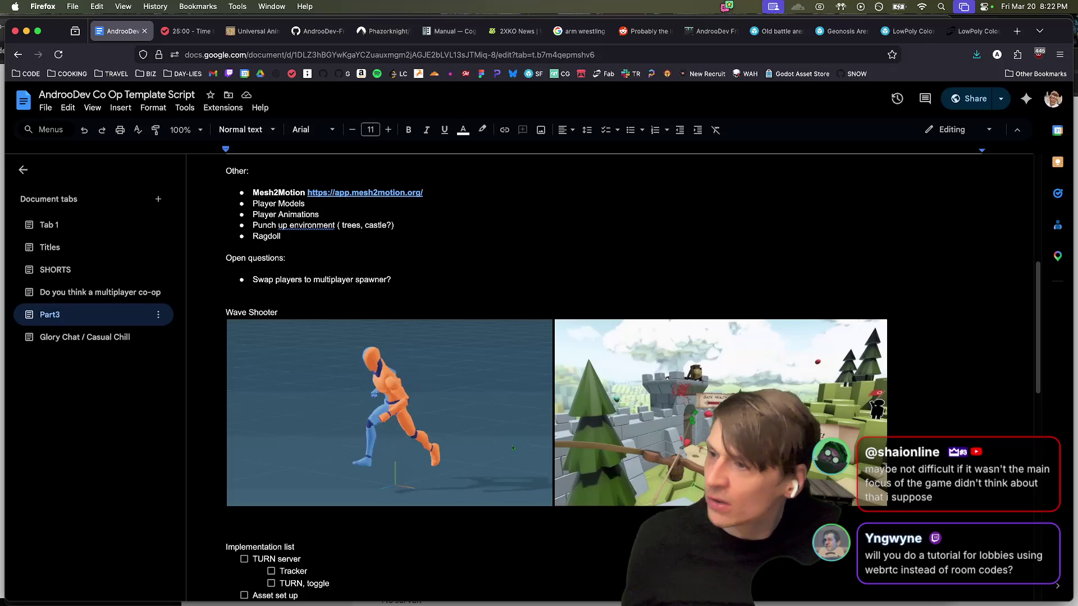
Step: Return to the Chrome game and show the scoreboard: Reirs 2 kills, Memes 2 deaths
{"action": "key", "text": "super+Tab"}
{"action": "key", "text": "Tab"}
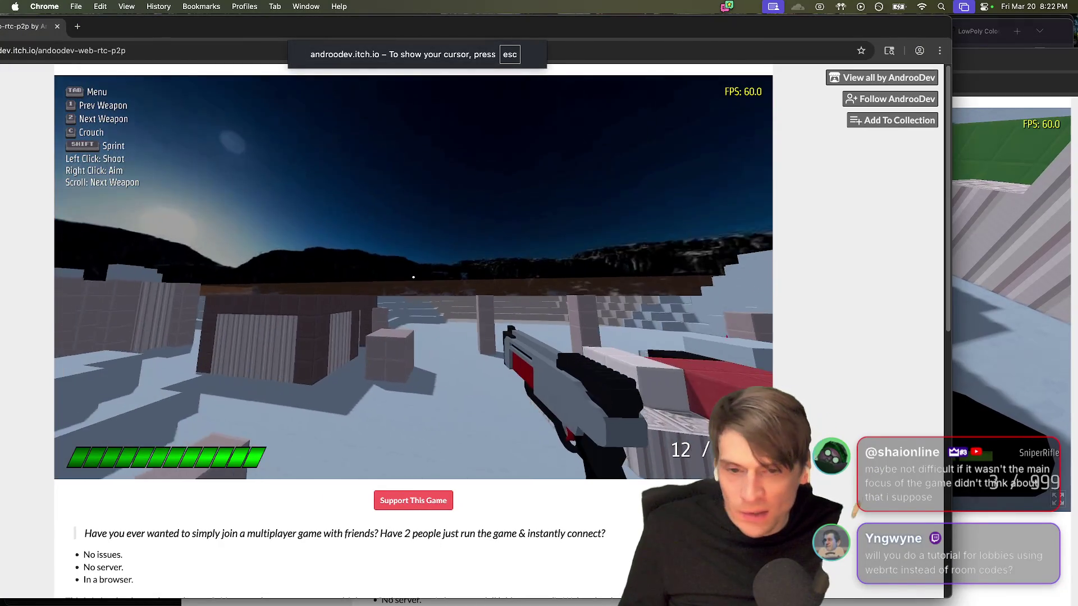
{"action": "key", "text": "Tab"}
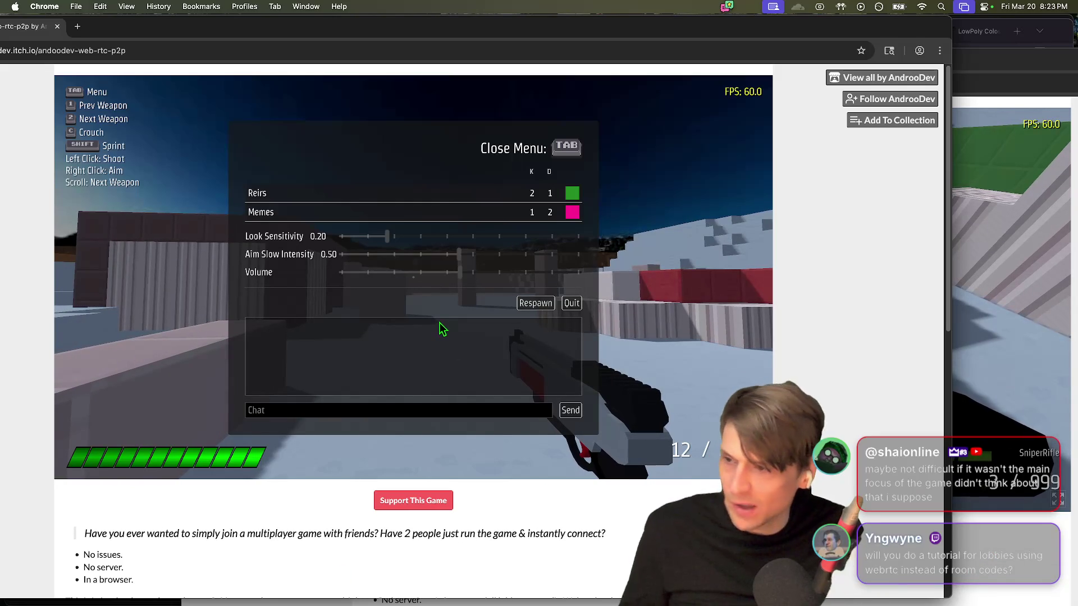
{"action": "left_click", "coordinate": [425, 333]}
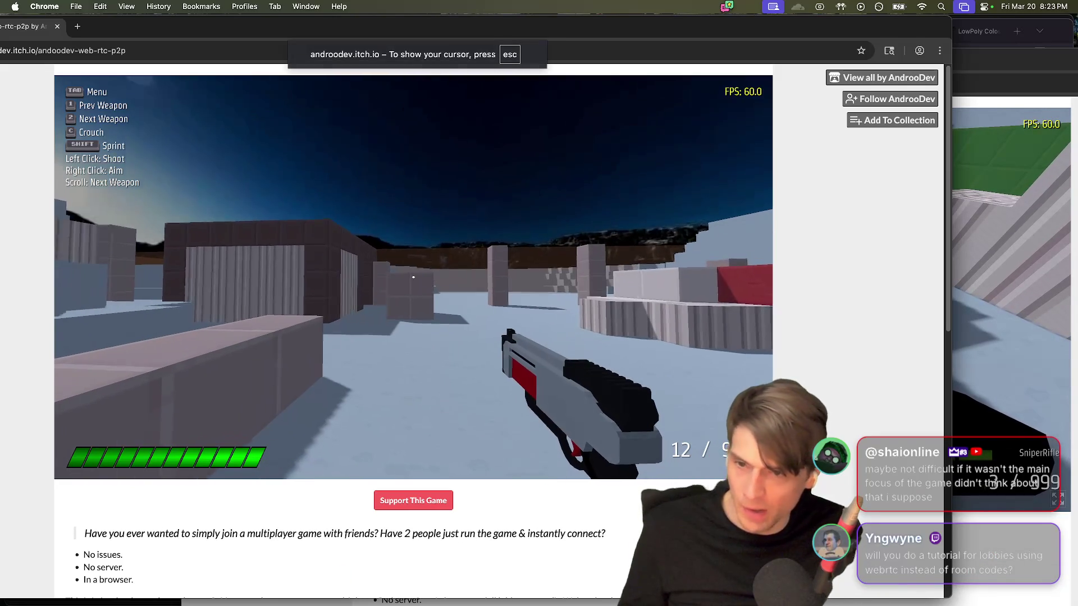
{"action": "key", "text": "Tab"}
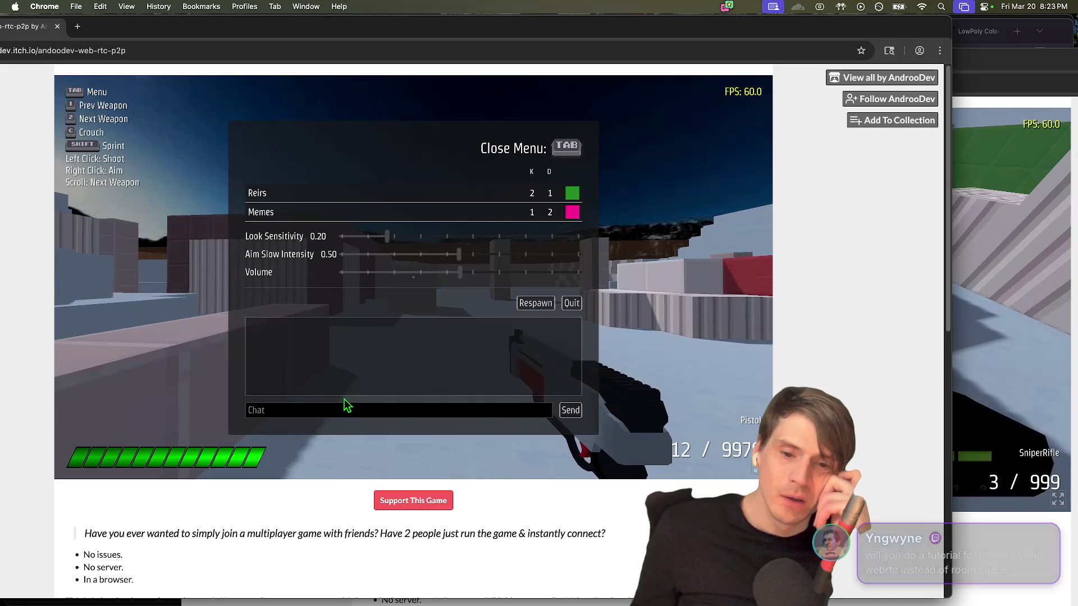
Step: Send the chat message 'Lobbies' from the first game window
{"action": "left_click", "coordinate": [329, 409]}
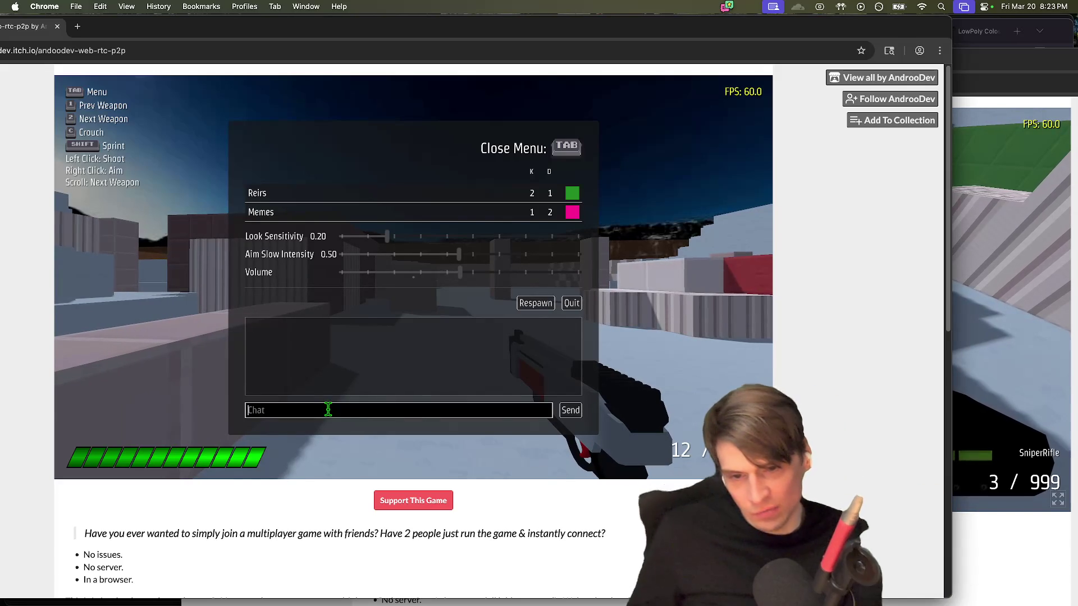
{"action": "type", "text": "bies"}
{"action": "key", "text": "Return"}
{"action": "key", "text": "Tab"}
{"action": "key", "text": "super+Tab"}
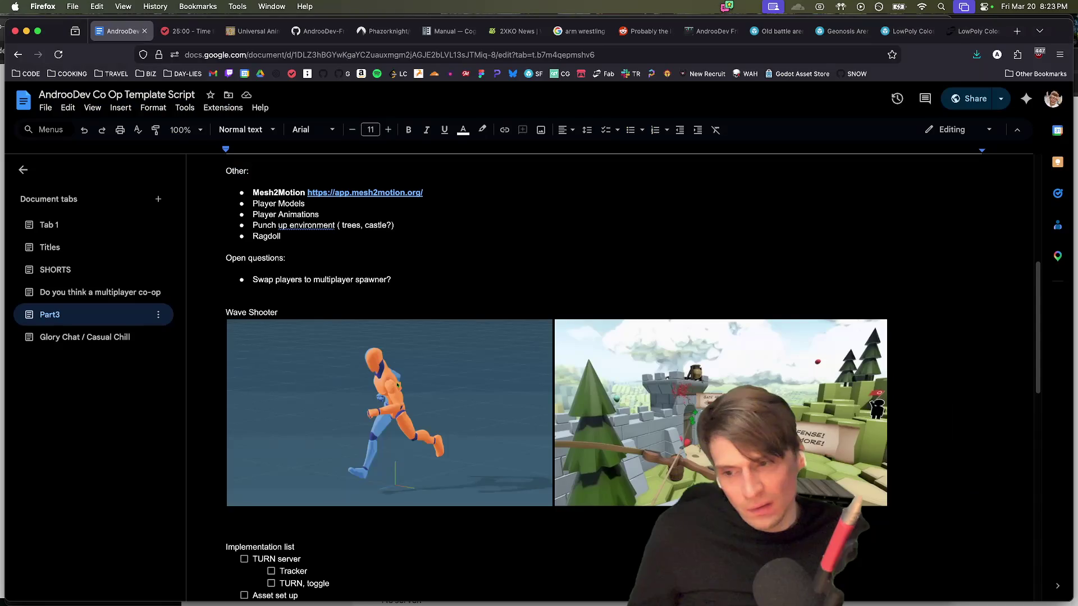
{"action": "key", "text": "super+Tab"}
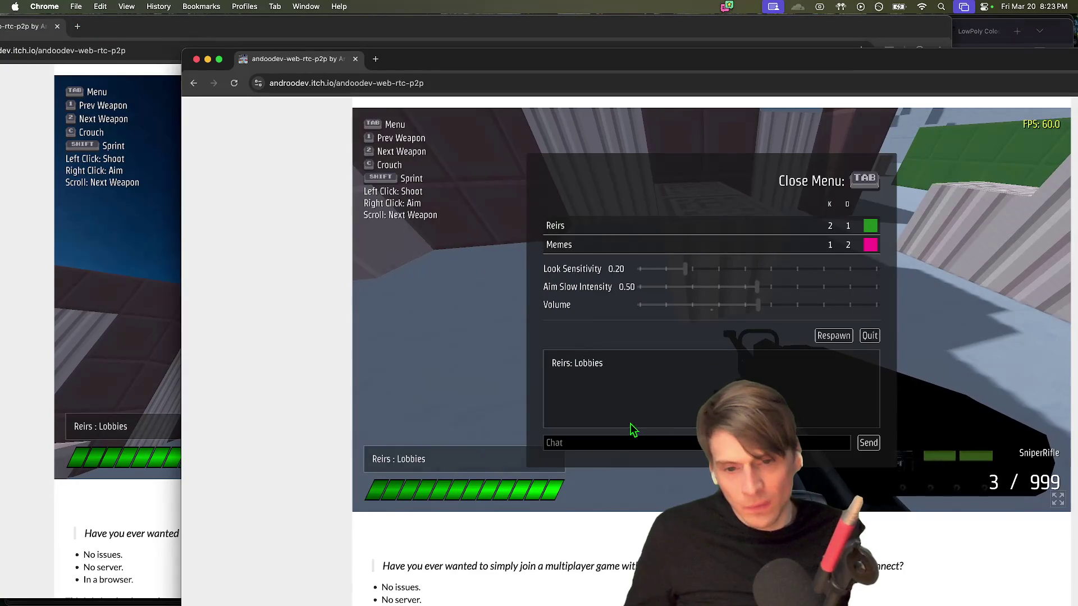
Step: Reply with 'CHAT WORKING ACROSS' from the second game window
{"action": "left_click", "coordinate": [610, 441]}
{"action": "type", "text": "CHAT WORKING A"}
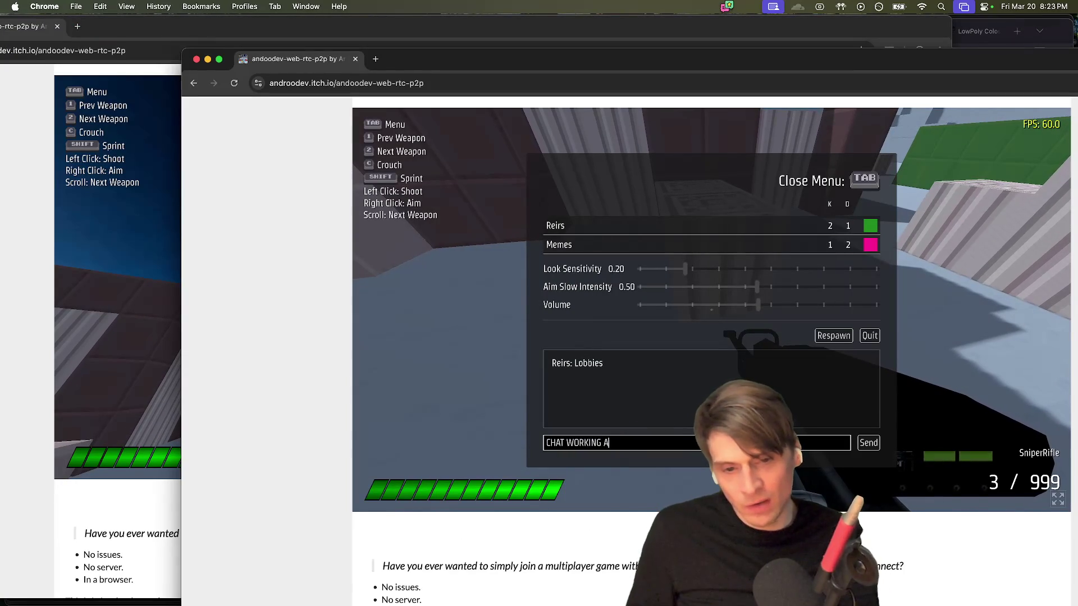
{"action": "type", "text": "S"}
{"action": "key", "text": "Return"}
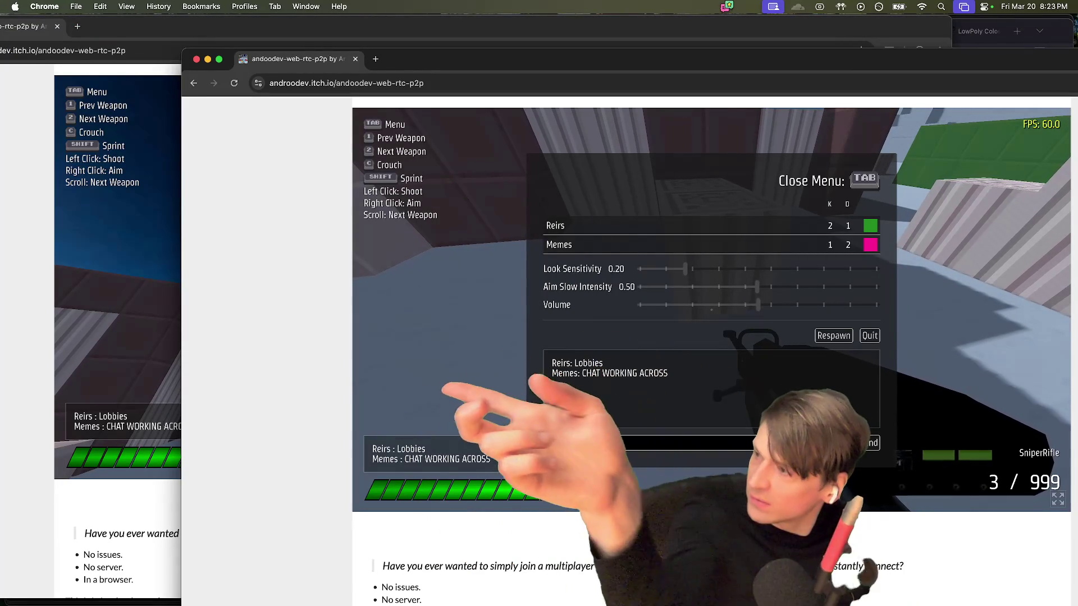
Step: Reload the first window's game page via browser Back and Forward, returning it to Connect
{"action": "left_click", "coordinate": [180, 273]}
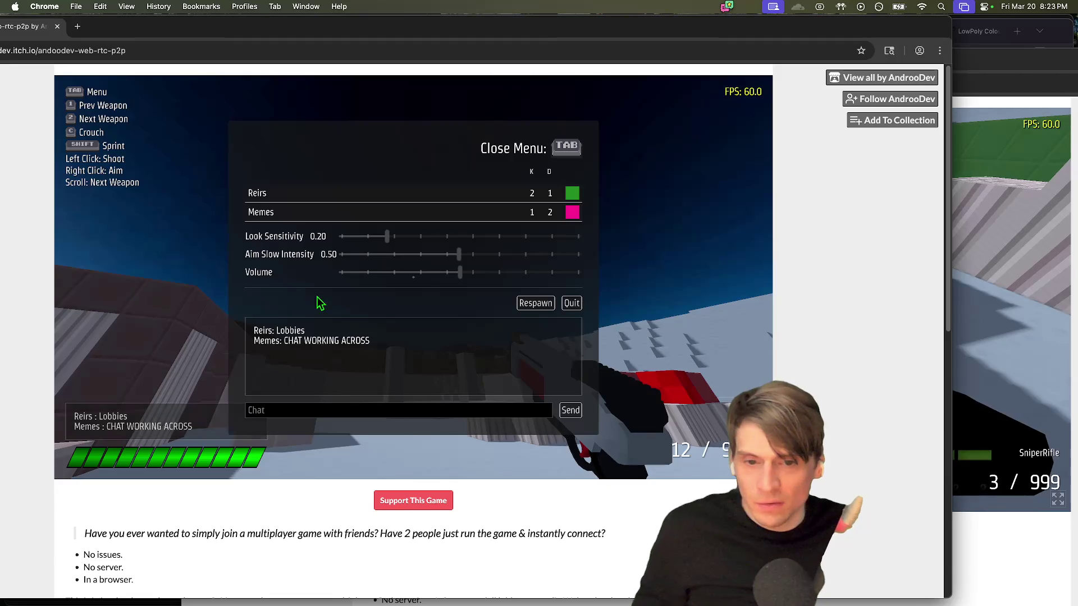
{"action": "left_click", "coordinate": [317, 303]}
{"action": "key", "text": "Escape"}
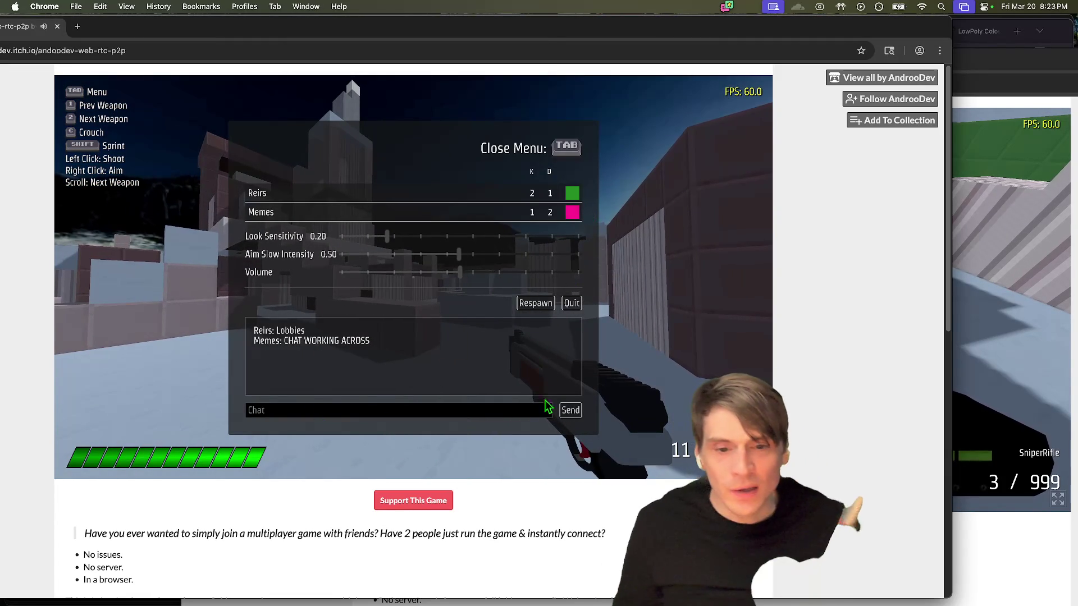
{"action": "left_click", "coordinate": [599, 224]}
{"action": "key", "text": "Escape"}
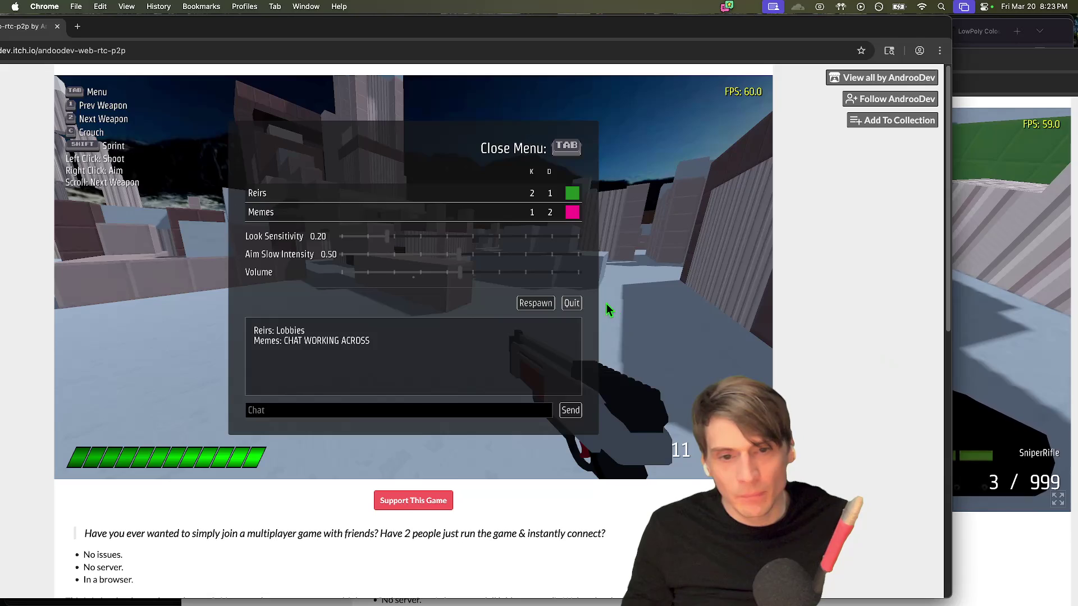
{"action": "key", "text": "super+bracketleft"}
{"action": "key", "text": "super+bracketright"}
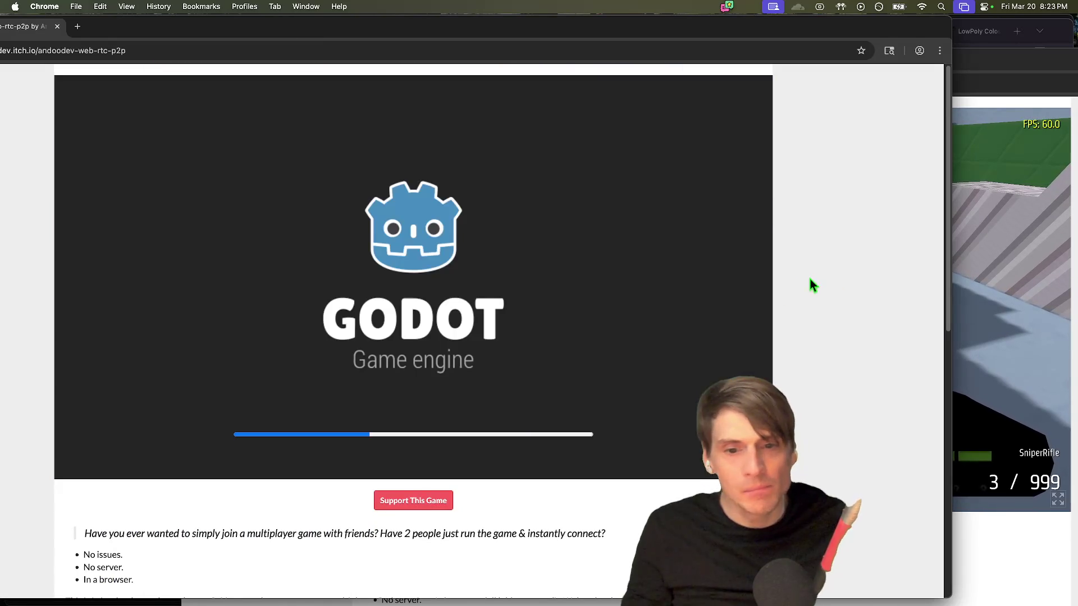
{"action": "left_click", "coordinate": [995, 278]}
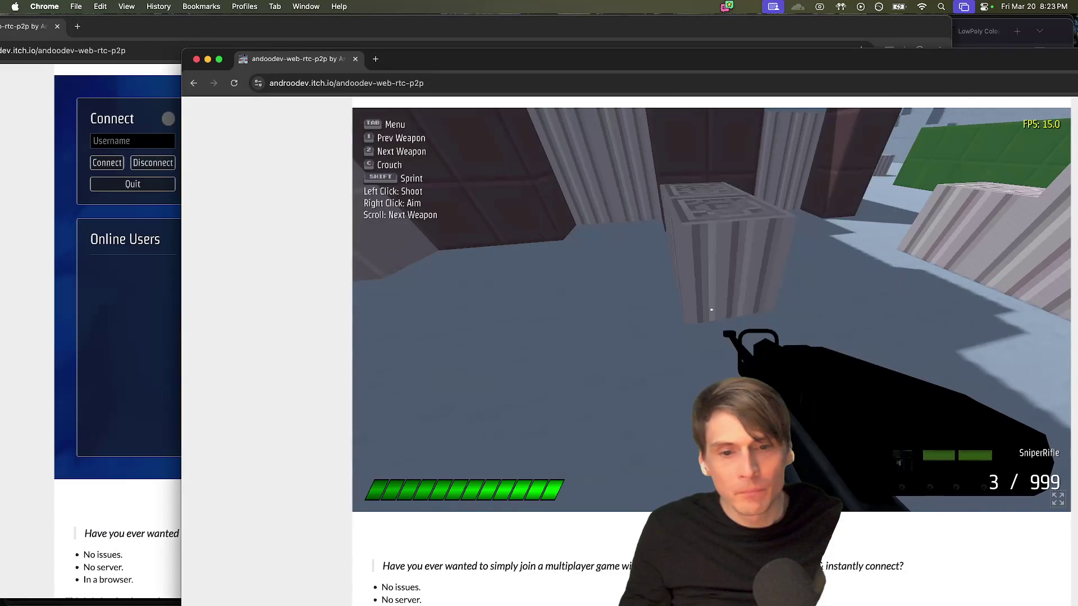